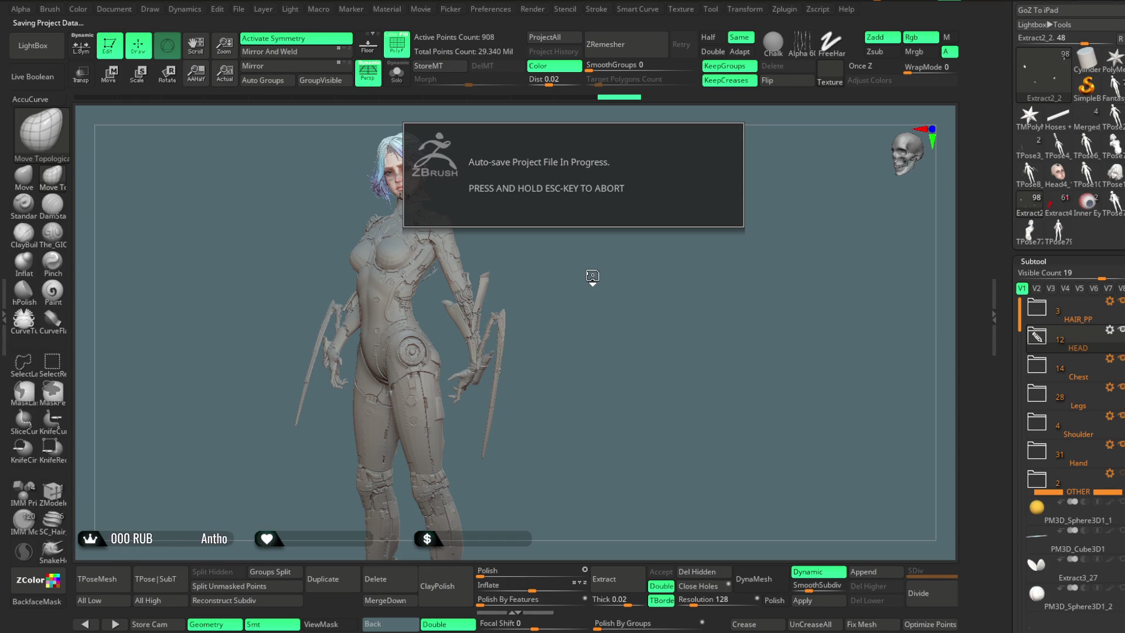
Step: Orbit the figure around to a close view of its upper back and neck
left_click_drag(597, 275, 596, 274)
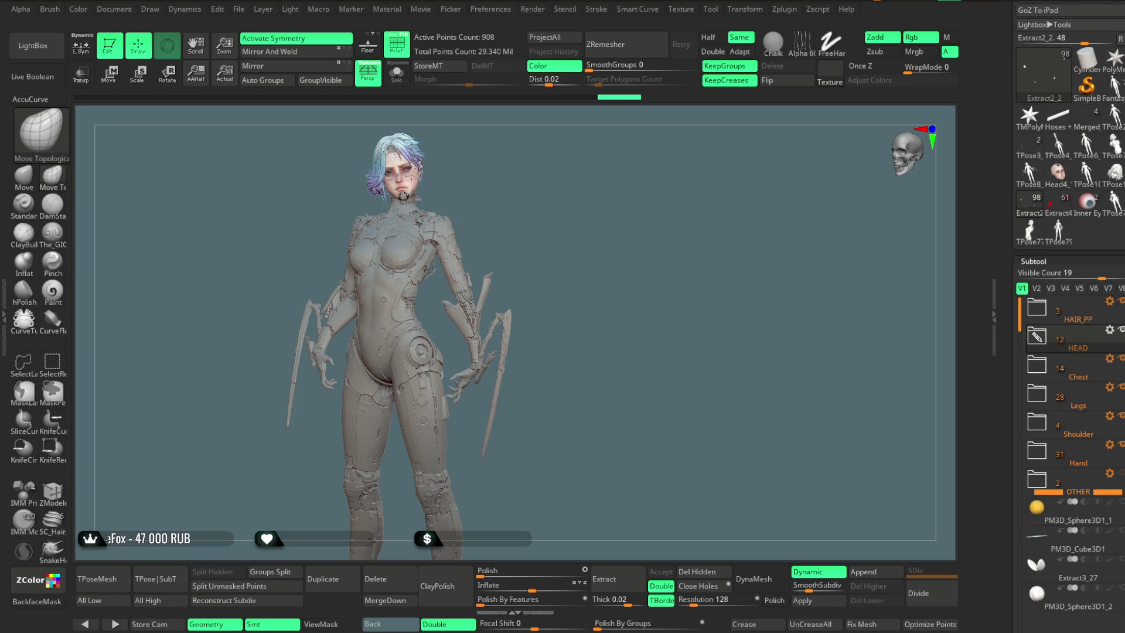
mouse_move(657, 237)
left_mouse_down()
mouse_move(575, 218)
mouse_move(654, 175)
left_mouse_up()
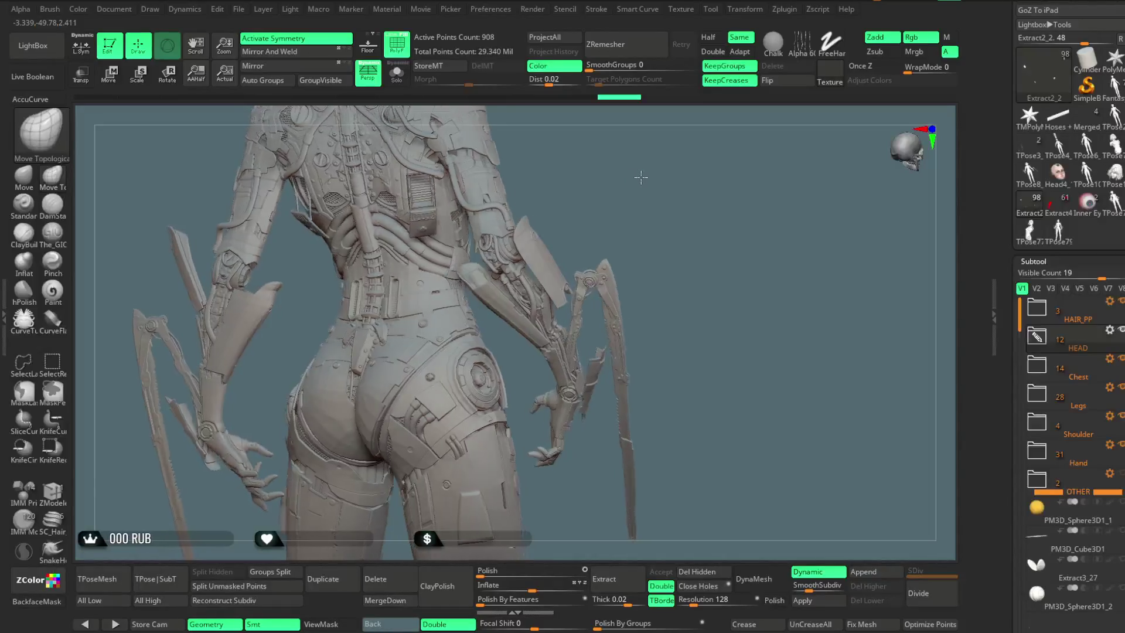
mouse_move(631, 176)
left_mouse_down("alt")
mouse_move(628, 266)
mouse_move(645, 249)
mouse_move(498, 245)
mouse_move(591, 275)
left_mouse_up("alt")
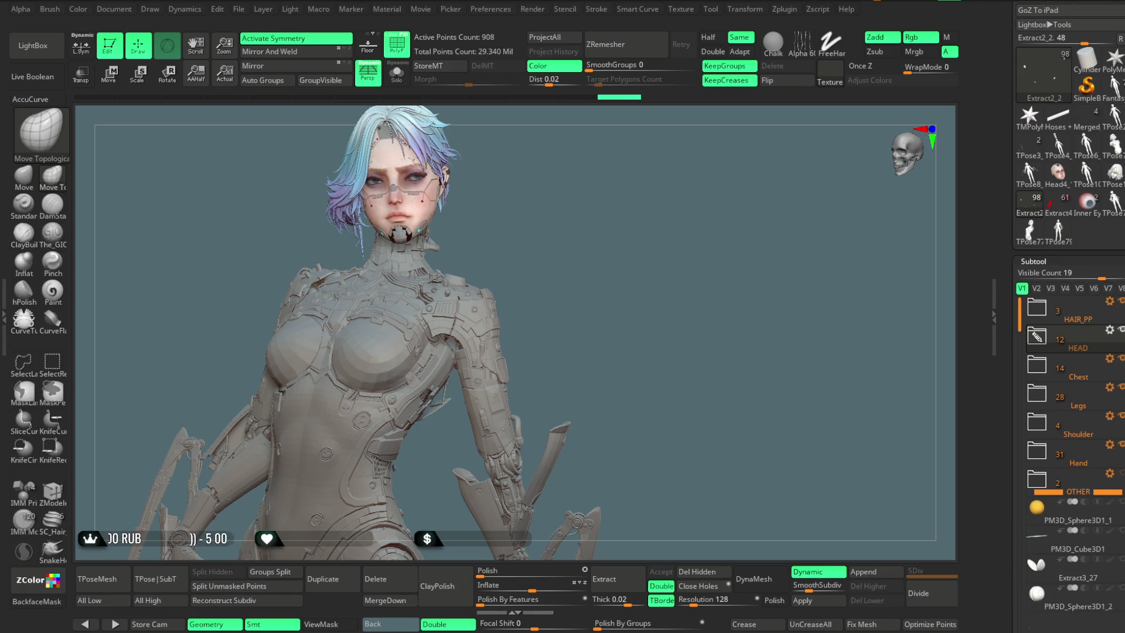
mouse_move(595, 250)
left_mouse_down()
mouse_move(577, 237)
mouse_move(692, 219)
mouse_move(699, 149)
mouse_move(694, 162)
left_mouse_up()
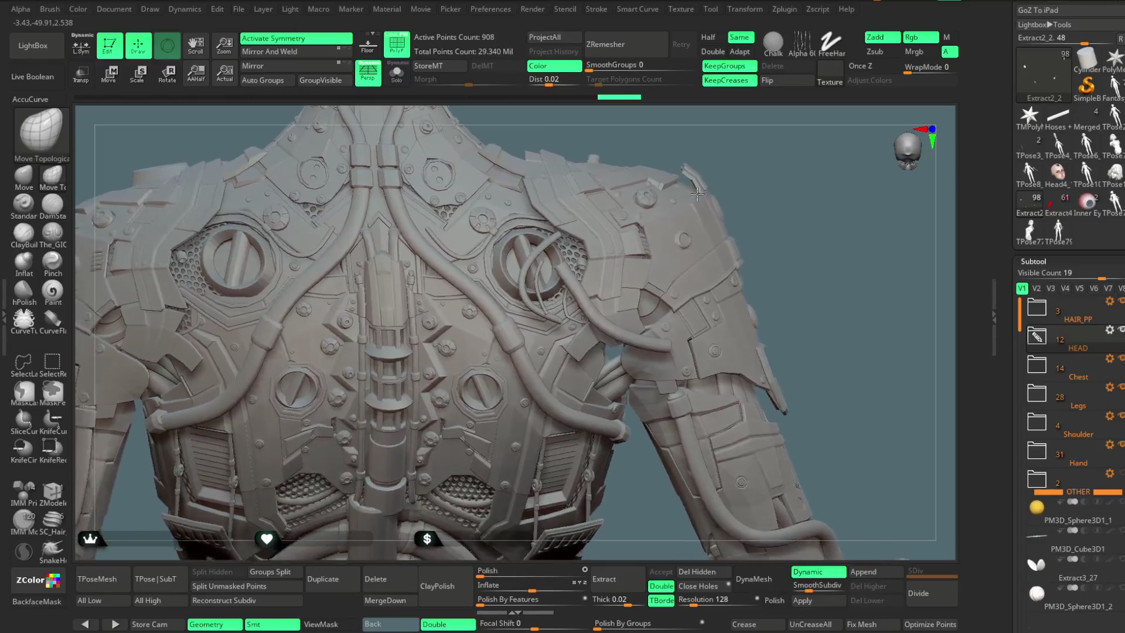
mouse_move(715, 151)
left_mouse_down()
mouse_move(695, 168)
mouse_move(704, 209)
mouse_move(694, 195)
left_mouse_up()
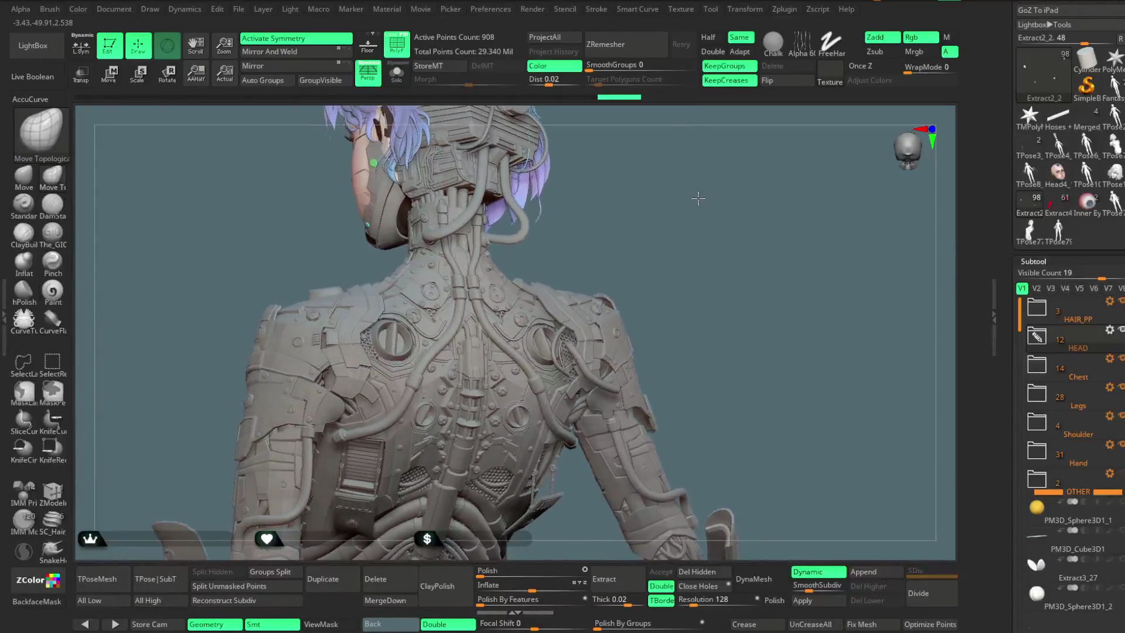
left_click_drag(694, 195, 614, 236)
Step: Make the neck cylinder subtool Extract3_83 active and shrink the brush to about 192
left_click(474, 273, "alt")
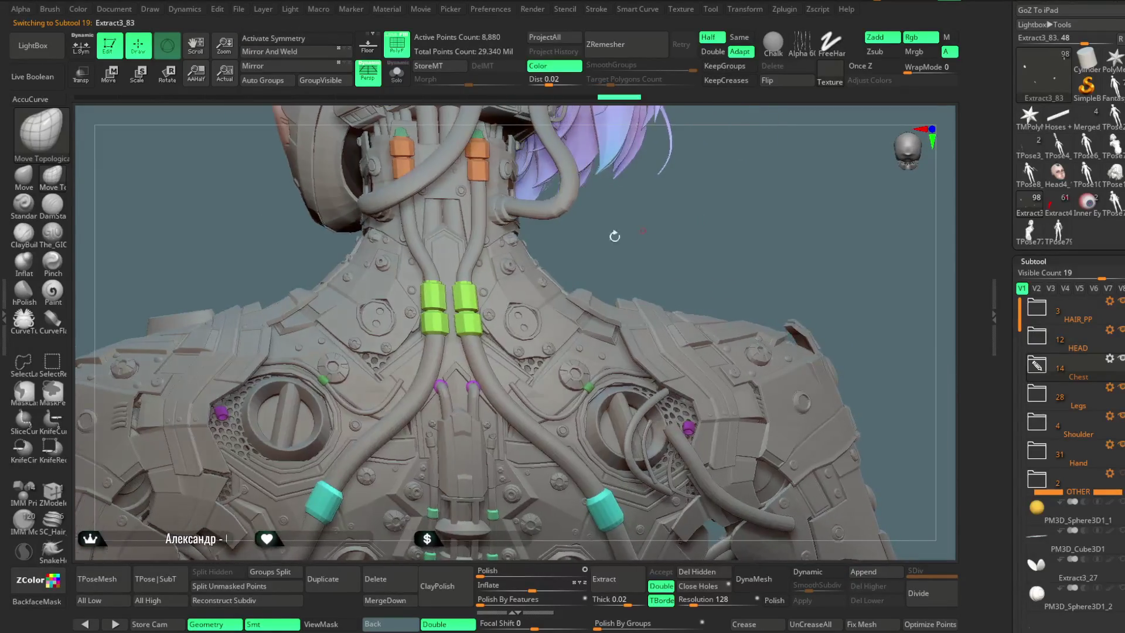
key("space")
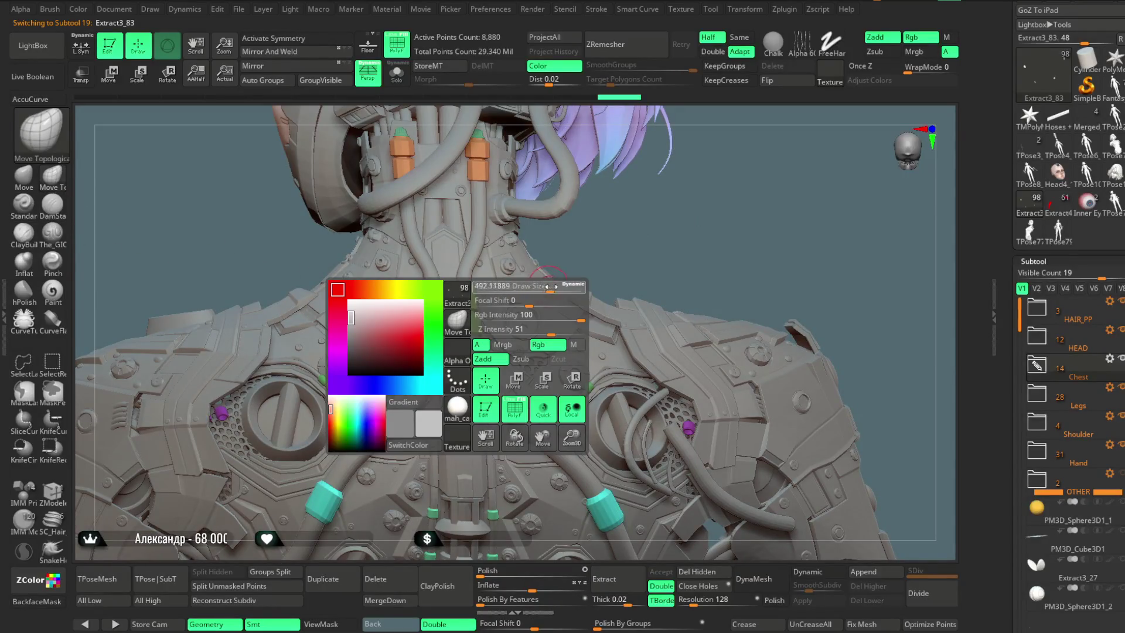
left_click_drag(551, 286, 523, 285)
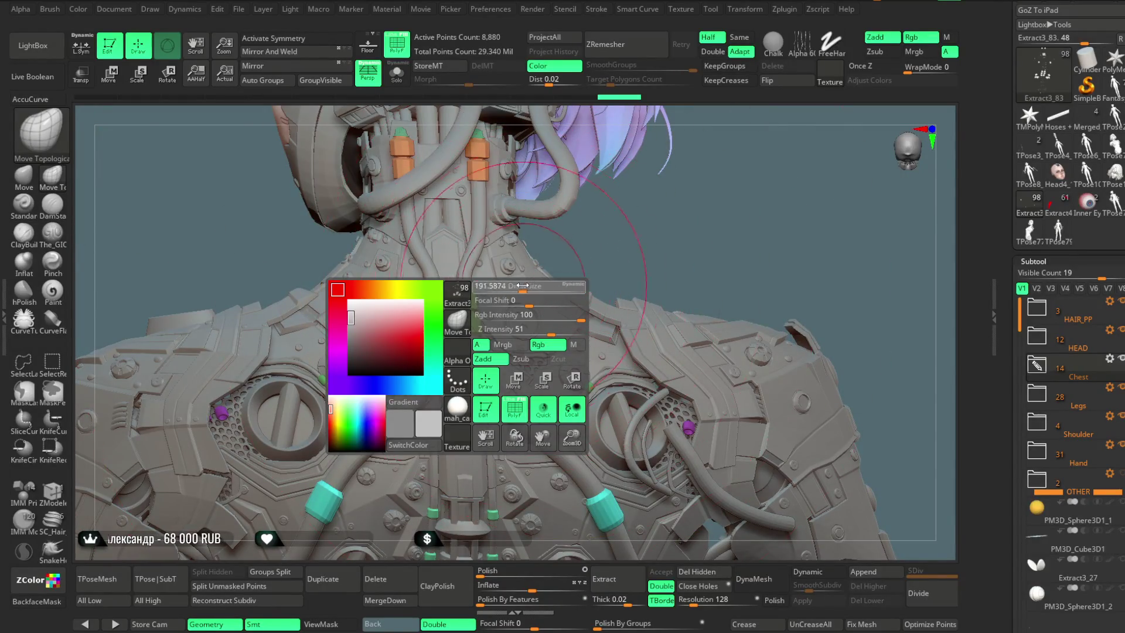
mouse_move(602, 243)
right_mouse_down("ctrl")
mouse_move(617, 274)
mouse_move(551, 351)
right_mouse_up("ctrl")
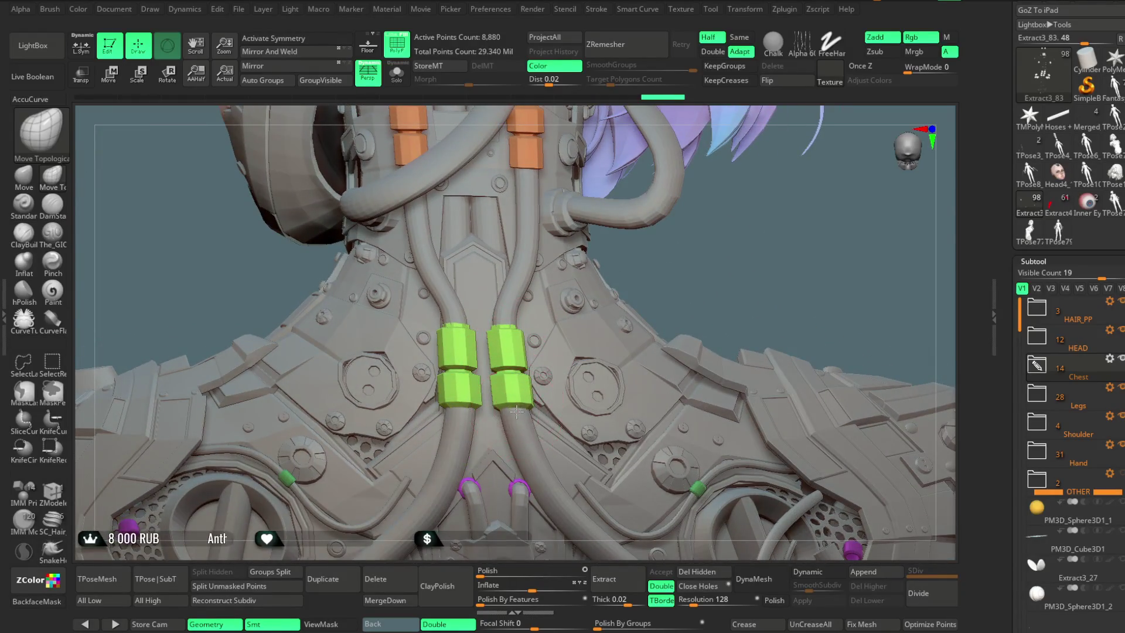
left_click_drag(696, 254, 511, 346)
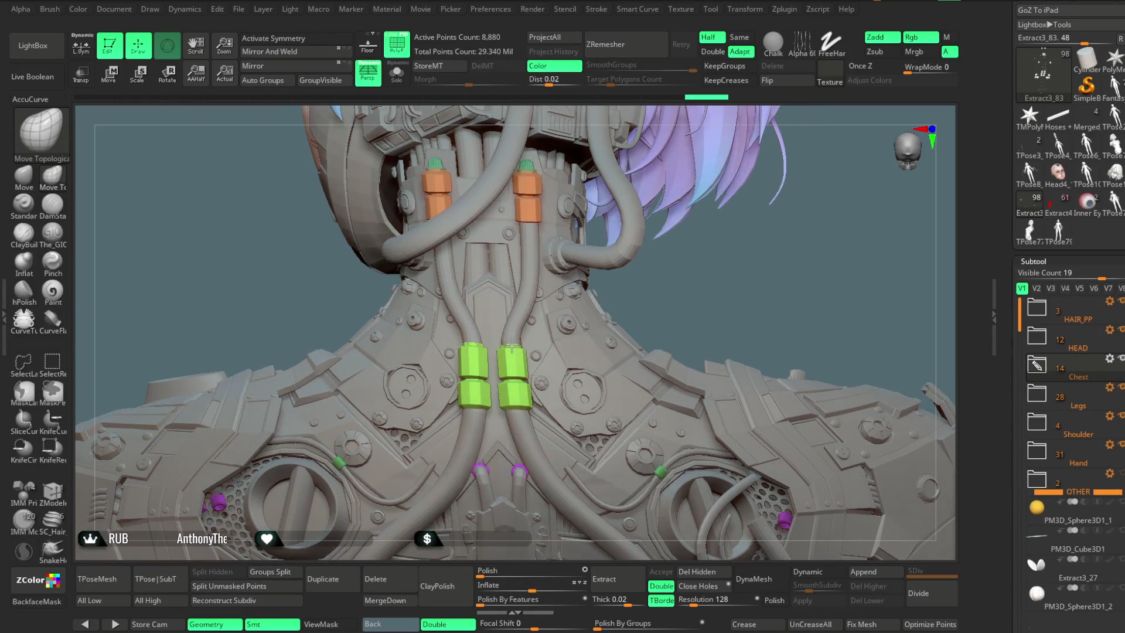
right_click_drag(661, 286, 448, 358, "ctrl")
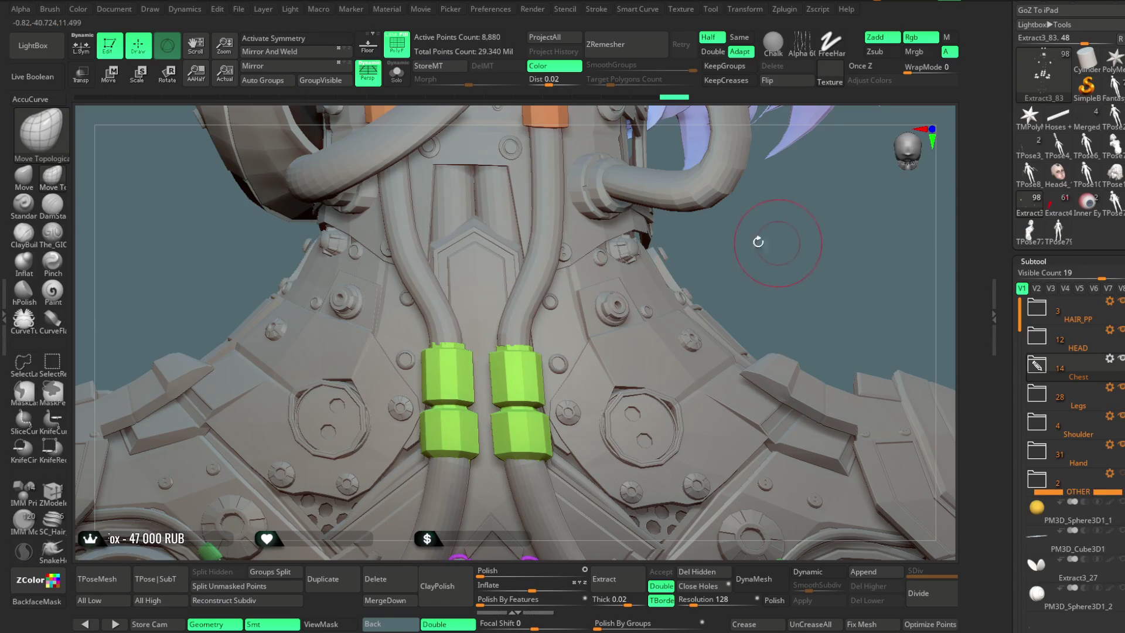
right_click_drag(753, 244, 454, 412)
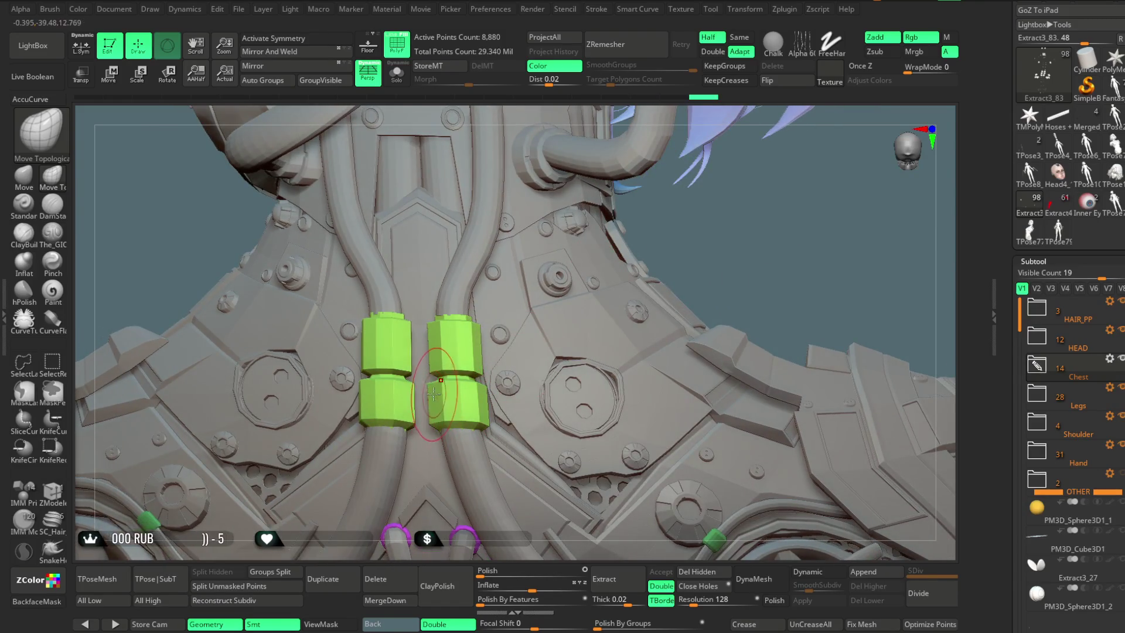
mouse_move(726, 231)
left_mouse_down()
mouse_move(691, 268)
mouse_move(686, 339)
mouse_move(642, 382)
mouse_move(683, 344)
mouse_move(612, 355)
mouse_move(462, 322)
left_mouse_up()
Step: Switch to the Move brush and make the coloured stud subtool Extract3_93 active
key("space")
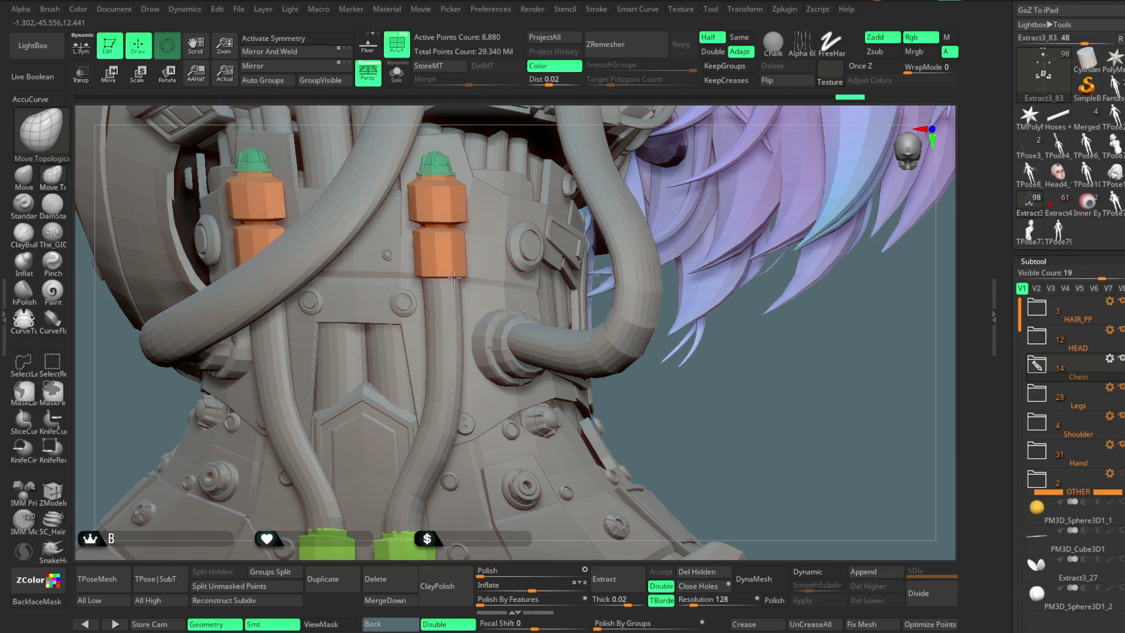
mouse_move(669, 408)
left_mouse_down()
mouse_move(446, 123)
mouse_move(431, 130)
left_mouse_up()
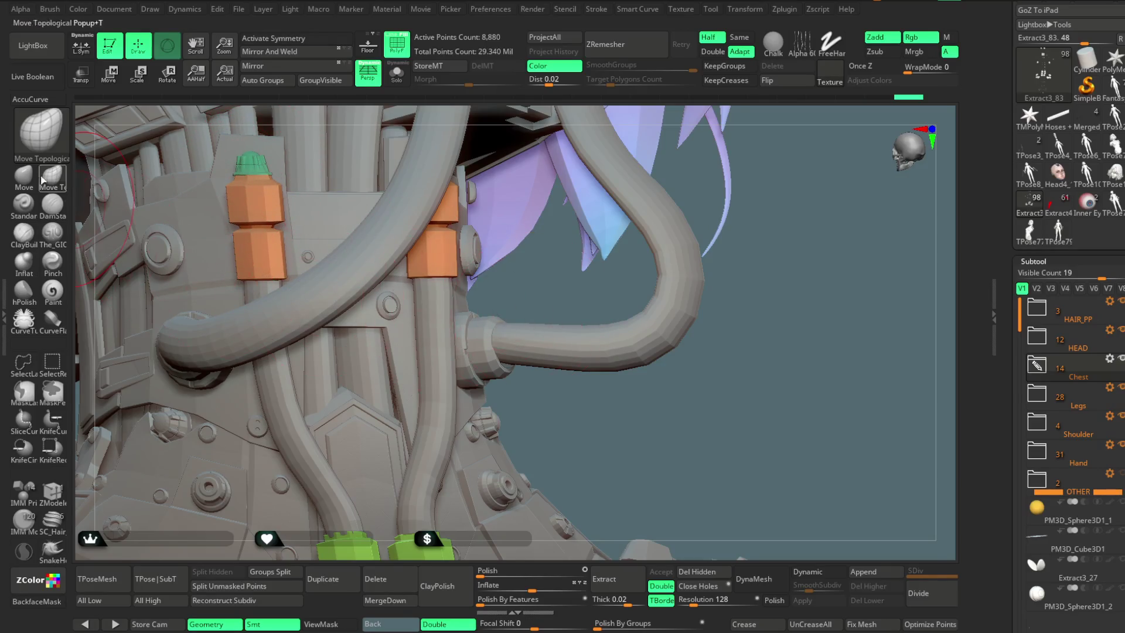
left_click(23, 174)
left_click_drag(652, 397, 643, 339)
left_click(356, 265, "alt")
left_click_drag(635, 371, 350, 292)
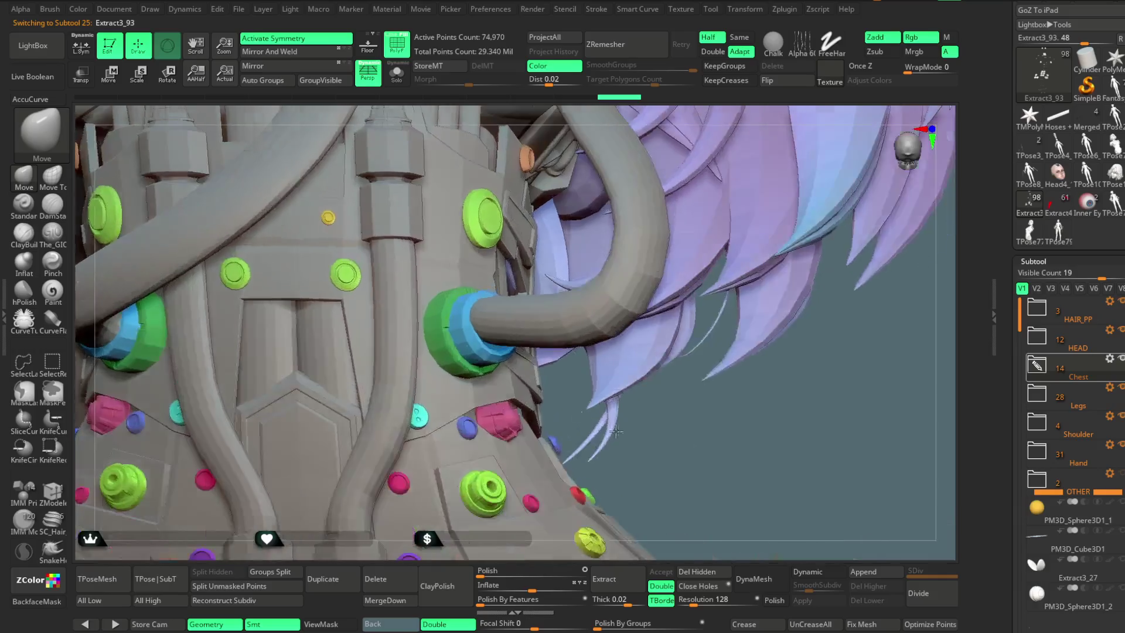
Step: Turn off symmetry and zoom out from the chest close-up
key("space")
key("x")
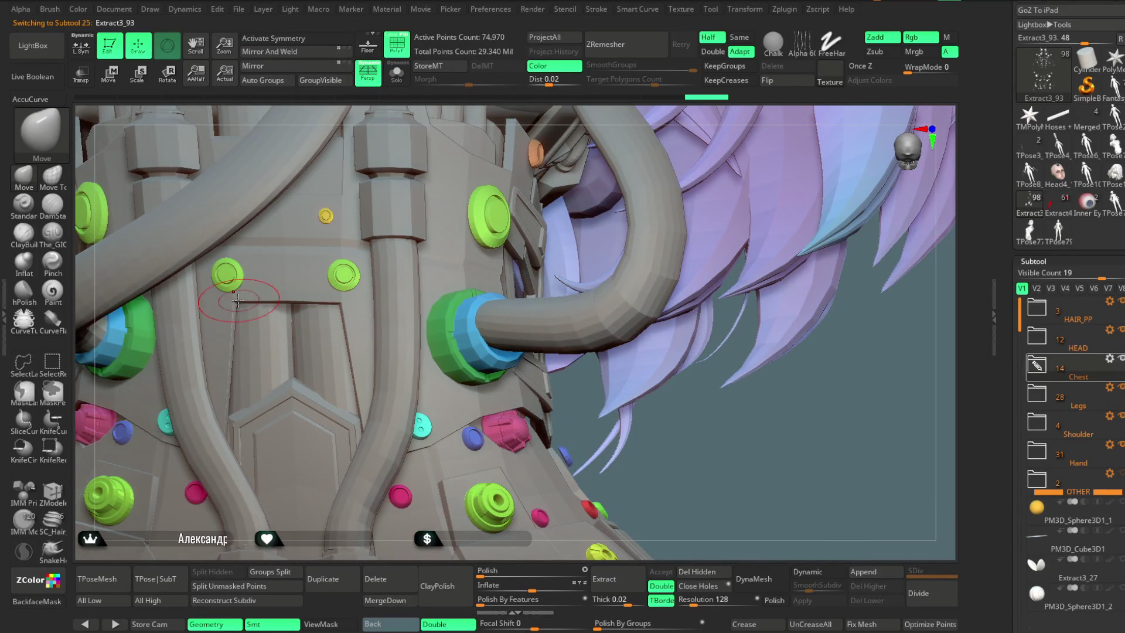
mouse_move(743, 432)
left_mouse_down()
mouse_move(787, 302)
mouse_move(760, 372)
mouse_move(808, 292)
left_mouse_up()
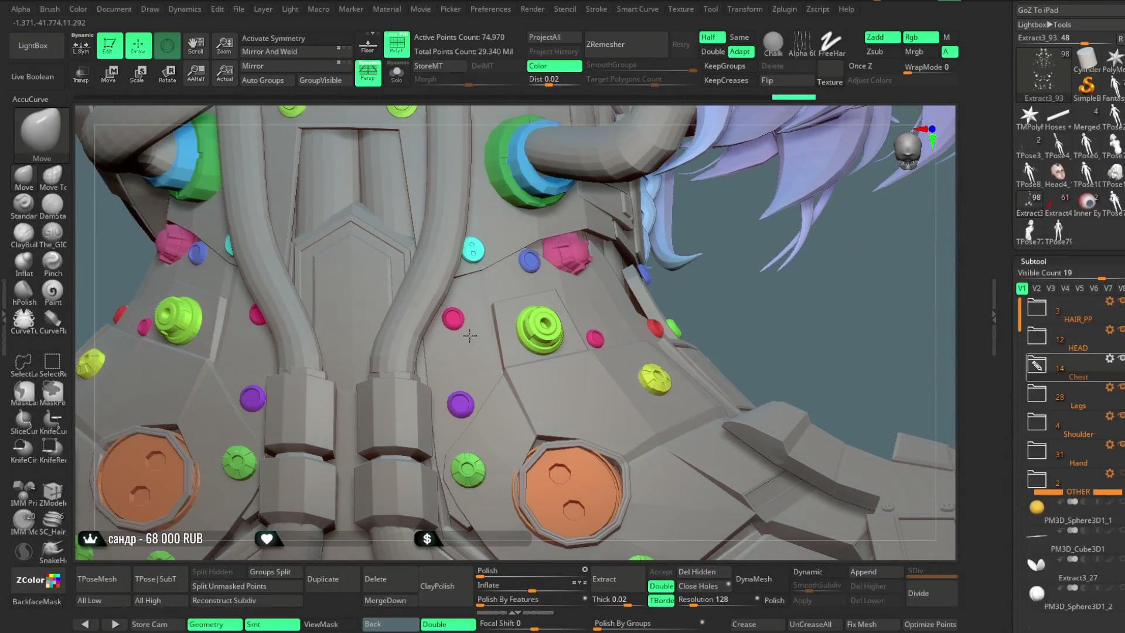
left_click_drag(801, 346, 562, 404)
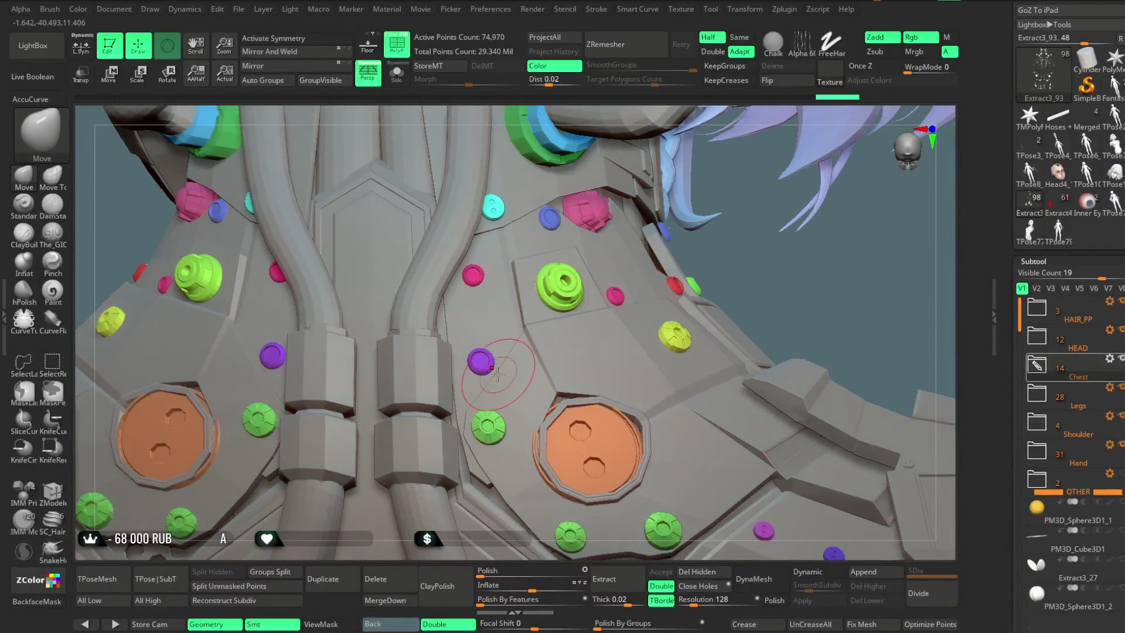
mouse_move(826, 288)
left_mouse_down()
mouse_move(798, 243)
mouse_move(765, 246)
mouse_move(762, 229)
left_mouse_up()
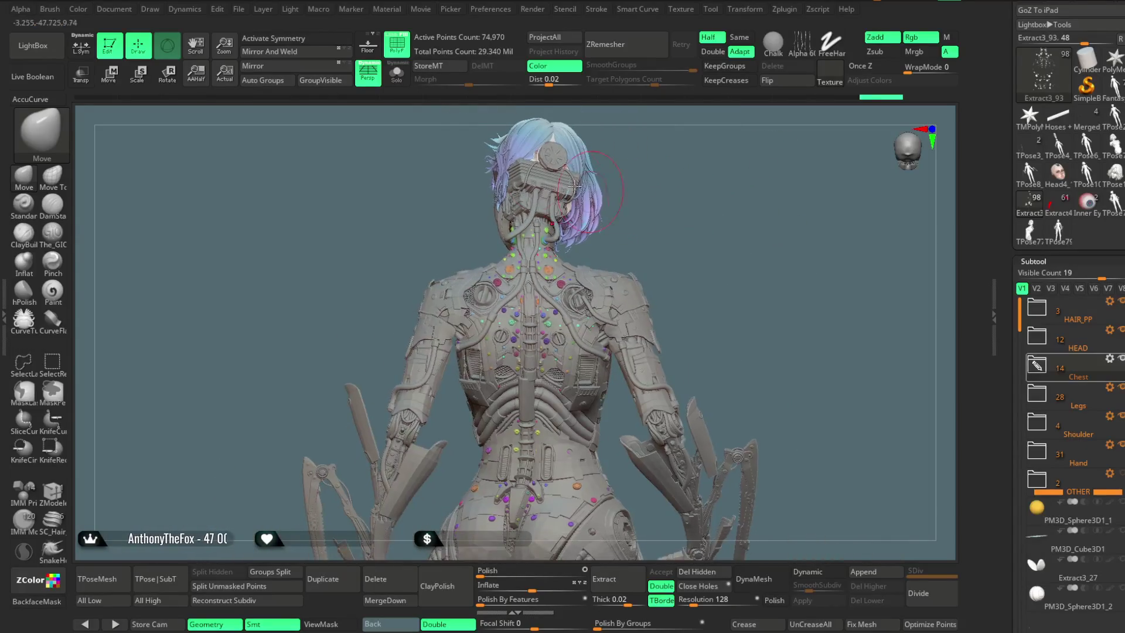
Step: Hide the polygroup colour overlay and orbit to a three-quarter view of neck and chest
left_click(403, 51)
mouse_move(691, 188)
left_mouse_down()
mouse_move(701, 247)
mouse_move(738, 217)
mouse_move(789, 210)
mouse_move(744, 196)
mouse_move(757, 175)
mouse_move(756, 224)
left_mouse_up()
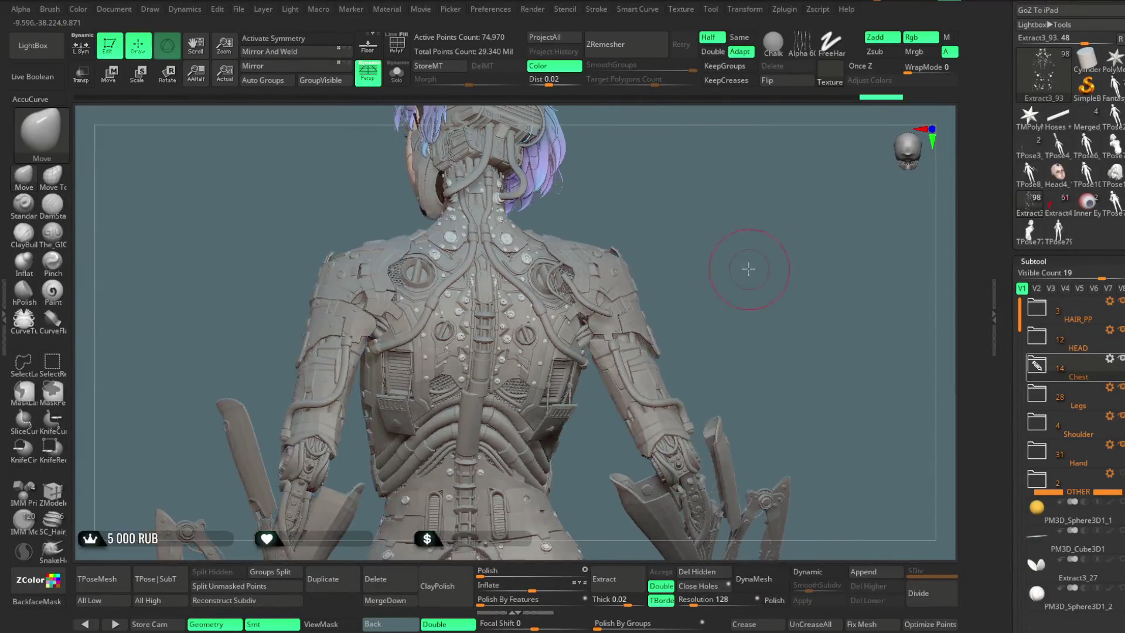
left_click_drag(756, 224, 731, 242)
mouse_move(717, 294)
left_mouse_down("alt")
mouse_move(720, 350)
mouse_move(438, 252)
left_mouse_up("alt")
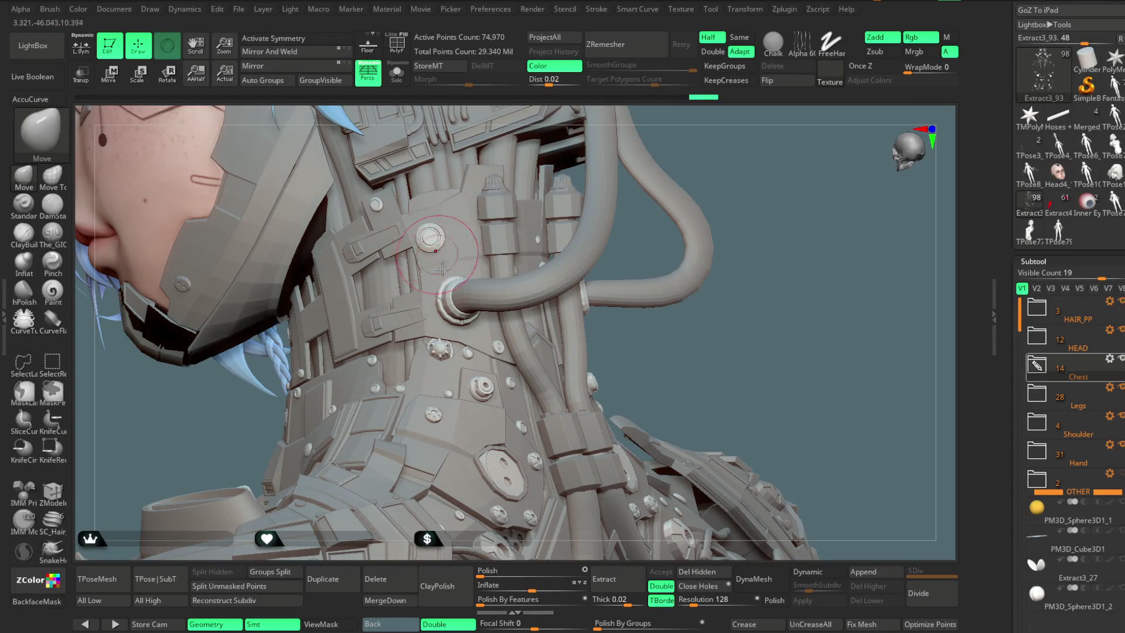
left_click_drag(691, 361, 673, 315, "alt")
mouse_move(663, 318)
left_mouse_down()
mouse_move(706, 242)
mouse_move(762, 199)
mouse_move(468, 427)
left_mouse_up()
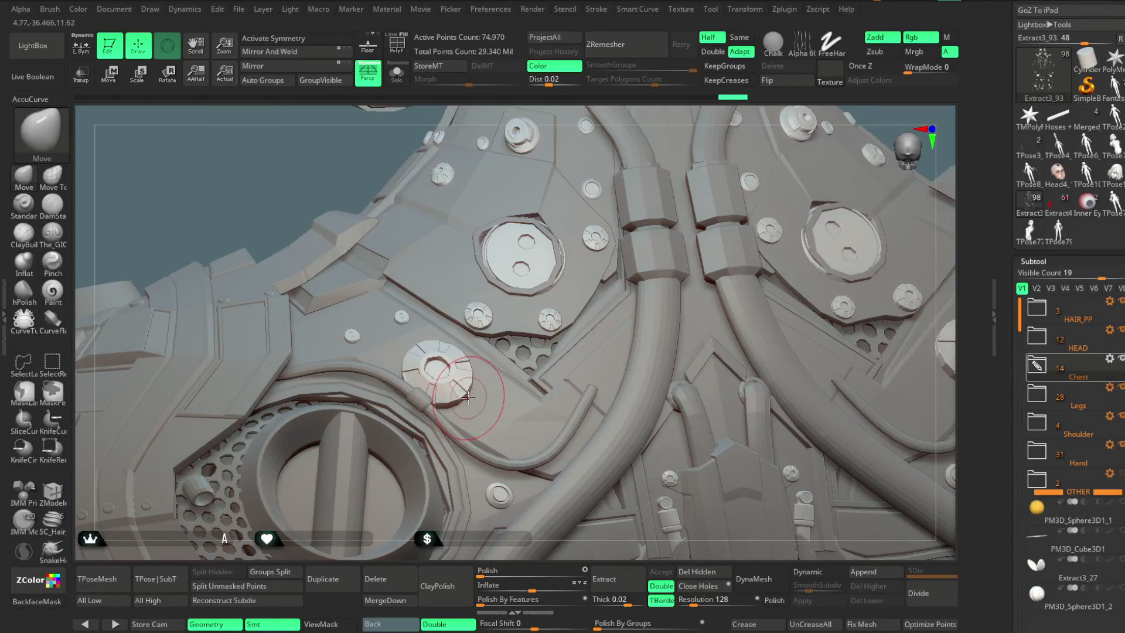
Step: Enlarge, then shrink the brush size while viewing the left chest plates
key("space")
left_click_drag(468, 398, 468, 403)
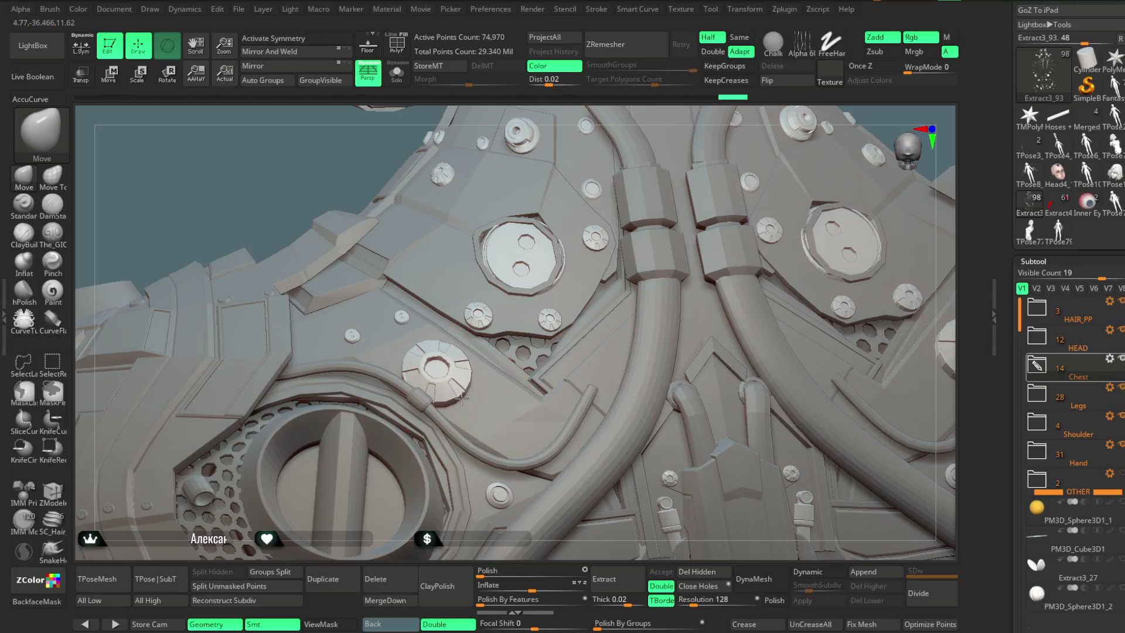
left_click_drag(598, 118, 515, 322)
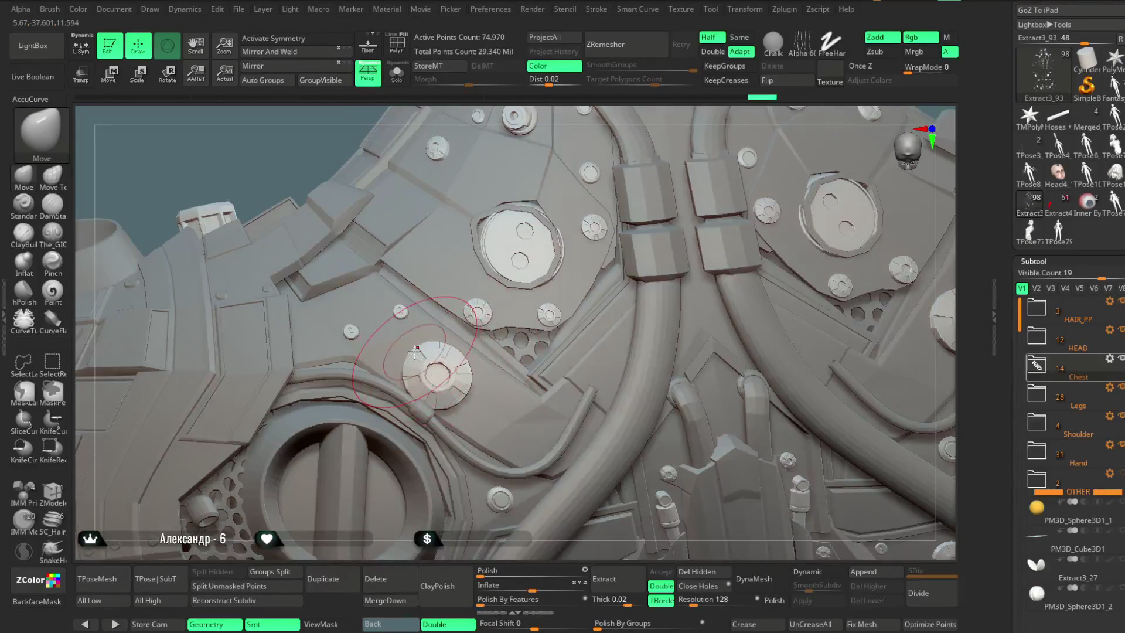
key("space")
left_click_drag(486, 317, 455, 317)
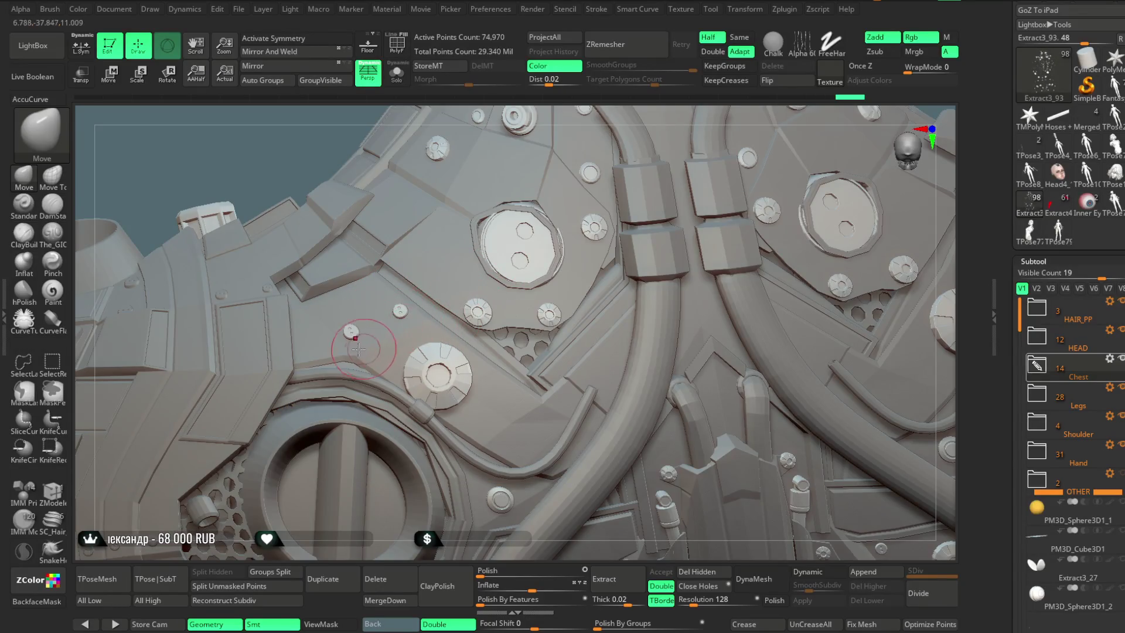
Step: Orbit back out to a full view of the armoured upper back
right_click_drag(826, 119, 524, 301)
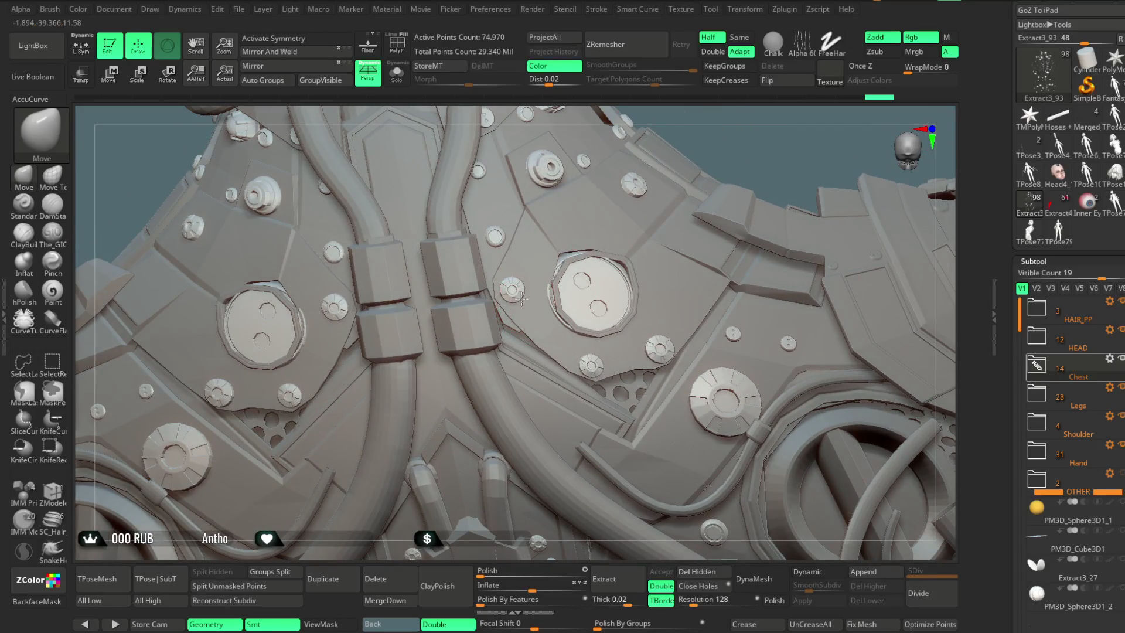
right_click_drag(782, 163, 710, 230)
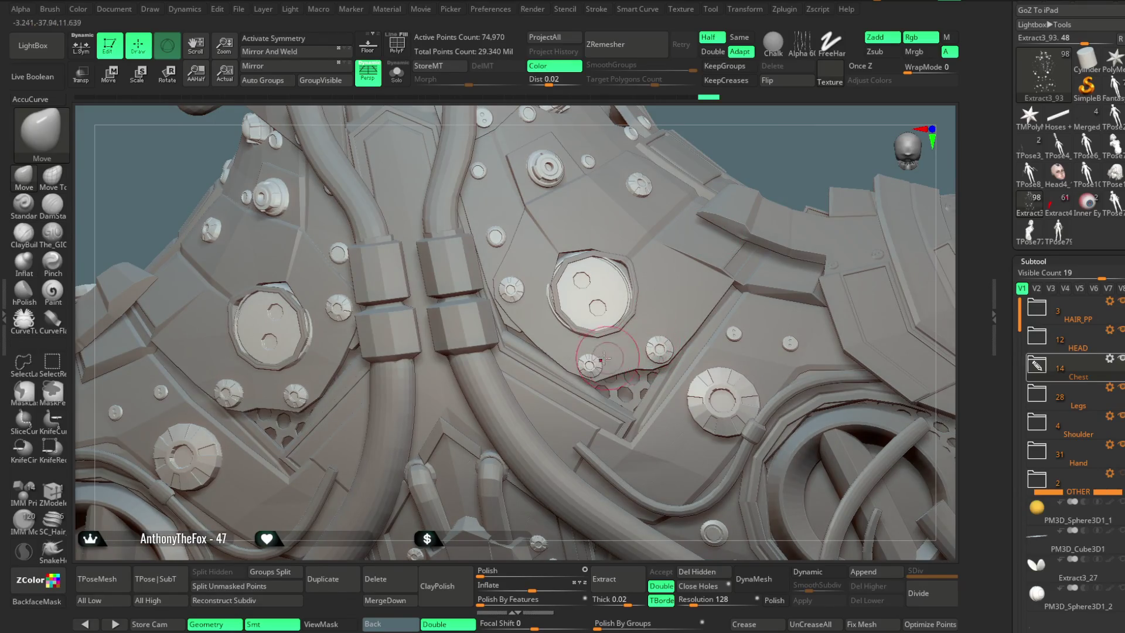
right_click_drag(801, 160, 761, 246)
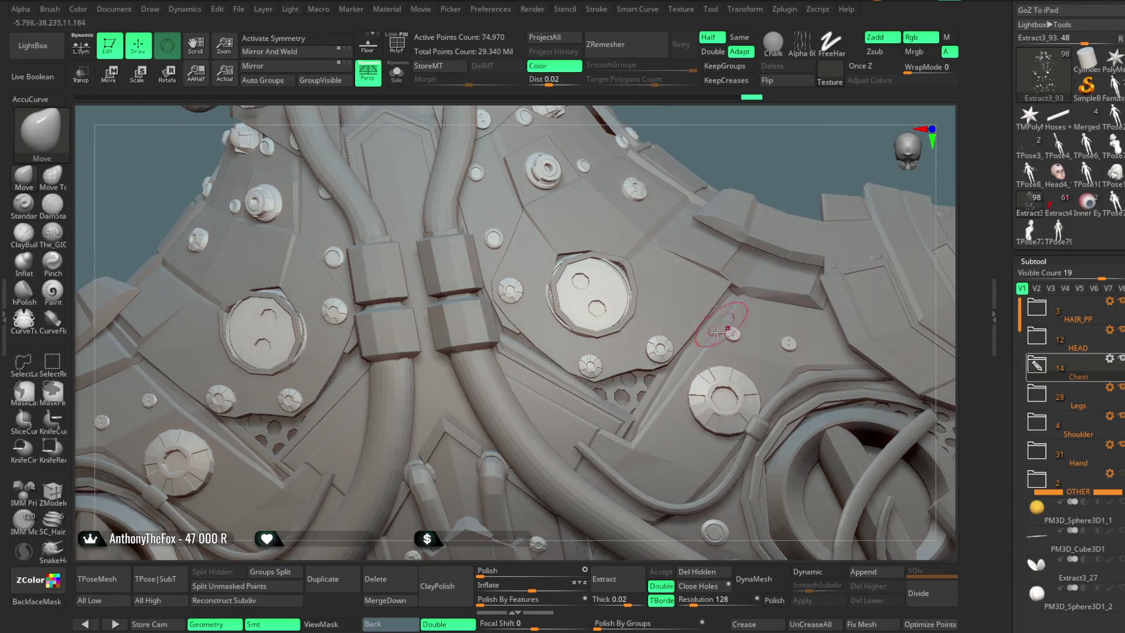
key("space")
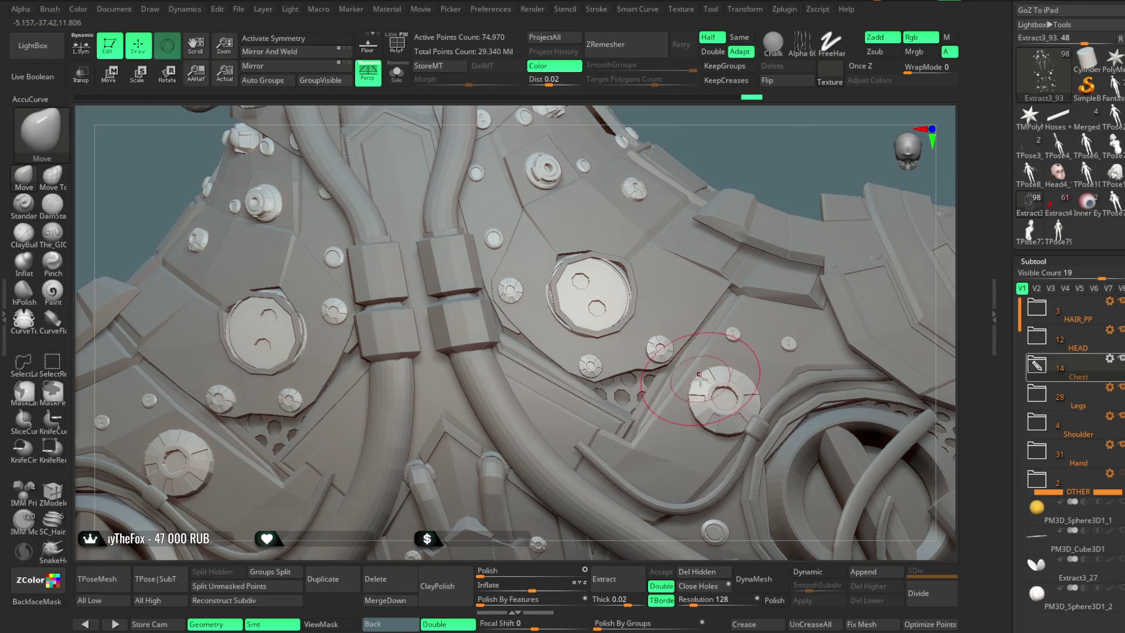
mouse_move(788, 165)
right_mouse_down()
mouse_move(765, 179)
mouse_move(794, 241)
mouse_move(740, 231)
mouse_move(788, 196)
mouse_move(803, 213)
mouse_move(780, 207)
right_mouse_up()
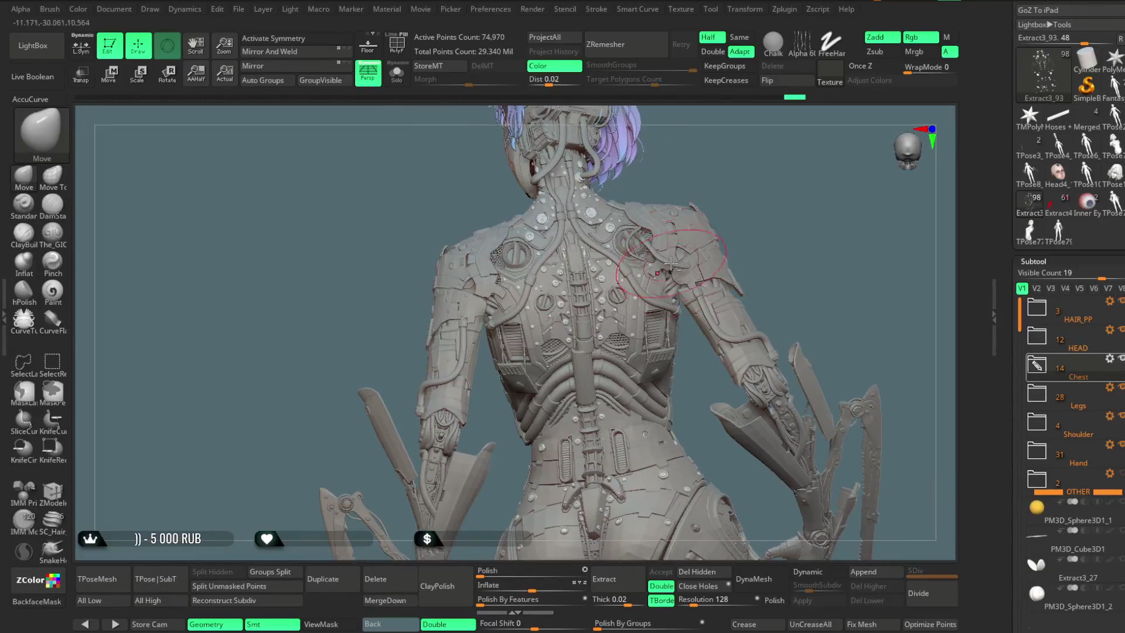
Step: Select HOSES_BODY_high1, solo it, and mask so only the right hose stays movable
left_click(630, 267, "alt")
mouse_move(809, 171)
right_mouse_down()
mouse_move(747, 231)
mouse_move(747, 312)
mouse_move(786, 230)
mouse_move(879, 381)
mouse_move(818, 200)
right_mouse_up()
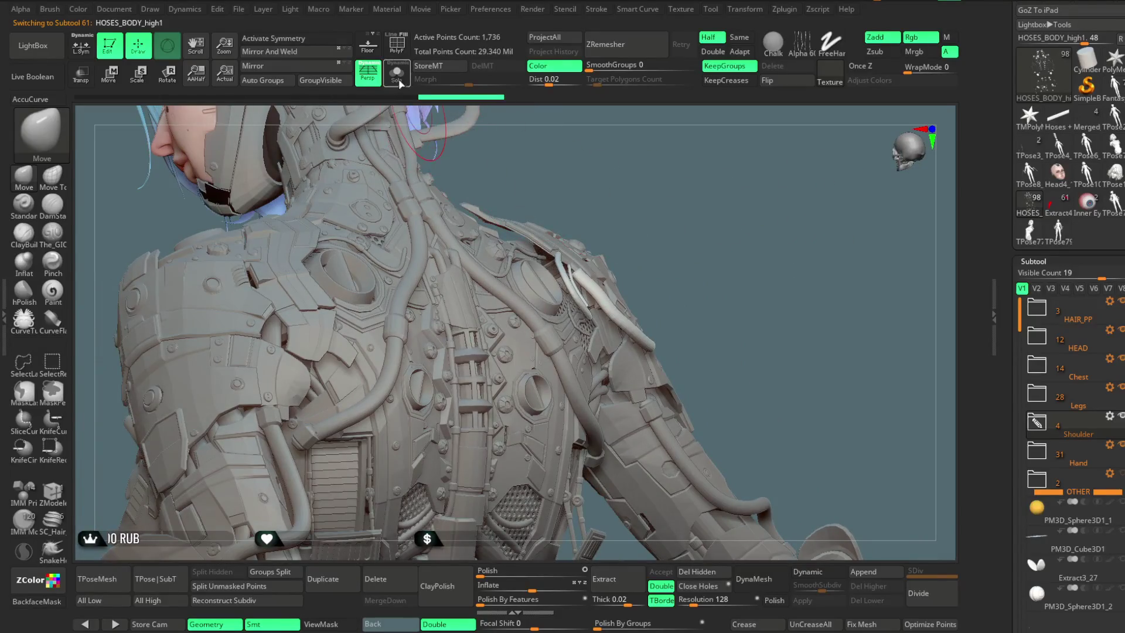
left_click(400, 84)
right_click_drag(683, 238, 683, 226)
mouse_move(680, 234)
left_mouse_down("ctrl")
mouse_move(588, 221)
mouse_move(604, 375)
left_mouse_up("ctrl")
left_click(603, 228, "ctrl")
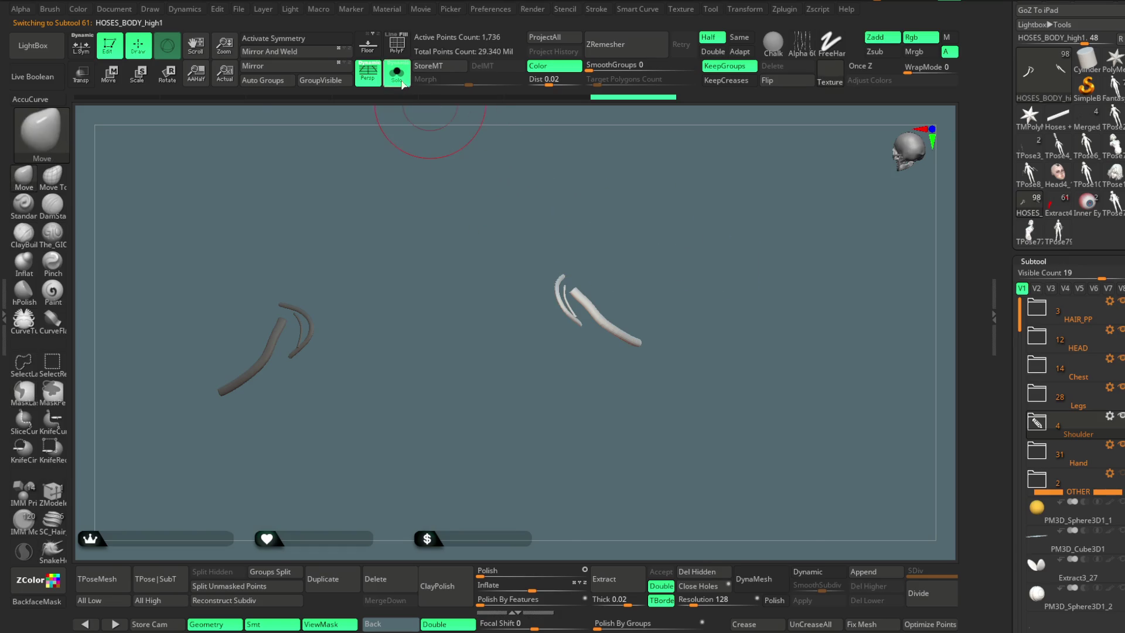
left_click(402, 85)
Step: With the Move gizmo, push the right hose down into the shoulder socket and resize it
mouse_move(717, 213)
right_mouse_down()
mouse_move(721, 223)
mouse_move(425, 209)
right_mouse_up()
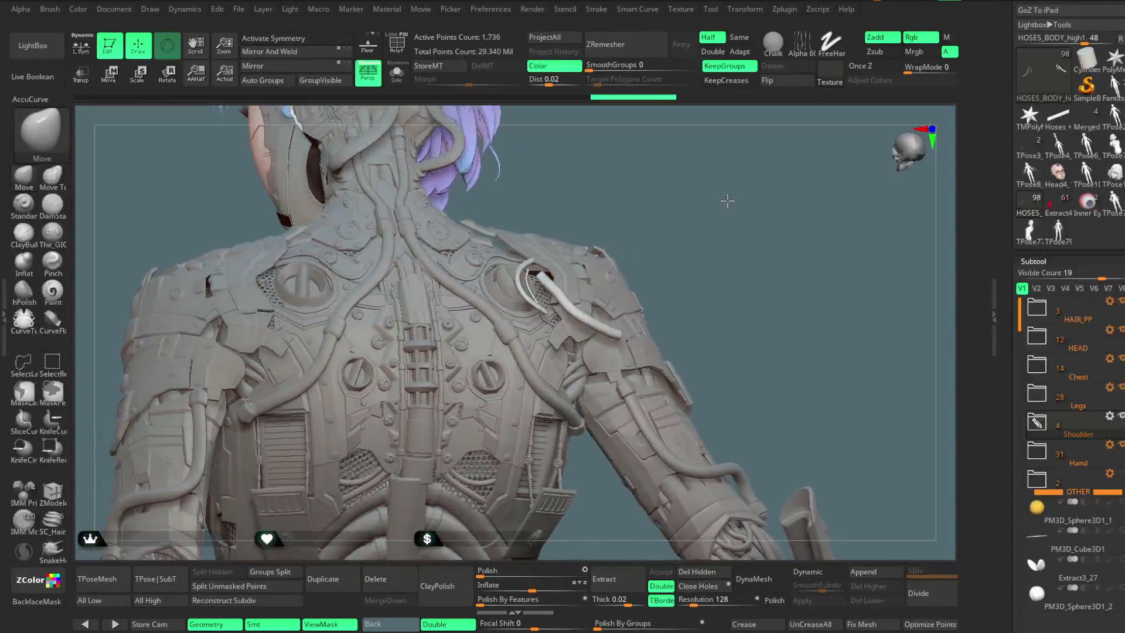
left_click(118, 83)
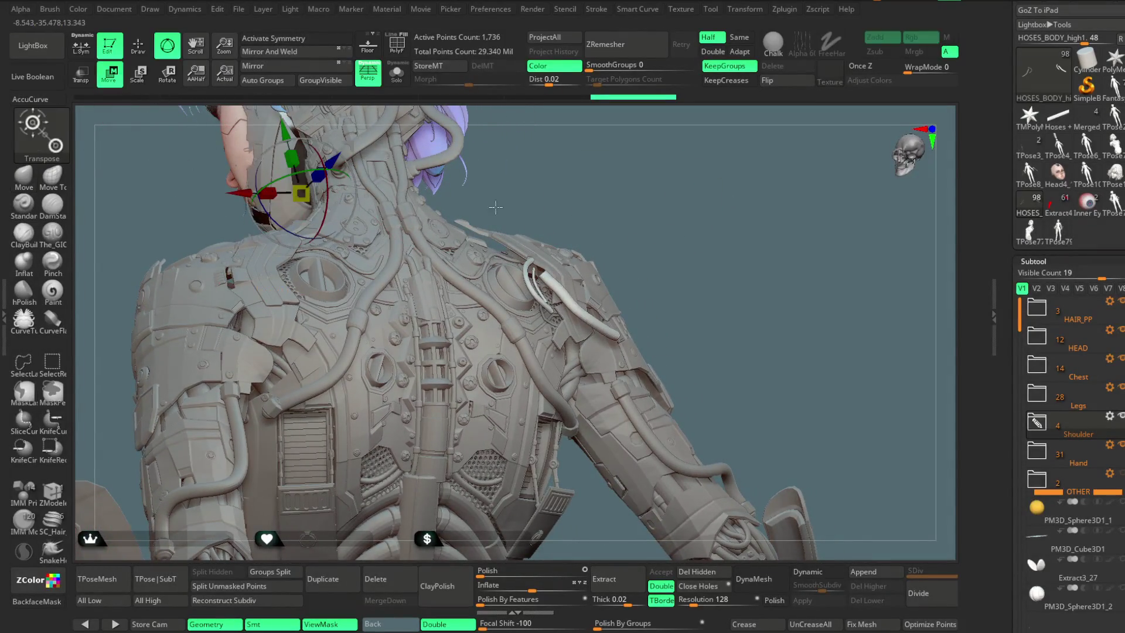
right_click_drag(661, 238, 295, 186)
mouse_move(730, 223)
right_mouse_down()
mouse_move(738, 277)
mouse_move(608, 309)
mouse_move(633, 302)
right_mouse_up()
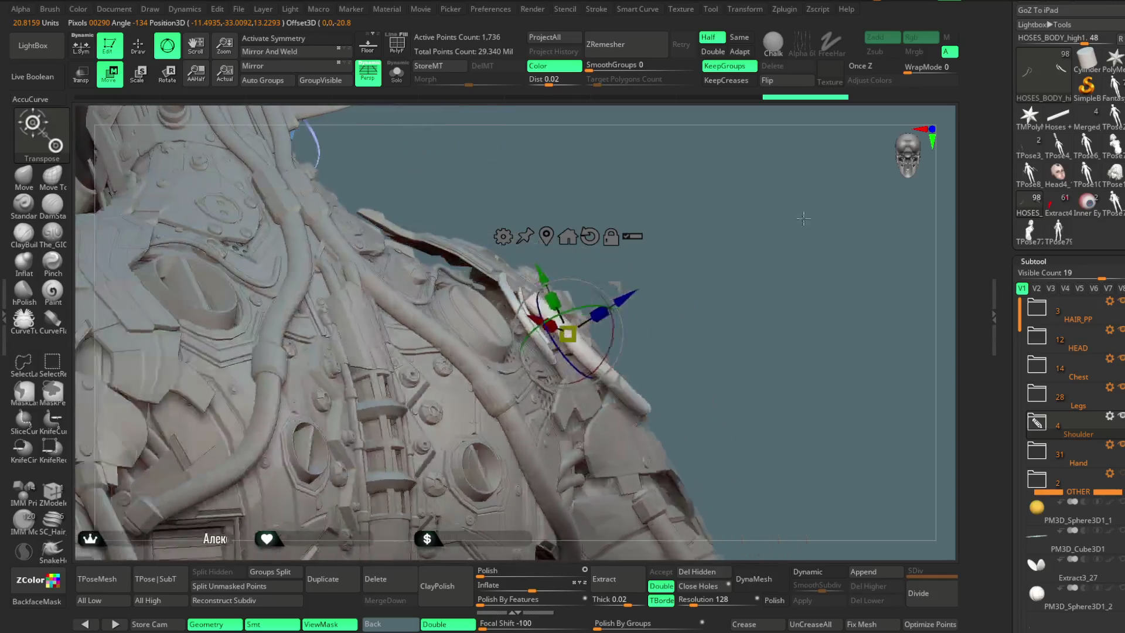
left_click_drag(633, 298, 618, 309)
right_click_drag(682, 276, 613, 295)
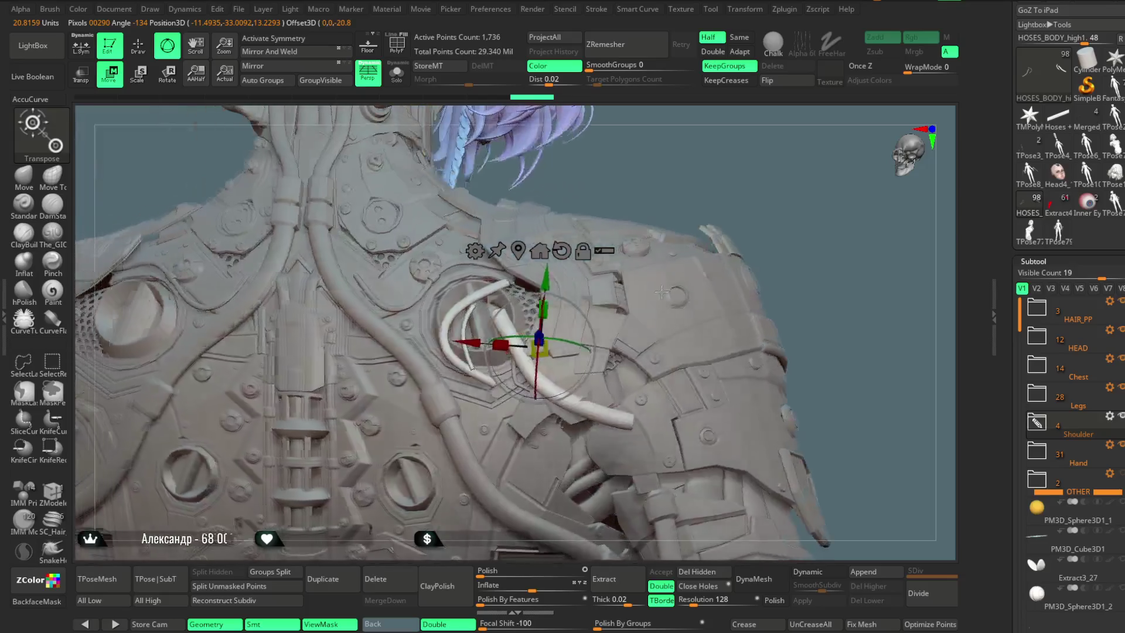
left_click_drag(612, 296, 608, 291)
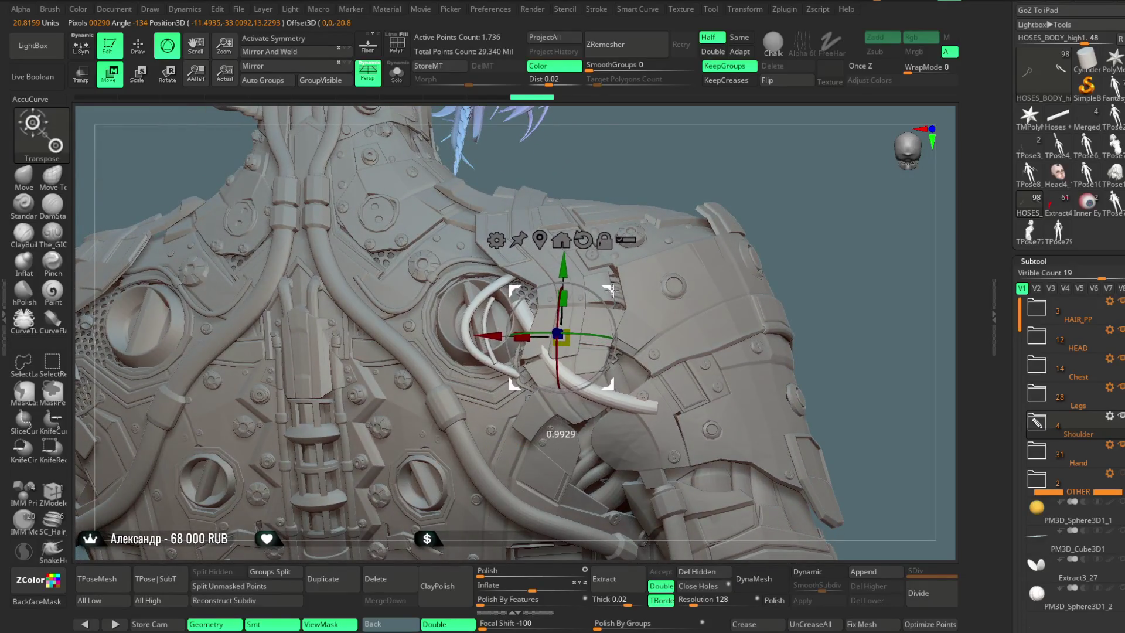
right_click_drag(610, 290, 650, 319)
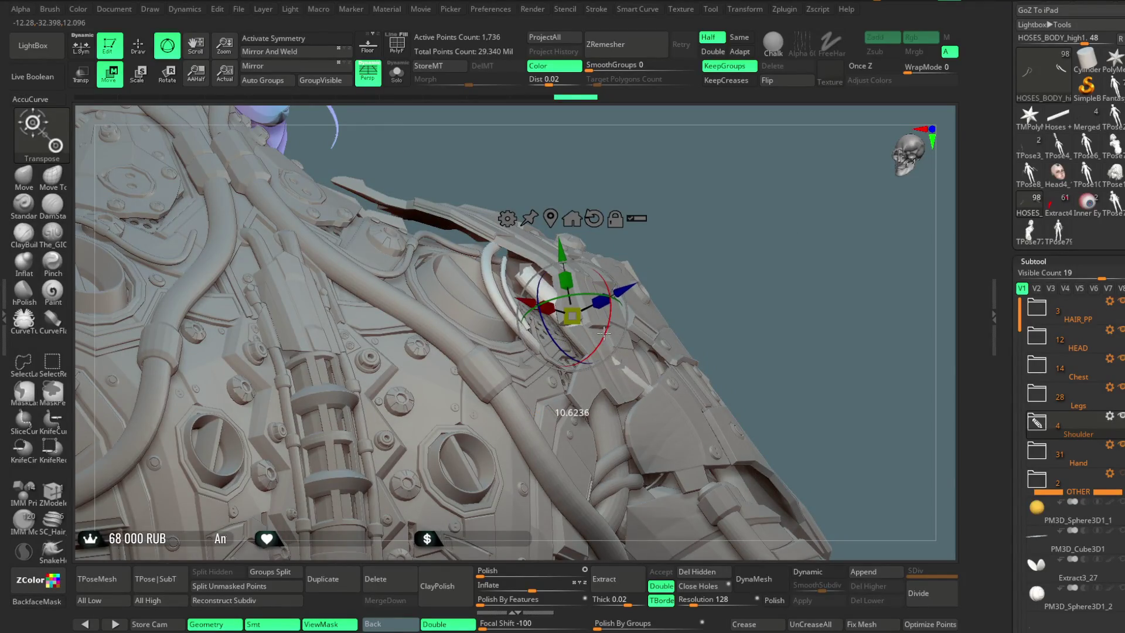
right_click_drag(729, 245, 649, 274)
left_click_drag(648, 271, 656, 273)
mouse_move(833, 195)
right_mouse_down()
mouse_move(822, 185)
mouse_move(658, 337)
right_mouse_up()
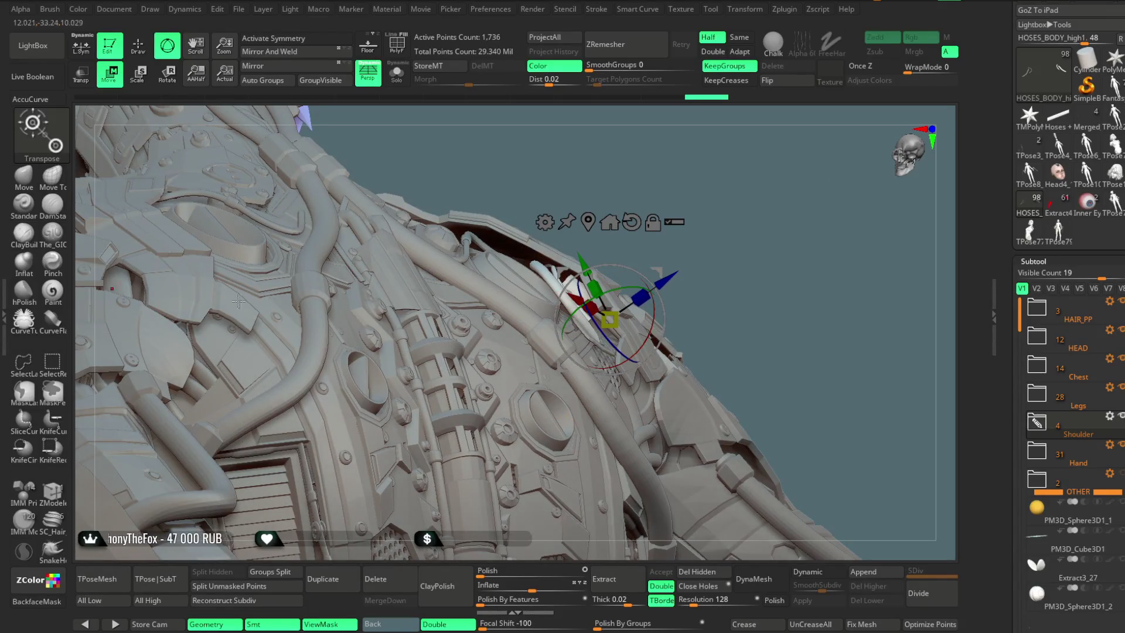
Step: Switch to Move Topological and pull the armour plates around the hose
left_click(64, 181)
right_click_drag(712, 192, 755, 205)
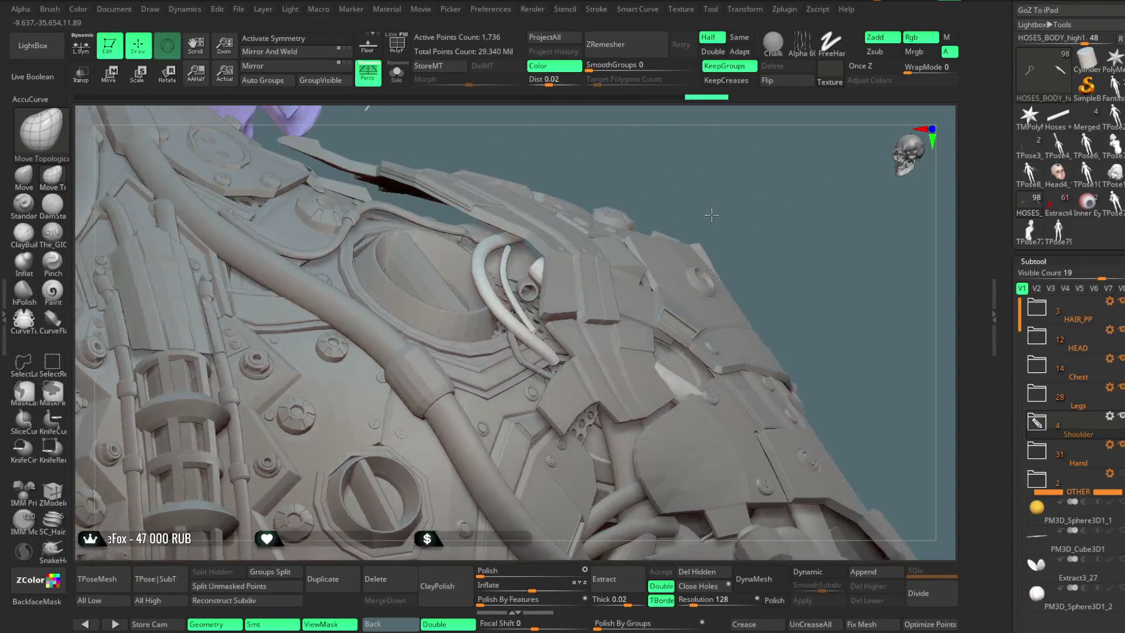
key("space")
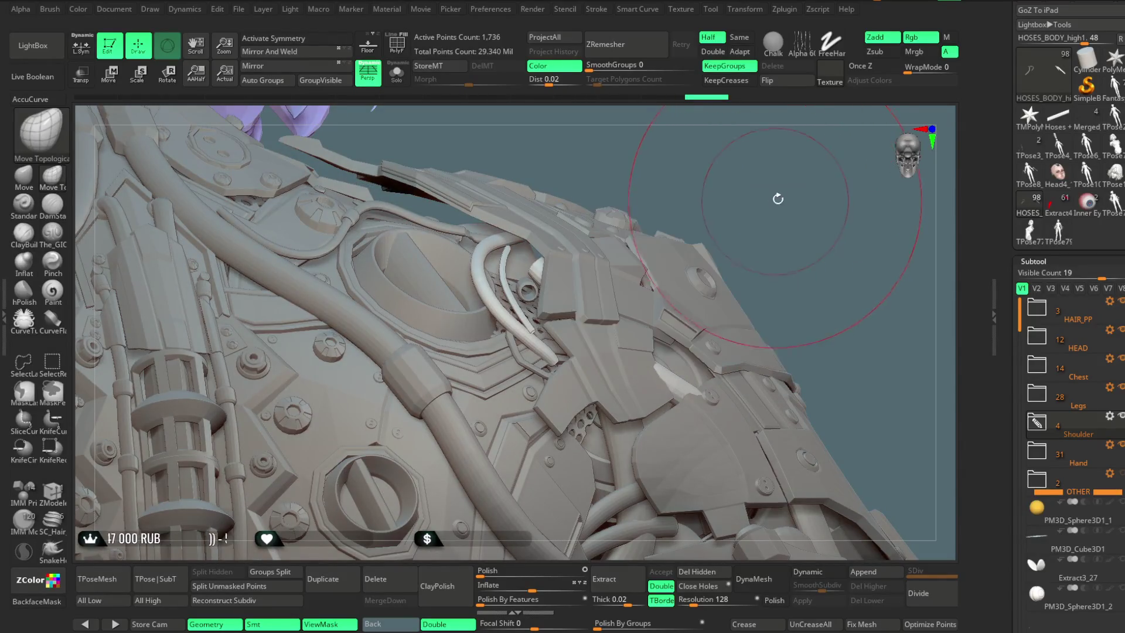
right_click_drag(779, 196, 615, 328)
right_click_drag(771, 193, 561, 358)
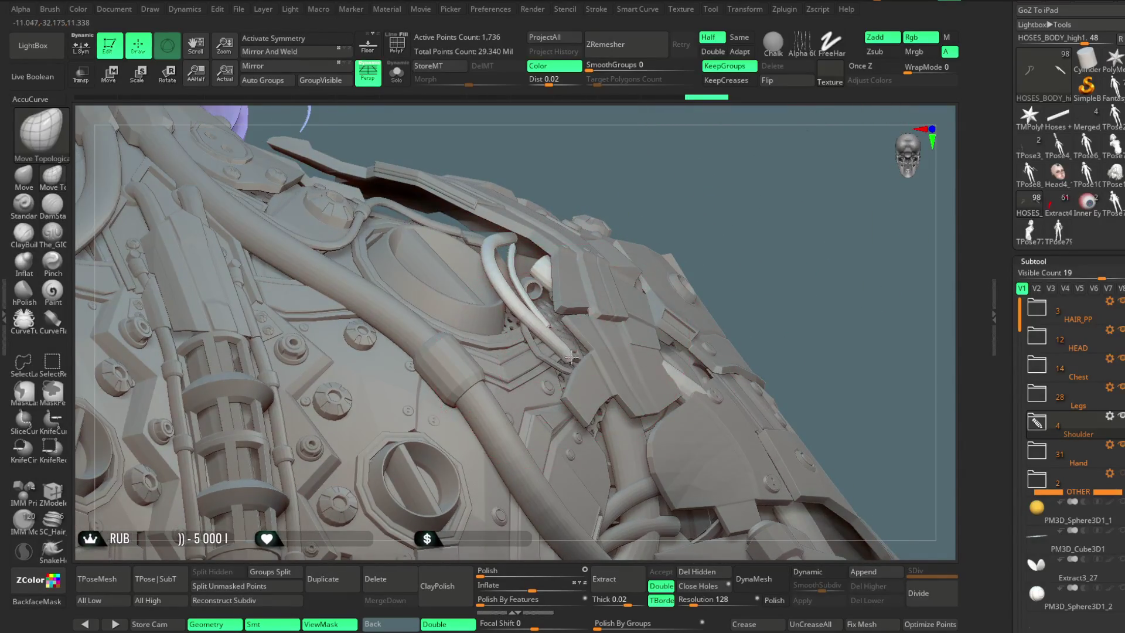
right_click_drag(762, 197, 558, 346, "ctrl")
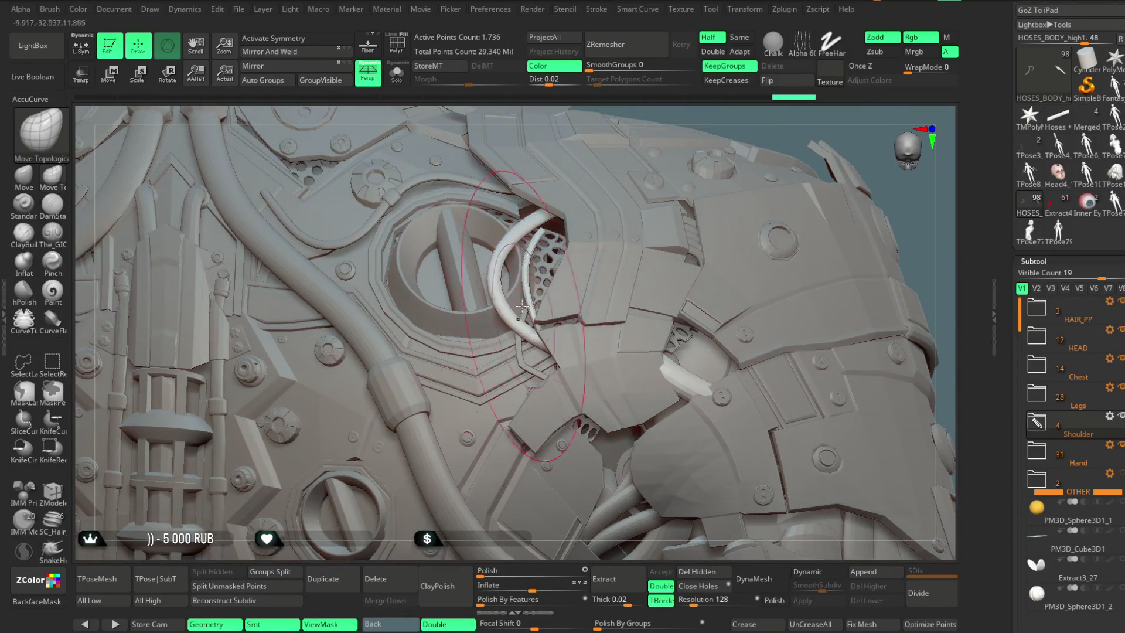
right_click_drag(498, 267, 554, 247)
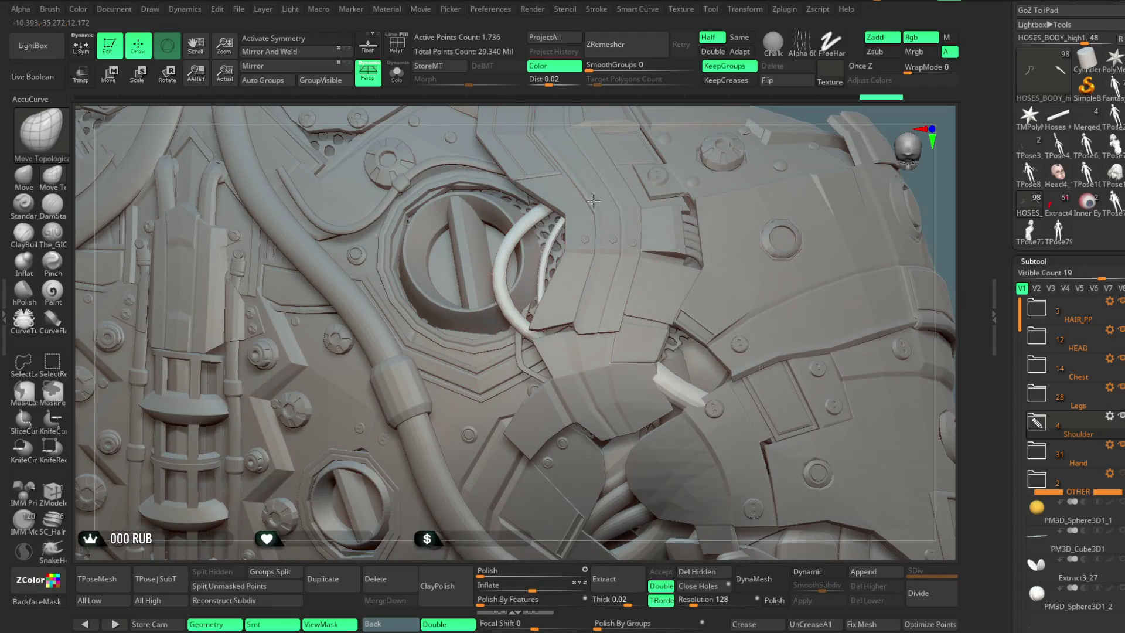
left_click_drag(578, 301, 670, 398)
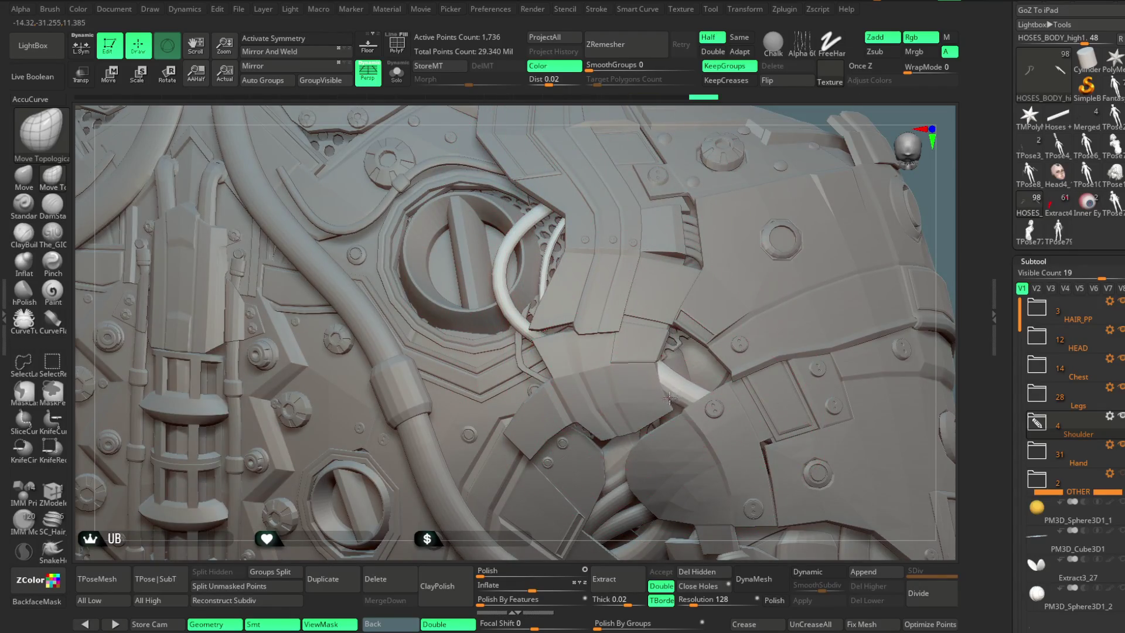
Step: Check the reshaped plates around the shoulder socket up close and from the whole back
right_click_drag(628, 543, 679, 409)
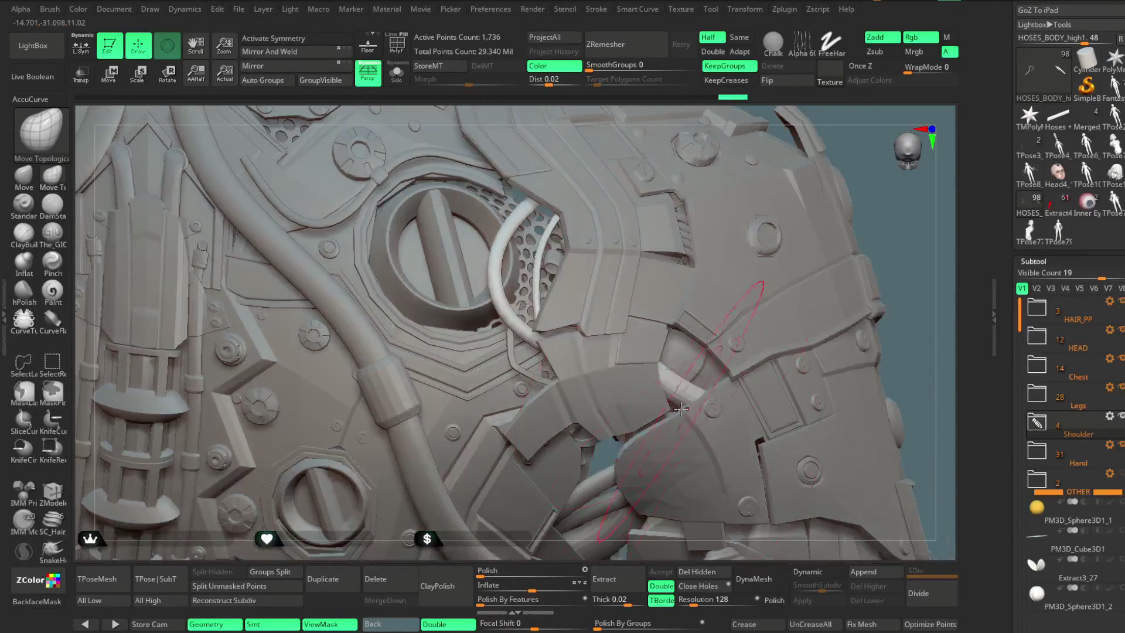
right_click_drag(906, 283, 881, 244, "ctrl")
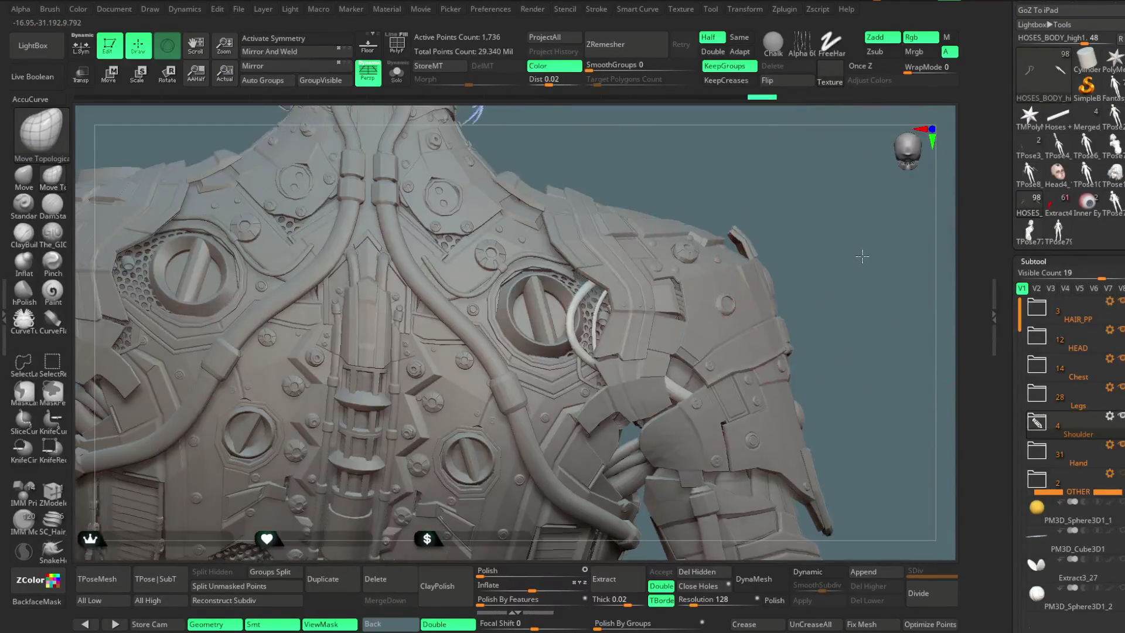
right_click(602, 322)
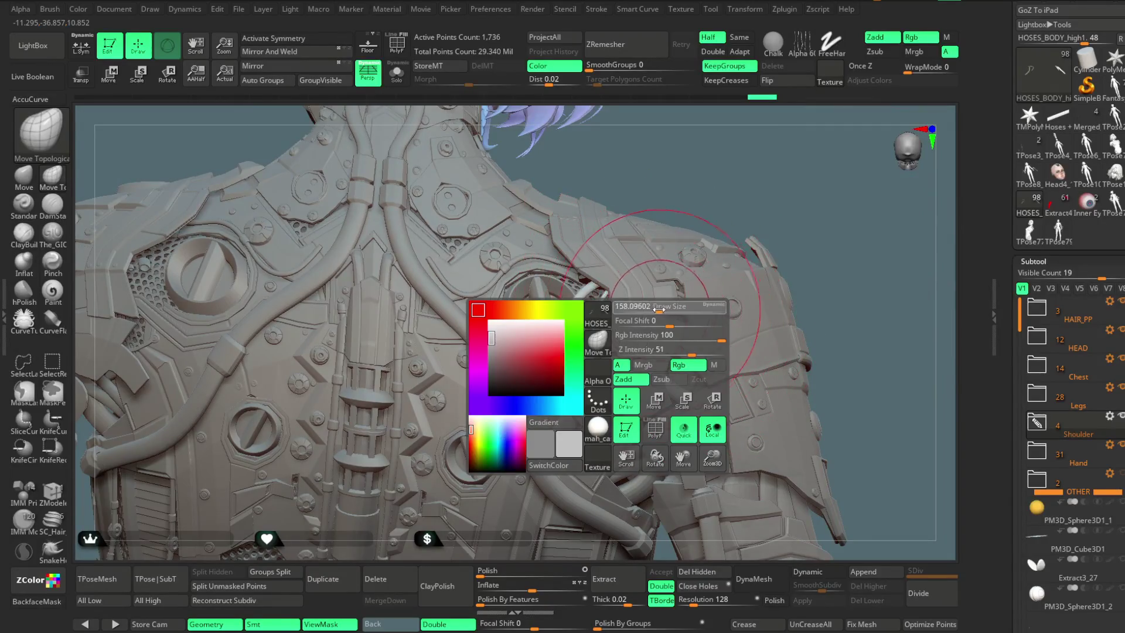
mouse_move(527, 314)
right_mouse_down("ctrl")
mouse_move(766, 151)
mouse_move(603, 305)
right_mouse_up("ctrl")
right_click(603, 305)
right_click_drag(590, 252, 603, 275, "ctrl")
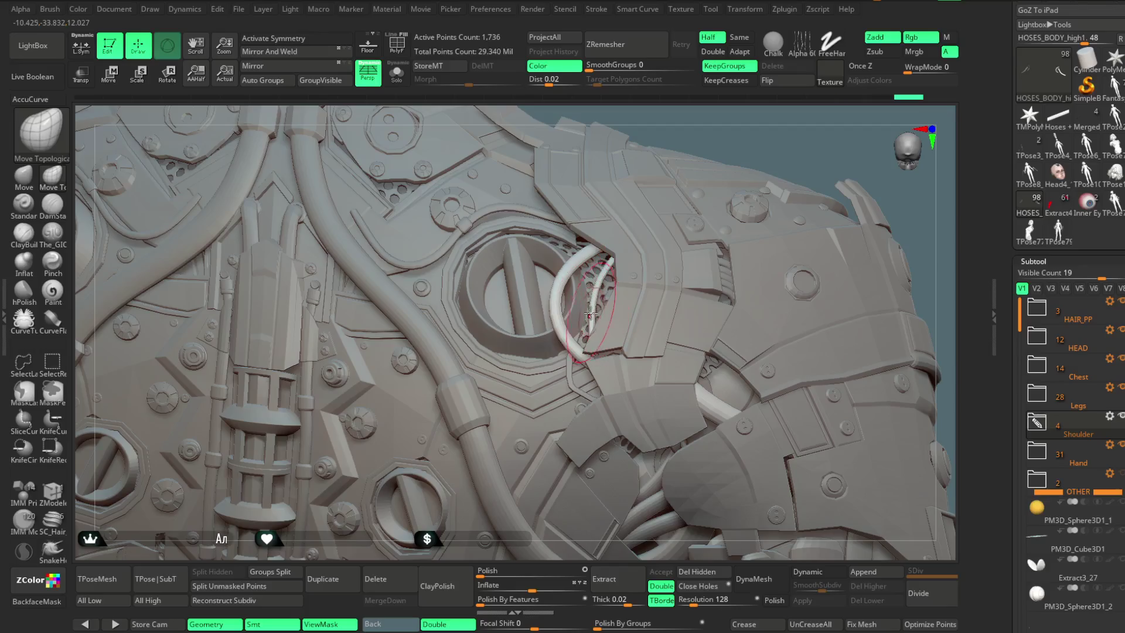
mouse_move(778, 126)
right_mouse_down("ctrl")
mouse_move(773, 161)
mouse_move(508, 300)
right_mouse_up("ctrl")
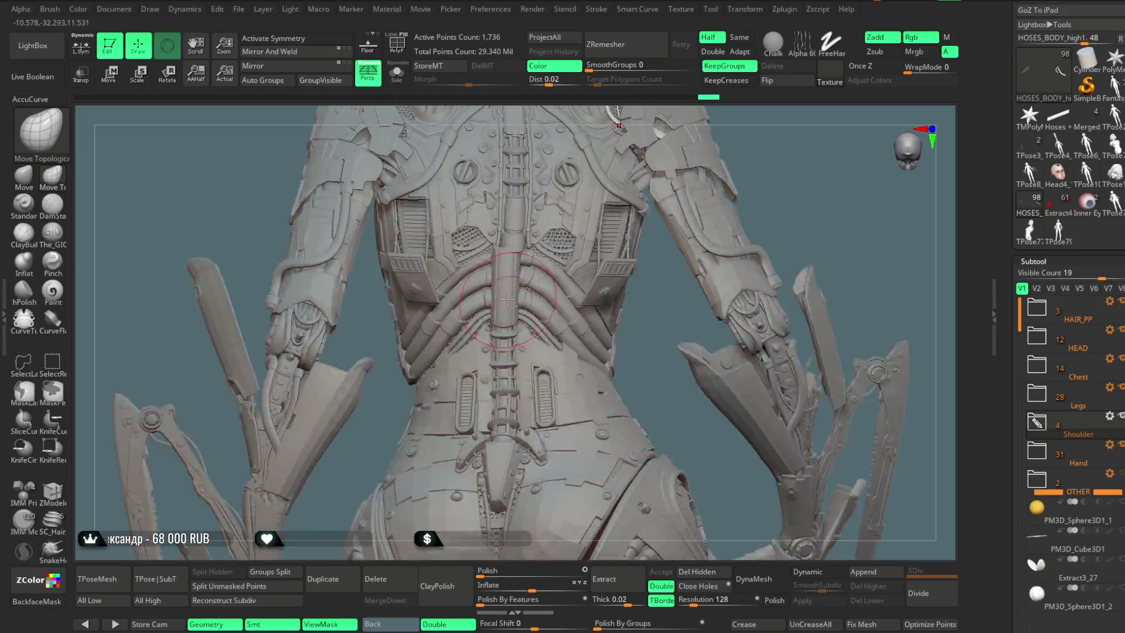
Step: Select BODY_UP_PP, solo it, and isolate then unhide its chest parts
left_click(505, 298, "alt")
right_click_drag(664, 299, 468, 240)
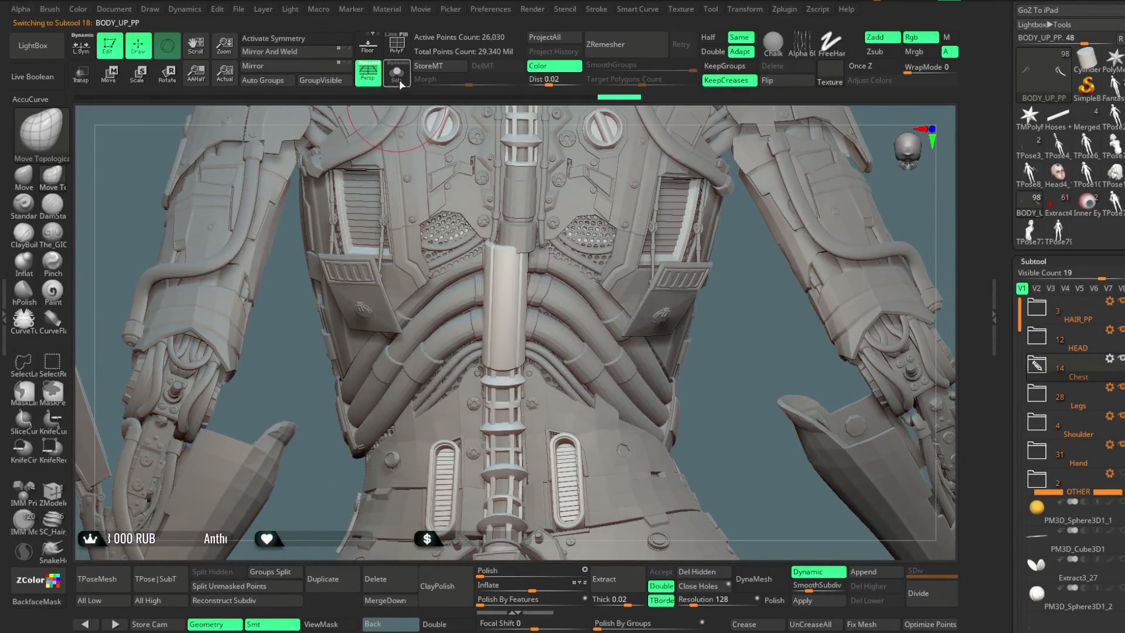
left_click(402, 85)
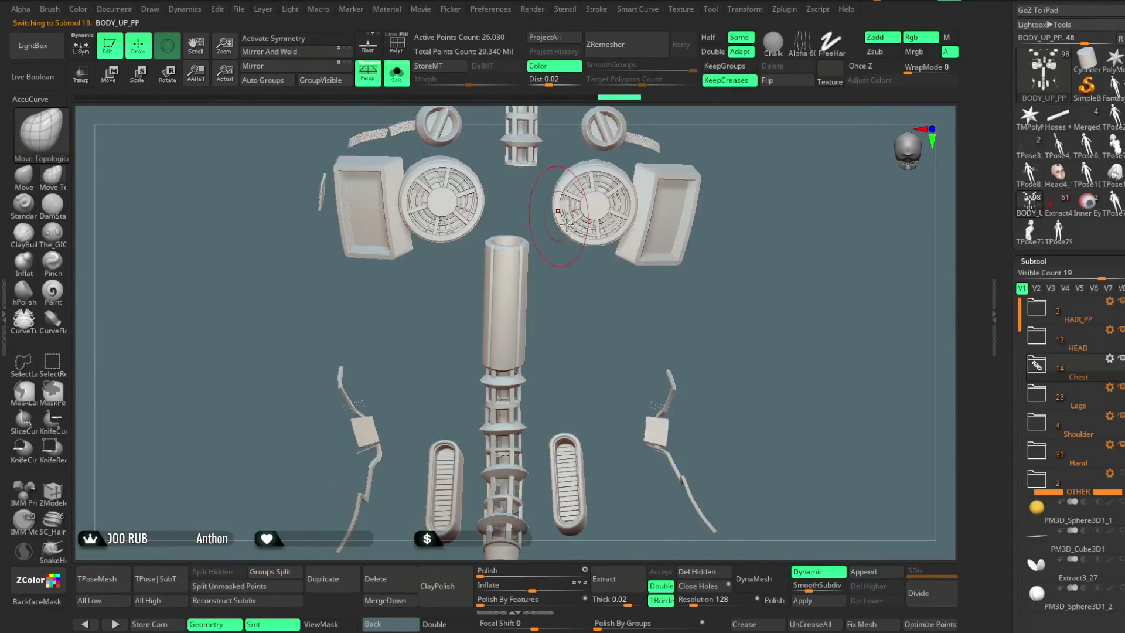
left_click(550, 282, "ctrl+shift")
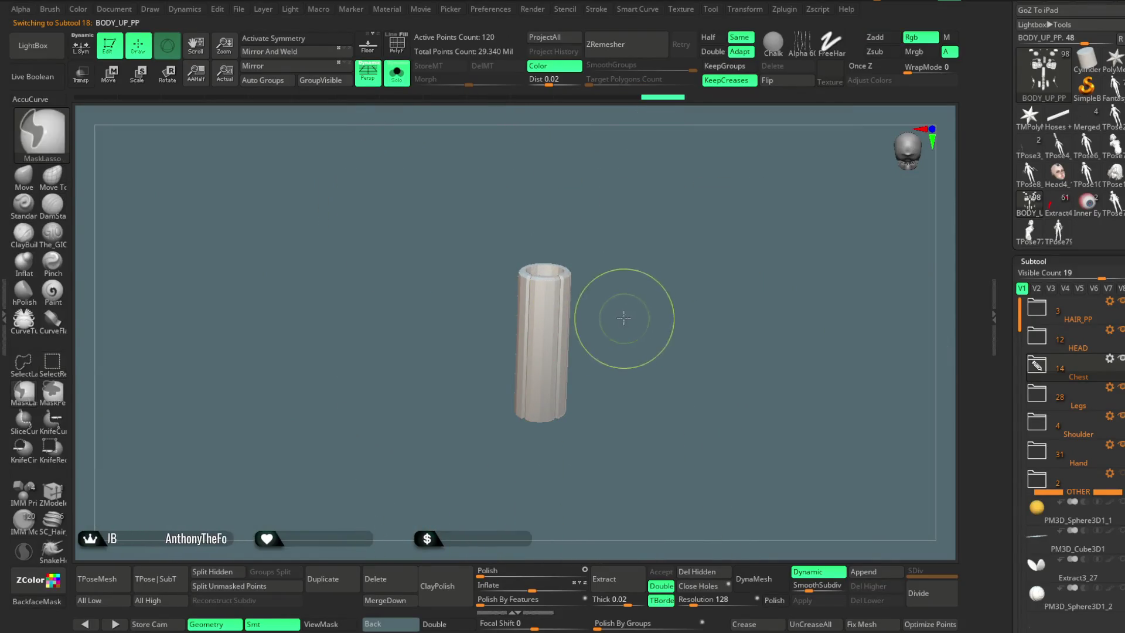
left_click(616, 325, "ctrl+shift")
Step: Place the Move gizmo on the spine tube and open its deformer list
left_click_drag(566, 341, 527, 322)
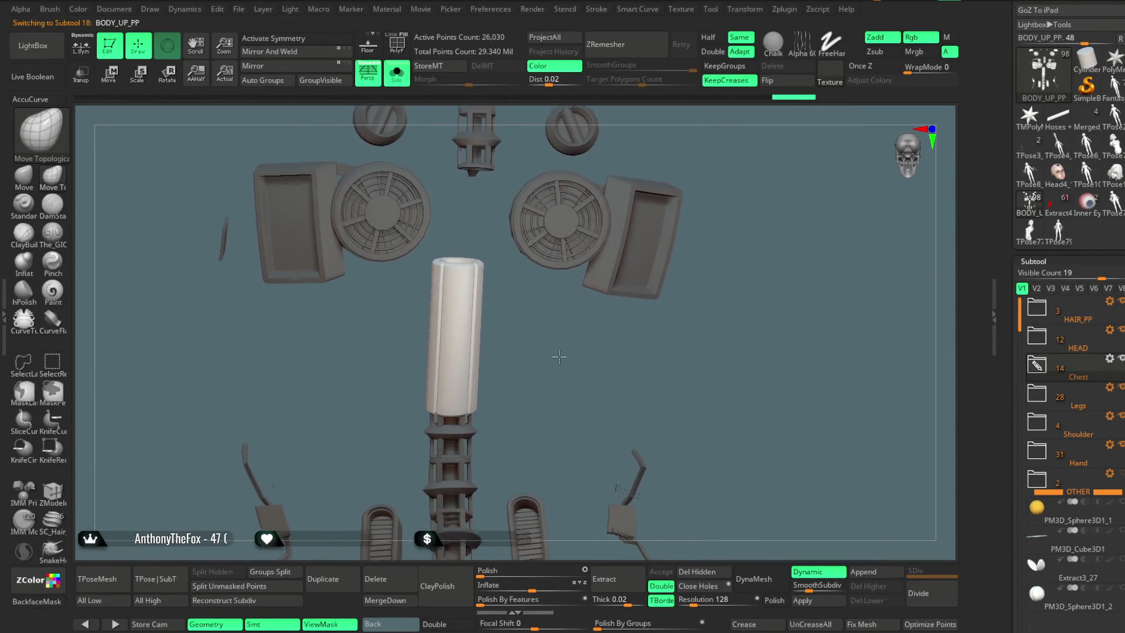
left_click(117, 81)
left_click(459, 350)
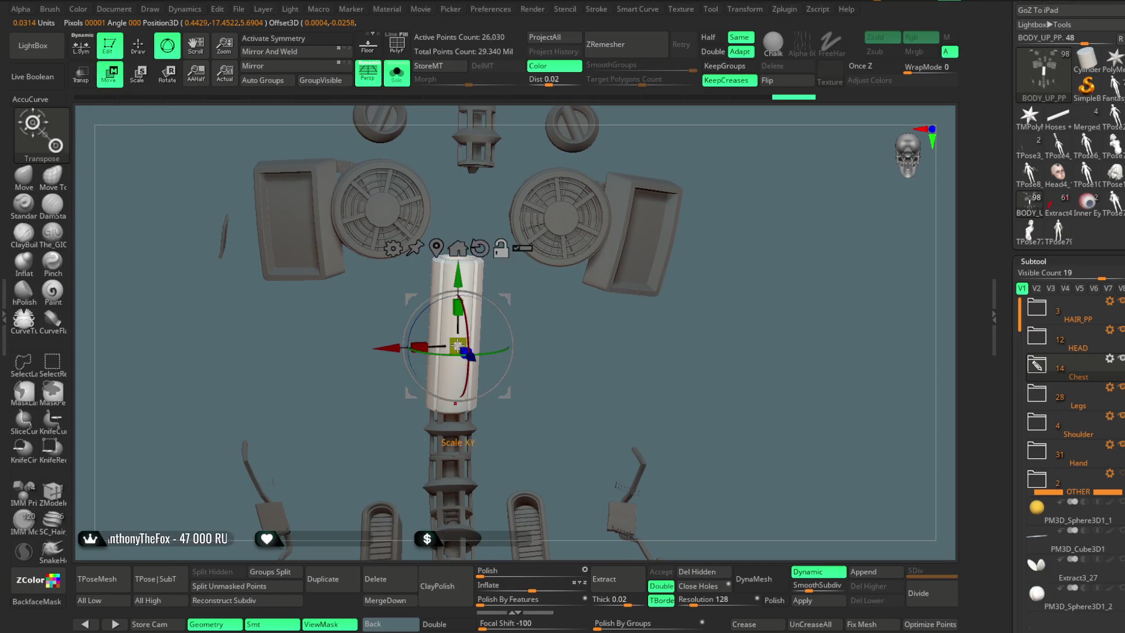
mouse_move(488, 349)
left_mouse_down()
mouse_move(501, 321)
mouse_move(460, 370)
mouse_move(486, 328)
left_mouse_up()
left_click(388, 224)
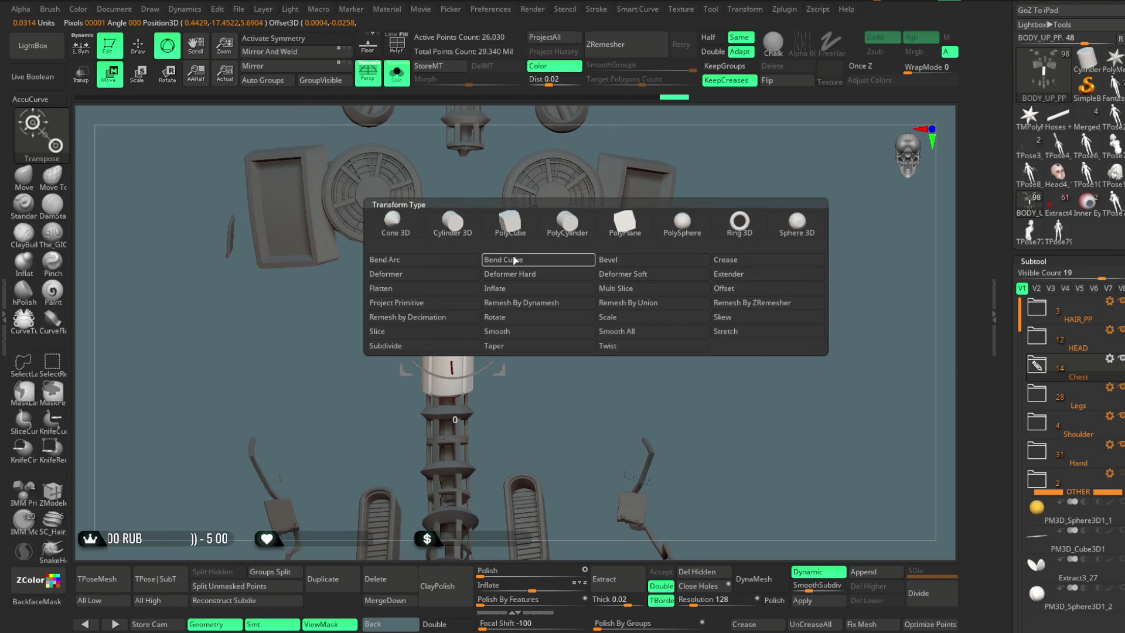
Step: Add a Bend Curve deformer to the spine tube and bend its top slightly
left_click(514, 260)
left_click(406, 77)
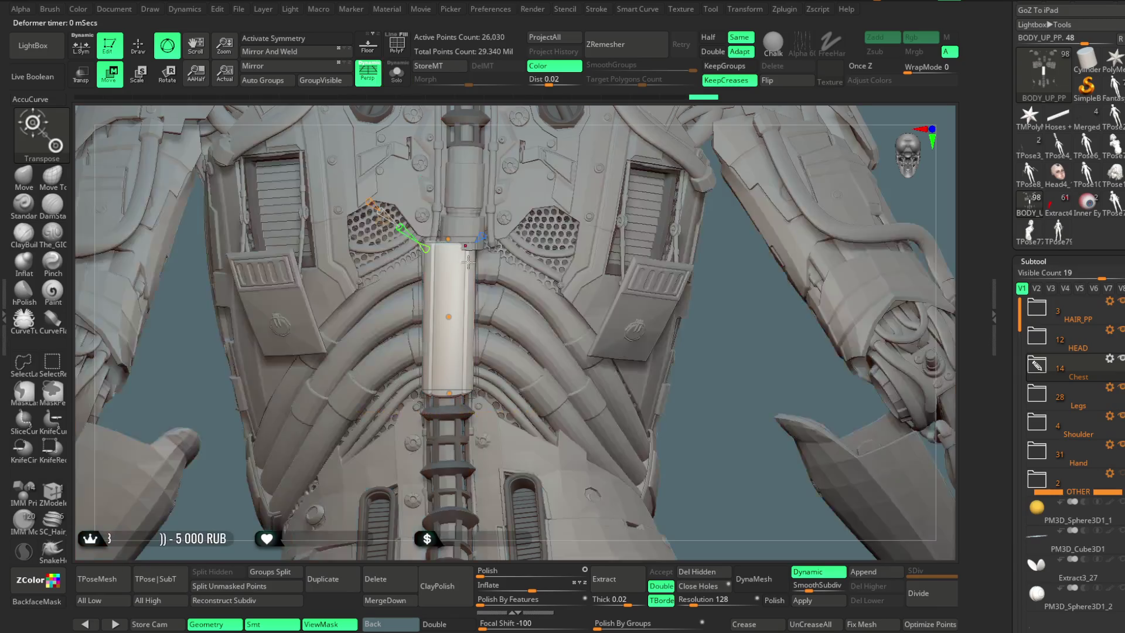
left_click_drag(448, 239, 459, 241)
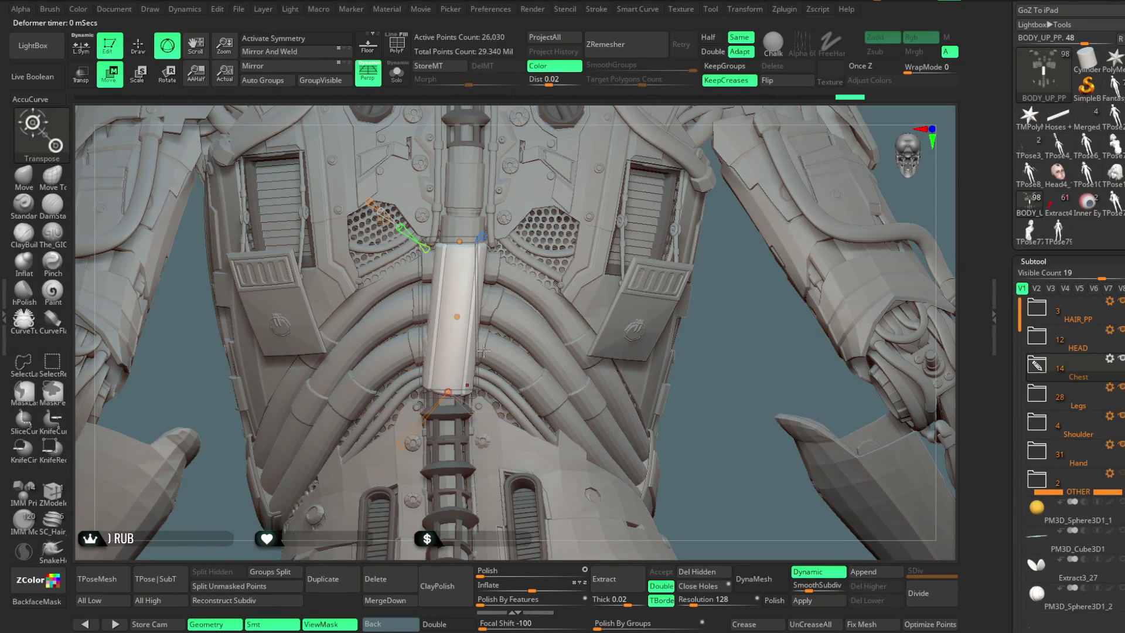
Step: Inspect the tube from several angles, then open the gizmo's deformer and primitive list
left_click_drag(668, 393, 713, 403)
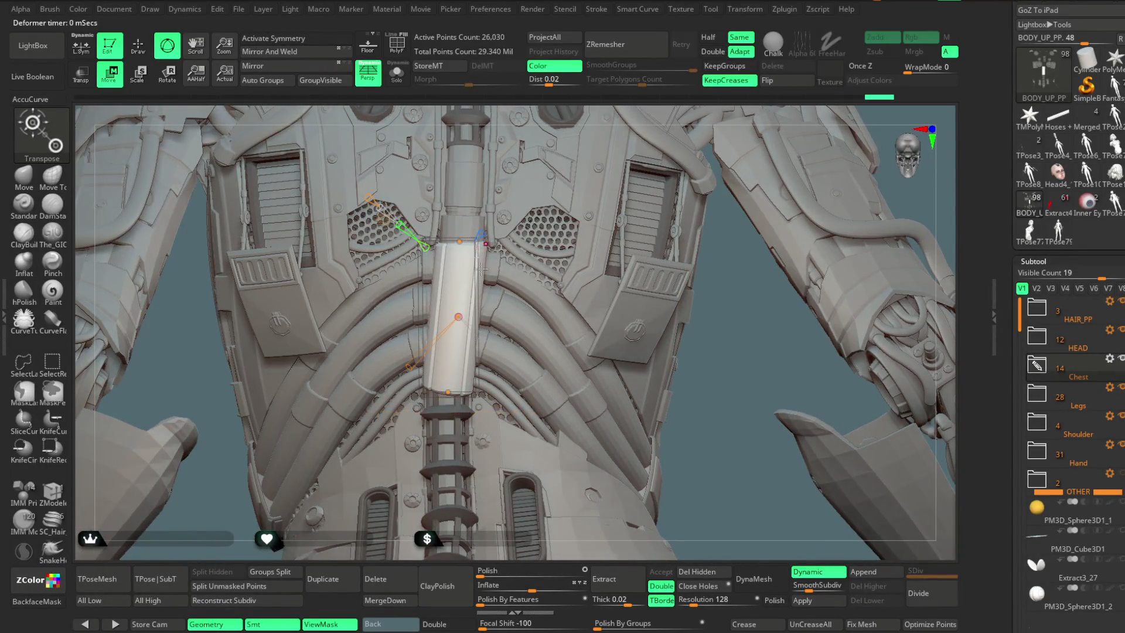
mouse_move(658, 346)
left_mouse_down()
mouse_move(726, 363)
mouse_move(443, 218)
left_mouse_up()
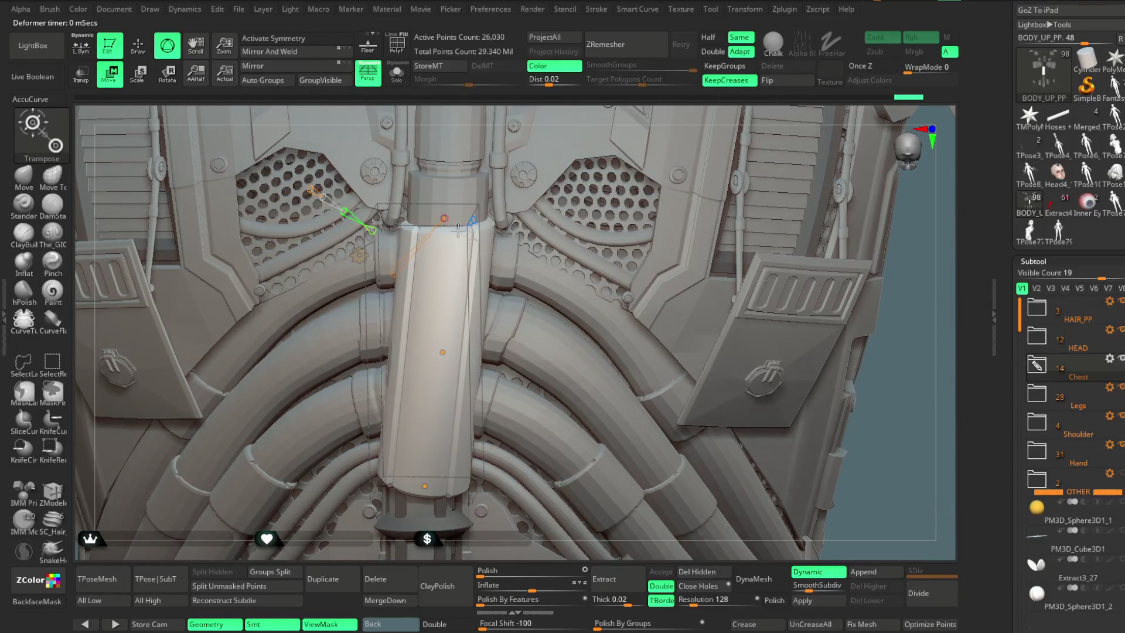
left_click_drag(530, 538, 436, 378)
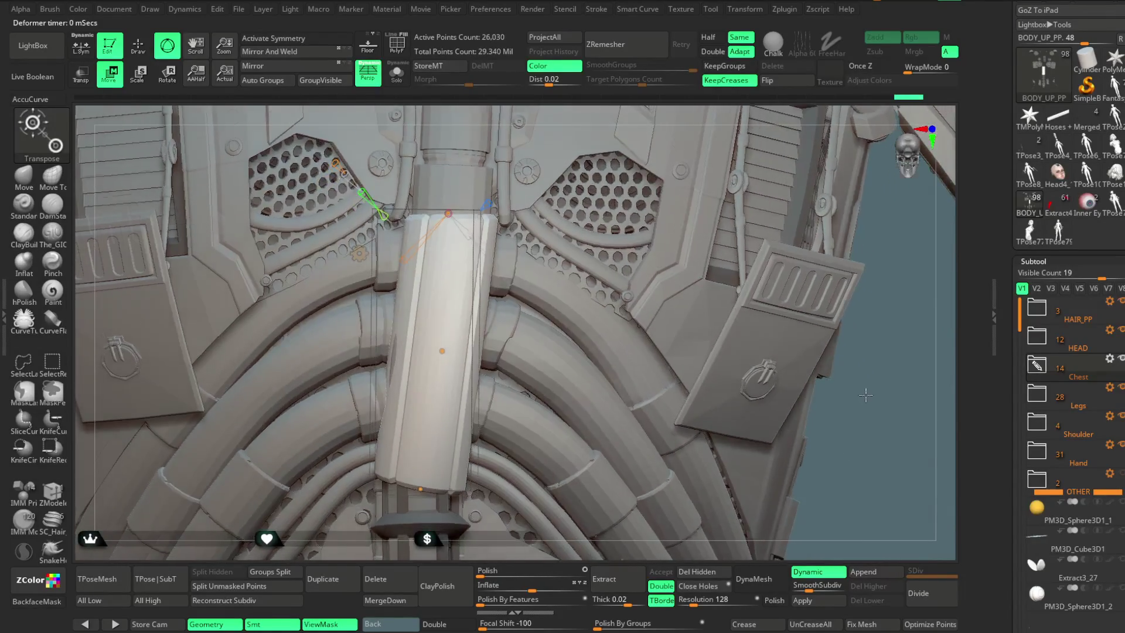
mouse_move(858, 400)
left_mouse_down()
mouse_move(834, 412)
mouse_move(798, 376)
mouse_move(475, 320)
left_mouse_up()
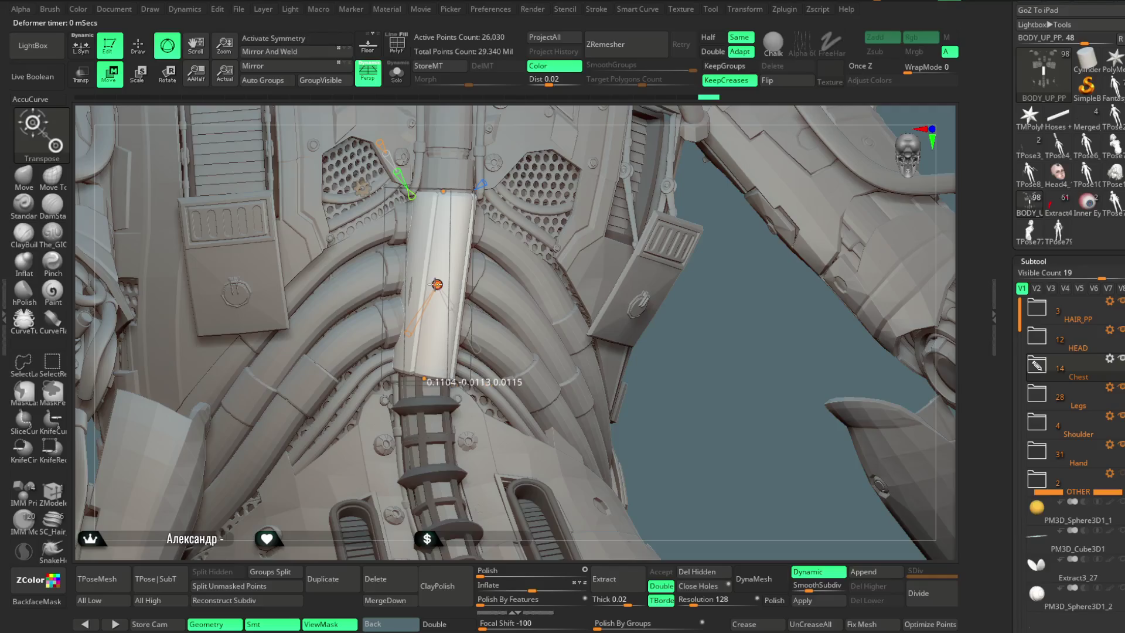
left_click_drag(693, 361, 436, 290)
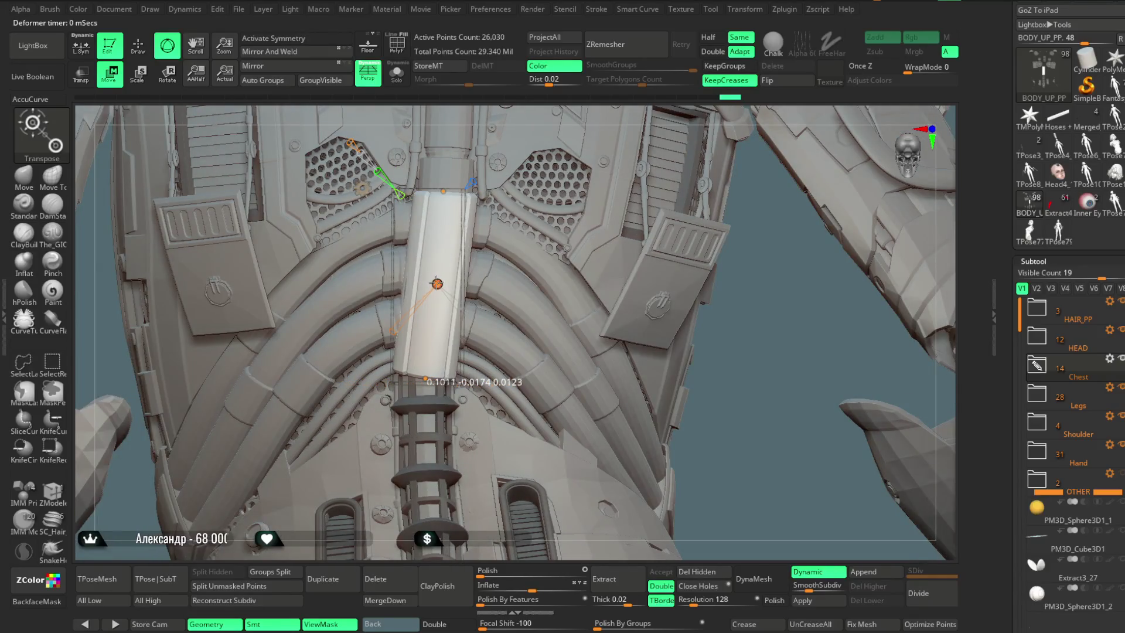
left_click_drag(755, 425, 434, 229, "ctrl")
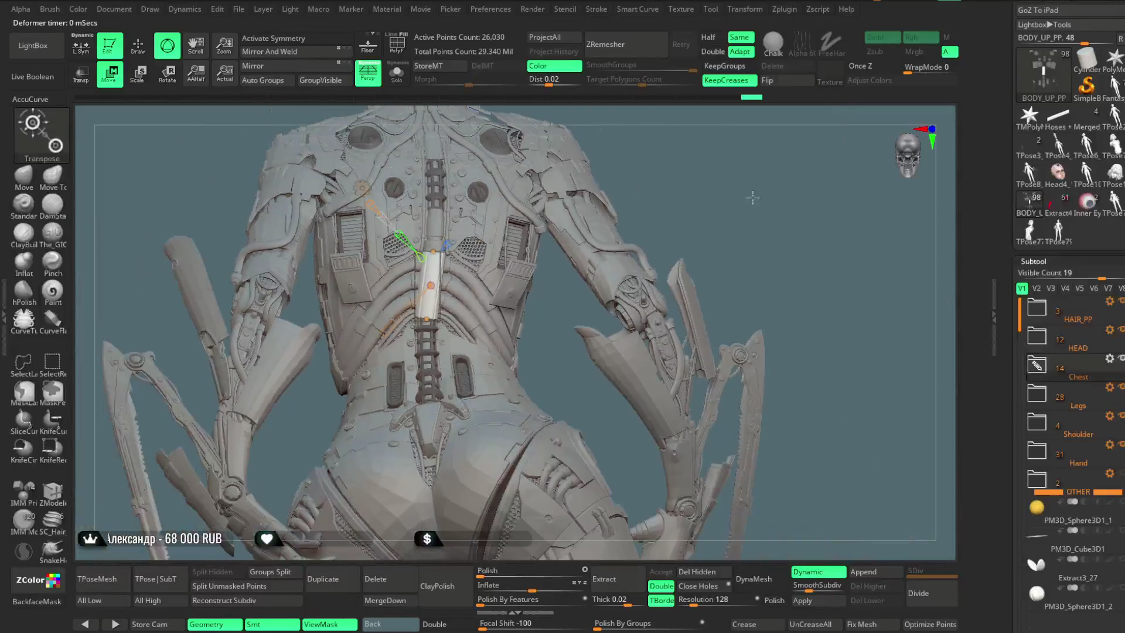
left_click(345, 246)
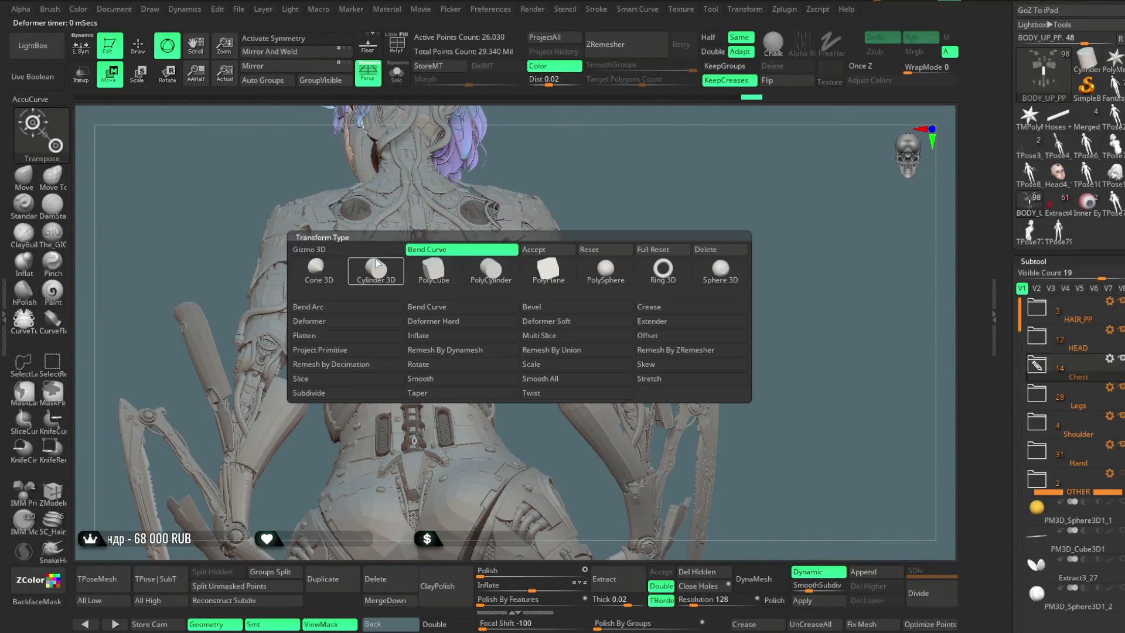
Step: Accept the deformation, then switch to the Move brush with a slightly larger size
left_click(537, 249)
left_click_drag(640, 201, 408, 207, "ctrl")
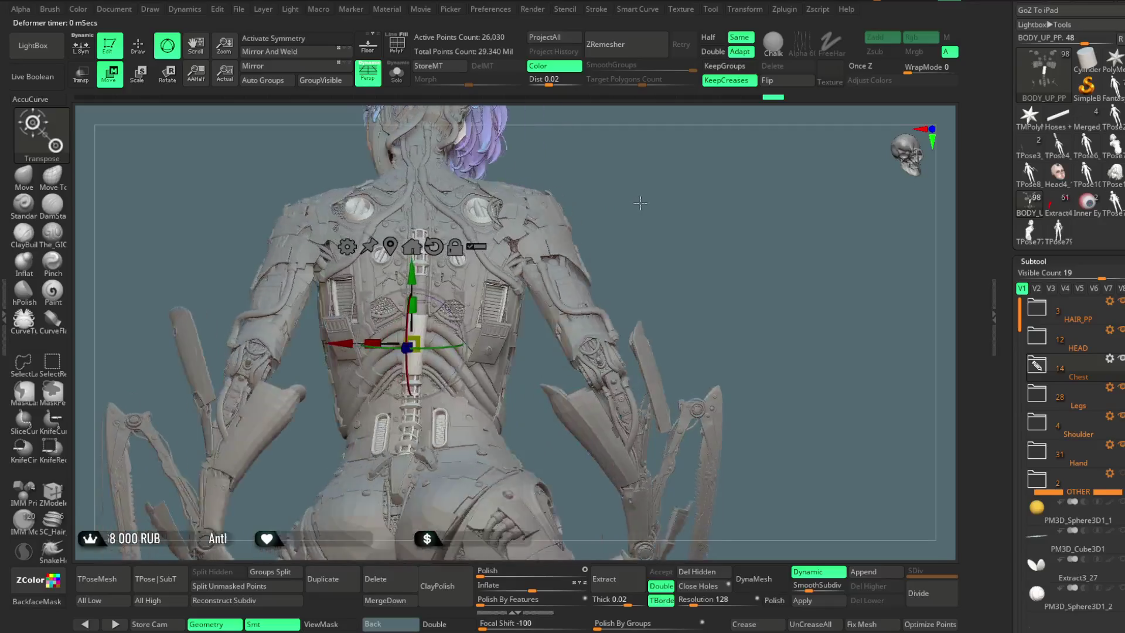
left_click(23, 175)
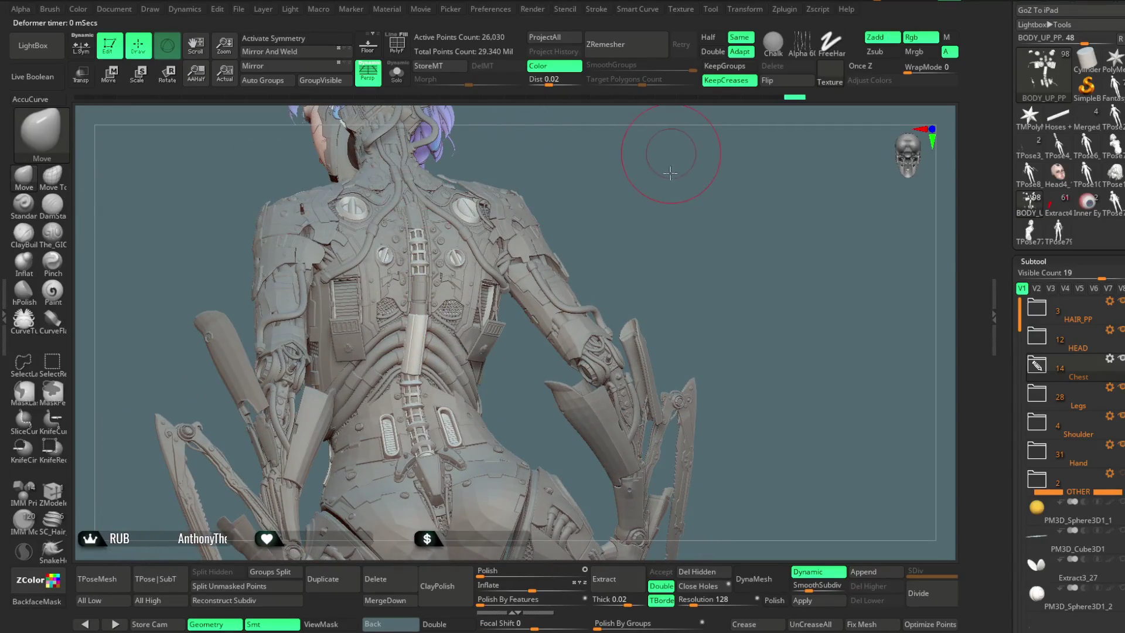
right_click_drag(407, 352, 456, 258, "ctrl")
key("space")
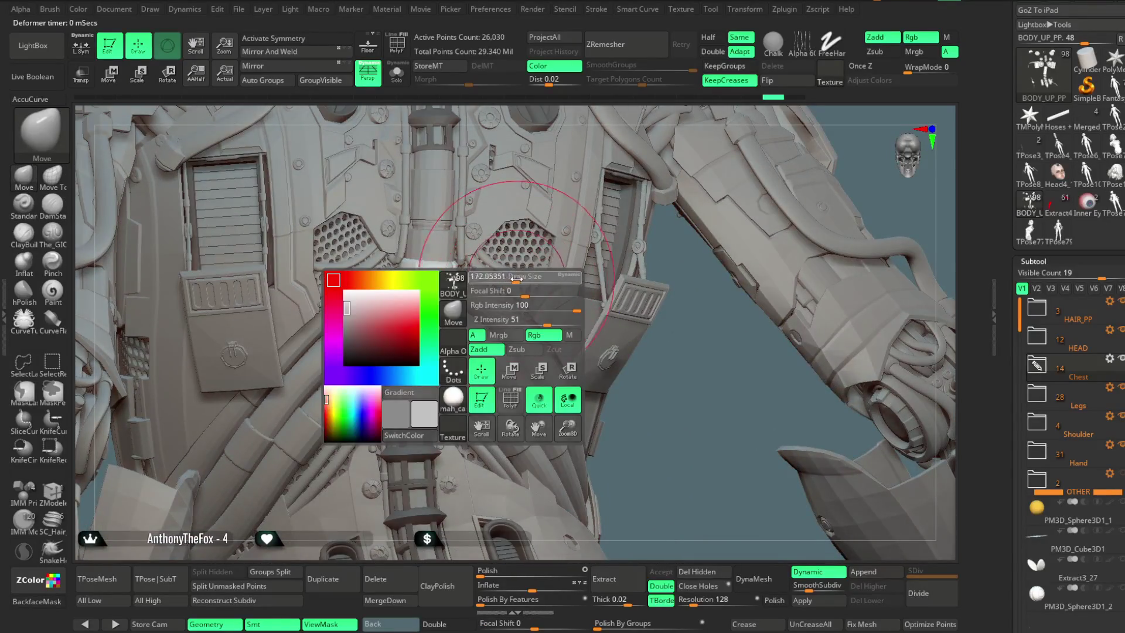
left_click_drag(516, 280, 528, 279)
right_click_drag(445, 328, 412, 338)
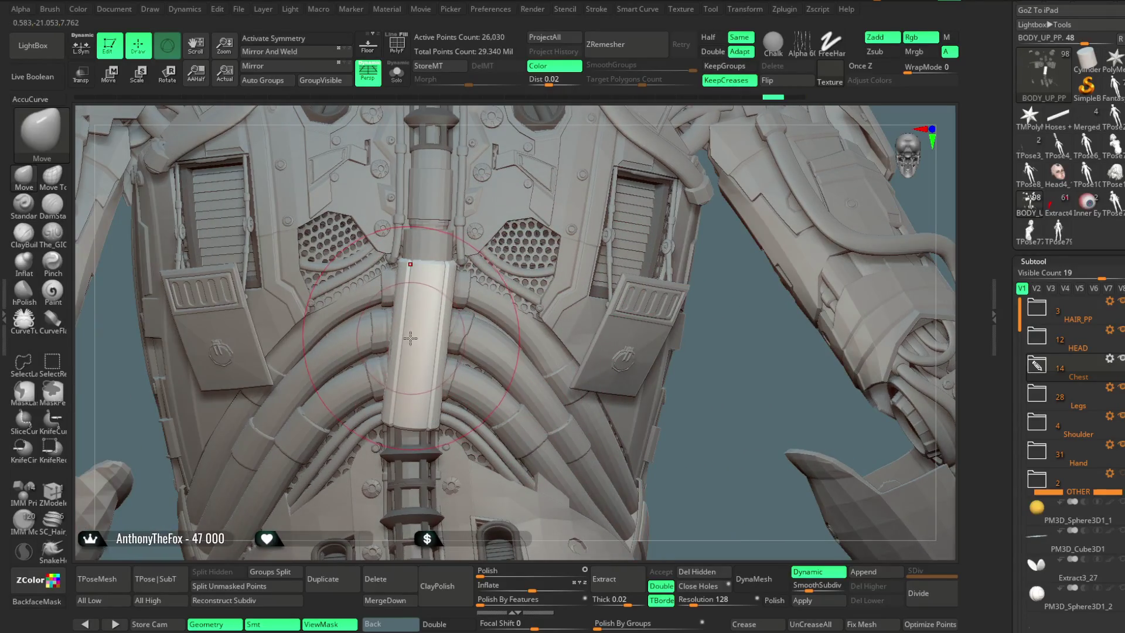
mouse_move(544, 293)
right_mouse_down("ctrl")
mouse_move(707, 194)
mouse_move(681, 287)
mouse_move(710, 288)
mouse_move(726, 313)
mouse_move(661, 304)
right_mouse_up("ctrl")
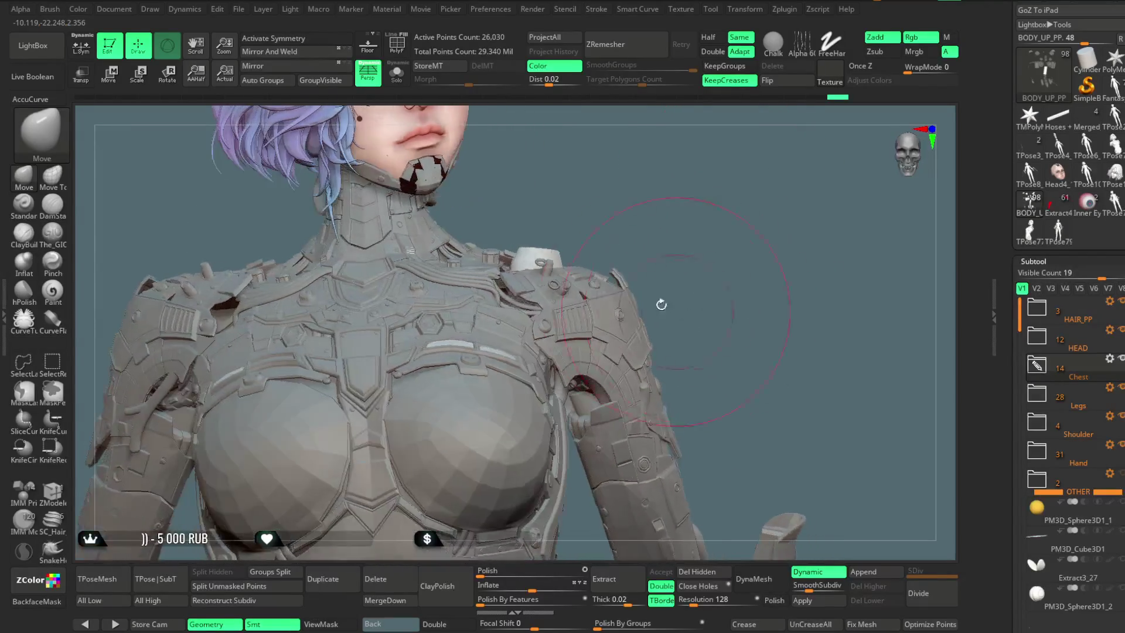
Step: Select the Extract3_91 shoulder ring pieces and show them solo
right_click_drag(694, 237, 615, 291)
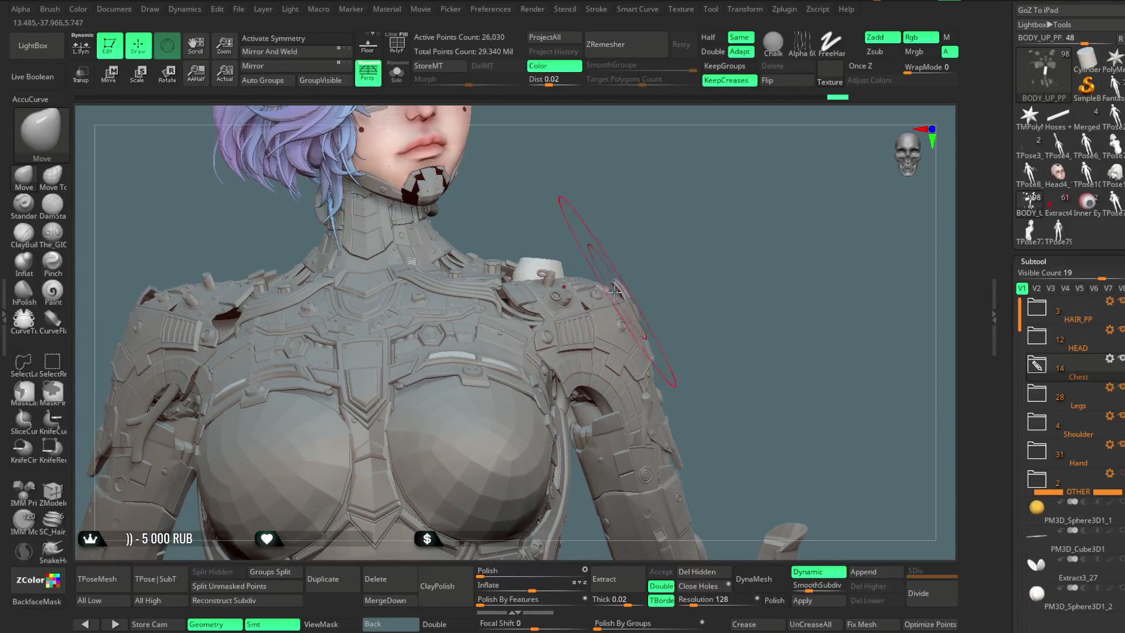
left_click(557, 297, "alt")
left_click(399, 81)
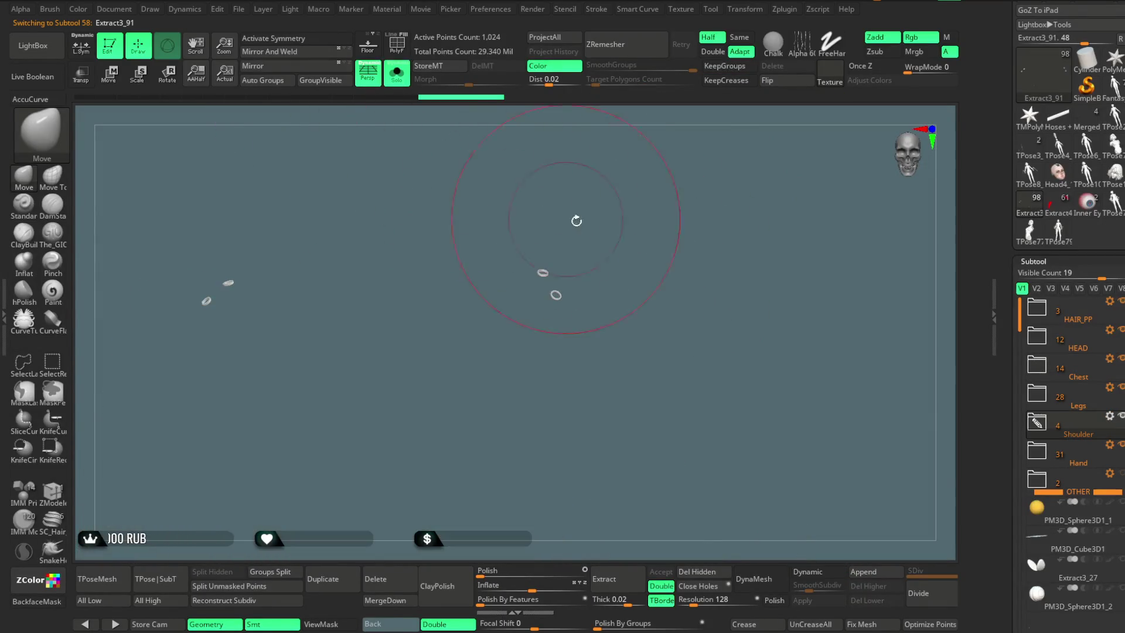
Step: Using the gizmo, reposition and rotate the Extract3_91 ring pieces on the shoulder
left_click_drag(575, 221, 458, 200, "alt")
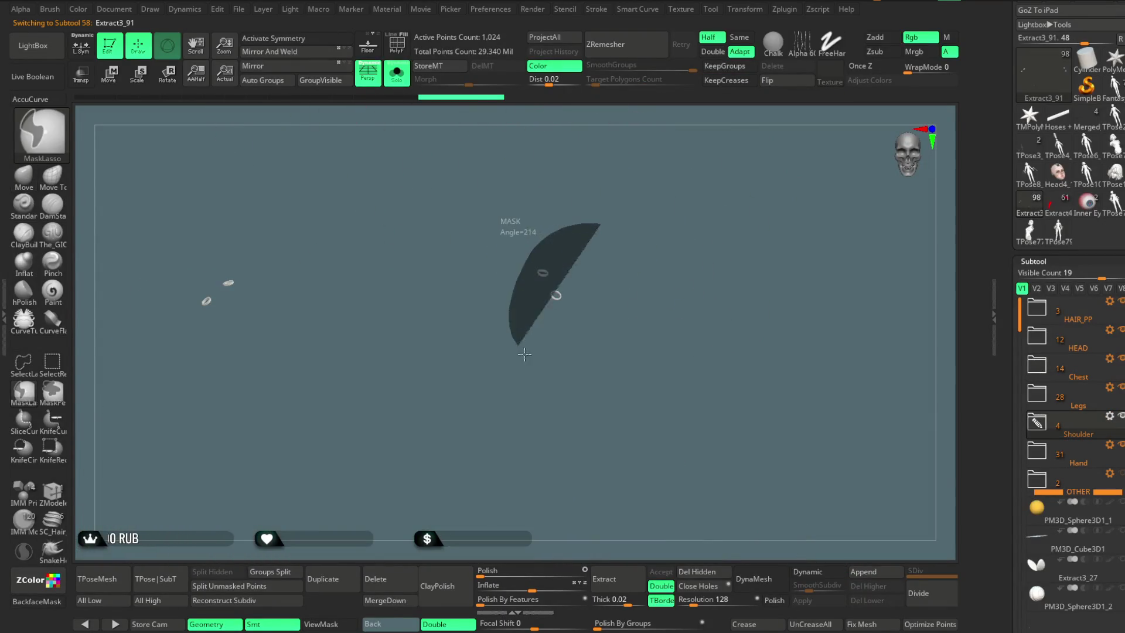
left_click(119, 80)
left_click_drag(604, 196, 603, 276)
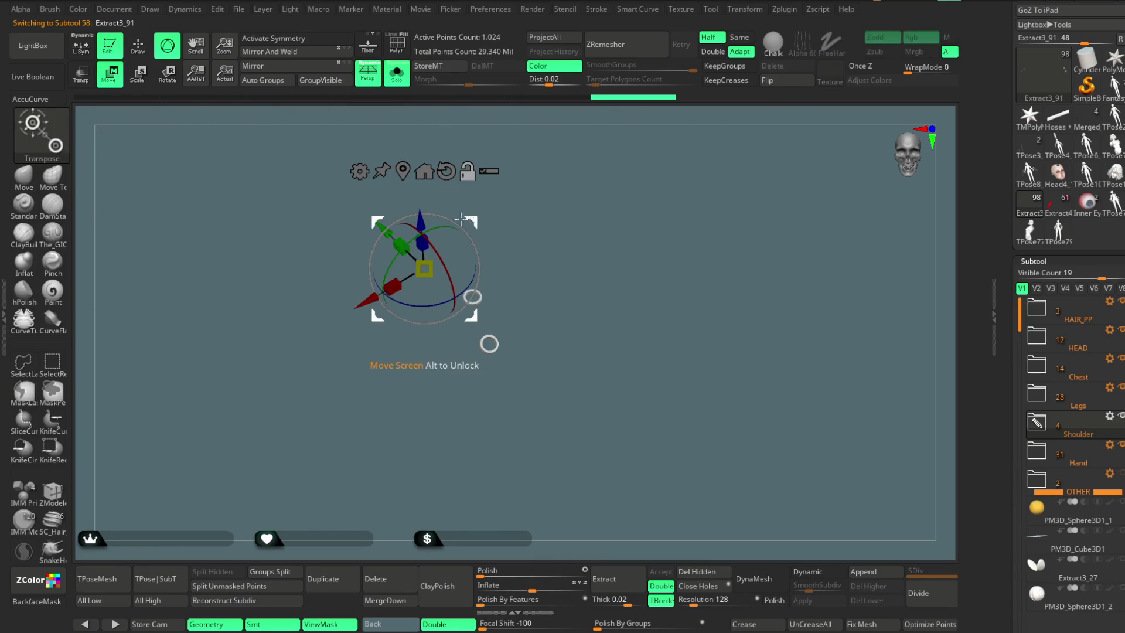
left_click_drag(462, 218, 631, 227, "alt")
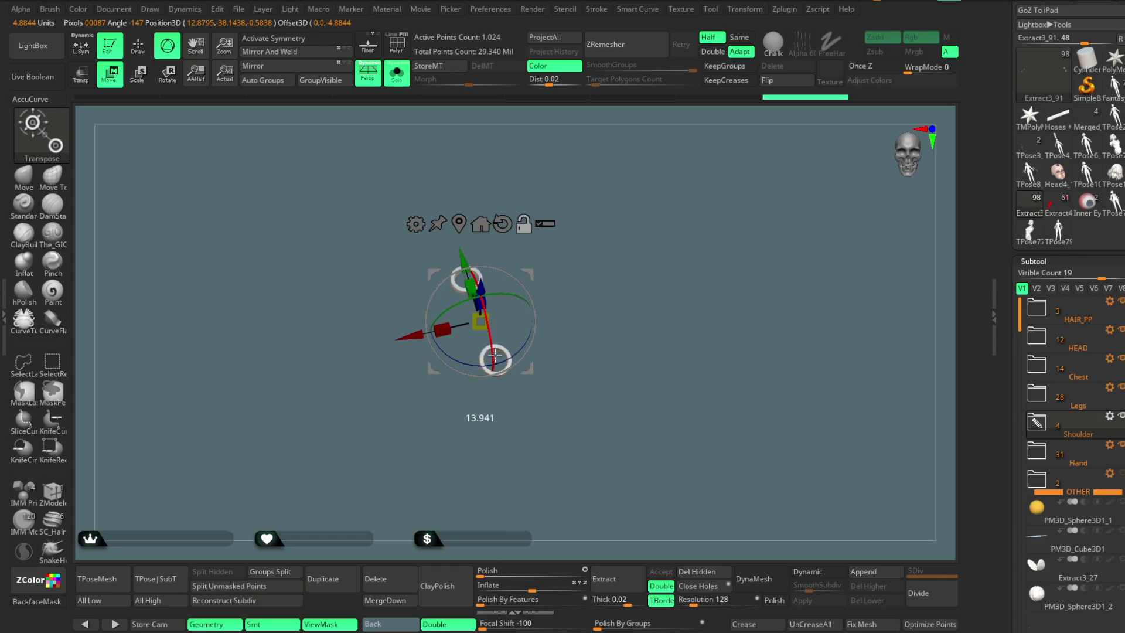
left_click(398, 88)
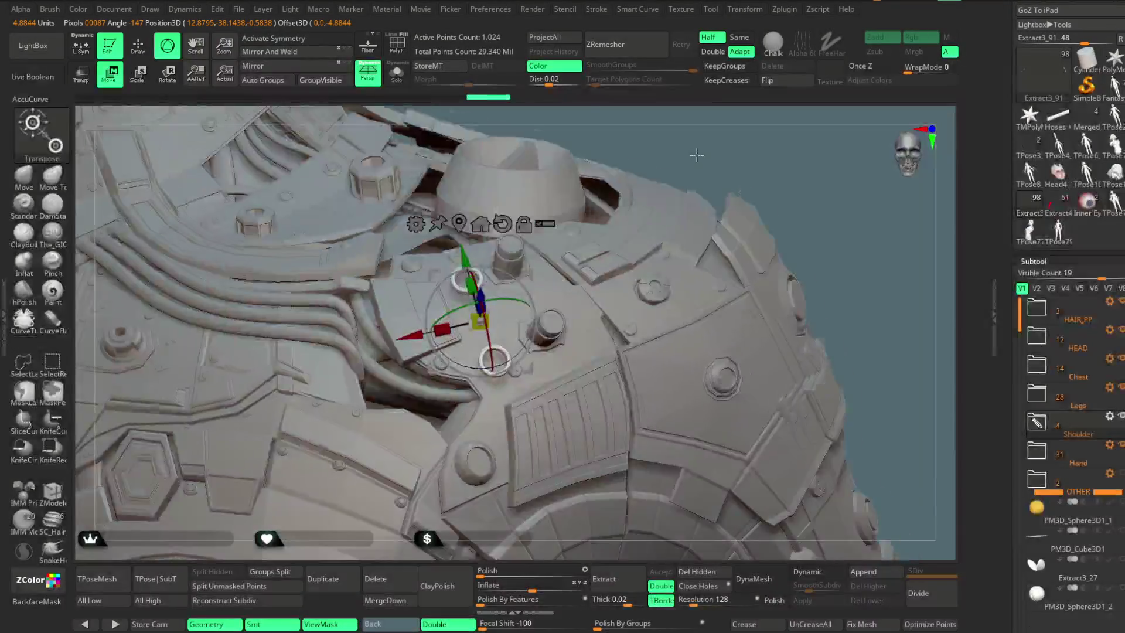
left_click_drag(560, 246, 585, 285)
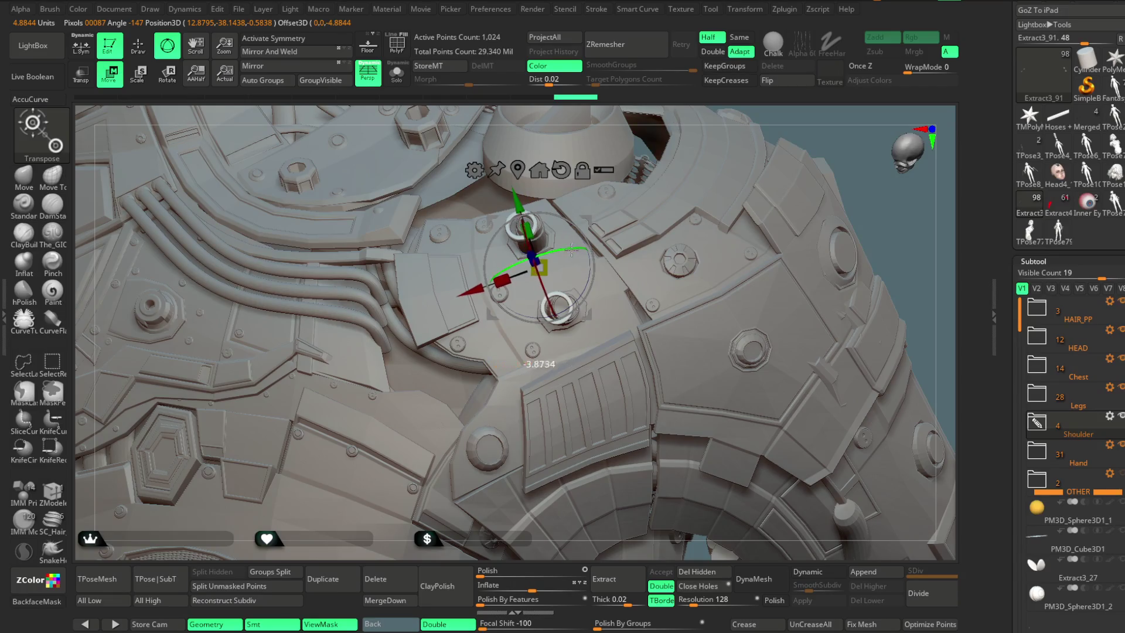
Step: Scale the ring pieces slightly along X, checking them from the side and above
left_click_drag(647, 161, 553, 251)
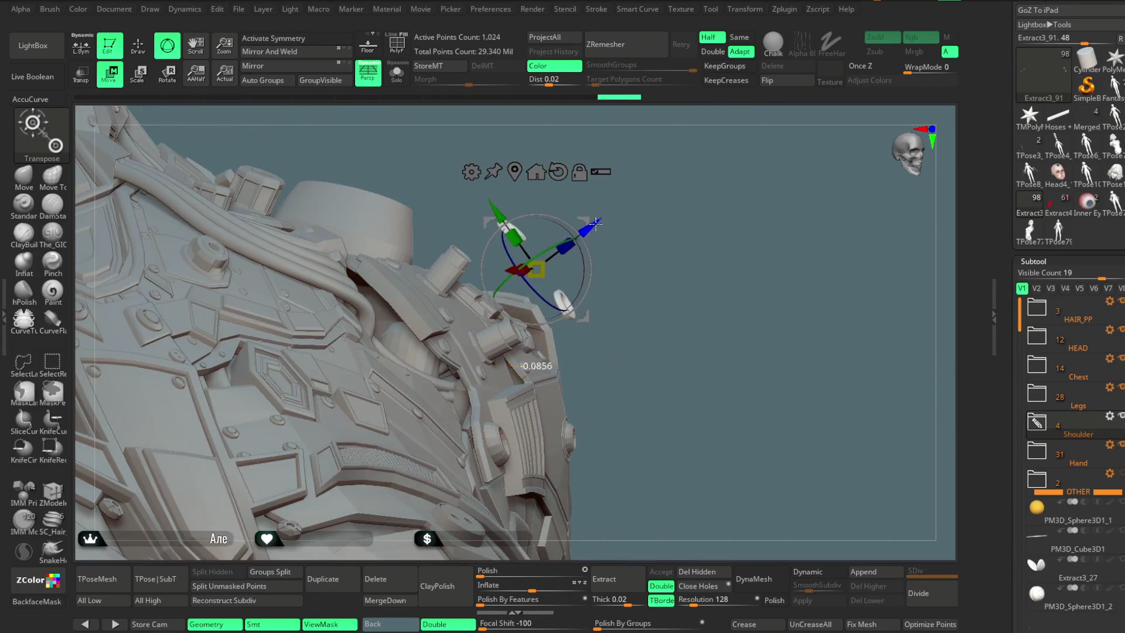
mouse_move(668, 146)
left_mouse_down()
mouse_move(661, 235)
mouse_move(527, 257)
left_mouse_up()
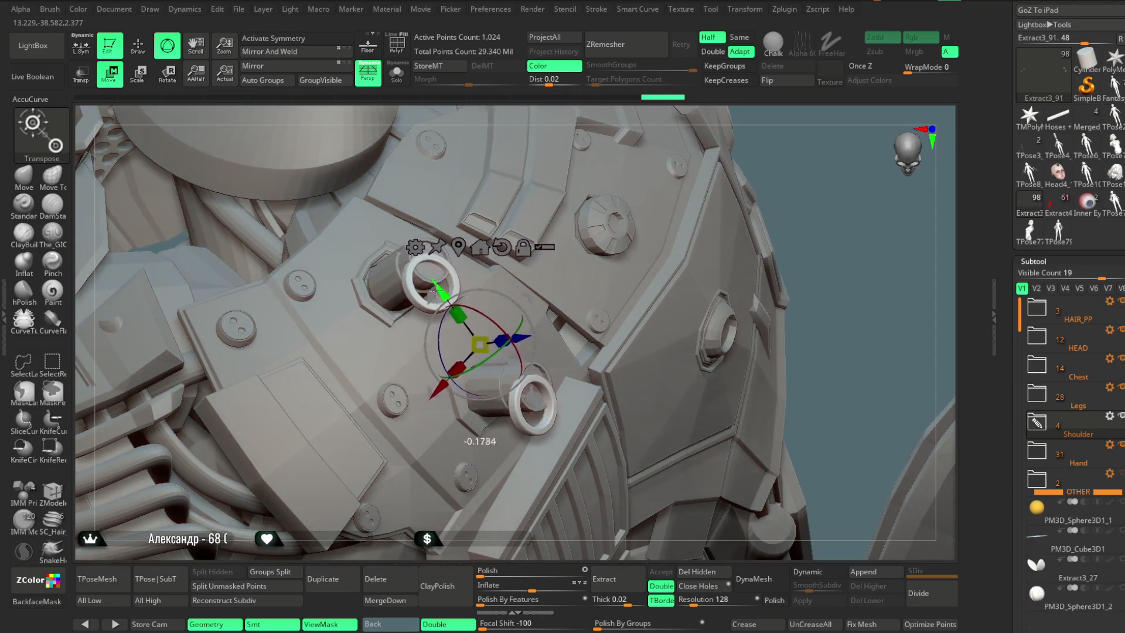
left_click_drag(583, 126, 592, 146)
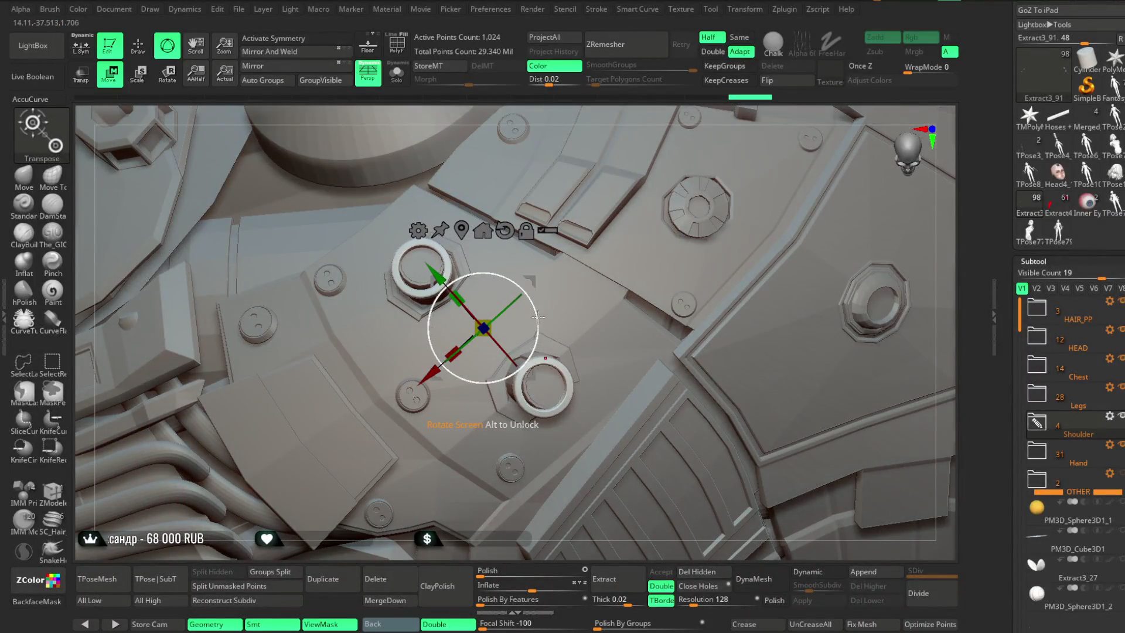
left_click_drag(666, 117, 604, 175)
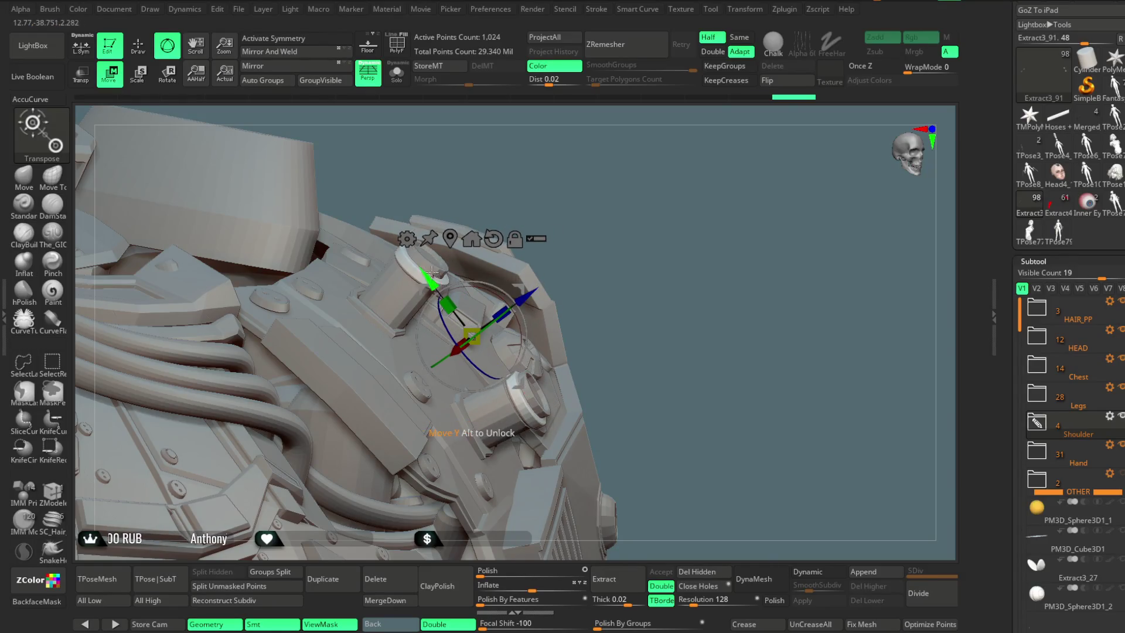
left_click_drag(597, 178, 527, 264)
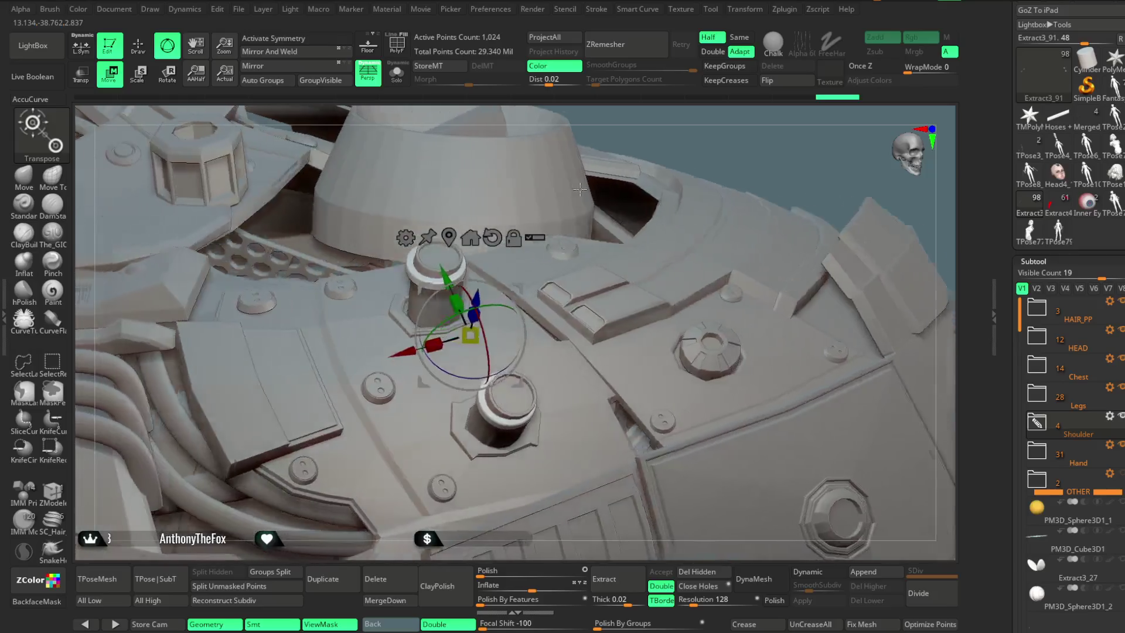
mouse_move(422, 345)
left_mouse_down()
mouse_move(403, 354)
mouse_move(478, 301)
mouse_move(461, 271)
left_mouse_up()
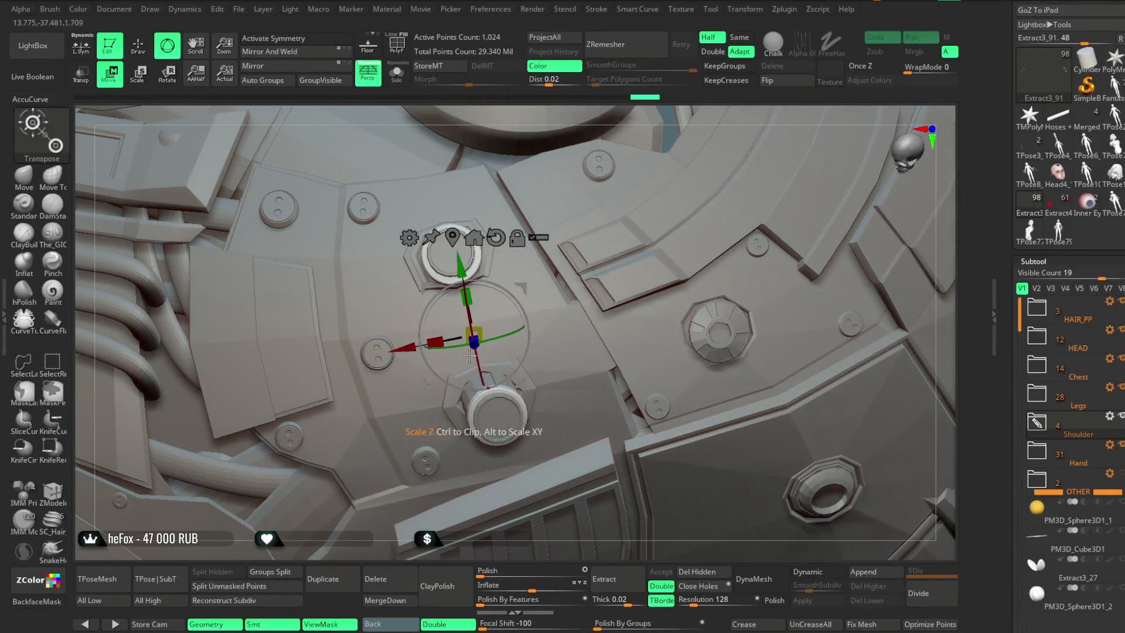
mouse_move(461, 547)
right_mouse_down()
mouse_move(714, 213)
mouse_move(684, 195)
right_mouse_up()
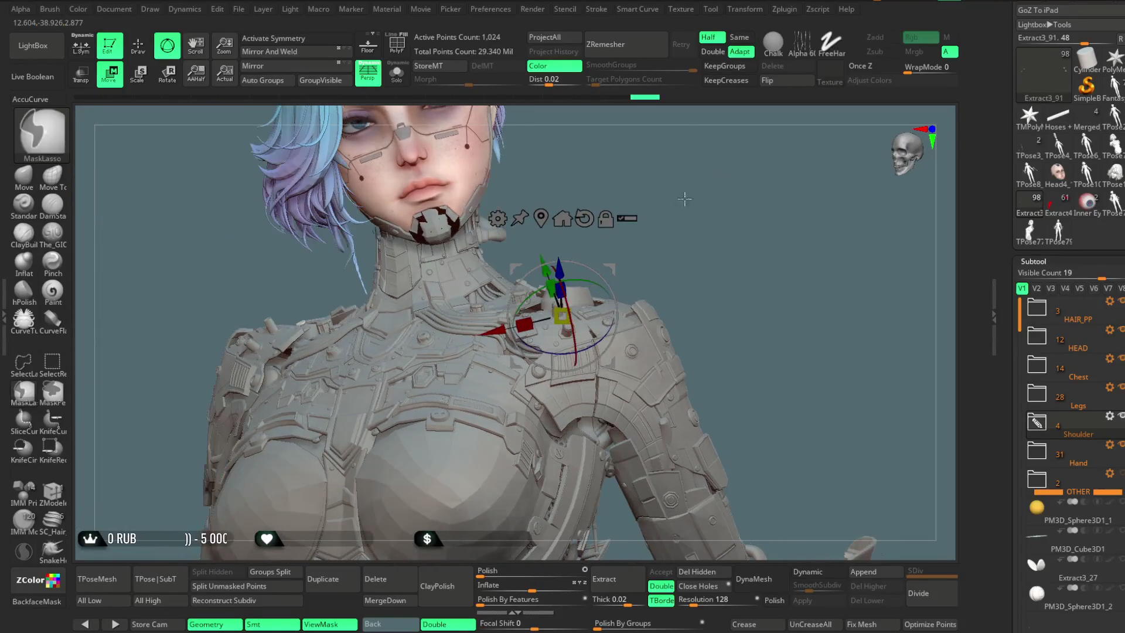
right_click_drag(542, 217, 397, 202)
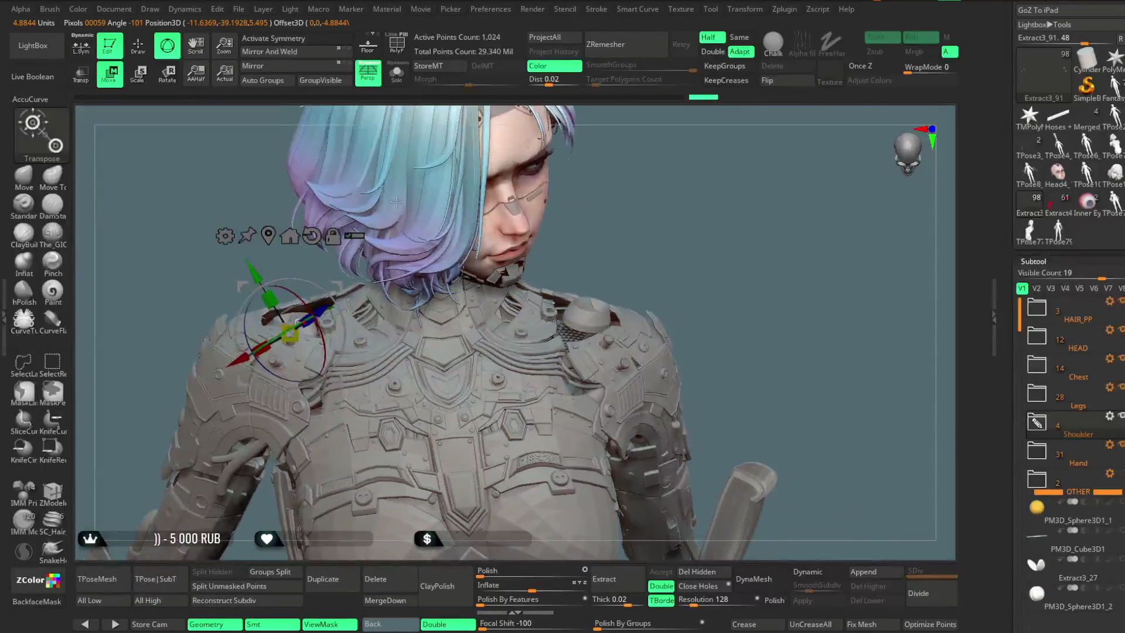
Step: Solo the ring pieces again and rotate them about 44 degrees
left_click(397, 74)
mouse_move(326, 346)
left_mouse_down()
mouse_move(280, 307)
mouse_move(320, 224)
left_mouse_up()
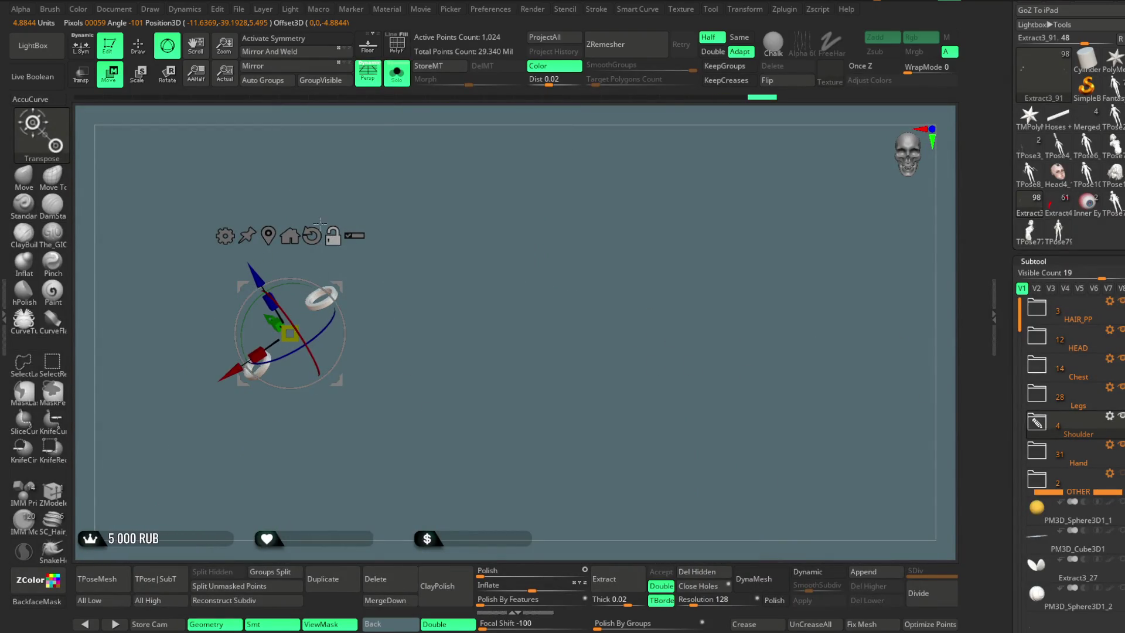
left_click(402, 86)
left_click_drag(442, 122, 275, 316)
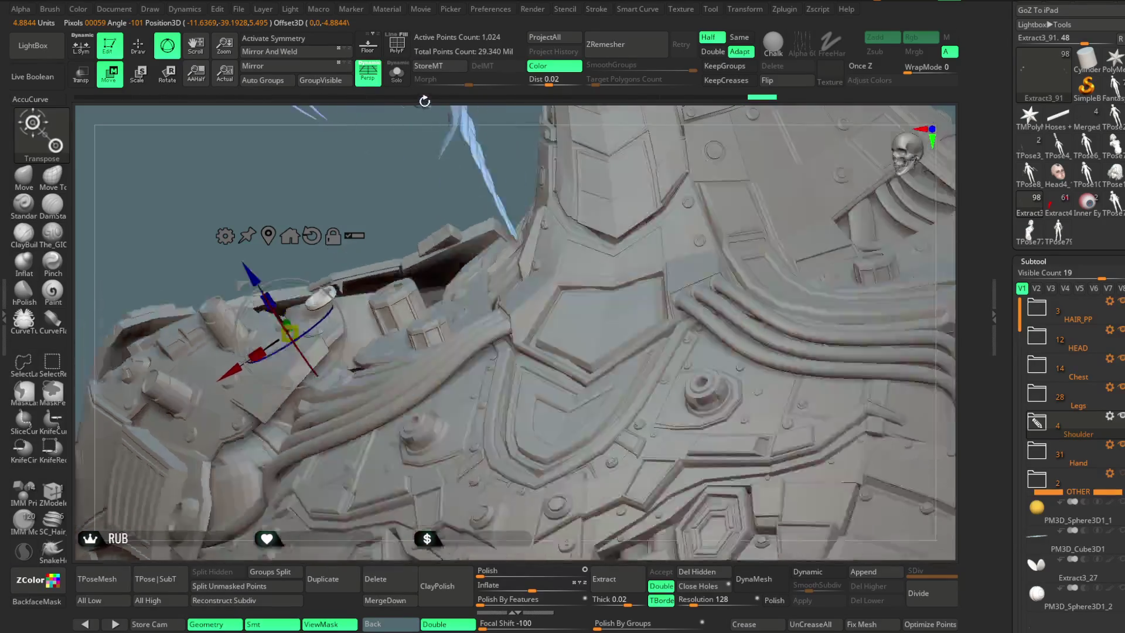
mouse_move(260, 235)
left_mouse_down()
mouse_move(325, 259)
mouse_move(533, 193)
mouse_move(382, 329)
left_mouse_up()
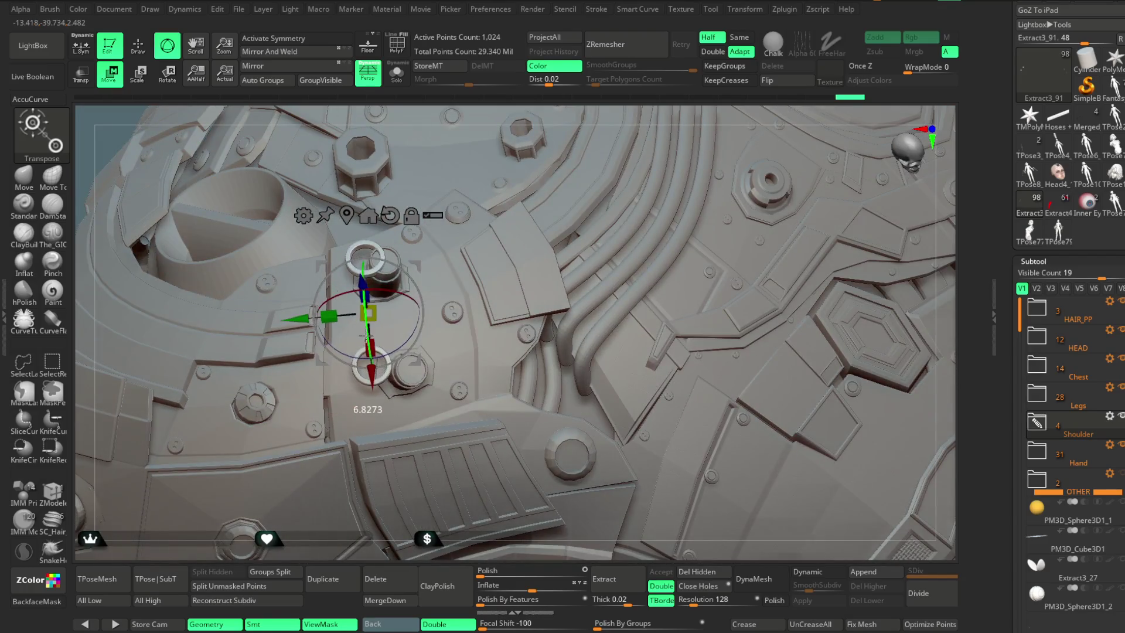
Step: Shift and slightly rotate the cylindrical fitting, then return to Draw with the full character
left_click_drag(415, 268, 434, 273)
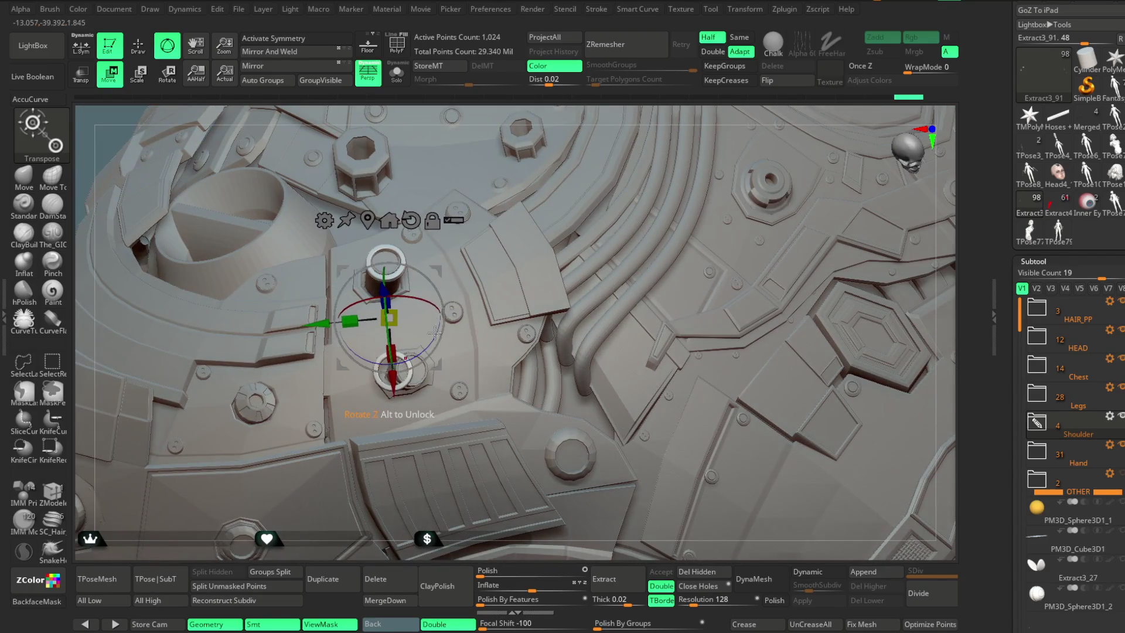
left_click_drag(435, 330, 320, 335)
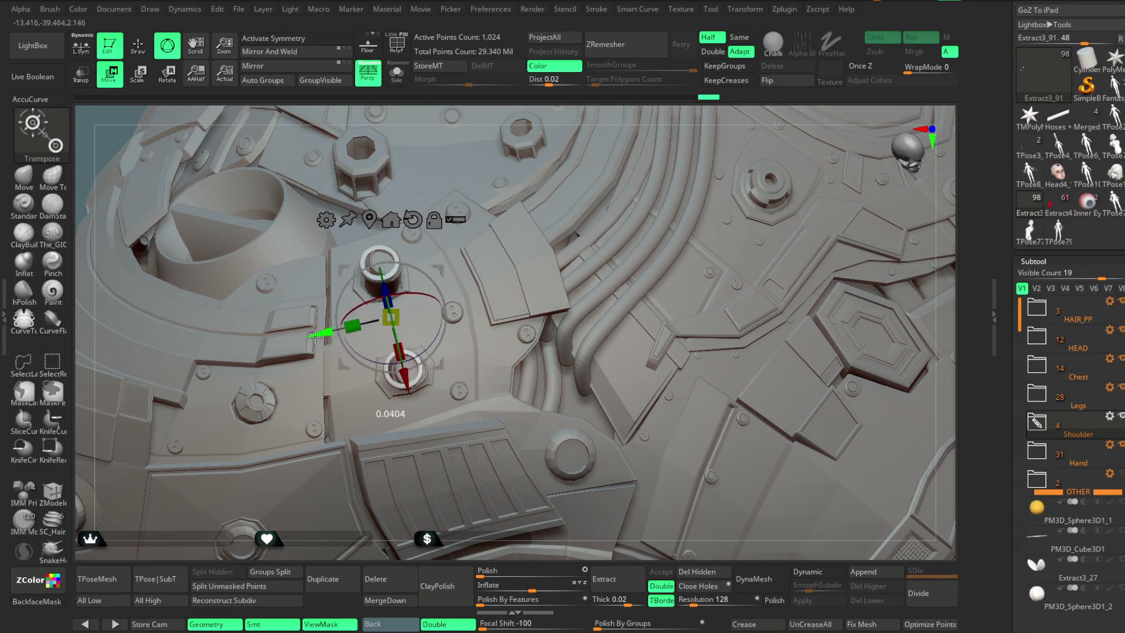
mouse_move(509, 105)
left_mouse_down()
mouse_move(540, 189)
mouse_move(536, 211)
left_mouse_up()
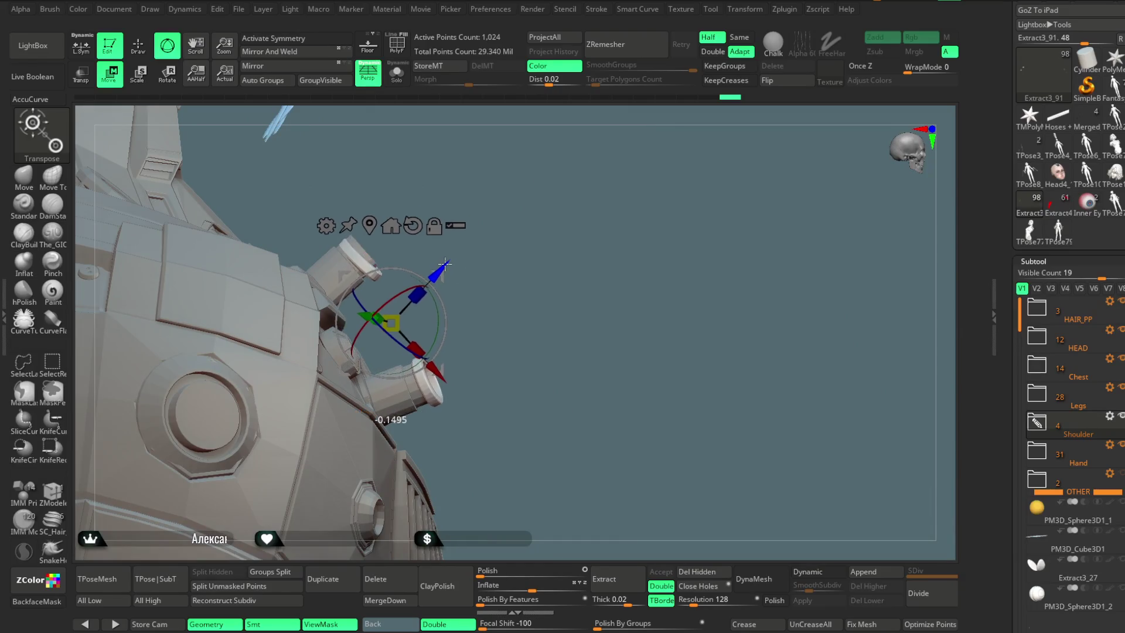
left_click_drag(438, 362, 428, 369)
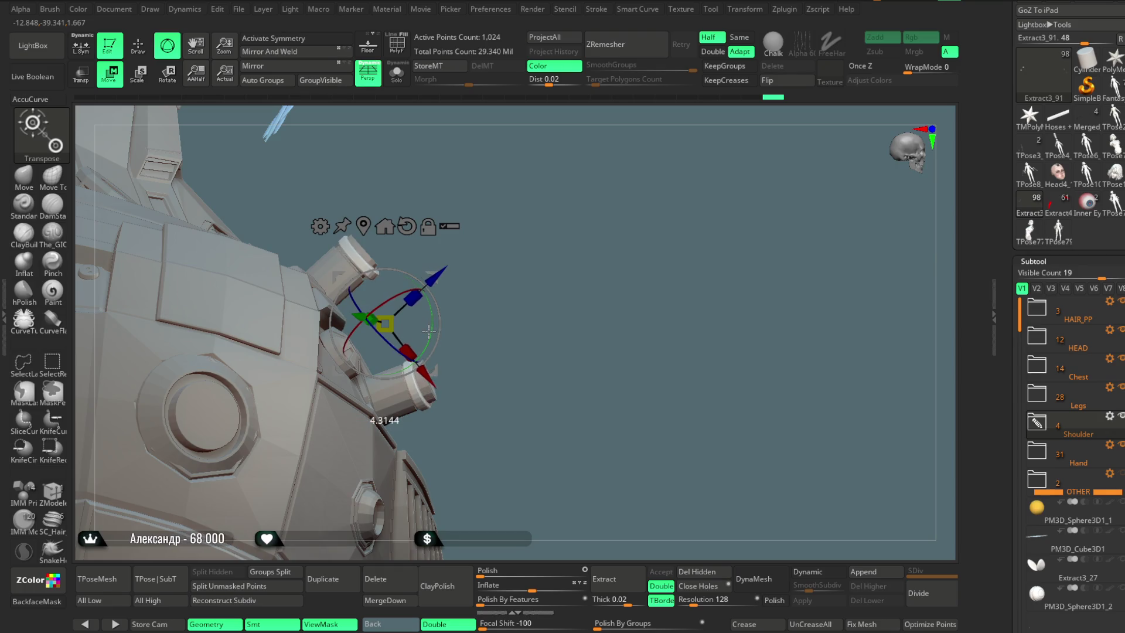
left_click_drag(507, 212, 516, 352)
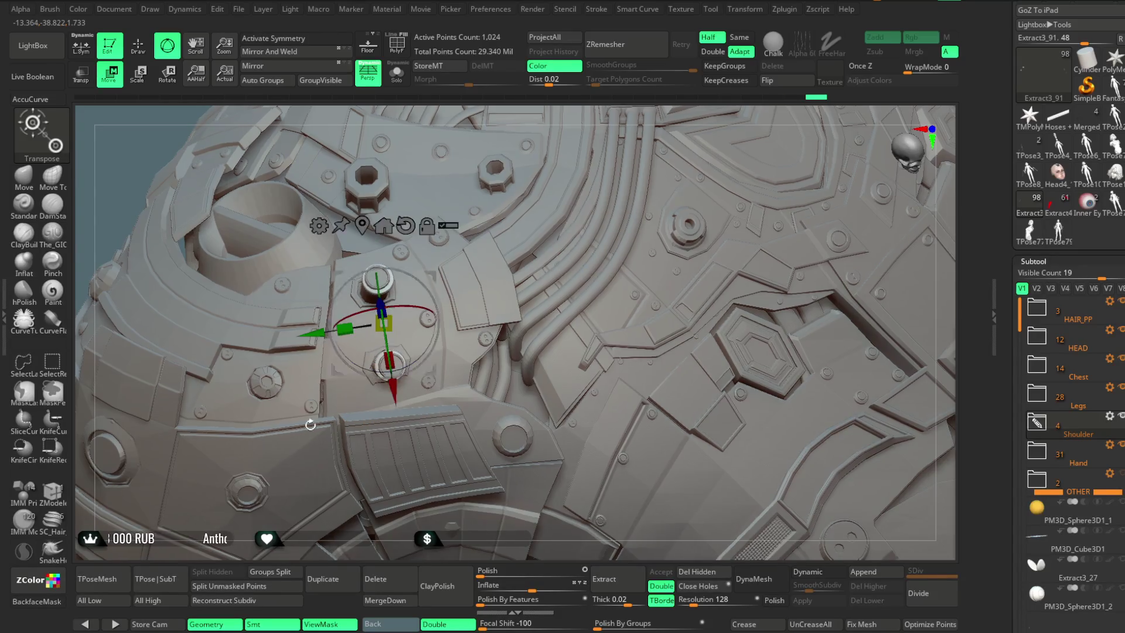
left_click(287, 109)
mouse_move(624, 114)
left_mouse_down()
mouse_move(613, 240)
mouse_move(575, 242)
left_mouse_up()
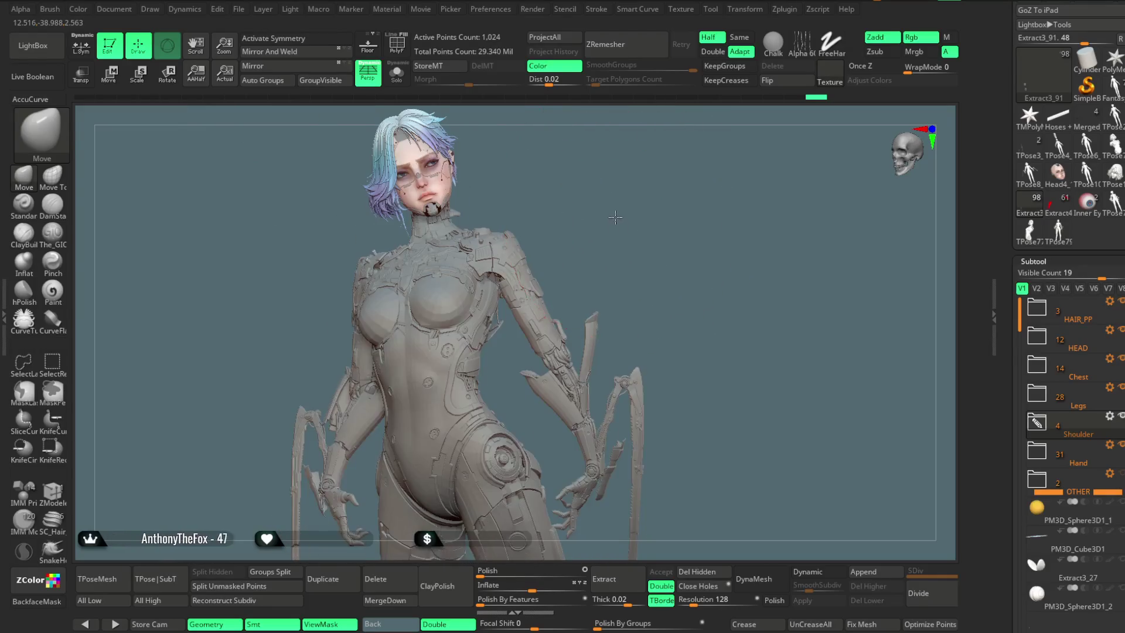
Step: Shrink the brush size and zoom onto the character's torso and upper back
key("space")
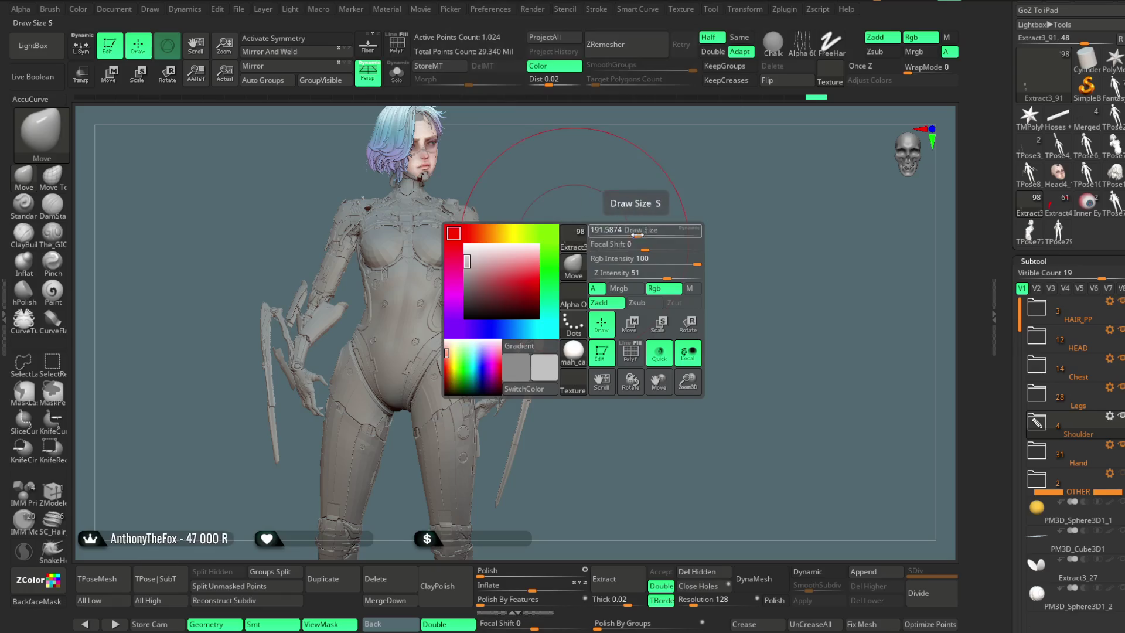
left_click_drag(574, 242, 597, 238)
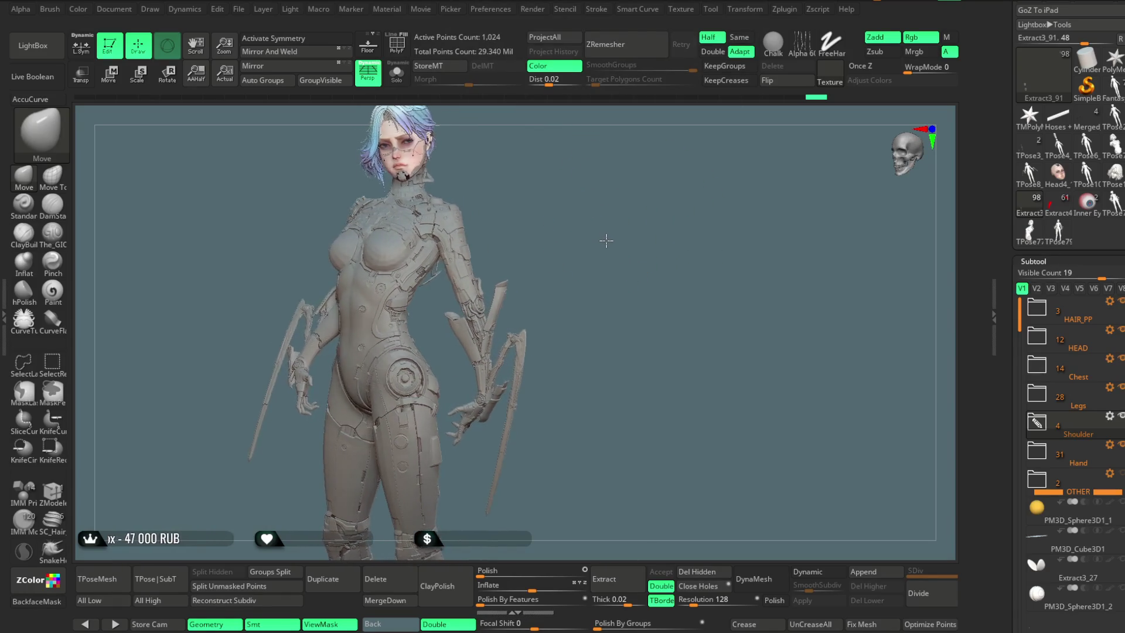
mouse_move(598, 258)
left_mouse_down("alt")
mouse_move(615, 215)
mouse_move(591, 230)
mouse_move(597, 281)
mouse_move(722, 142)
left_mouse_up("alt")
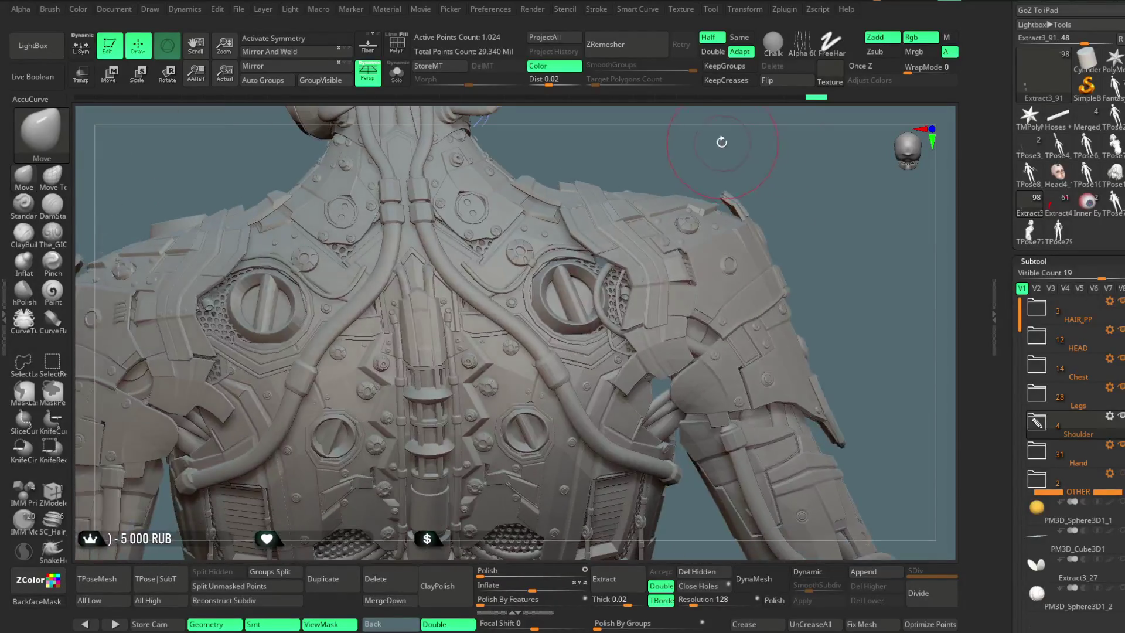
Step: Solo Extract3_83, hide its small stray pieces and delete the hidden parts
left_click(202, 315, "alt")
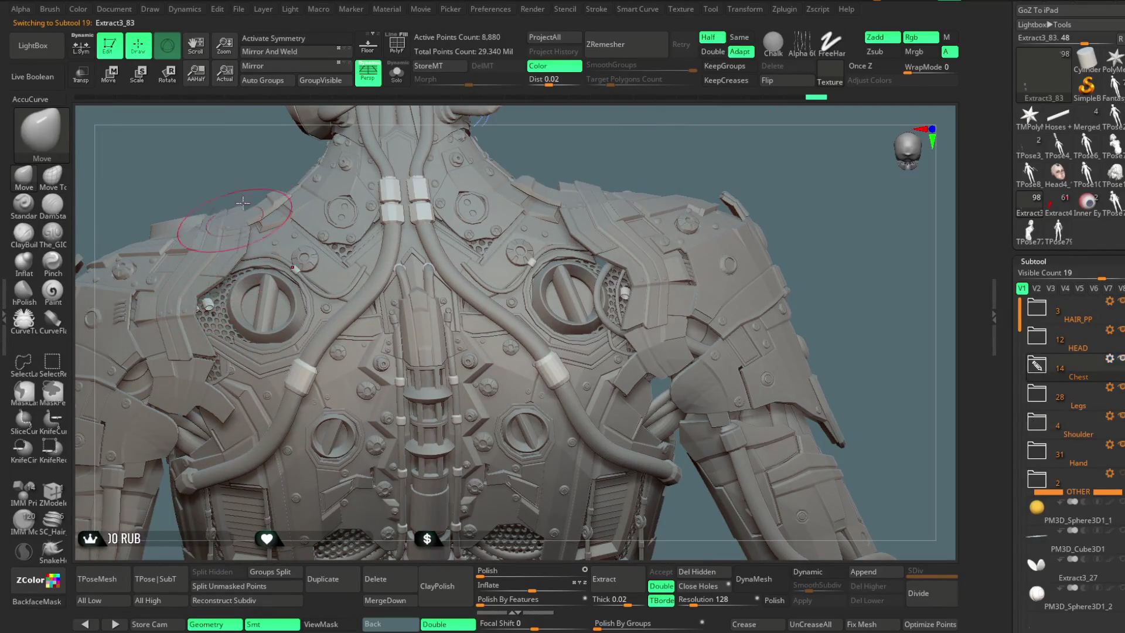
left_click(393, 78)
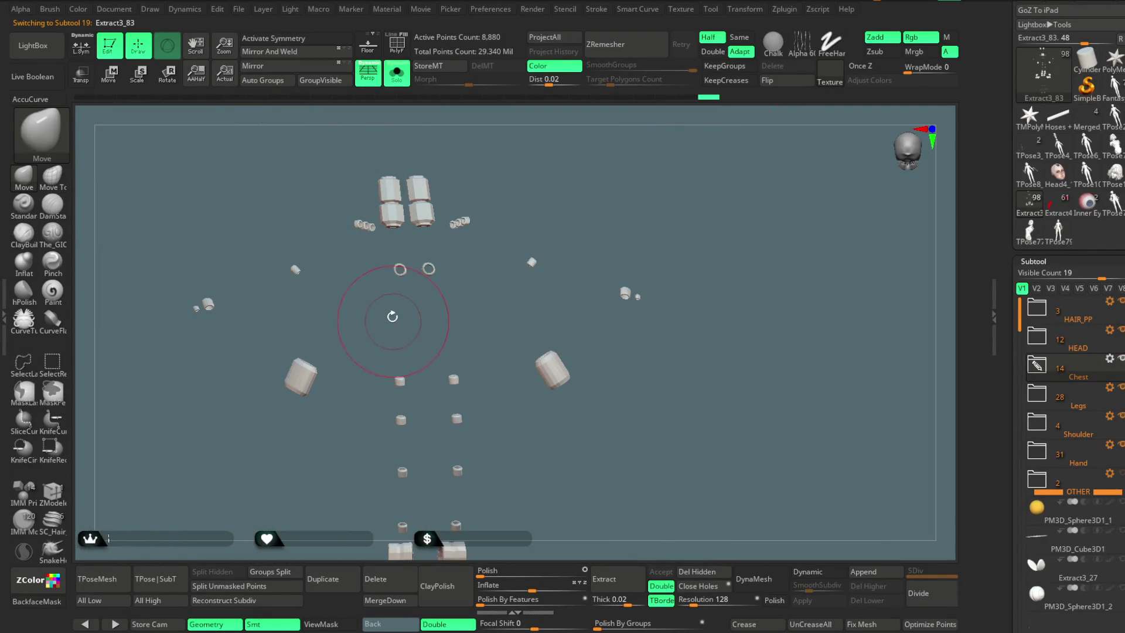
left_click(403, 86)
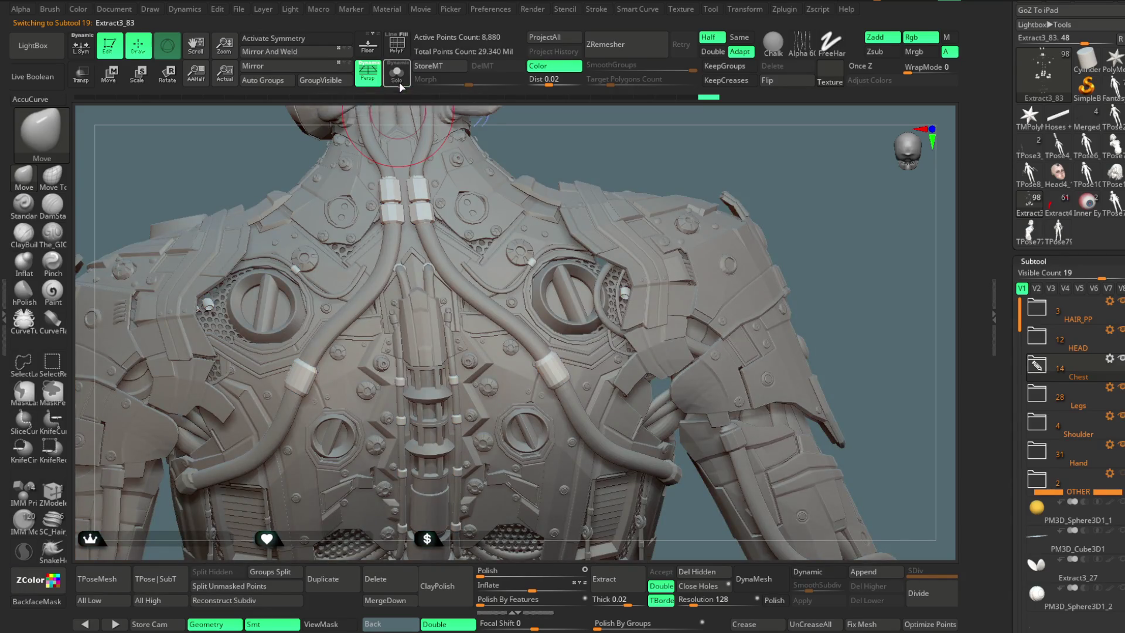
left_click(403, 88)
left_click_drag(240, 303, 173, 271, "ctrl+shift")
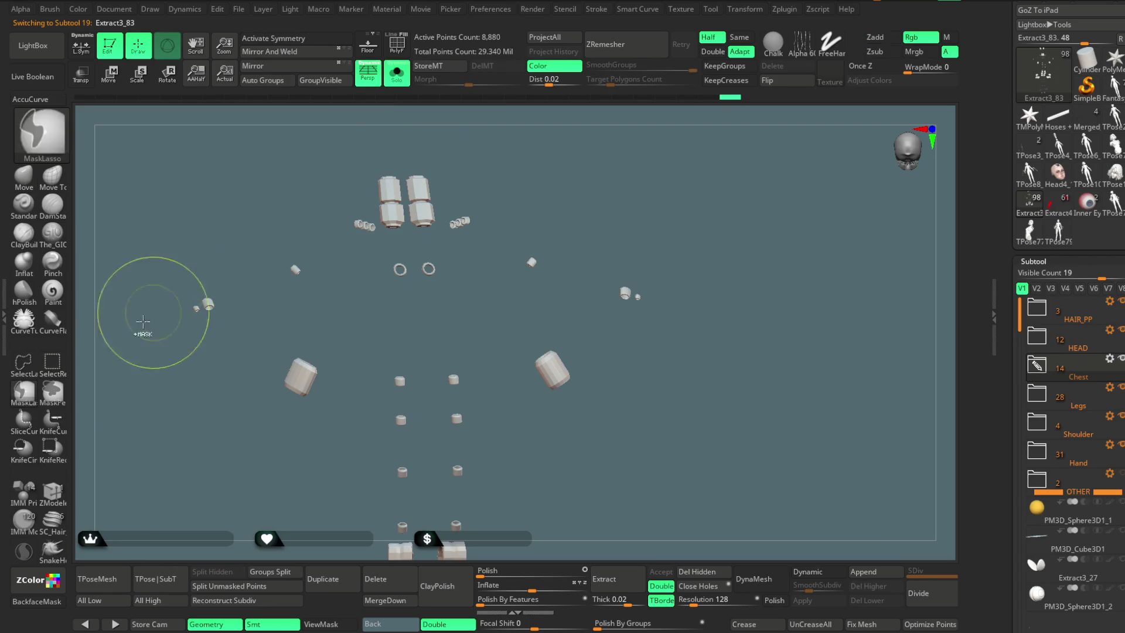
left_click(23, 362)
left_click_drag(639, 264, 607, 259, "ctrl+shift")
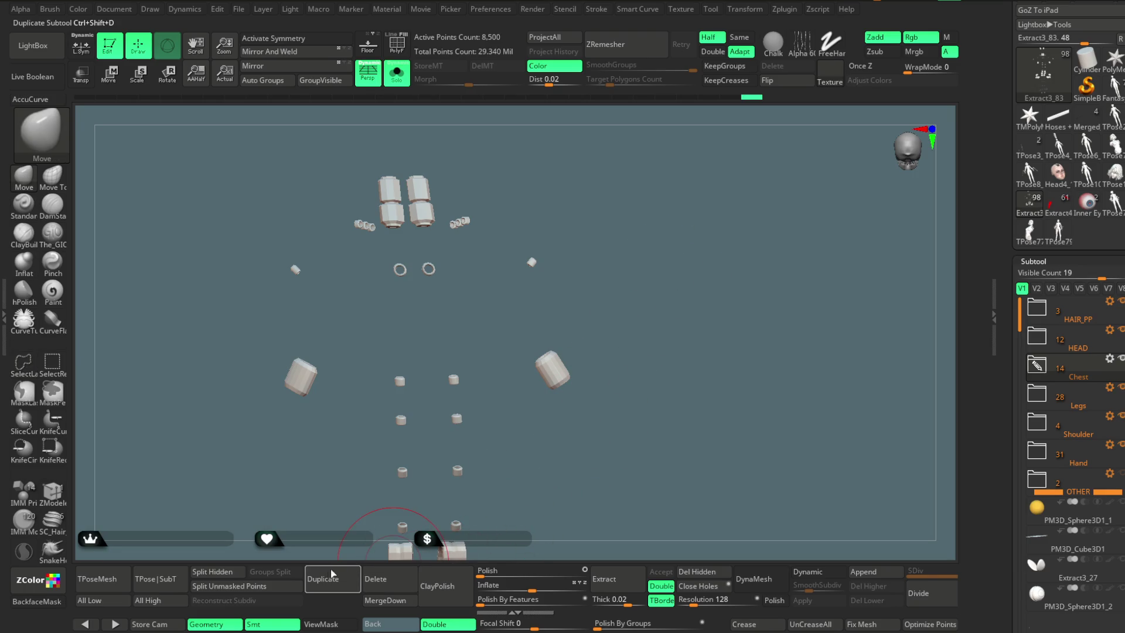
left_click(697, 572)
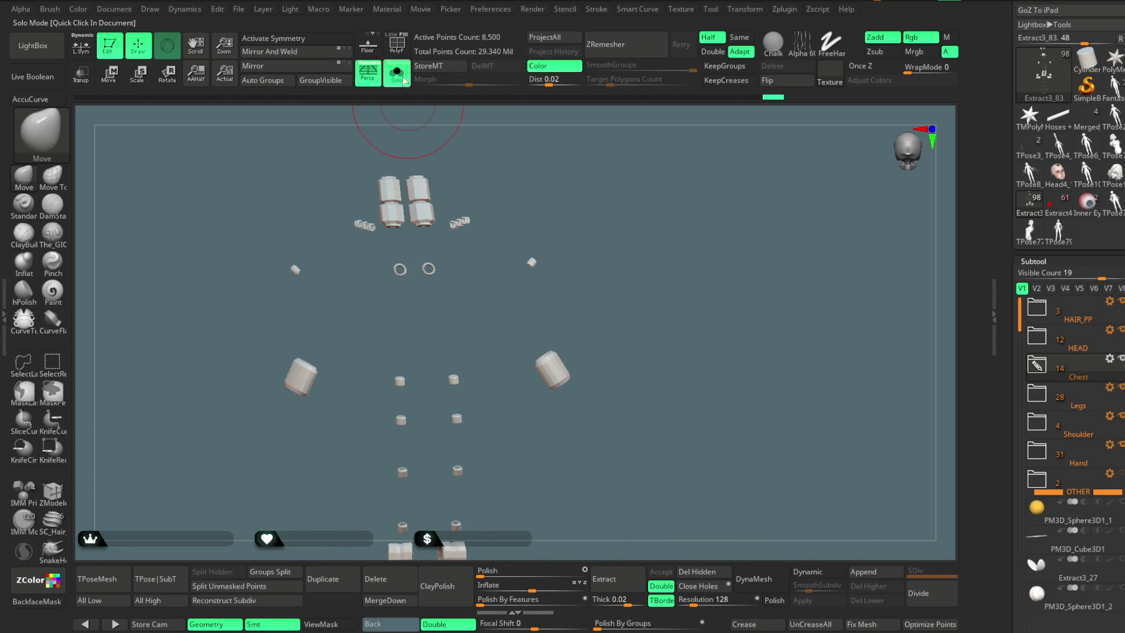
Step: Turn Solo off and frame the character's neck and back with the clamps
key("ctrl+shift+s")
mouse_move(623, 160)
left_mouse_down()
mouse_move(616, 245)
mouse_move(444, 276)
mouse_move(530, 296)
left_mouse_up()
key("space")
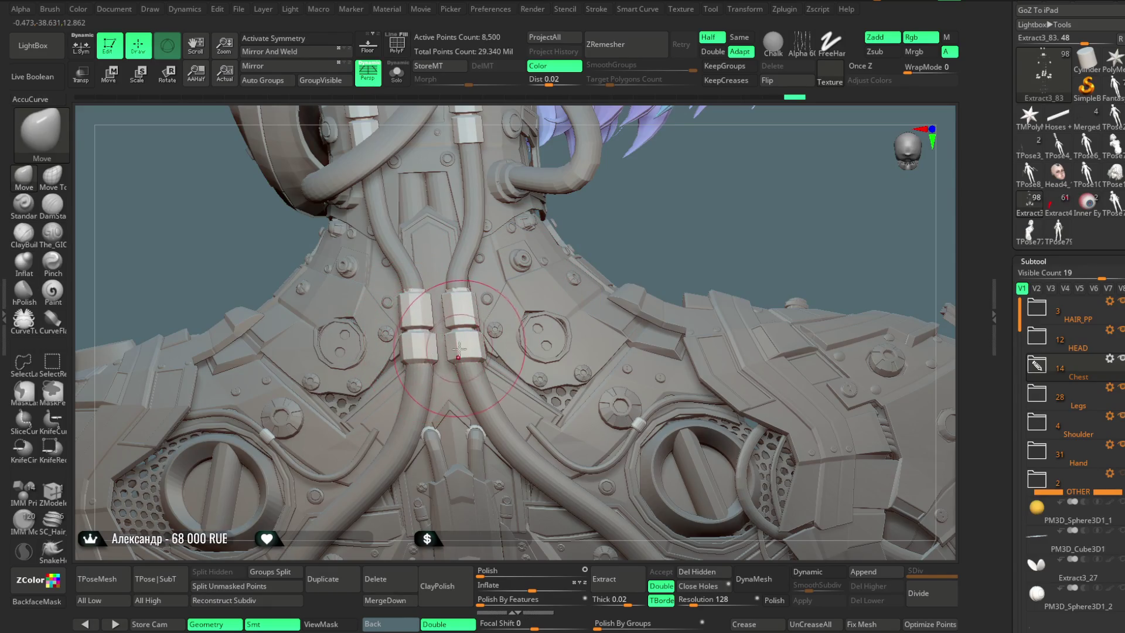
left_click_drag(655, 212, 644, 293)
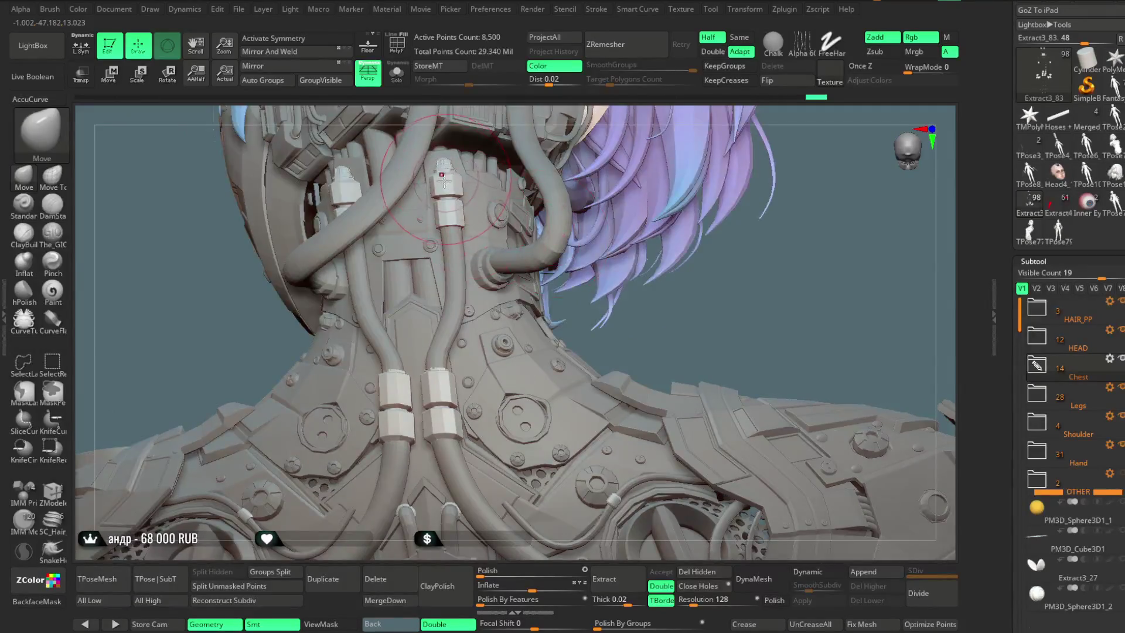
right_click_drag(443, 178, 458, 161)
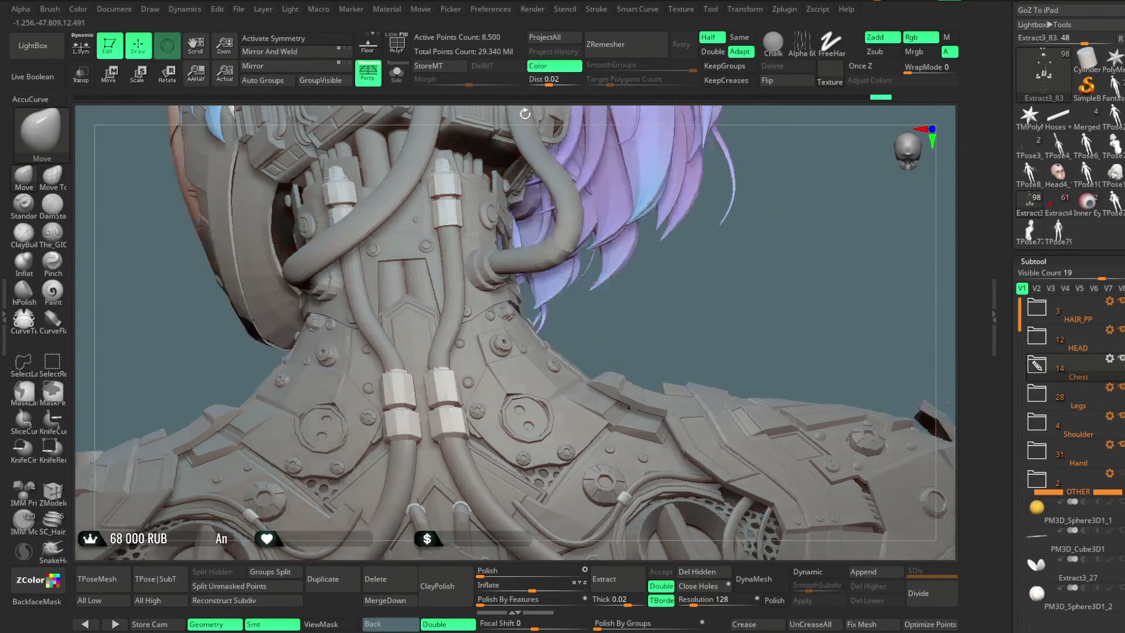
mouse_move(647, 268)
left_mouse_down()
mouse_move(645, 241)
mouse_move(626, 233)
mouse_move(709, 319)
left_mouse_up()
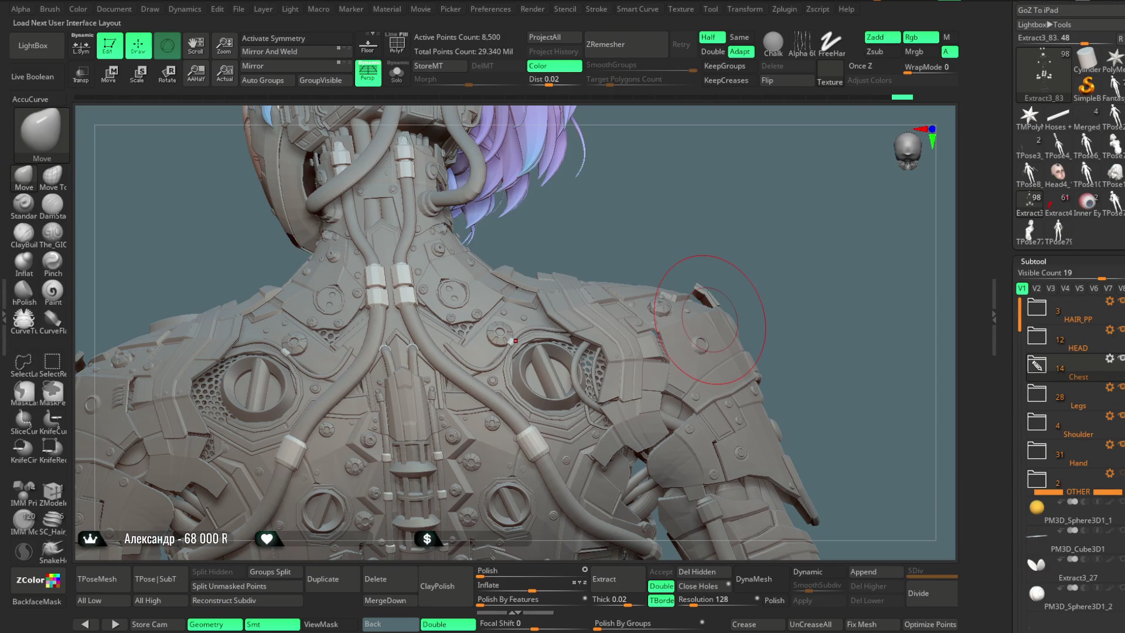
mouse_move(676, 182)
left_mouse_down()
mouse_move(704, 154)
mouse_move(697, 159)
left_mouse_up()
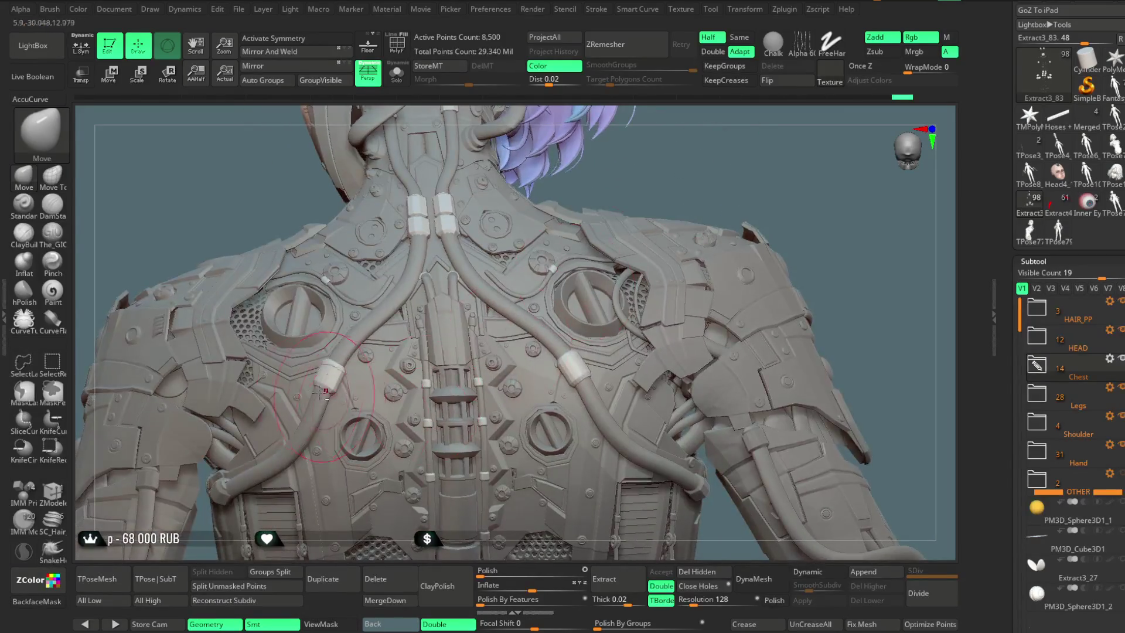
key("space")
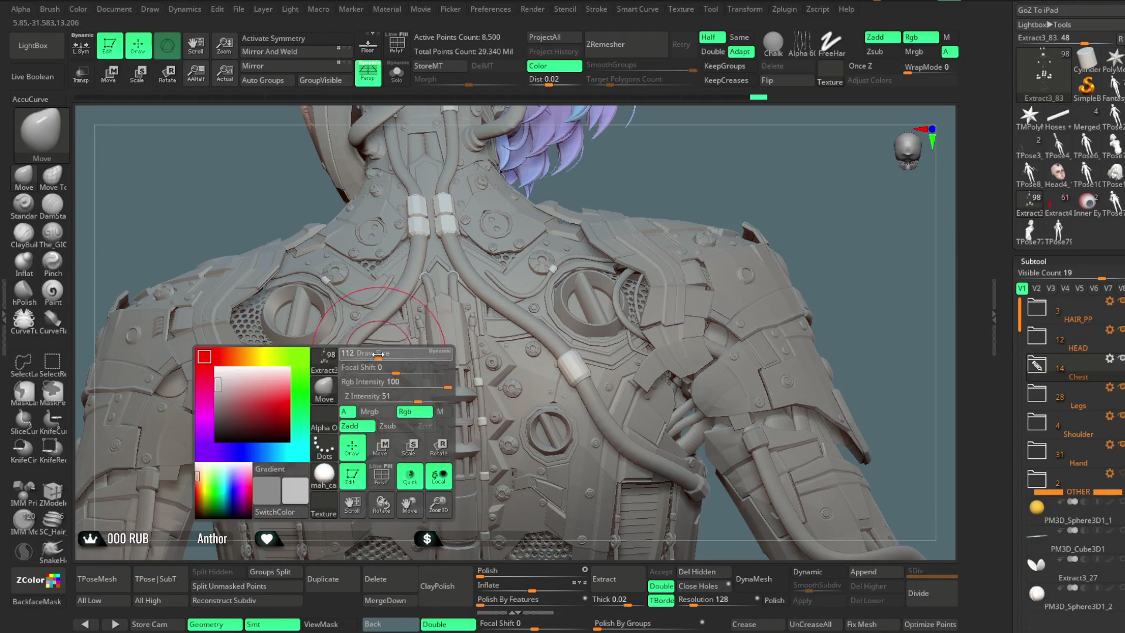
mouse_move(665, 175)
left_mouse_down()
mouse_move(669, 153)
mouse_move(645, 176)
left_mouse_up()
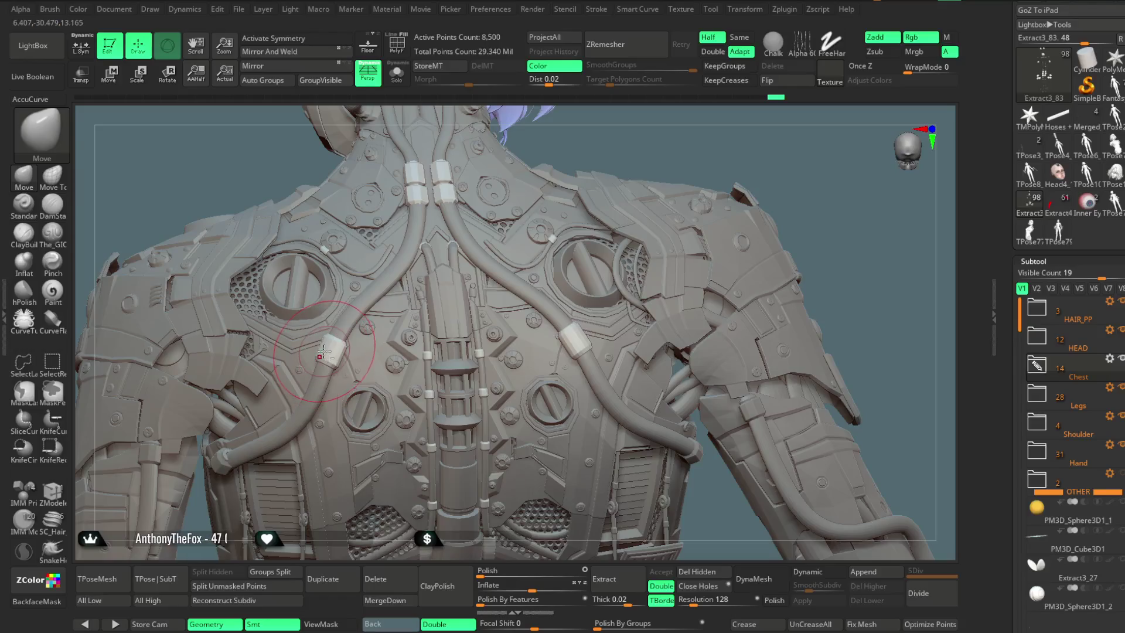
left_click_drag(832, 165, 603, 354)
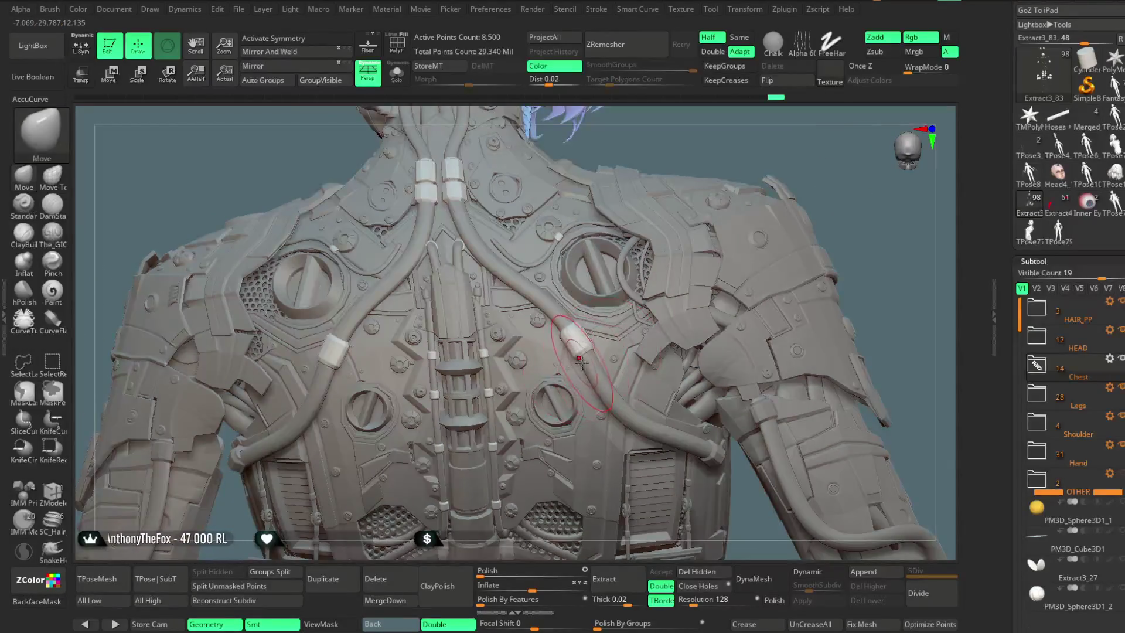
right_click_drag(731, 275, 728, 244, "ctrl")
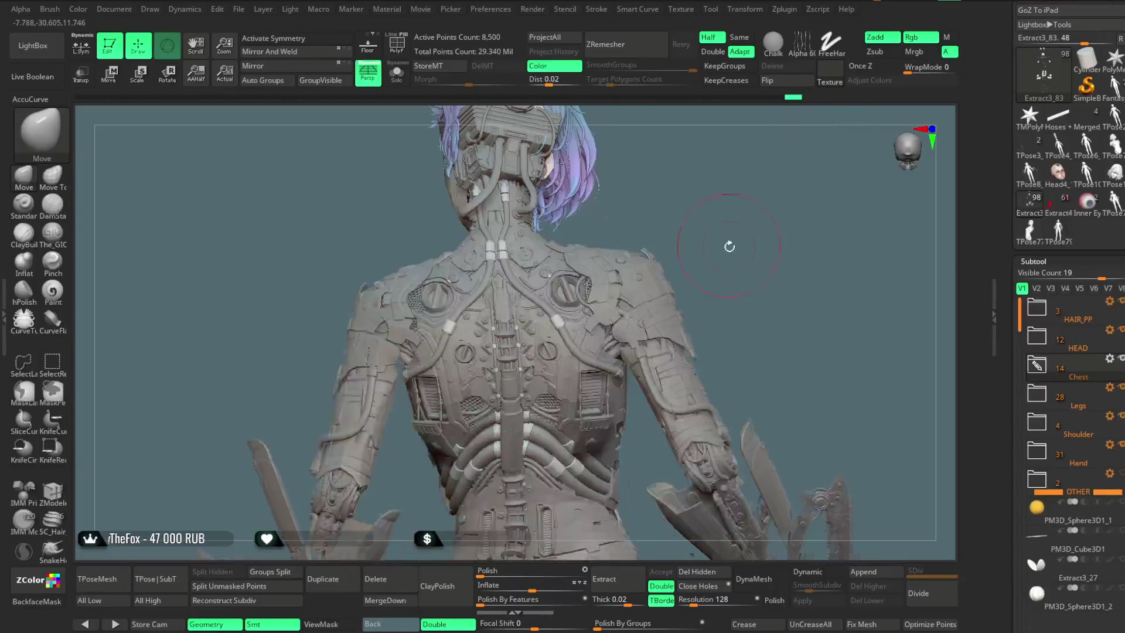
left_click_drag(731, 267, 730, 226, "alt")
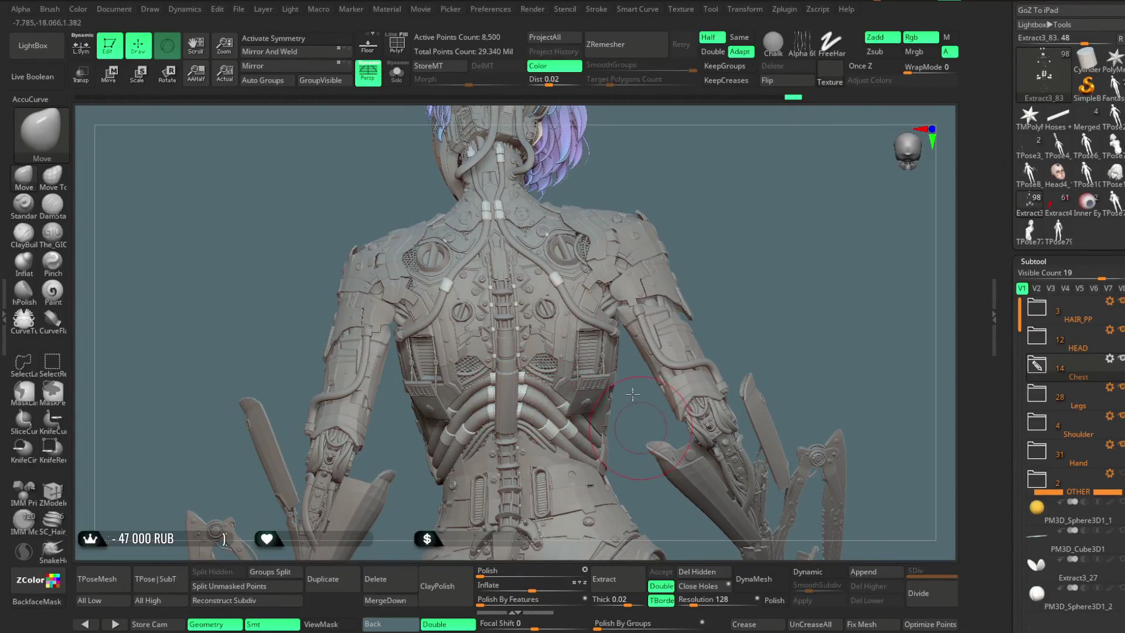
right_click_drag(633, 394, 632, 445, "ctrl")
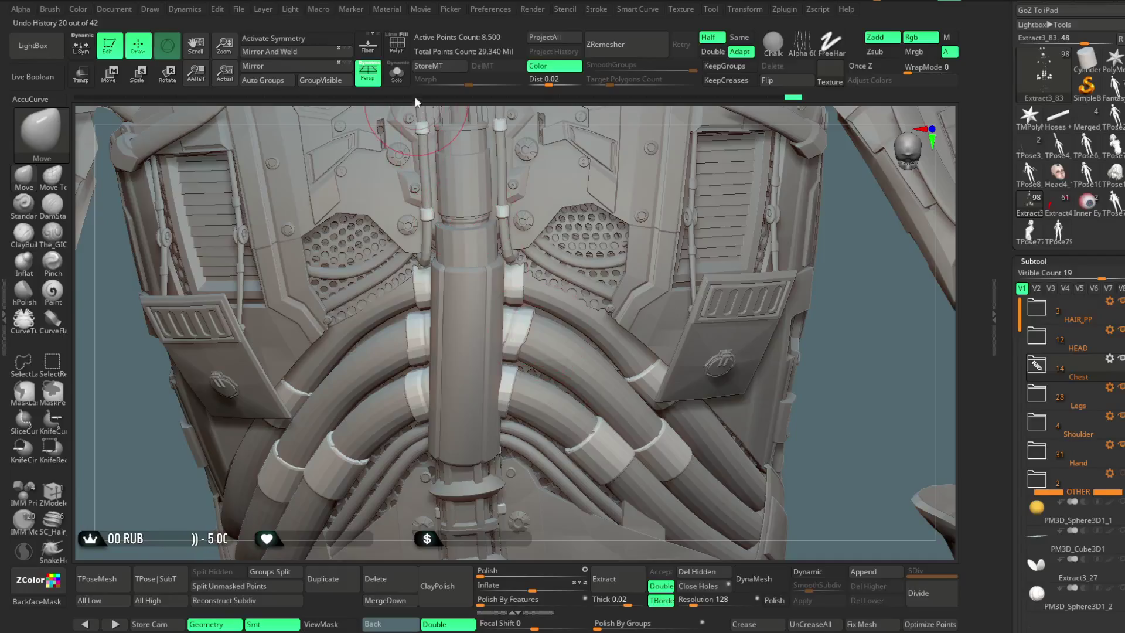
Step: Inspect the soloed hose rings up close, then unsolo and frame the upper back and face
left_click(397, 71)
right_click_drag(582, 240, 603, 276, "ctrl")
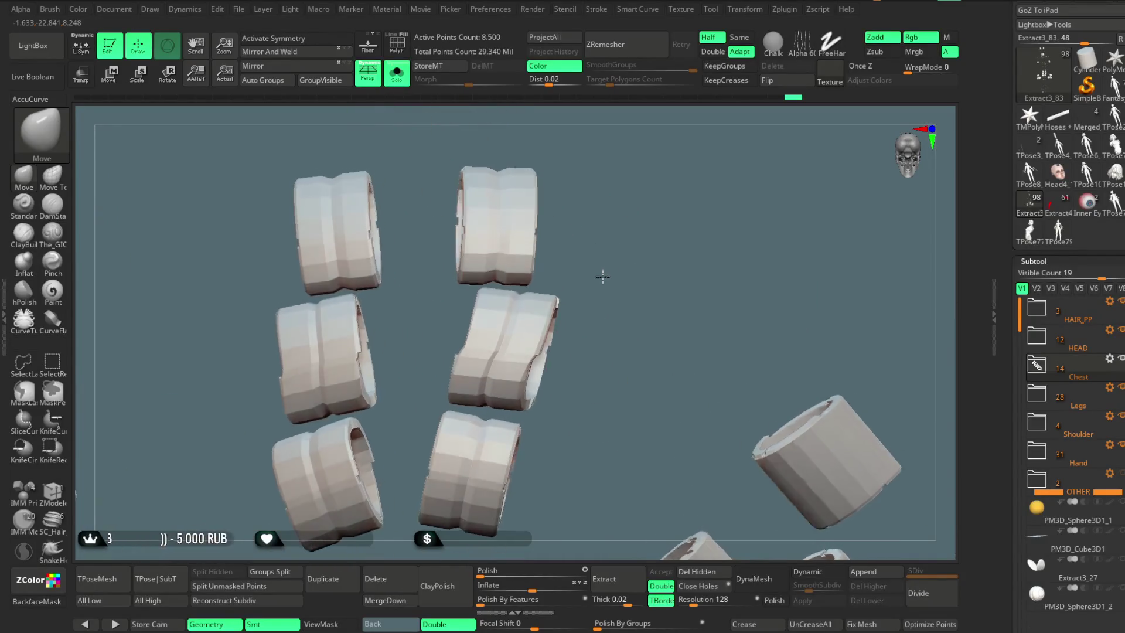
mouse_move(602, 276)
left_mouse_down()
mouse_move(610, 266)
mouse_move(591, 277)
left_mouse_up()
right_click_drag(591, 276, 588, 260, "ctrl")
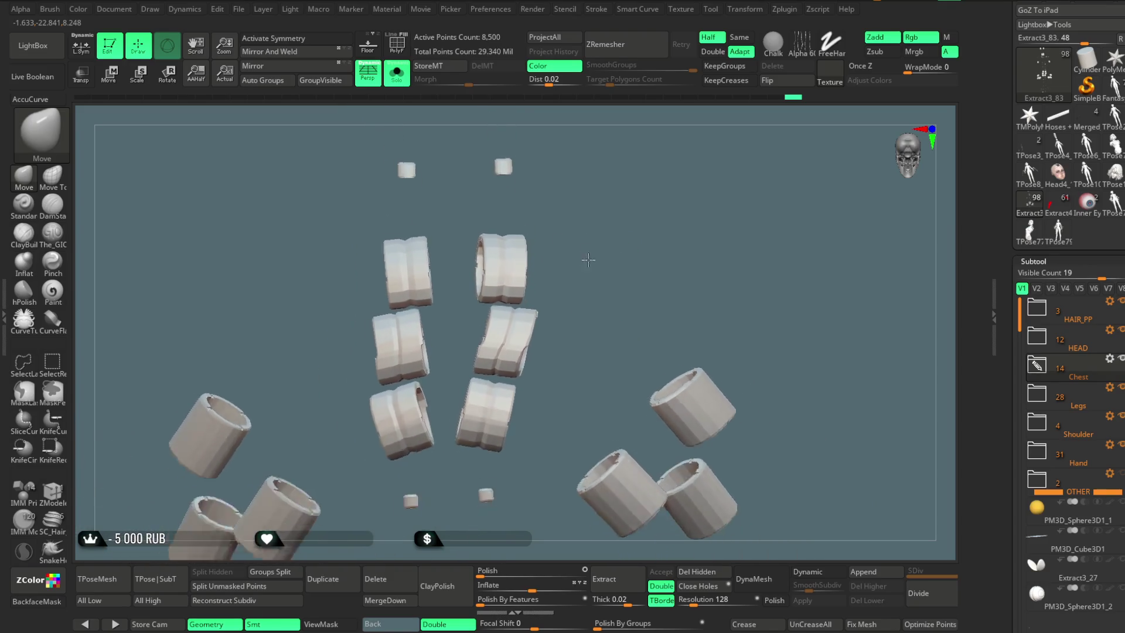
right_click_drag(588, 259, 524, 347, "ctrl")
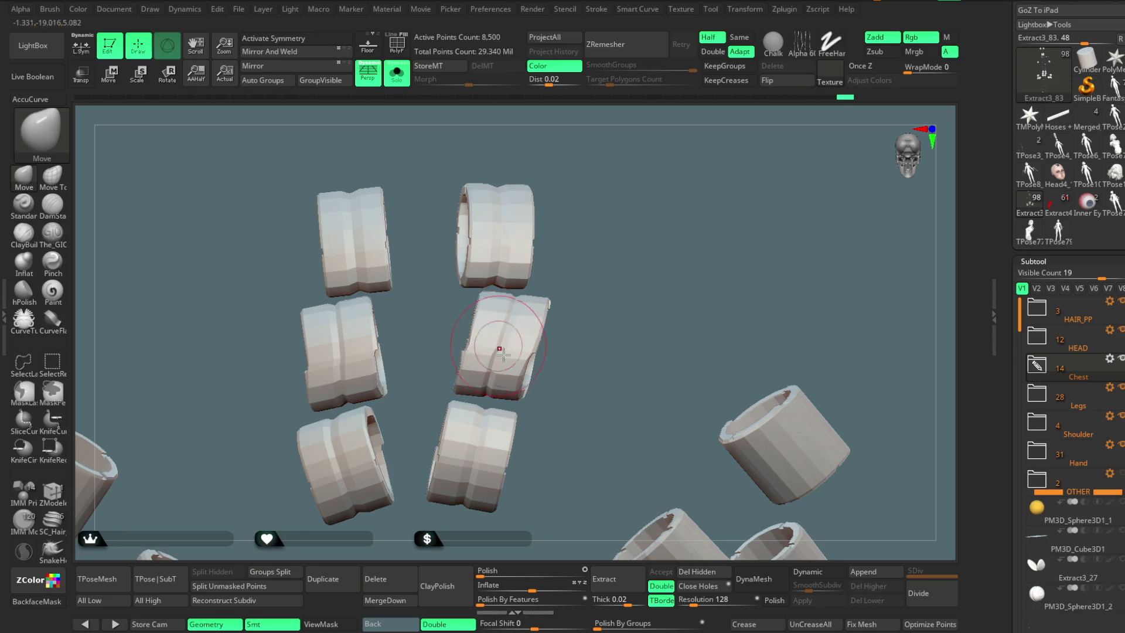
left_click_drag(600, 316, 597, 292)
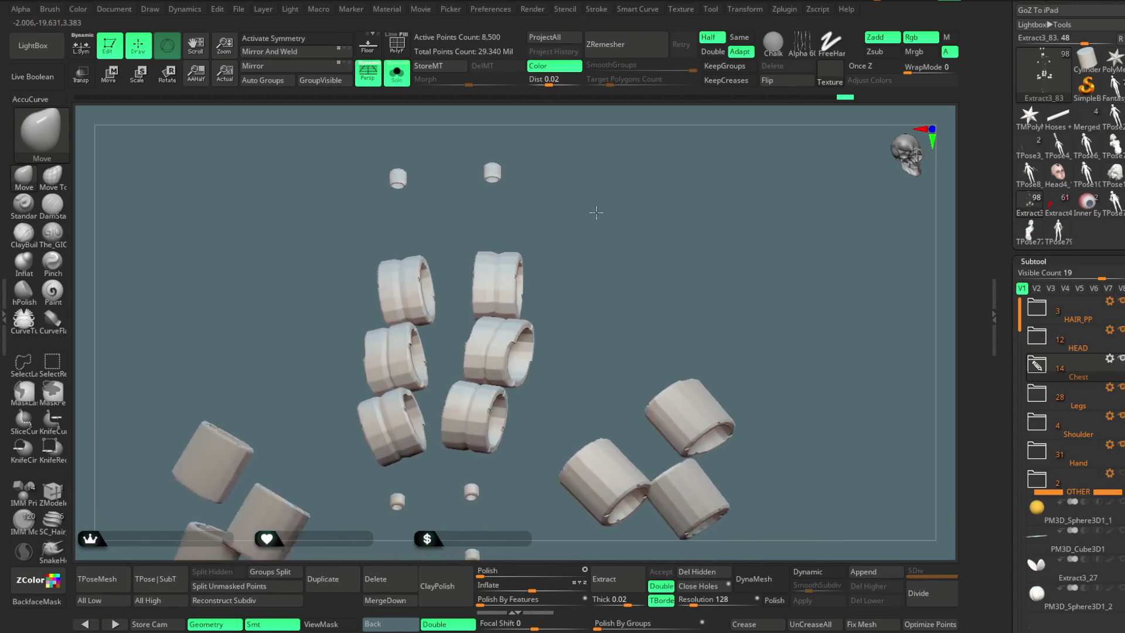
left_click(397, 71)
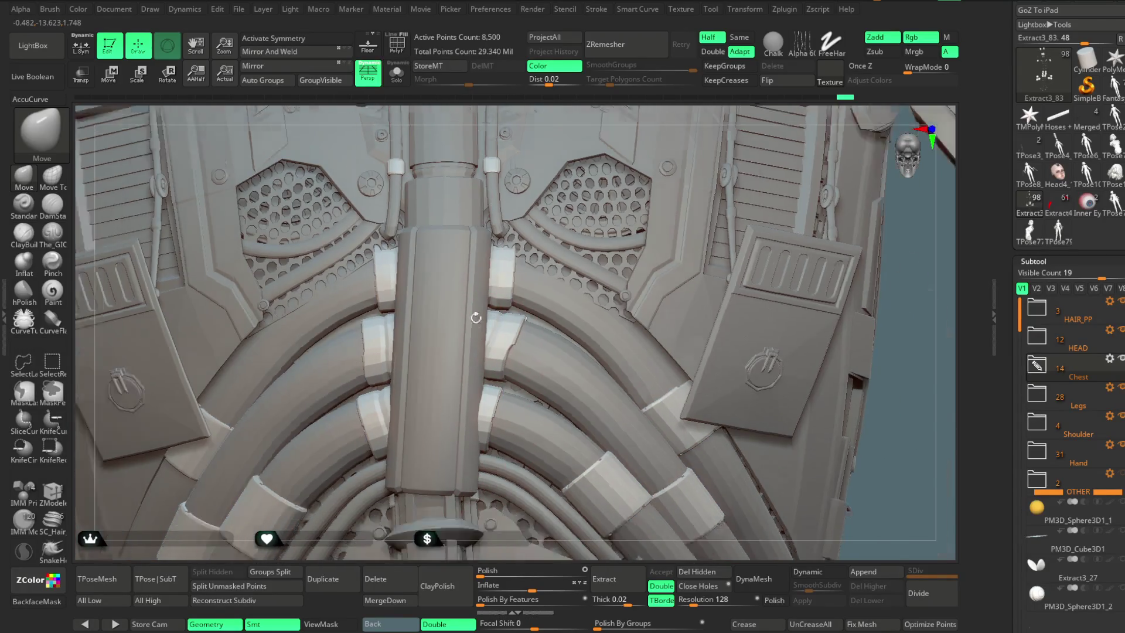
right_click_drag(472, 548, 656, 189, "ctrl")
mouse_move(655, 188)
left_mouse_down()
mouse_move(681, 253)
mouse_move(684, 226)
mouse_move(635, 220)
mouse_move(619, 244)
mouse_move(629, 248)
mouse_move(597, 233)
mouse_move(614, 261)
mouse_move(645, 244)
left_mouse_up()
Step: Select the Extract3_93 chest-button part and inspect it soloed from several angles
left_click(459, 375, "alt")
mouse_move(563, 469)
left_mouse_down("alt")
mouse_move(556, 504)
mouse_move(634, 458)
mouse_move(650, 475)
left_mouse_up("alt")
key("space")
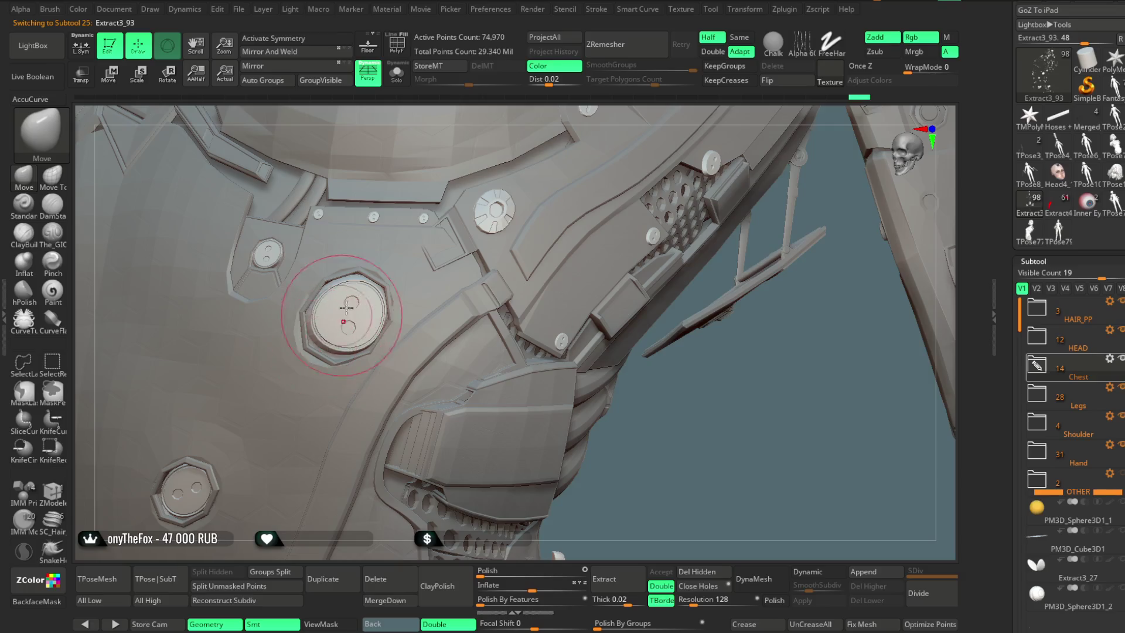
left_click(396, 73)
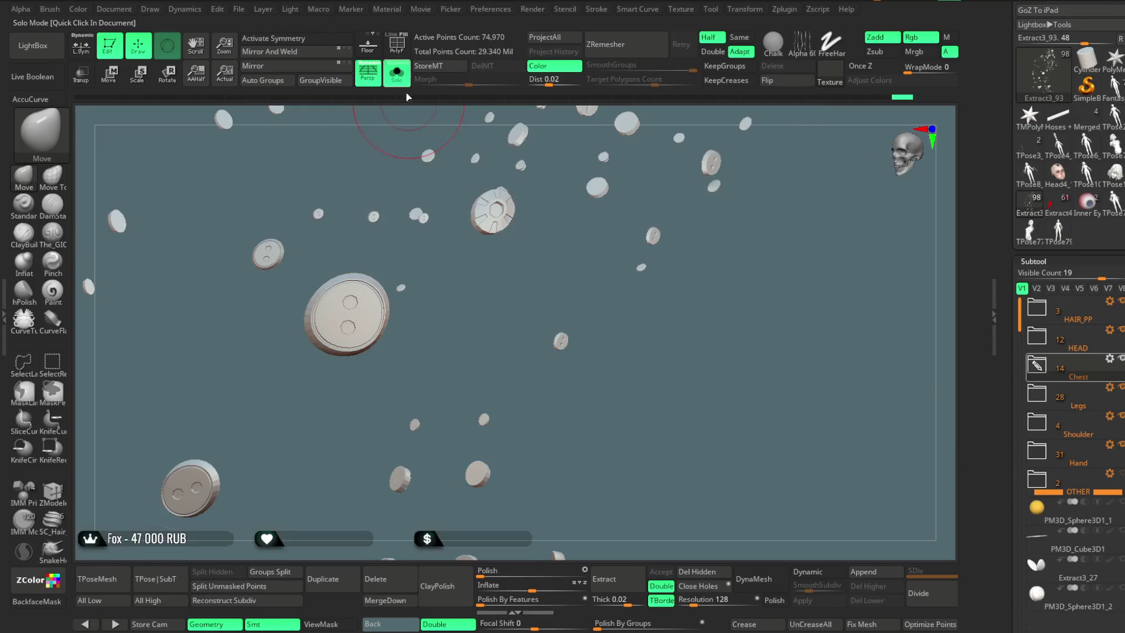
left_click_drag(423, 331, 339, 338)
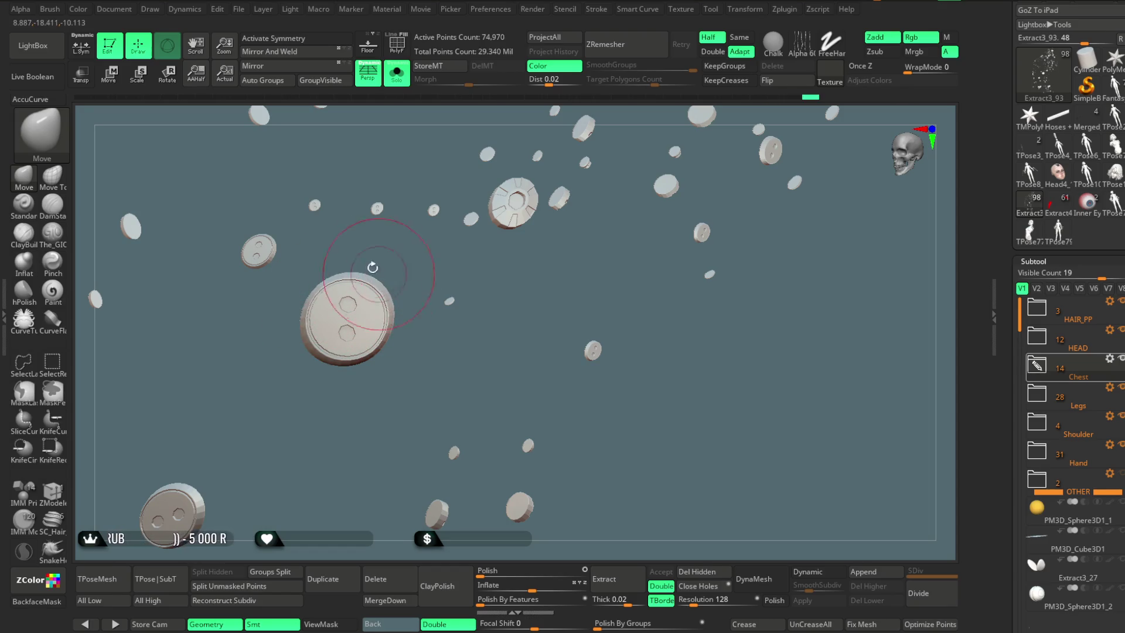
left_click_drag(373, 267, 304, 309)
key("space")
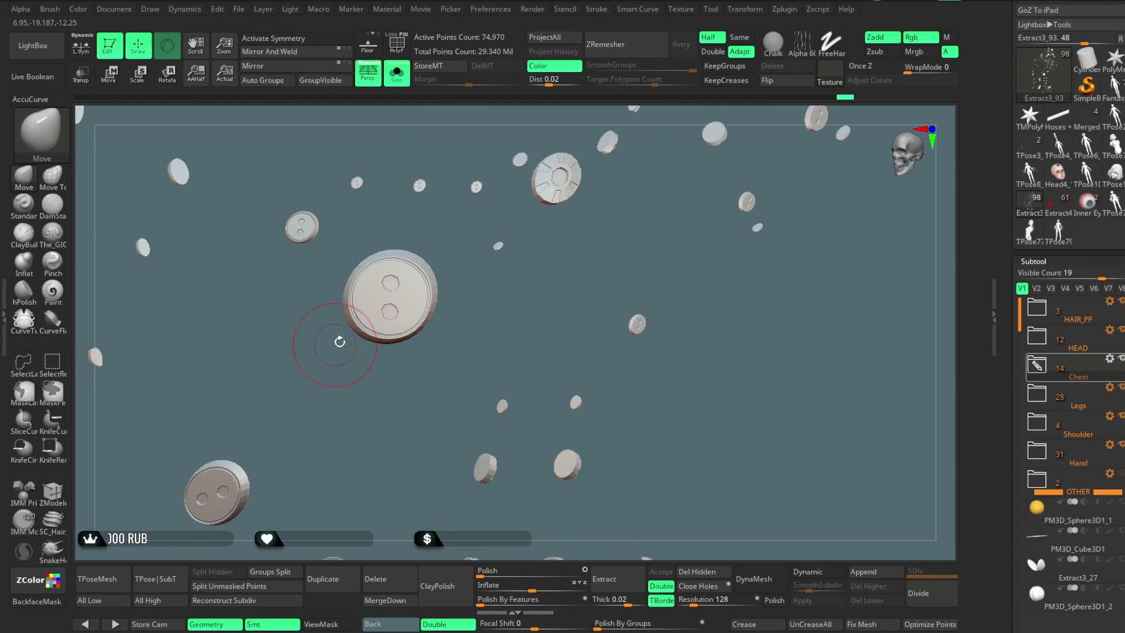
key("space")
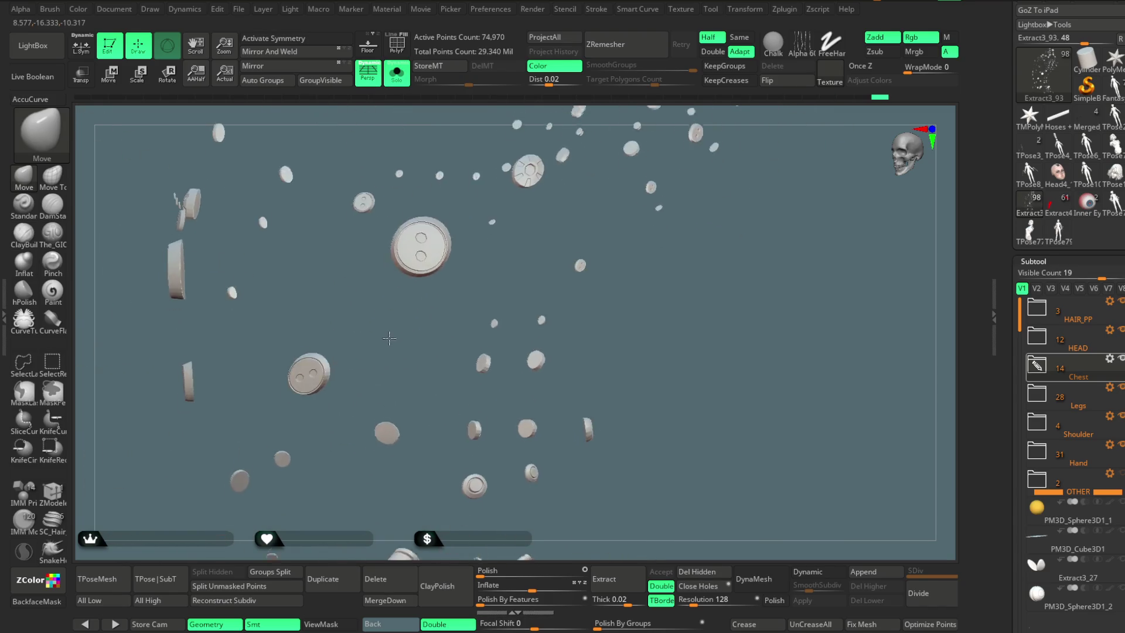
key("space")
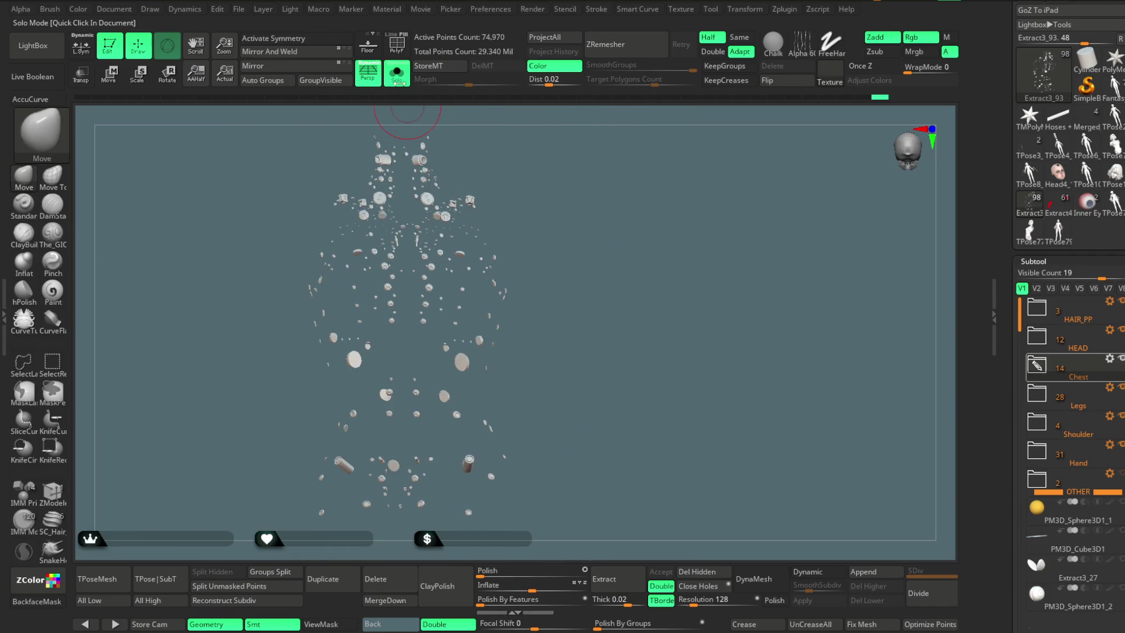
Step: Turn Solo off, orbit to the front and select the Stomach piece
left_click(397, 74)
mouse_move(585, 200)
left_mouse_down()
mouse_move(610, 223)
mouse_move(626, 209)
mouse_move(479, 384)
left_mouse_up()
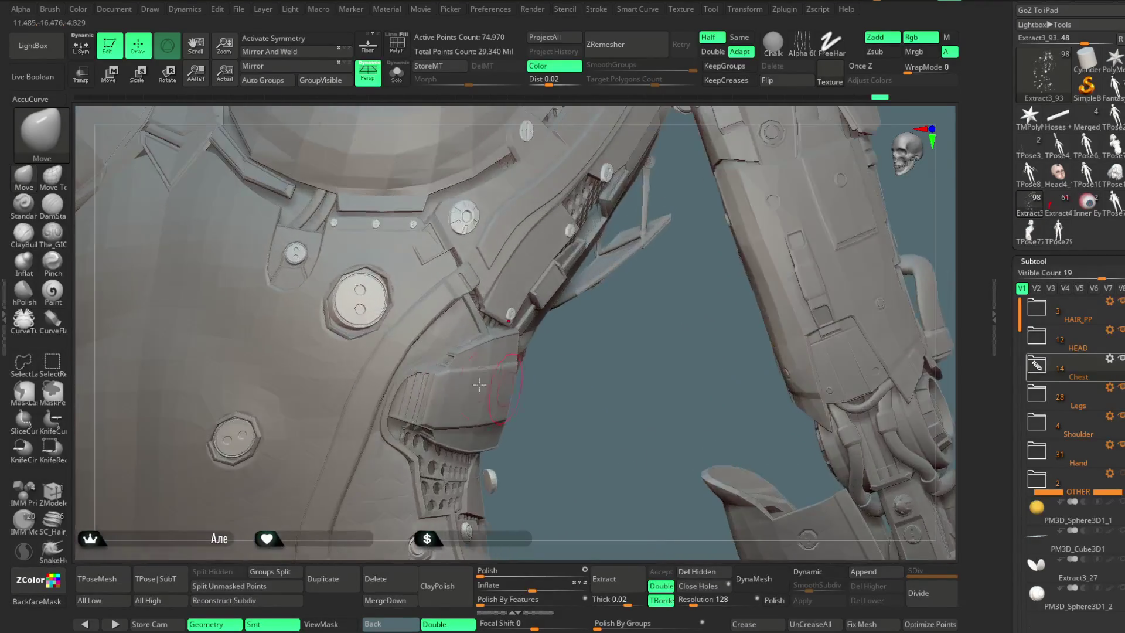
left_click(318, 384, "alt")
Step: Solo the Stomach armour piece and zoom in on it
left_click(391, 79)
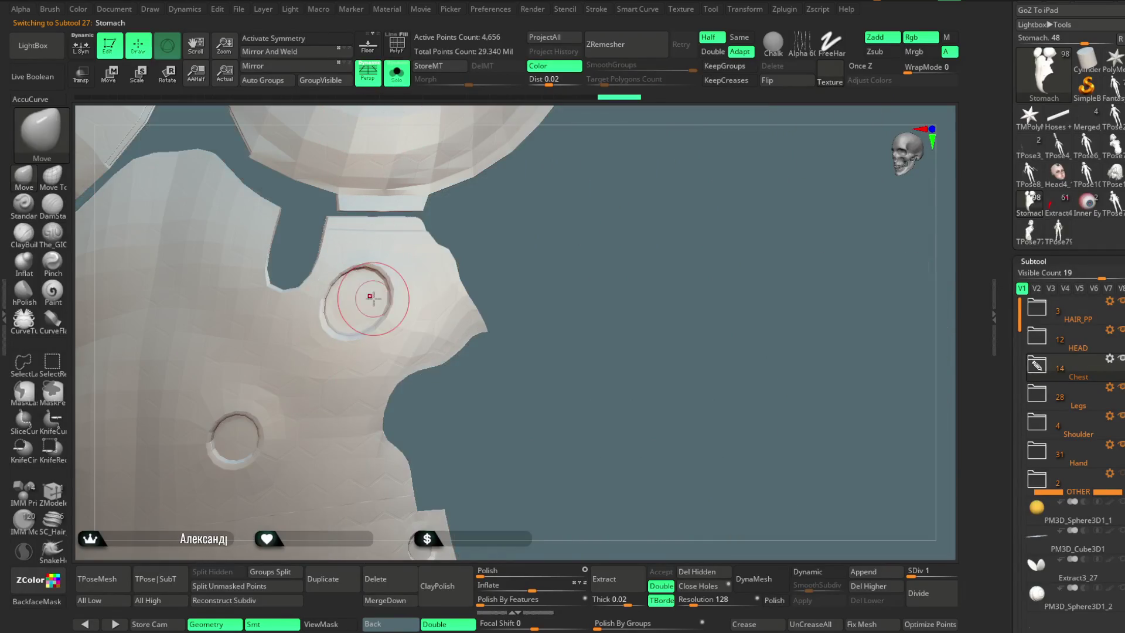
key("space")
left_click_drag(520, 231, 407, 309, "alt")
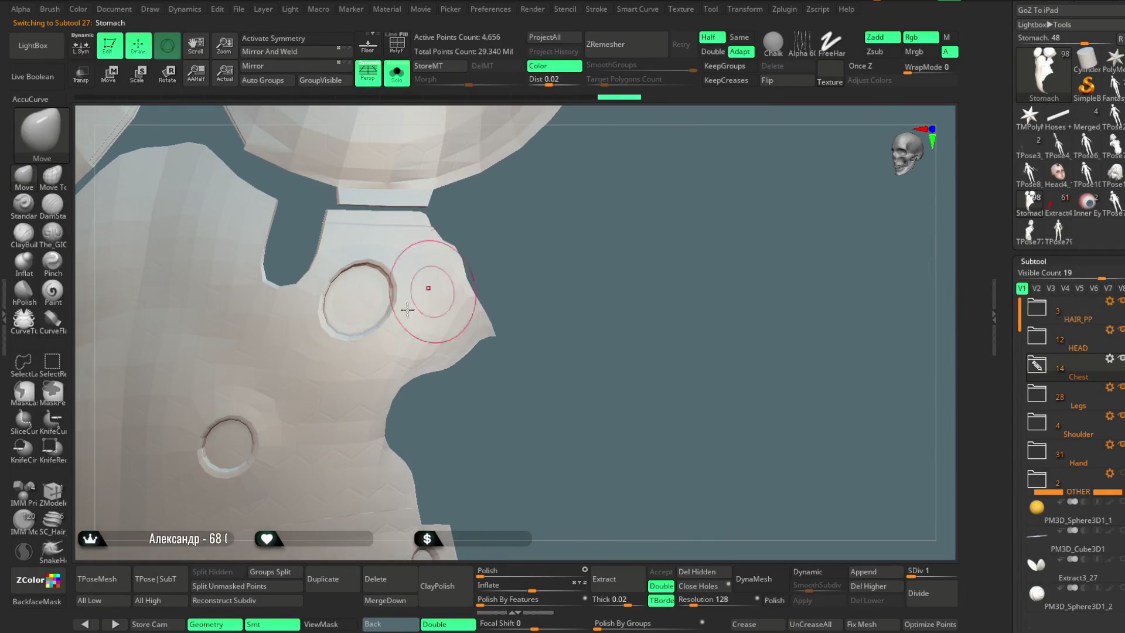
key("space")
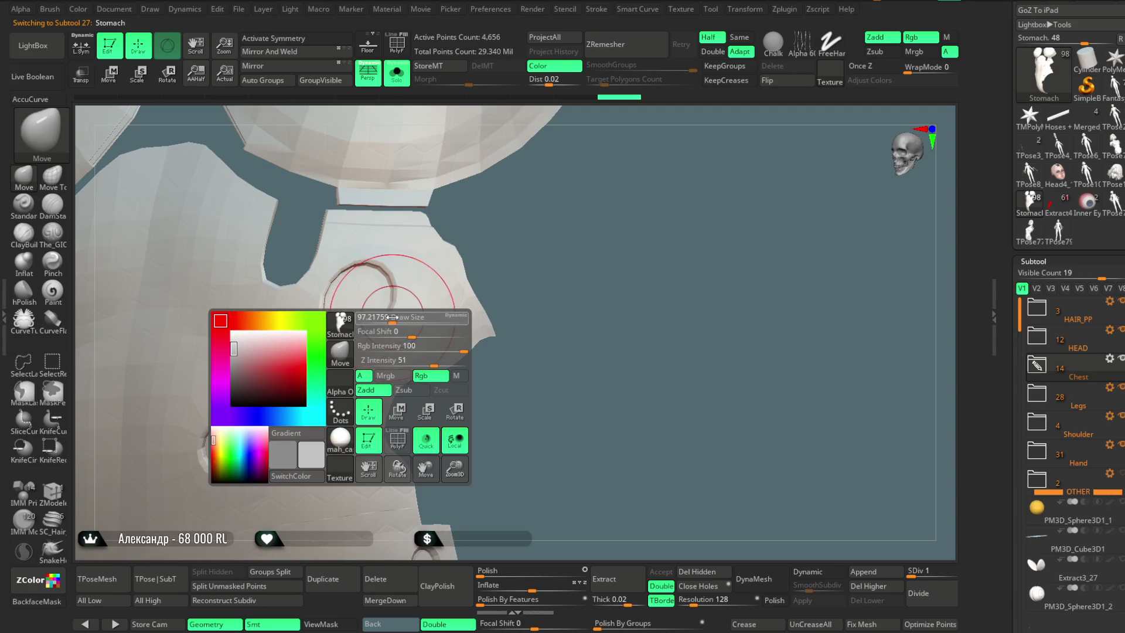
left_click_drag(502, 230, 334, 335, "alt")
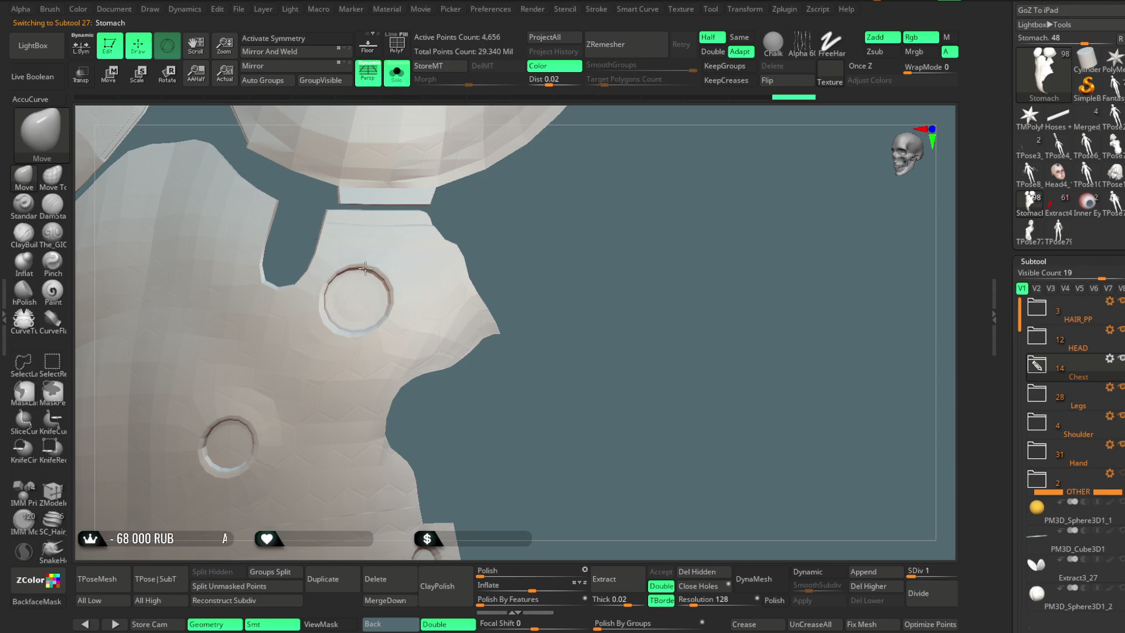
mouse_move(506, 258)
left_mouse_down()
mouse_move(550, 243)
mouse_move(484, 304)
left_mouse_up()
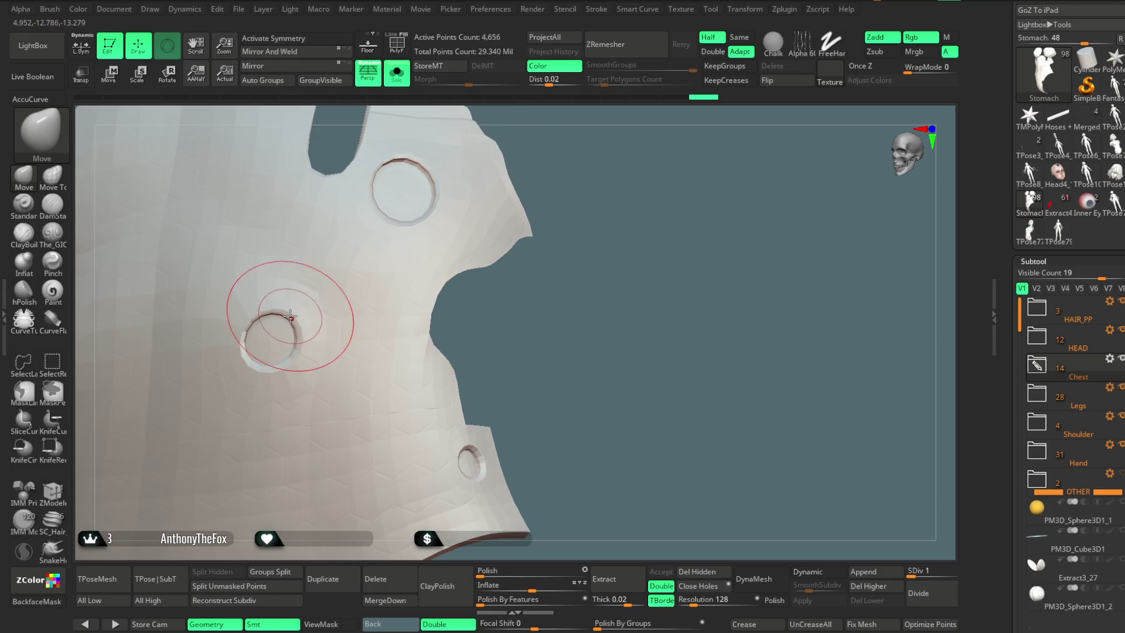
mouse_move(510, 319)
left_mouse_down()
mouse_move(318, 361)
mouse_move(315, 424)
left_mouse_up()
Step: Orbit the isolated Stomach plate to bring its round holes into view
key("space")
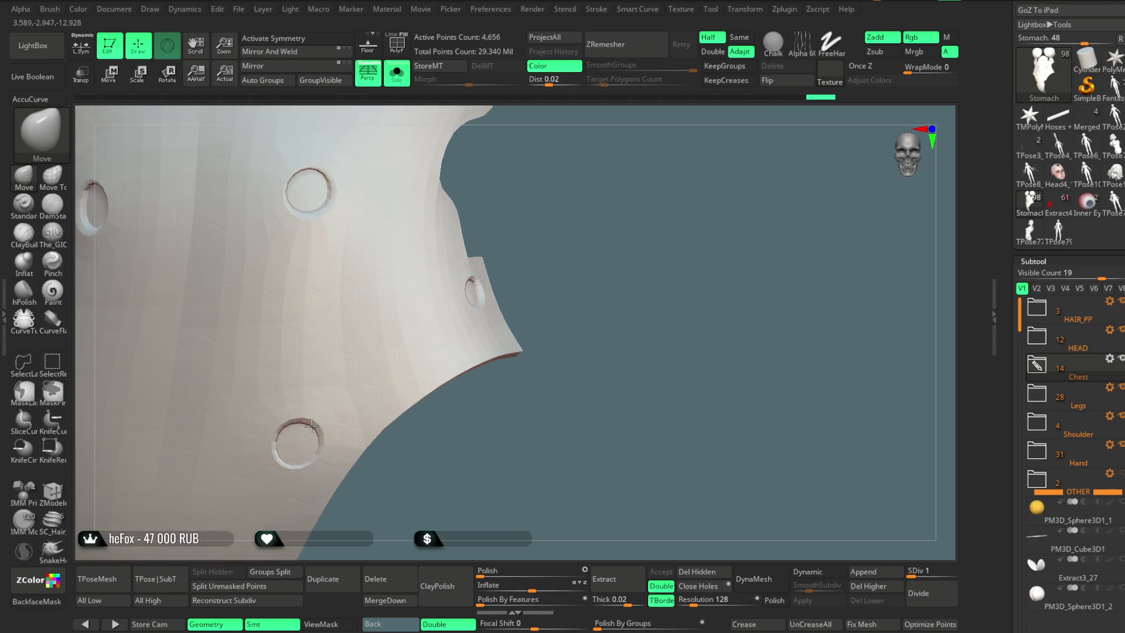
mouse_move(313, 414)
left_mouse_down()
mouse_move(444, 462)
mouse_move(416, 324)
left_mouse_up()
mouse_move(464, 284)
left_mouse_down()
mouse_move(510, 221)
mouse_move(447, 223)
mouse_move(555, 236)
mouse_move(565, 261)
mouse_move(366, 296)
left_mouse_up()
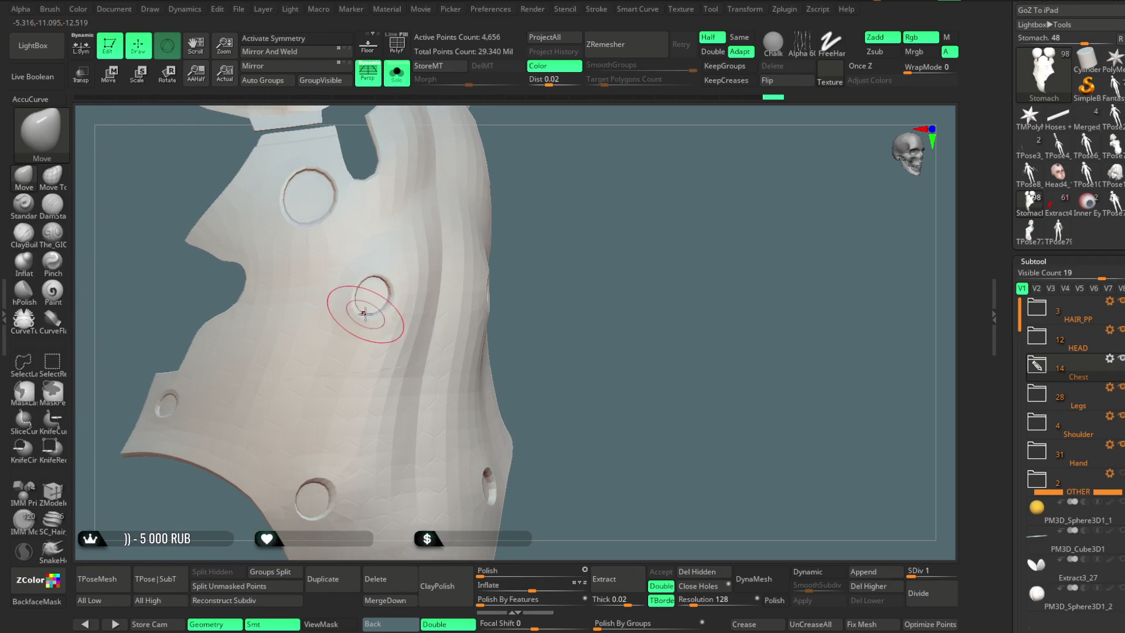
right_click_drag(368, 309, 452, 238)
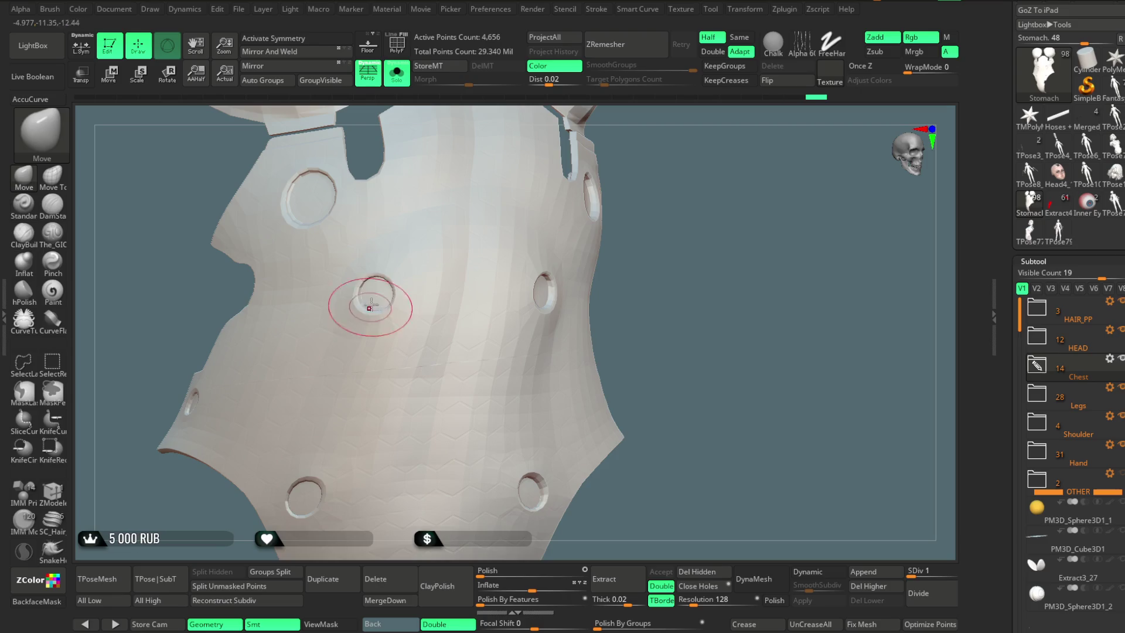
mouse_move(664, 201)
right_mouse_down()
mouse_move(445, 293)
mouse_move(652, 211)
mouse_move(284, 296)
right_mouse_up()
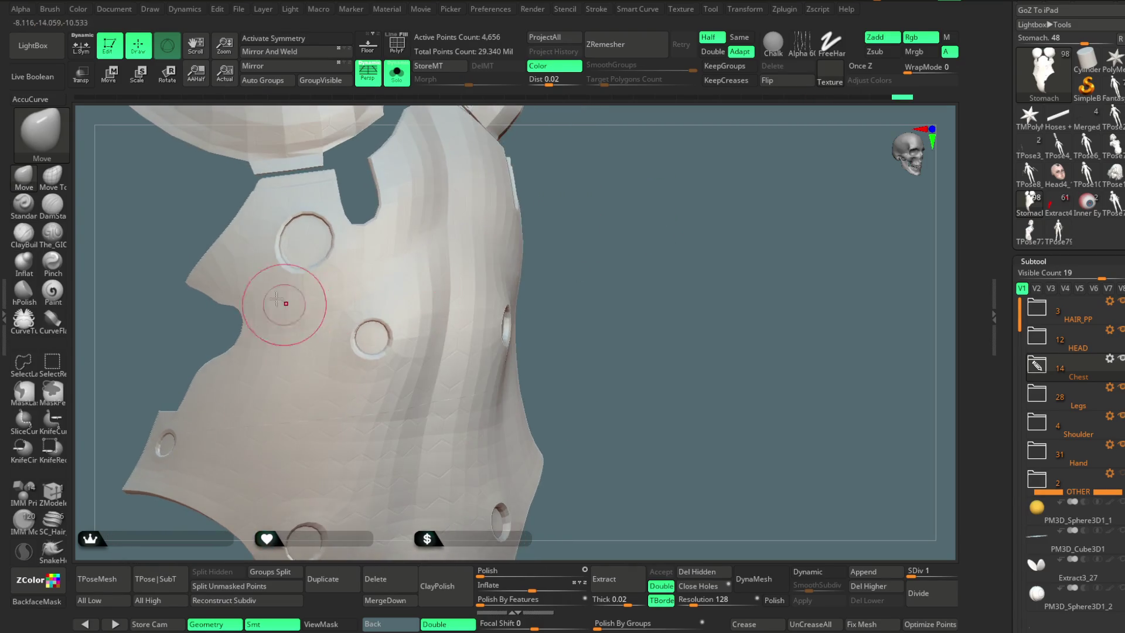
key("space")
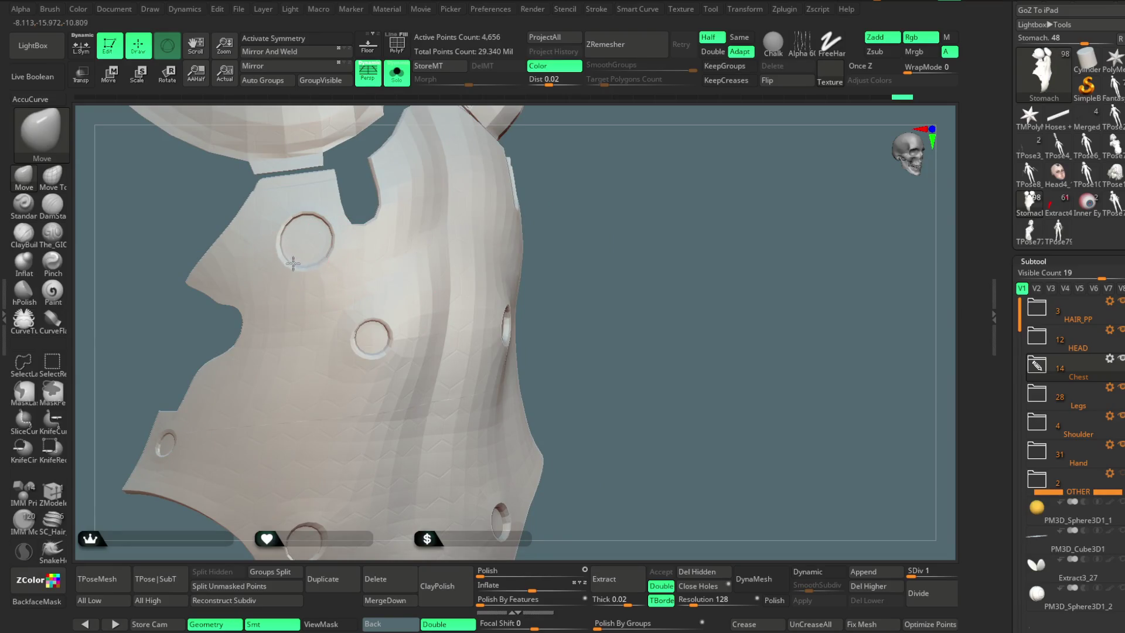
Step: Nudge a round hole down and left, then reshape near it with a smaller brush
left_click_drag(313, 226, 293, 266)
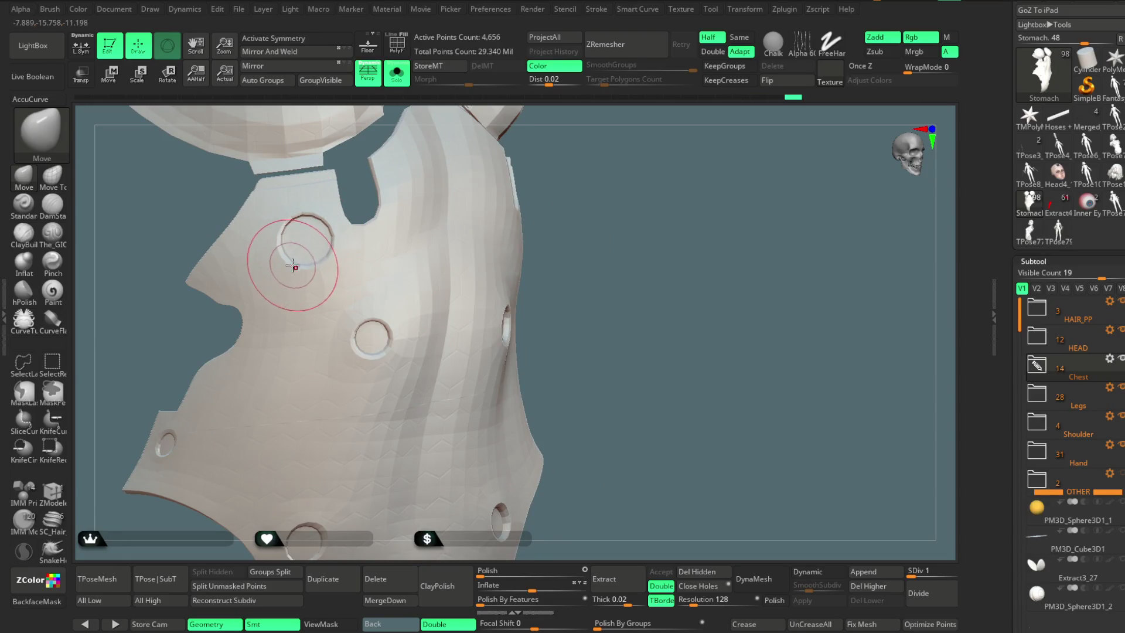
mouse_move(603, 281)
right_mouse_down()
mouse_move(605, 171)
mouse_move(316, 371)
right_mouse_up()
left_click_drag(316, 371, 278, 401)
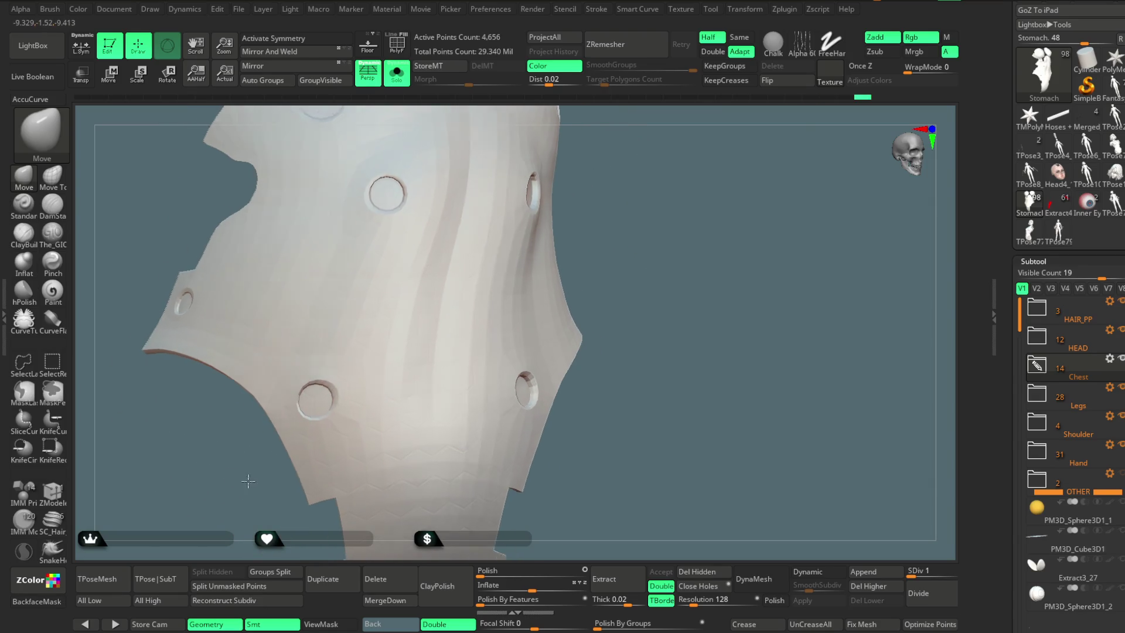
right_click_drag(316, 380, 246, 486)
key("space")
left_click_drag(278, 295, 229, 307)
mouse_move(230, 307)
right_mouse_down()
mouse_move(469, 240)
mouse_move(426, 220)
mouse_move(442, 240)
mouse_move(401, 150)
right_mouse_up()
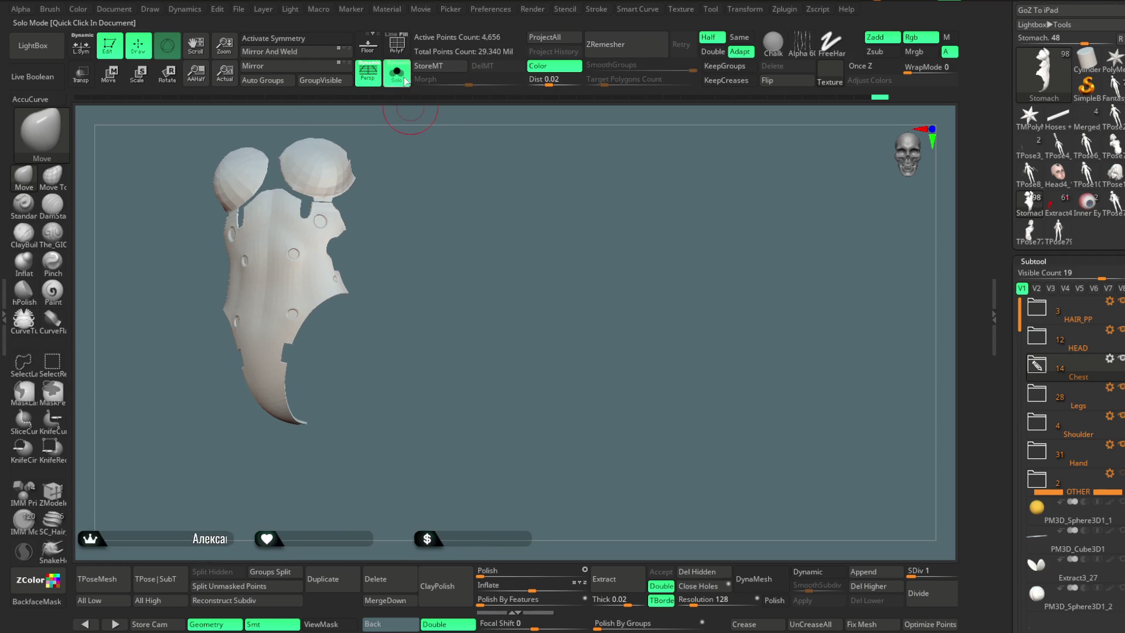
Step: Unsolo the Stomach plate, expand the HEAD folder, zoom to the face and select Head
left_click(403, 80)
mouse_move(515, 218)
right_mouse_down()
mouse_move(475, 221)
mouse_move(477, 230)
mouse_move(455, 241)
mouse_move(465, 323)
mouse_move(552, 151)
mouse_move(578, 334)
right_mouse_up()
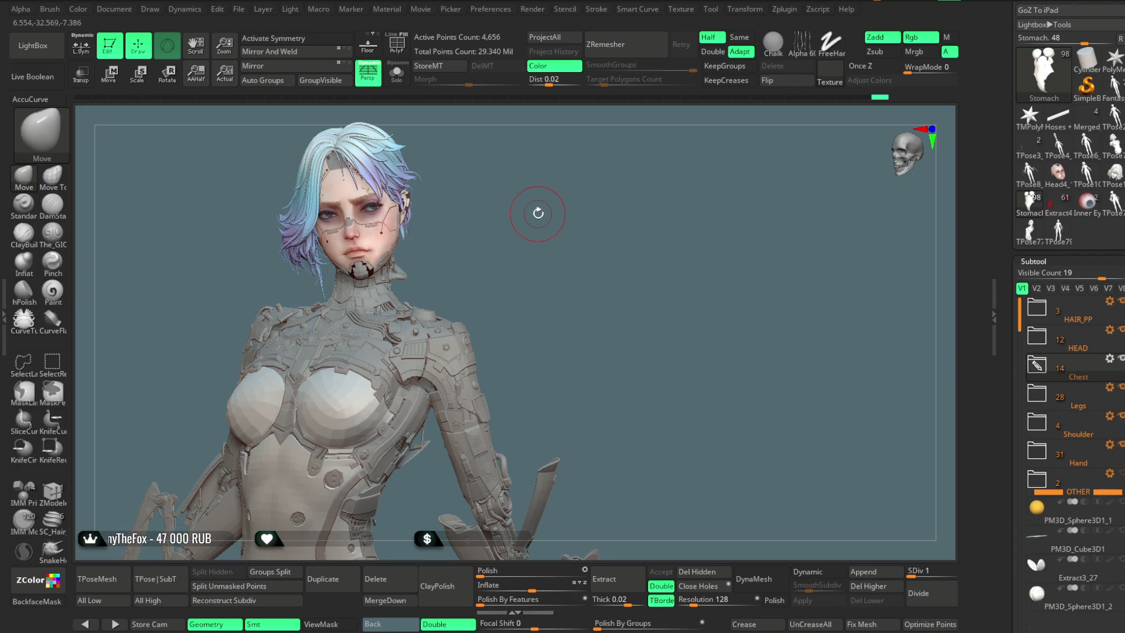
left_click(1032, 344)
mouse_move(1112, 436)
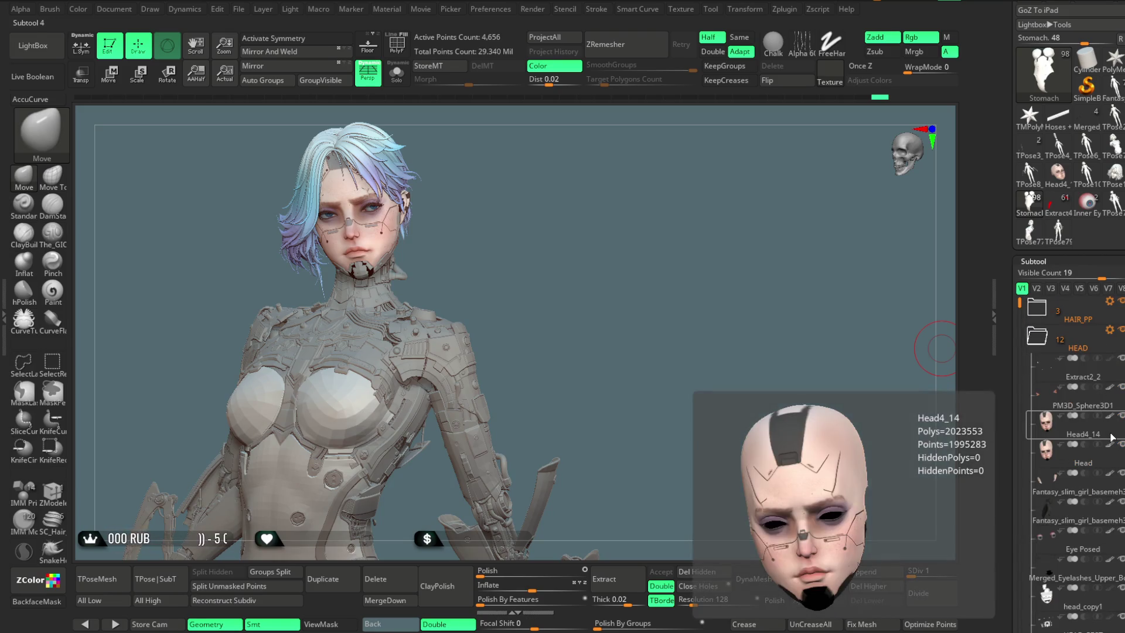
right_click_drag(627, 344, 643, 162, "ctrl")
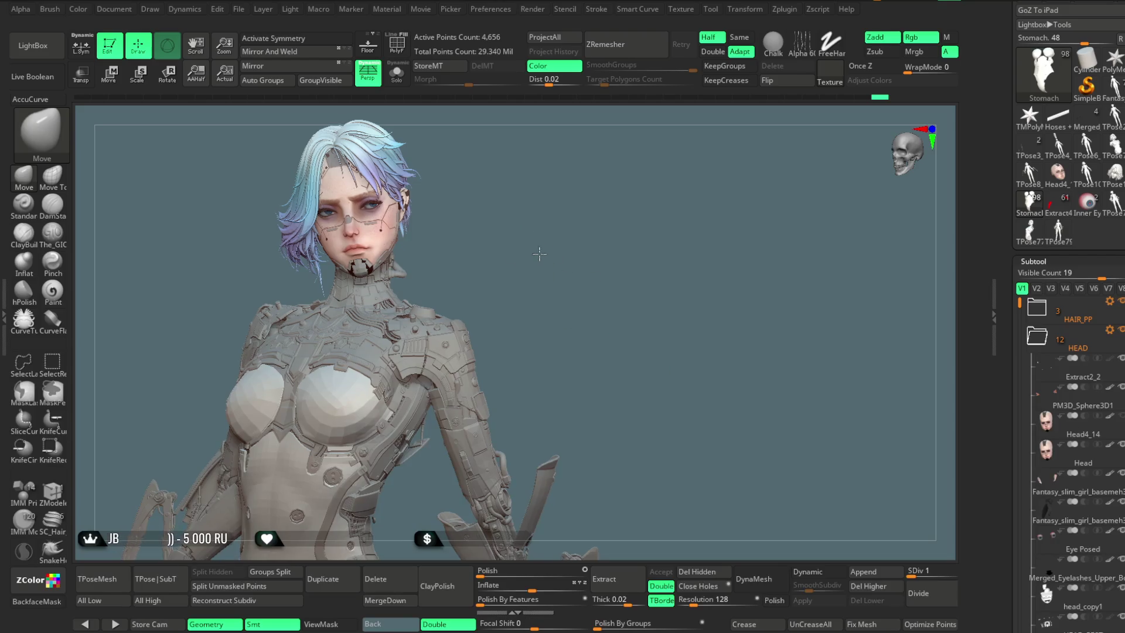
left_click_drag(643, 161, 644, 437, "alt")
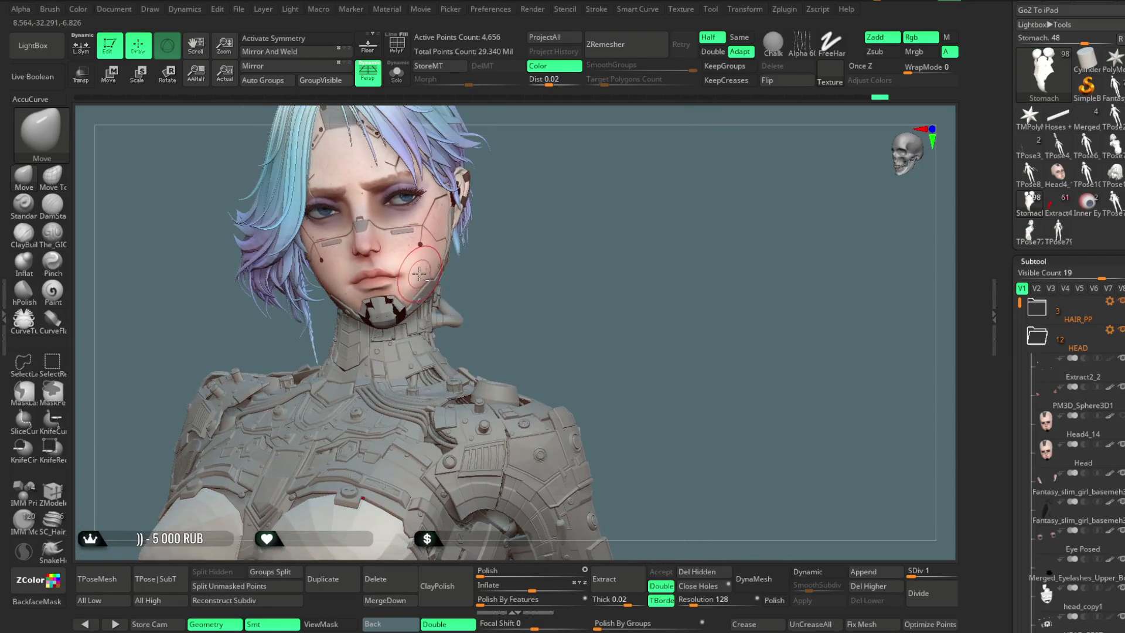
left_click(417, 249, "alt")
Step: Solo the Head part and toggle local symmetry and symmetry while framing the face
left_click(81, 46)
left_click(402, 73)
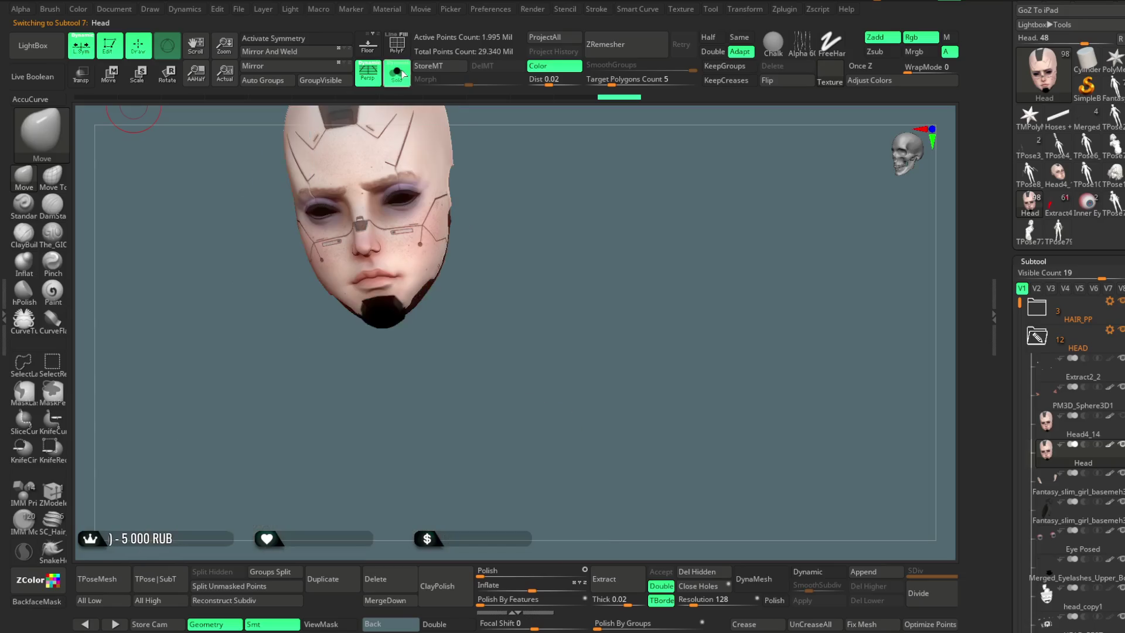
left_click(274, 38)
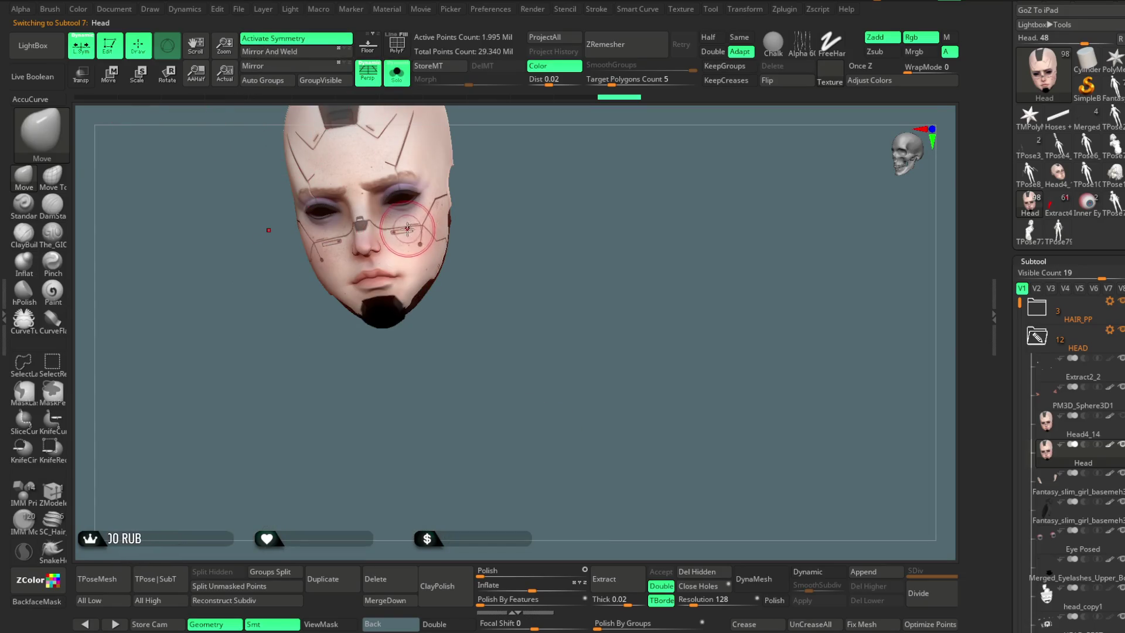
right_click_drag(414, 222, 532, 281, "ctrl")
left_click_drag(532, 280, 473, 271)
left_click(321, 46)
key("ctrl+shift")
Step: Set symmetry from the chin polygons with ZModeler, then re-enable symmetry in Draw mode
left_click(271, 530)
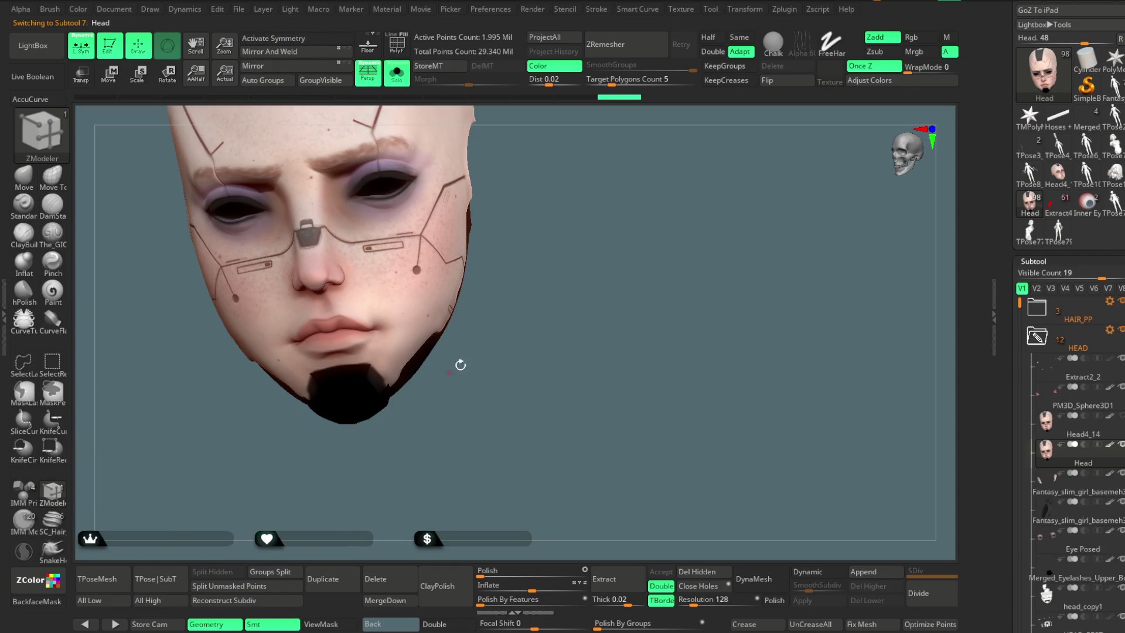
left_click_drag(459, 367, 472, 356)
mouse_move(472, 357)
right_mouse_down("ctrl")
mouse_move(486, 393)
mouse_move(445, 382)
right_mouse_up("ctrl")
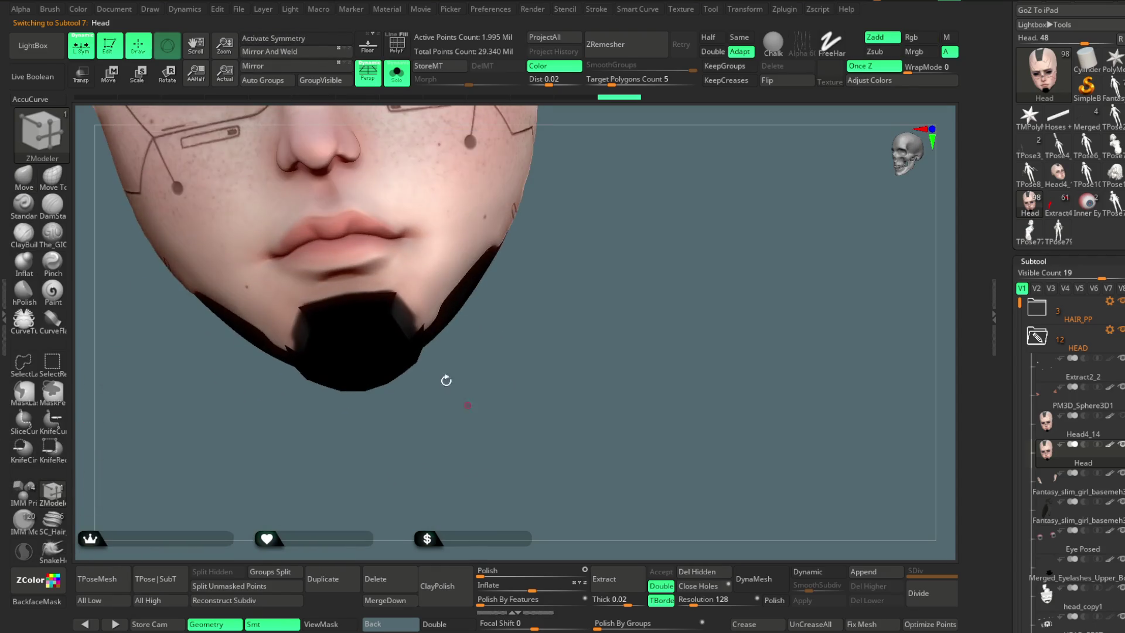
key("space")
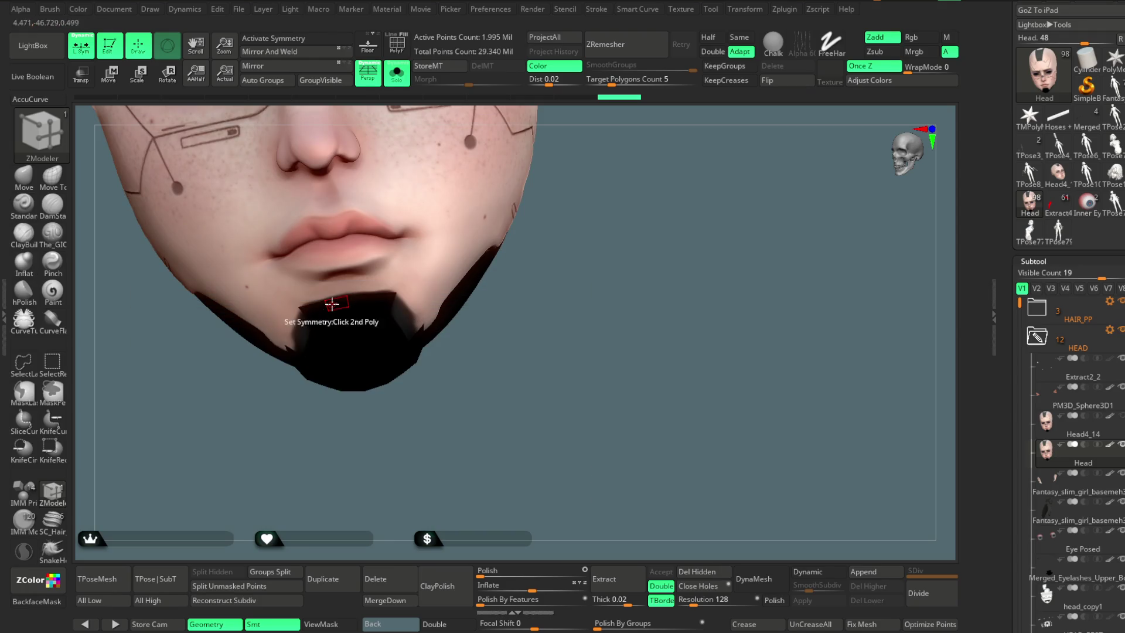
key("w")
right_click_drag(411, 205, 414, 309, "alt")
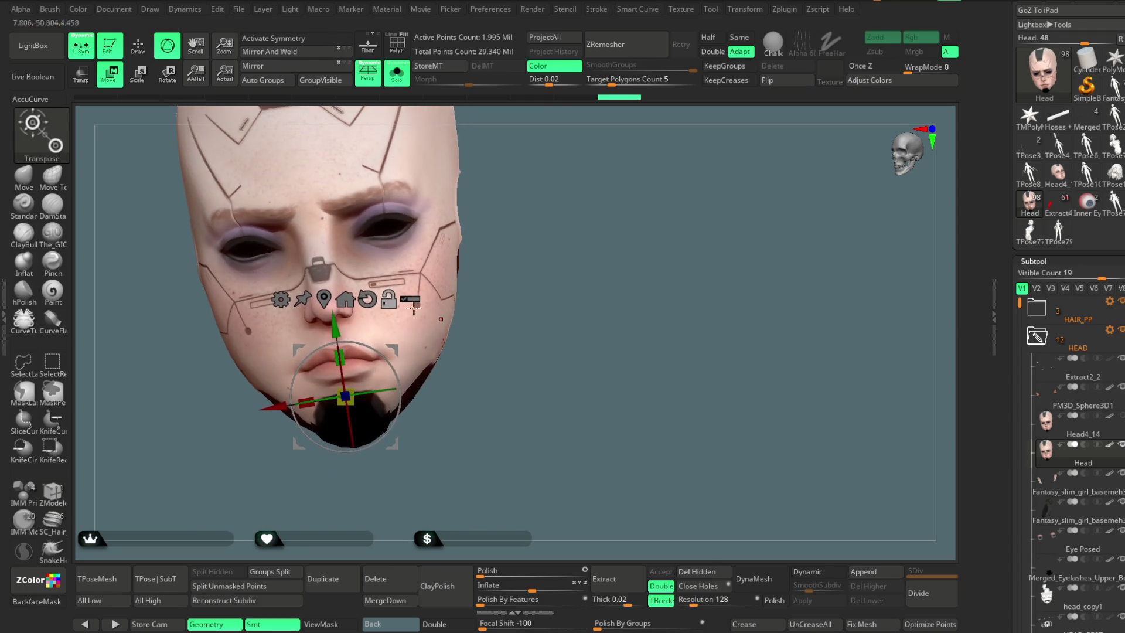
left_click(139, 46)
right_click_drag(352, 124, 334, 180, "alt")
left_click(287, 40)
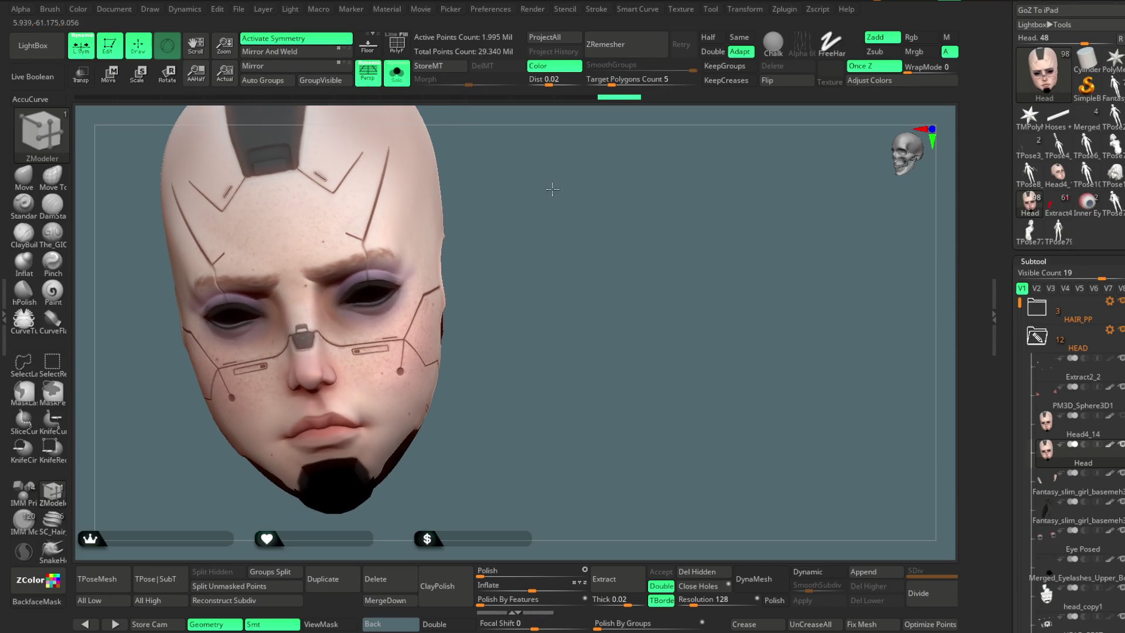
right_click_drag(552, 190, 823, 302, "ctrl")
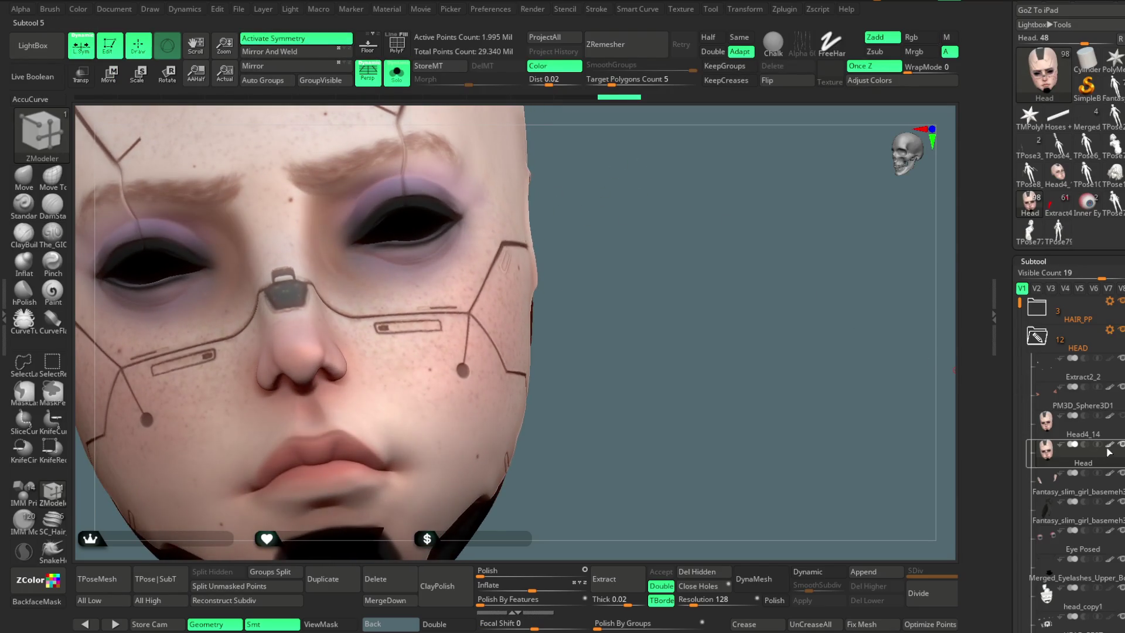
Step: Hide the head's polypaint, pick the Move brush and select the Head4_14 subtool
left_click(1107, 448)
right_click_drag(649, 287, 586, 275)
left_click(25, 180)
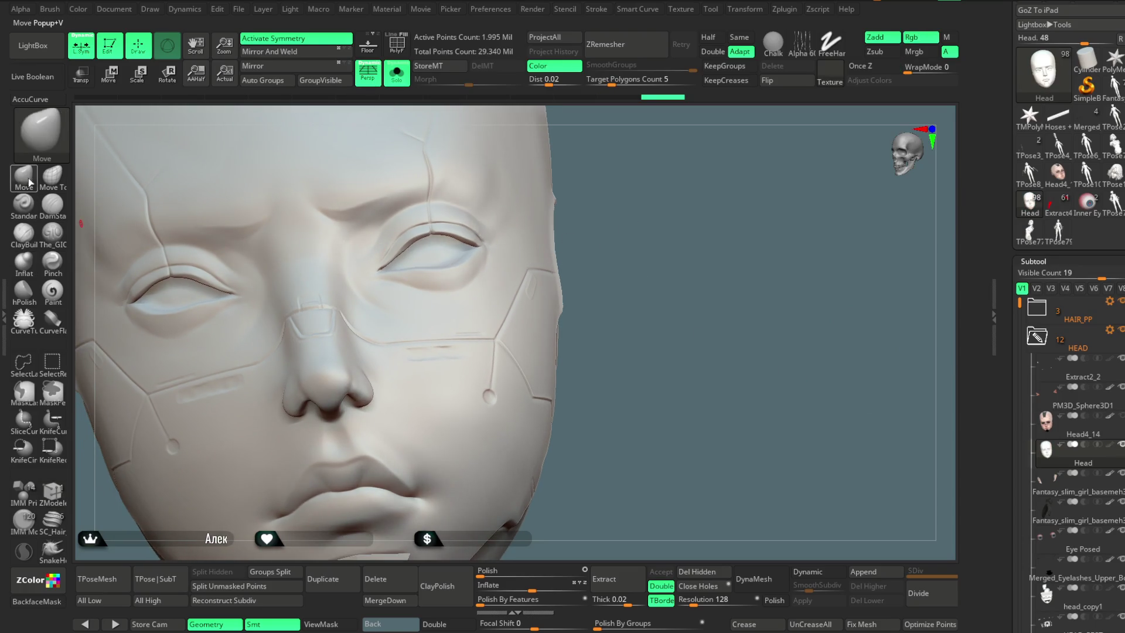
left_click(1076, 435)
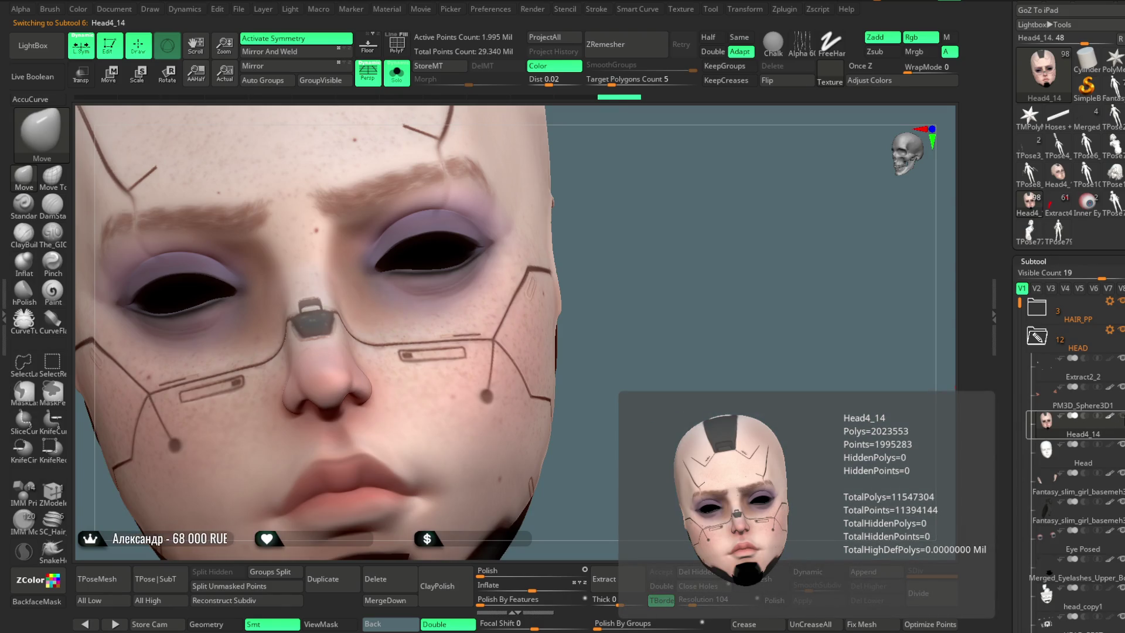
mouse_move(693, 380)
left_mouse_down()
mouse_move(698, 336)
mouse_move(430, 376)
left_mouse_up()
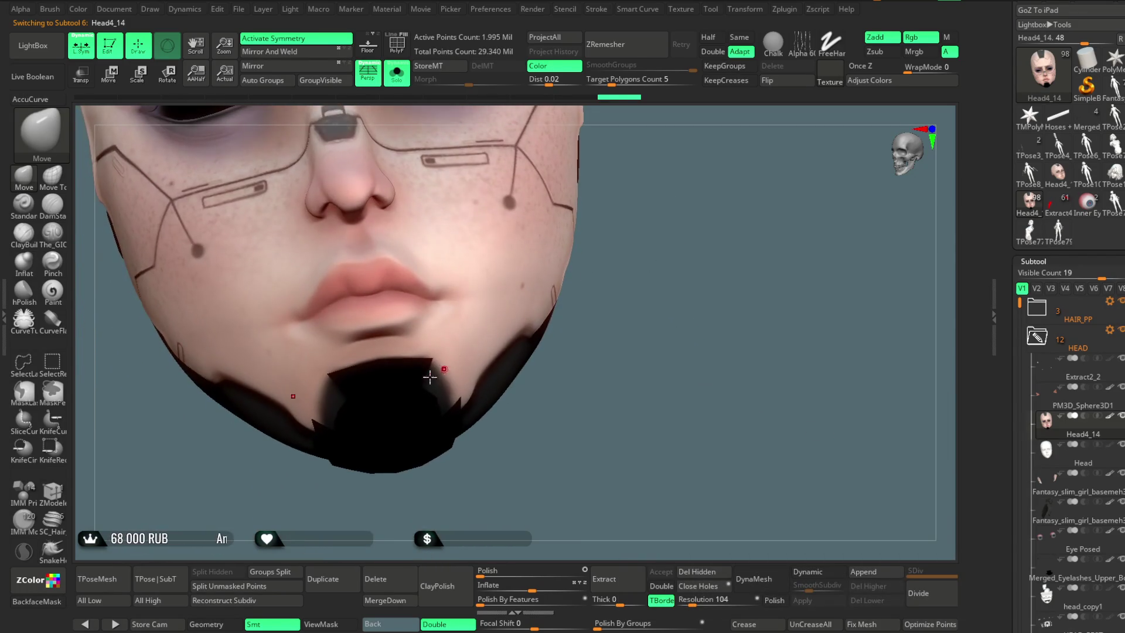
Step: Set ZModeler symmetry on Head4_14's chin, enable symmetry and hide its polypaint
left_click(59, 495)
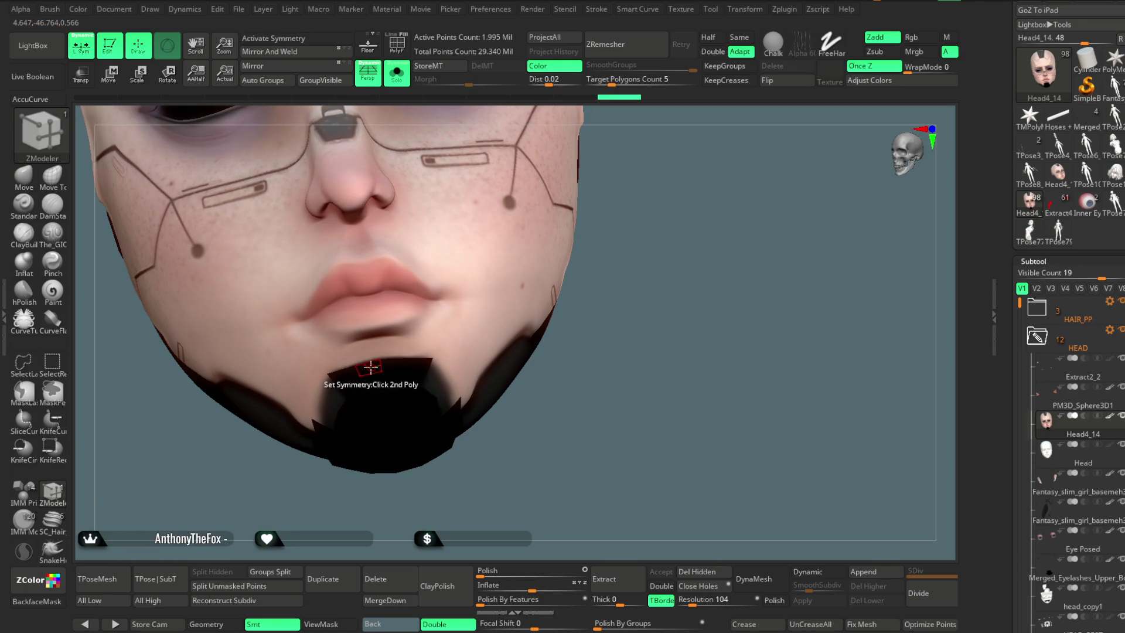
key("w")
mouse_move(647, 281)
left_mouse_down()
mouse_move(640, 227)
mouse_move(637, 250)
left_mouse_up()
key("b")
key("z")
key("m")
left_click(296, 38)
left_click(1109, 415)
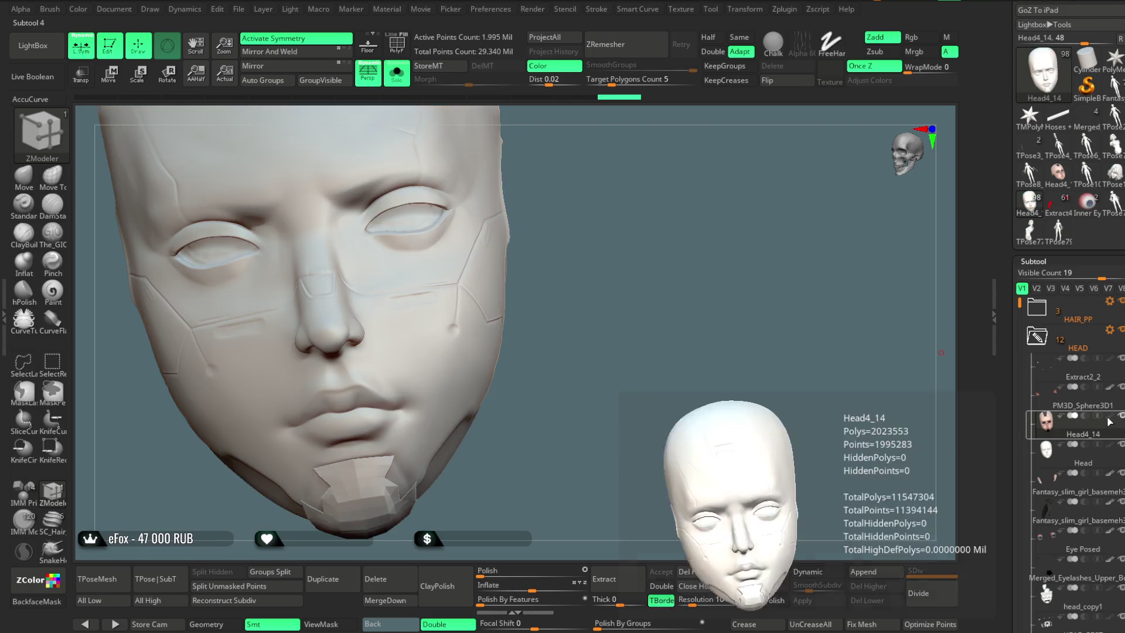
Step: Reshape the lips with the Move brush, checking them in side profiles
mouse_move(633, 258)
left_mouse_down()
mouse_move(666, 257)
mouse_move(691, 196)
left_mouse_up()
key("b")
key("m")
key("v")
key("space")
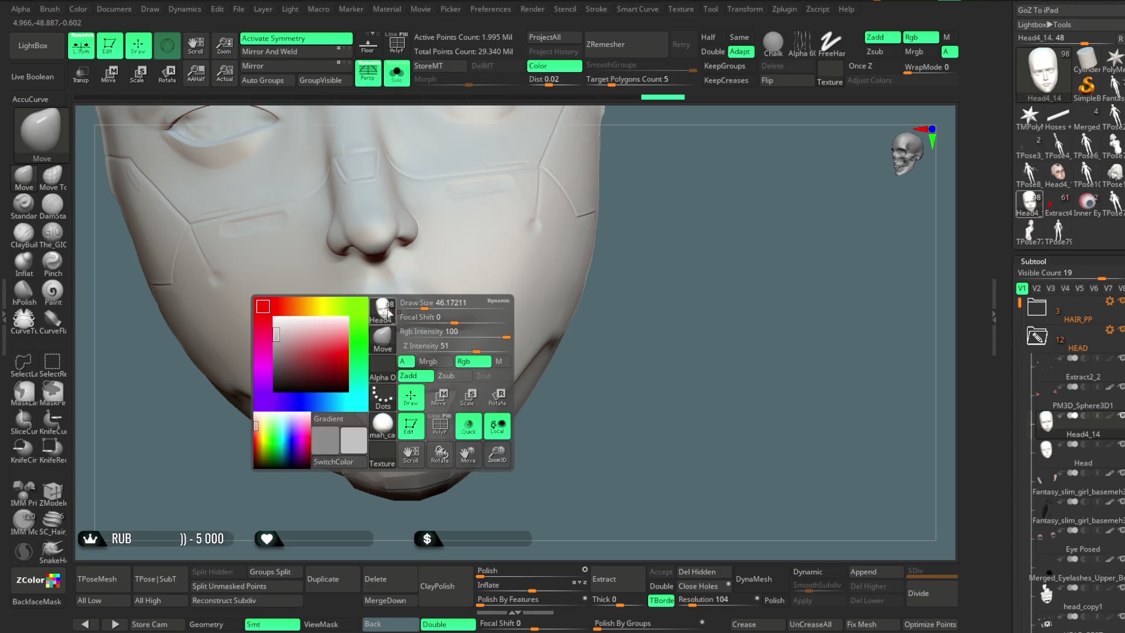
left_click_drag(667, 216, 399, 304)
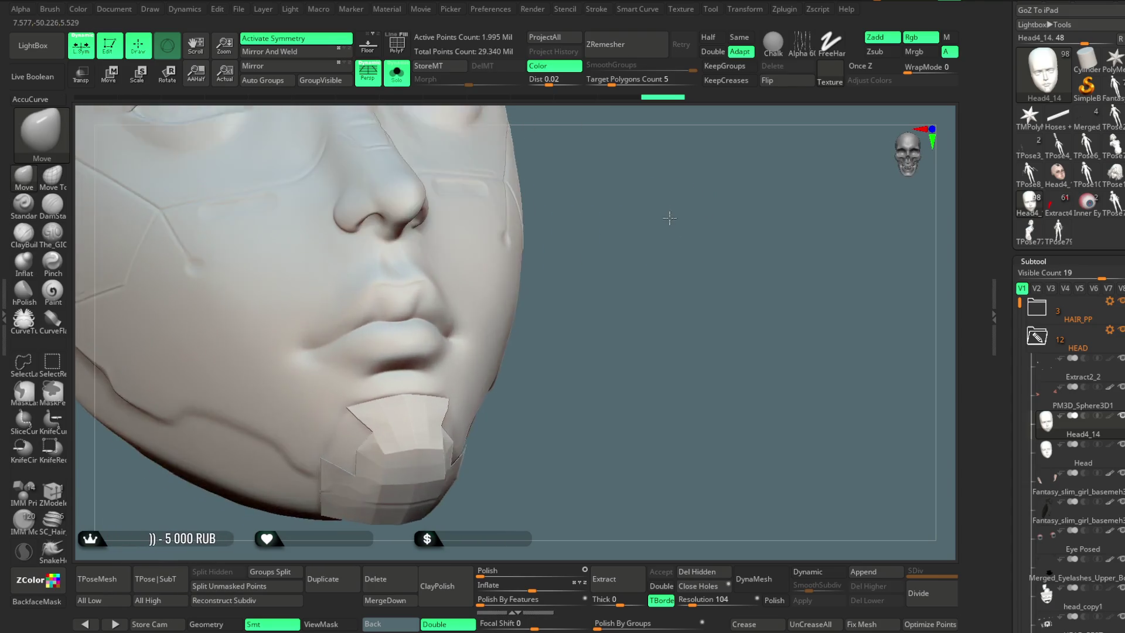
right_click_drag(389, 269, 505, 232)
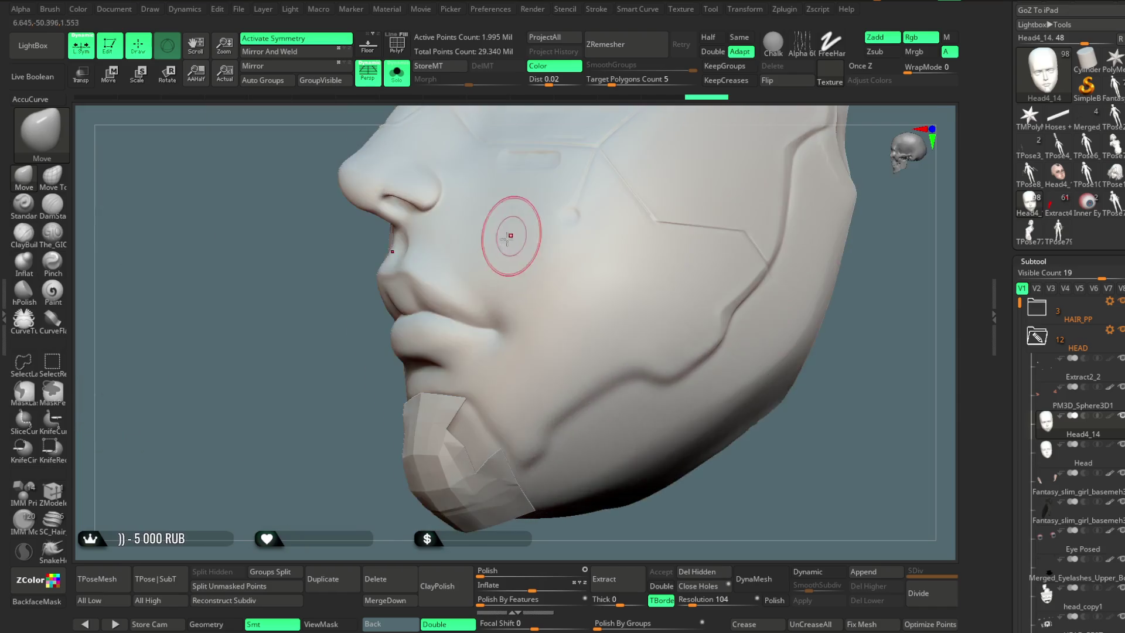
mouse_move(447, 306)
right_mouse_down()
mouse_move(389, 276)
mouse_move(468, 269)
mouse_move(404, 269)
mouse_move(369, 332)
right_mouse_up()
right_click(369, 332)
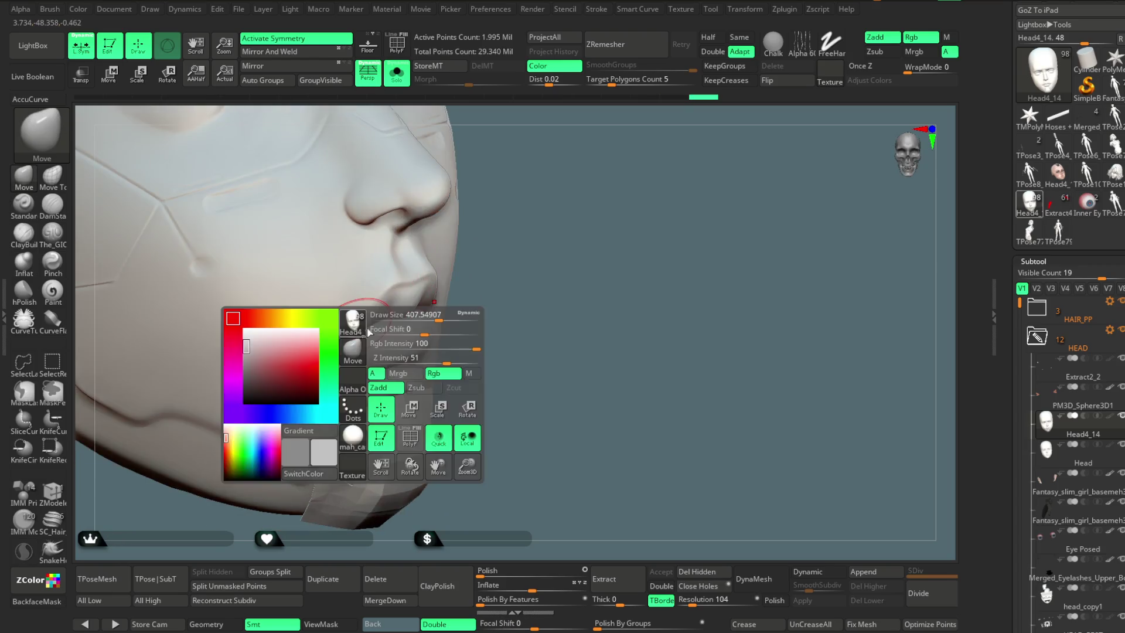
right_click_drag(454, 316, 408, 315)
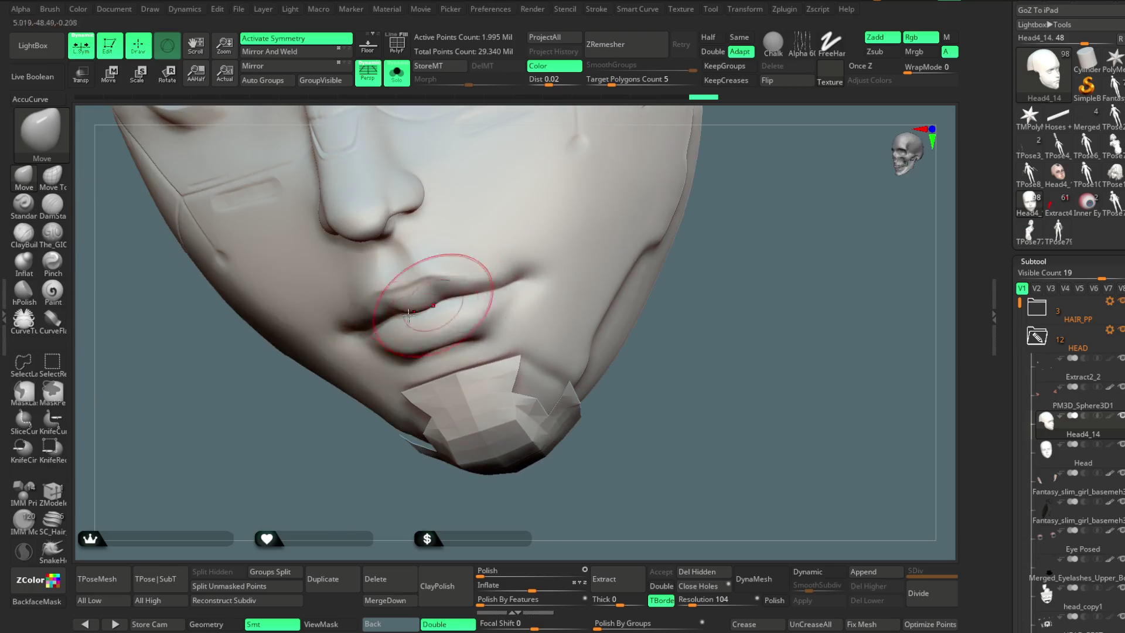
right_click_drag(287, 451, 294, 284)
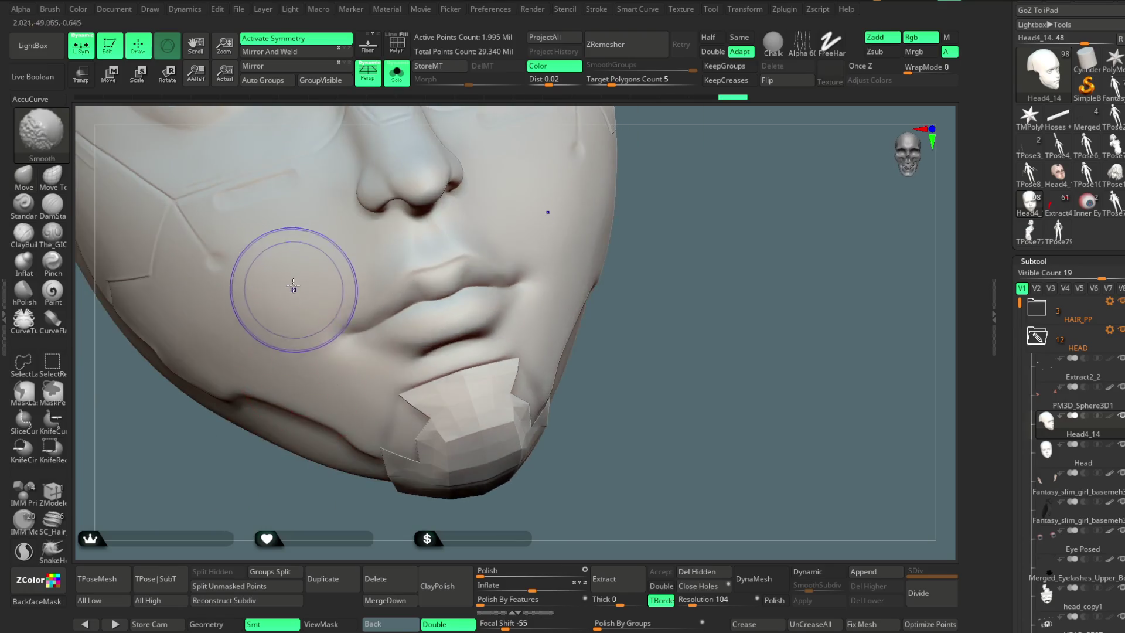
Step: Set Focal Shift to 0 and Shift-smooth the cheek beside the mouth
right_click(294, 293)
left_click(365, 307)
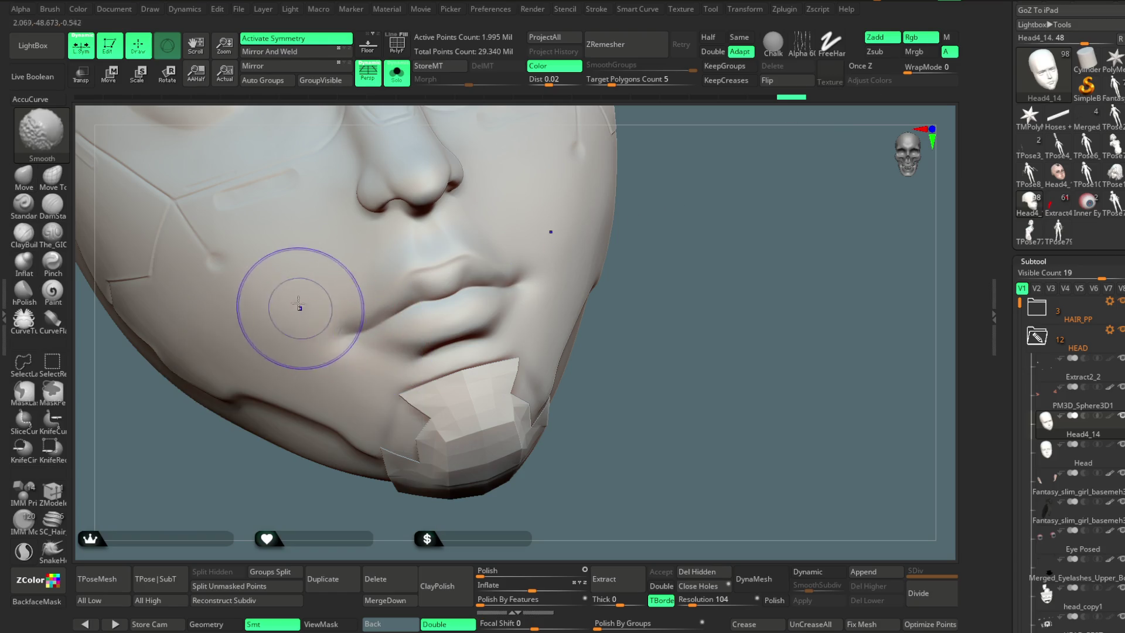
right_click_drag(231, 485, 284, 485, "ctrl")
key("shift")
mouse_move(674, 247)
left_mouse_down()
mouse_move(647, 187)
mouse_move(450, 308)
left_mouse_up()
key("space")
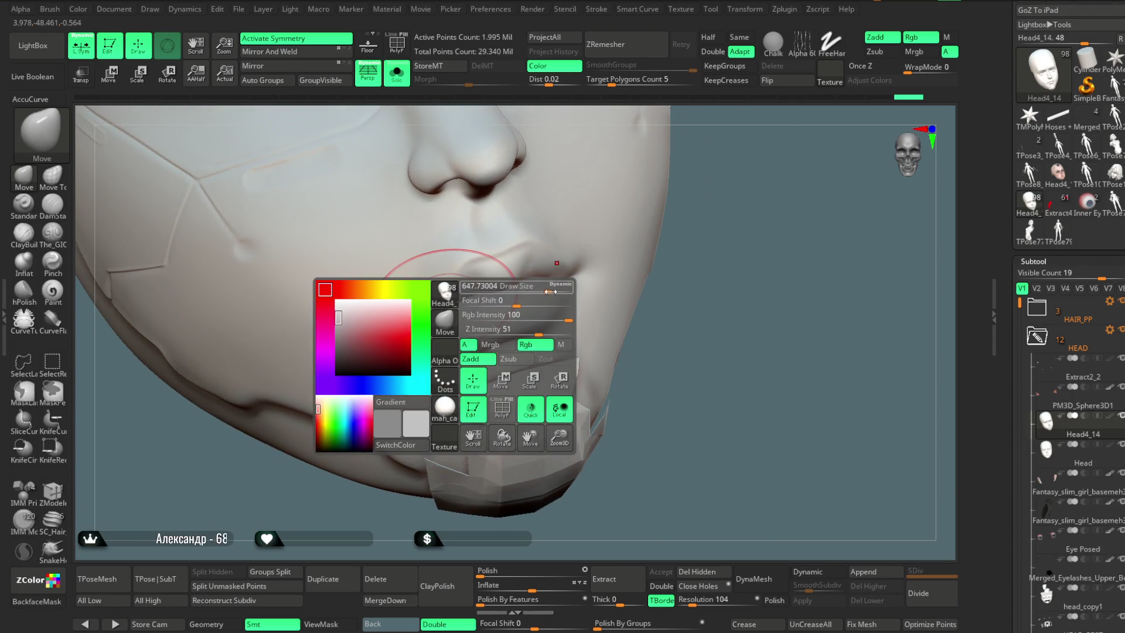
mouse_move(477, 284)
right_mouse_down()
mouse_move(418, 313)
mouse_move(651, 229)
mouse_move(608, 230)
mouse_move(338, 358)
right_mouse_up()
mouse_move(342, 449)
right_mouse_down()
mouse_move(608, 268)
mouse_move(552, 296)
right_mouse_up()
key("space")
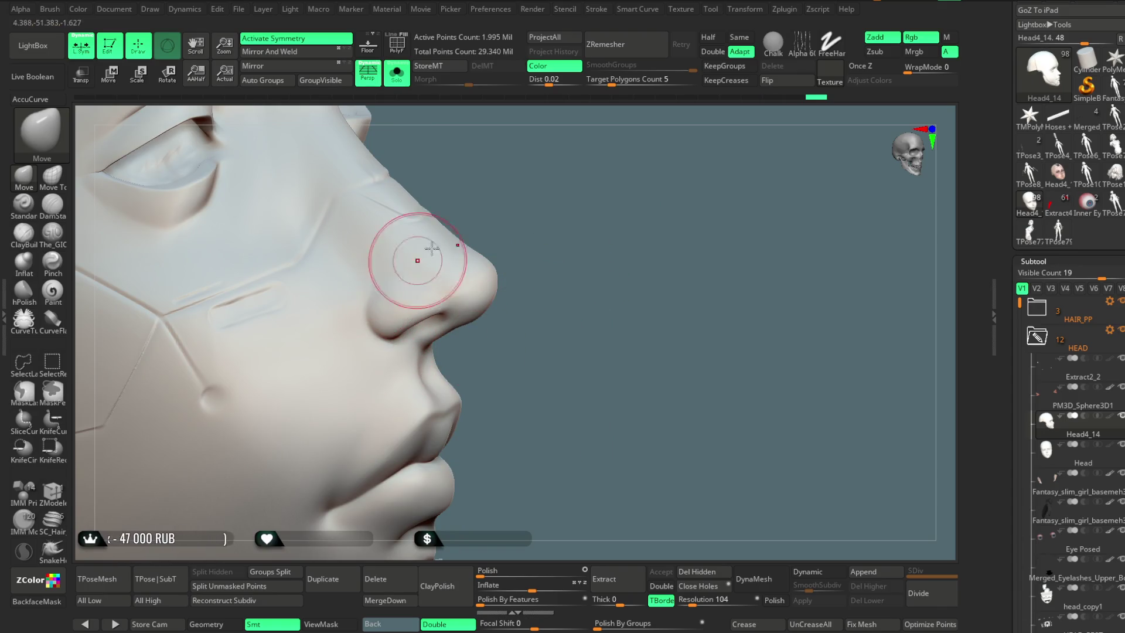
Step: Carve around the nose with a subtractive brush and soften beside the nostril
right_click_drag(432, 249, 389, 291)
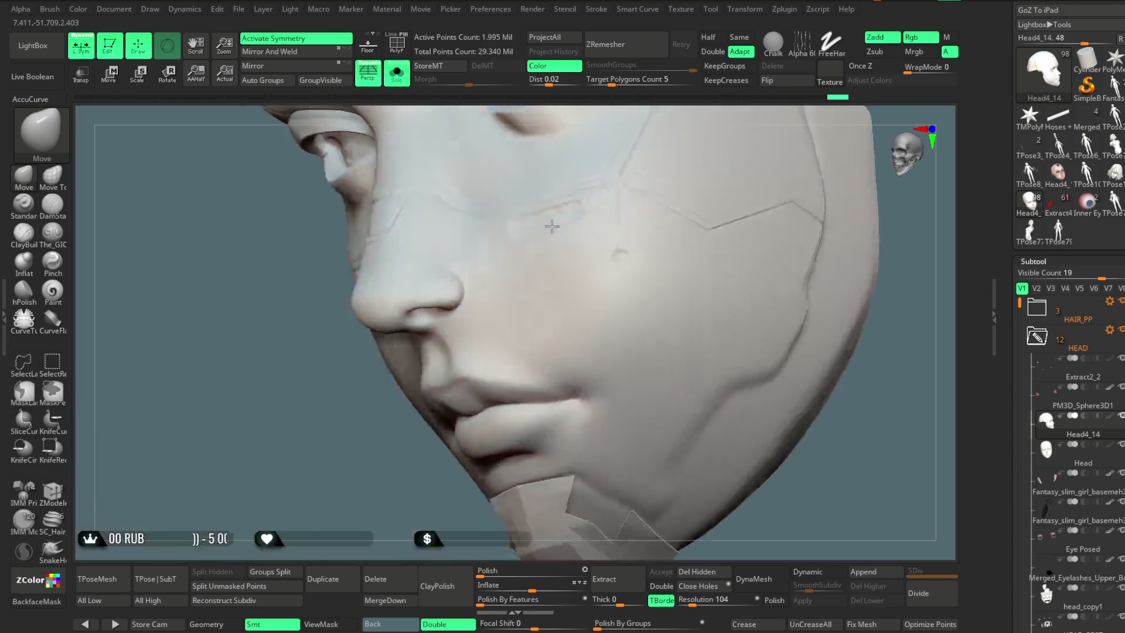
right_click_drag(617, 211, 353, 421)
right_click_drag(359, 469, 419, 297)
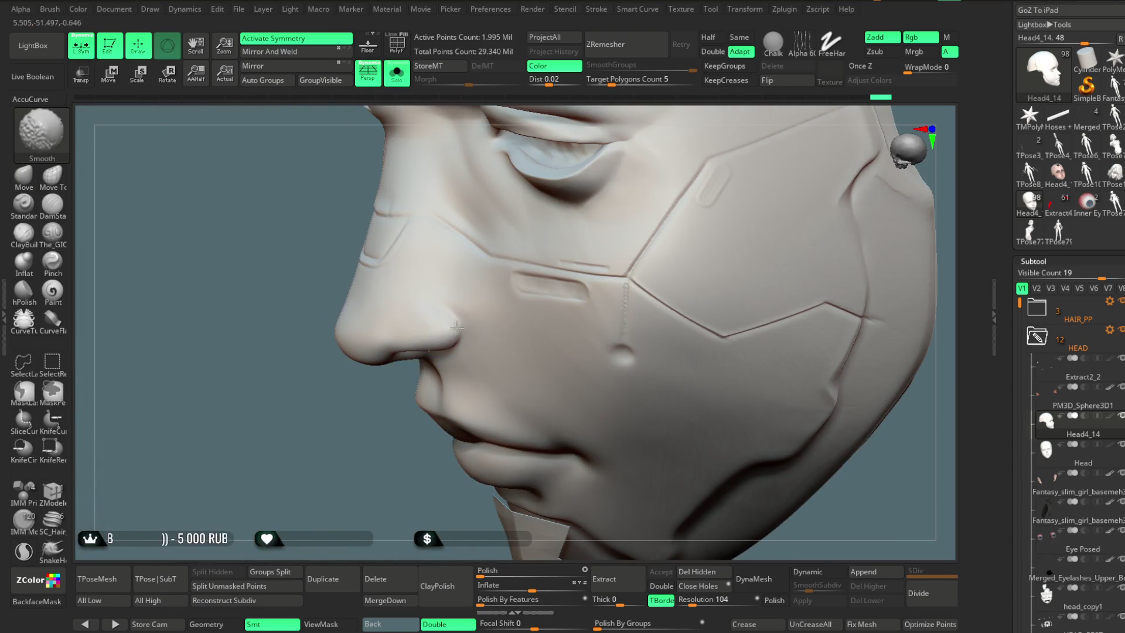
mouse_move(374, 467)
right_mouse_down()
mouse_move(660, 225)
mouse_move(627, 206)
right_mouse_up()
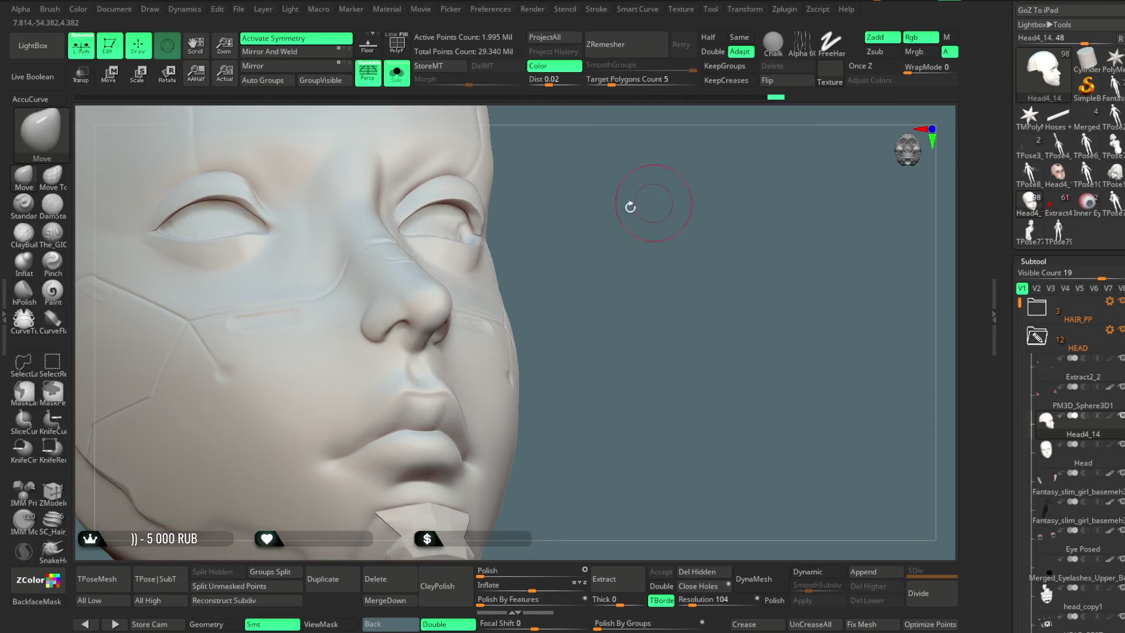
left_click(52, 233)
mouse_move(500, 189)
right_mouse_down()
mouse_move(635, 190)
mouse_move(624, 199)
right_mouse_up()
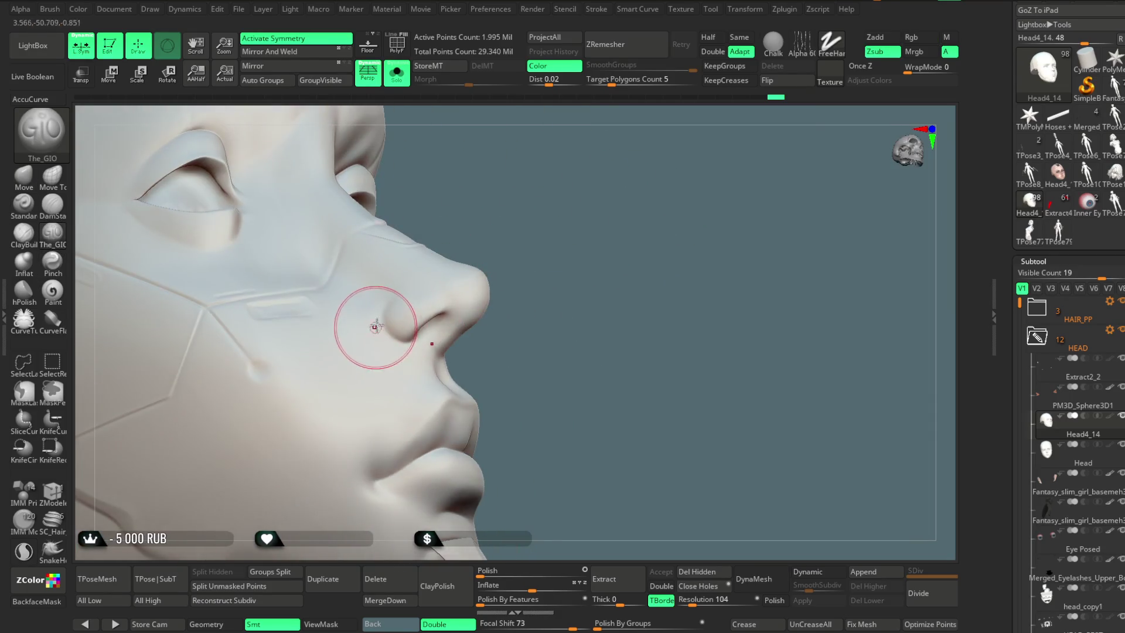
scroll(441, 342, "up", 3)
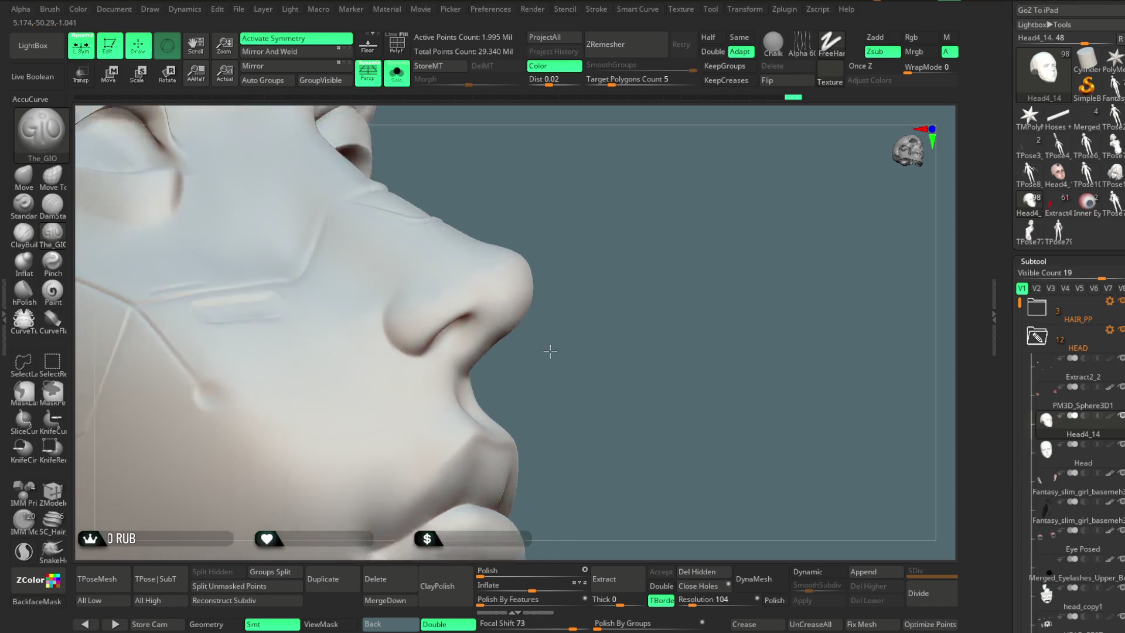
key("space")
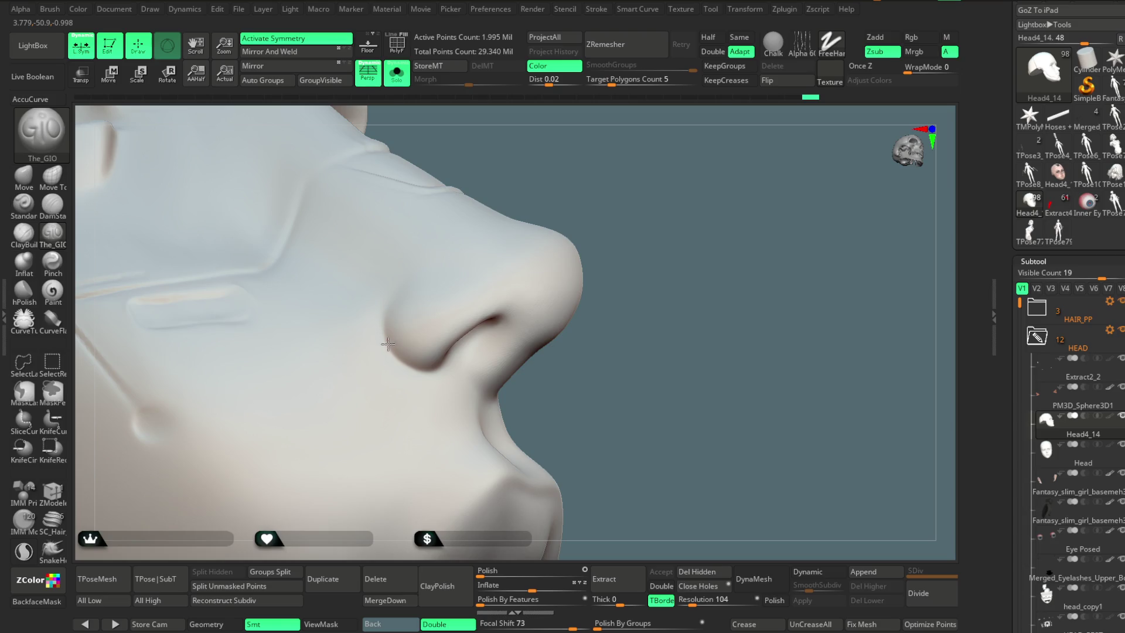
right_click_drag(415, 366, 403, 362)
left_click_drag(434, 368, 447, 359, "shift")
Step: Orbit to side-on views of the eye and switch to the Standard brush
left_click_drag(721, 334, 682, 323)
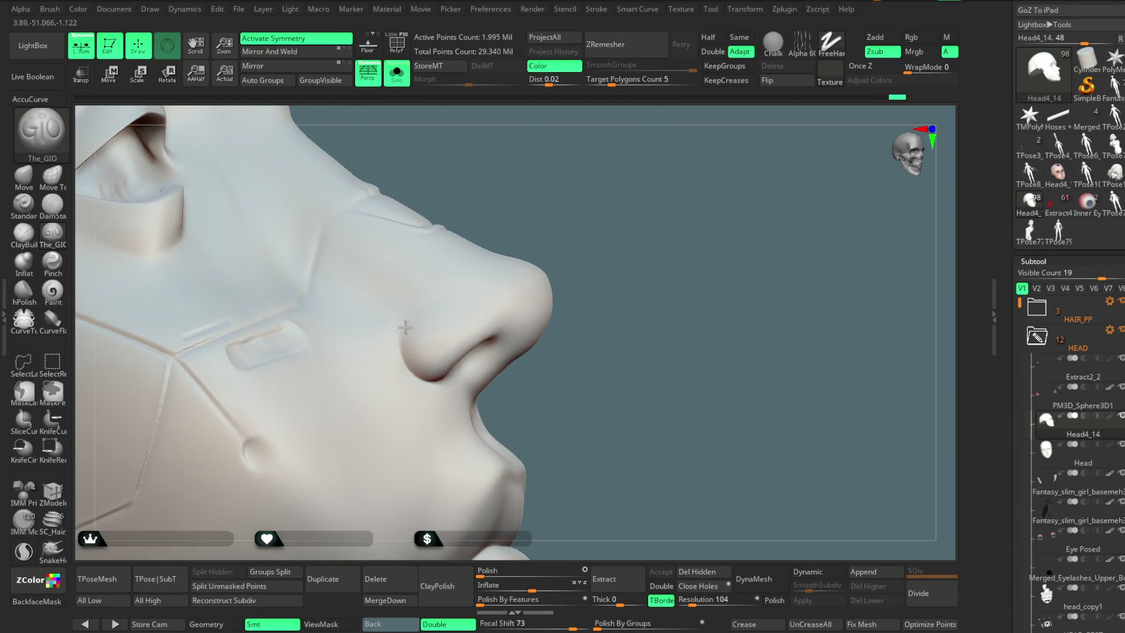
mouse_move(586, 363)
left_mouse_down()
mouse_move(701, 191)
mouse_move(759, 239)
left_mouse_up()
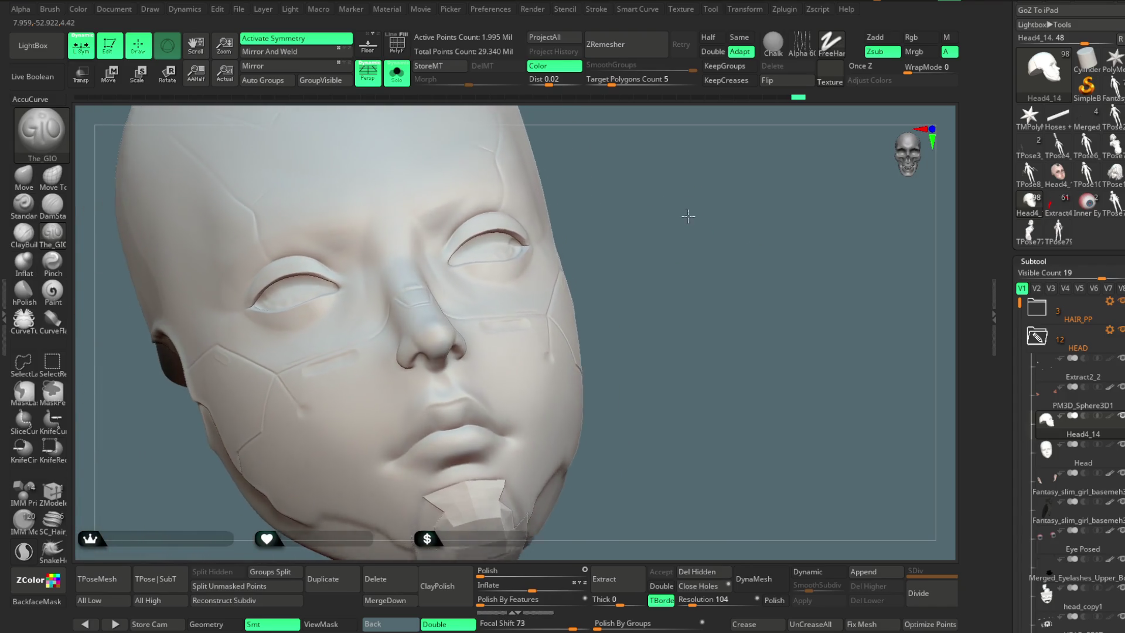
key("space")
left_click_drag(705, 228, 726, 194)
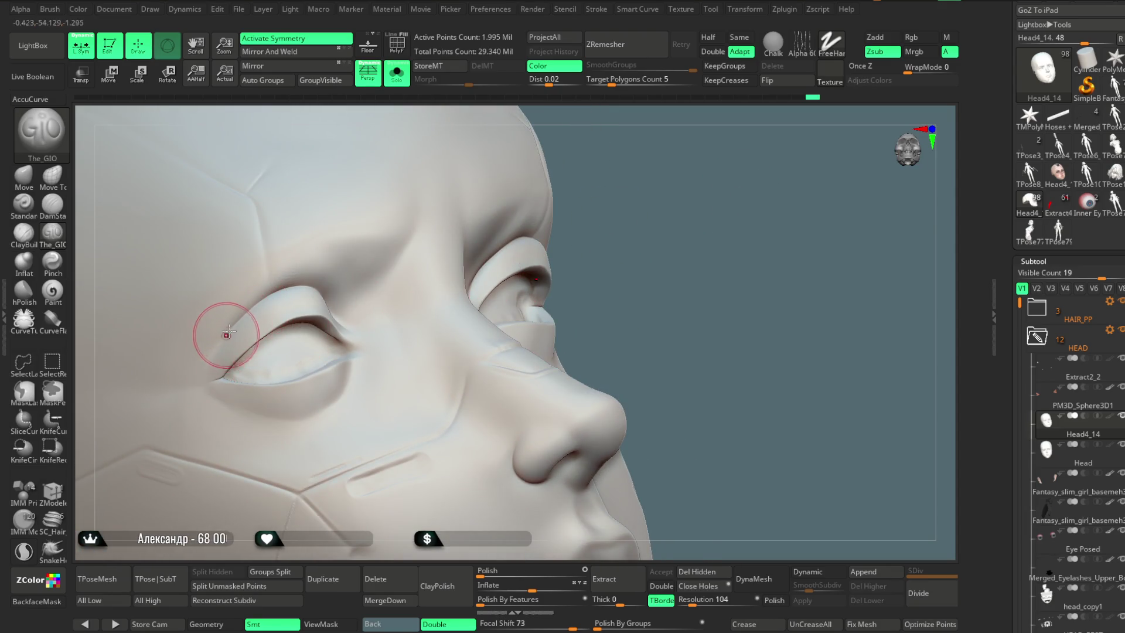
left_click_drag(553, 226, 698, 176)
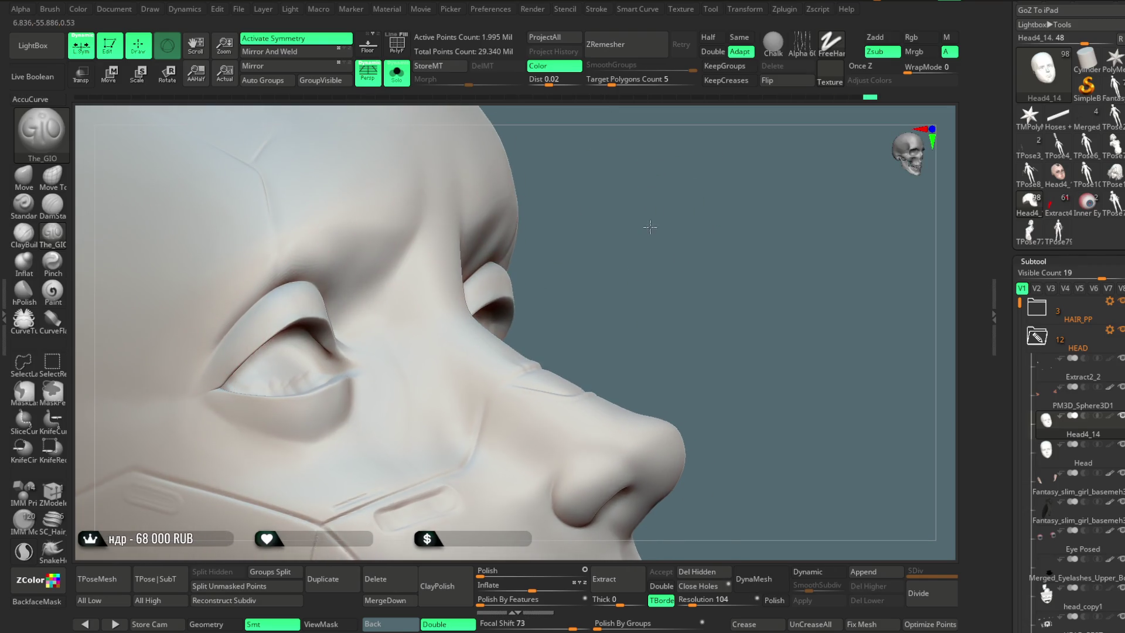
right_click_drag(214, 357, 300, 261)
left_click(30, 218)
key("space")
right_click_drag(333, 302, 490, 213)
key("space")
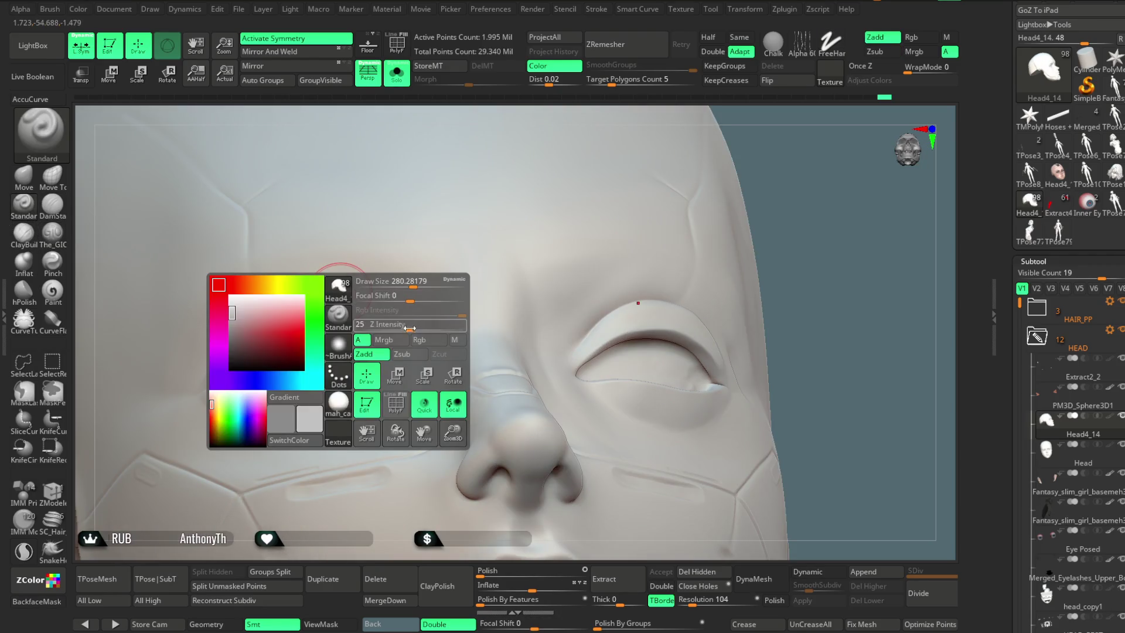
Step: Sculpt the brow ridges and eyelids, Shift-smoothing them between strokes
mouse_move(402, 275)
right_mouse_down()
mouse_move(490, 126)
mouse_move(504, 159)
right_mouse_up()
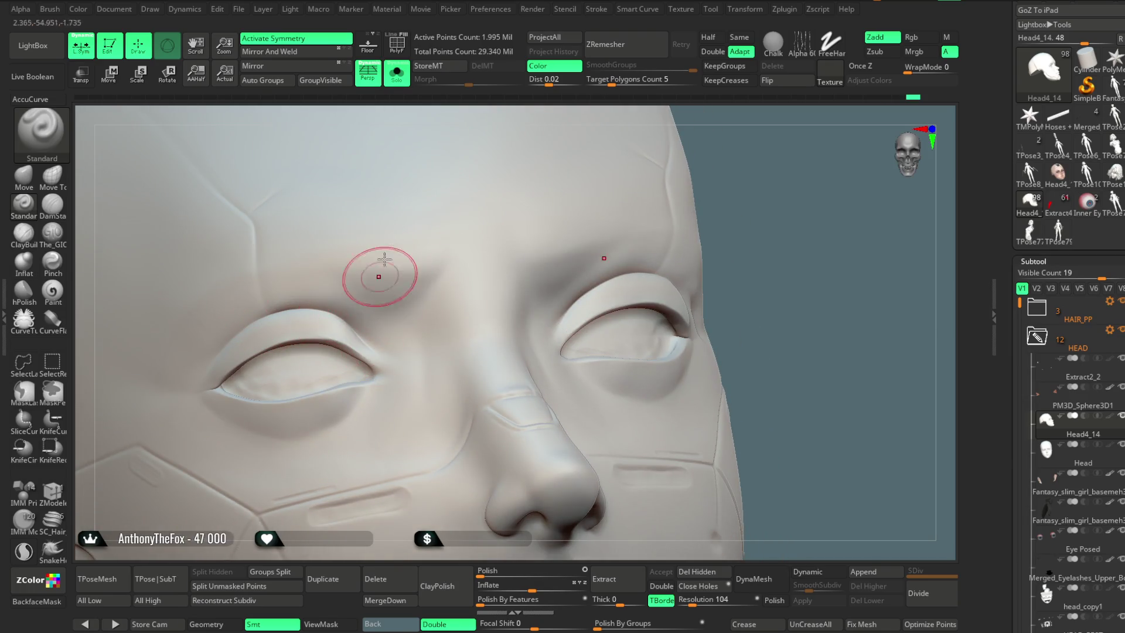
right_click_drag(464, 121, 272, 316)
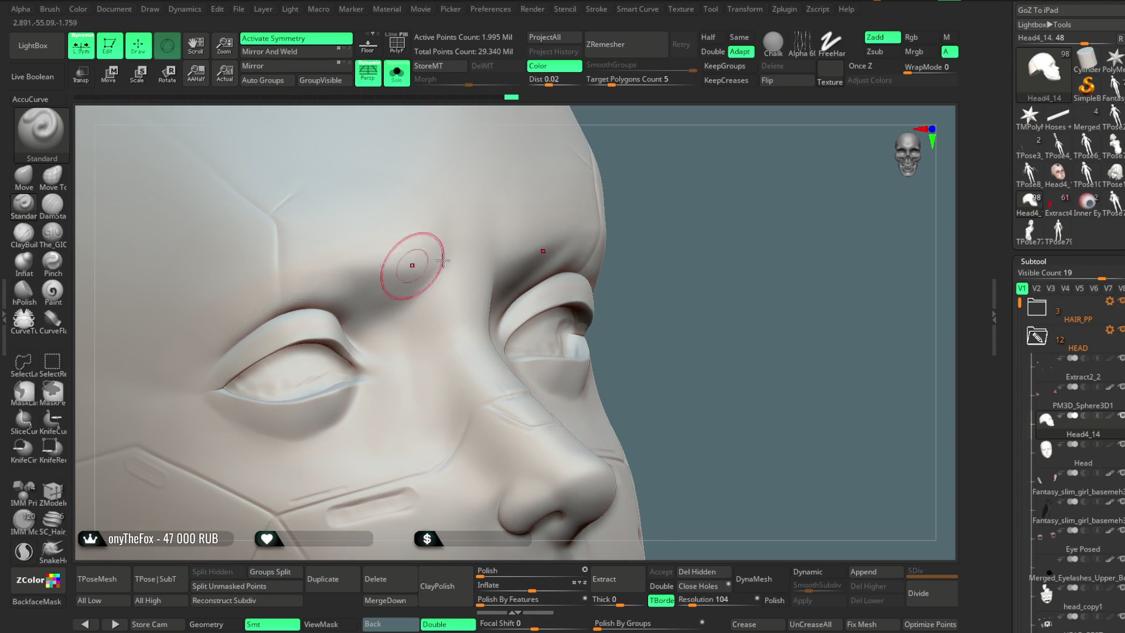
right_click_drag(443, 261, 451, 282)
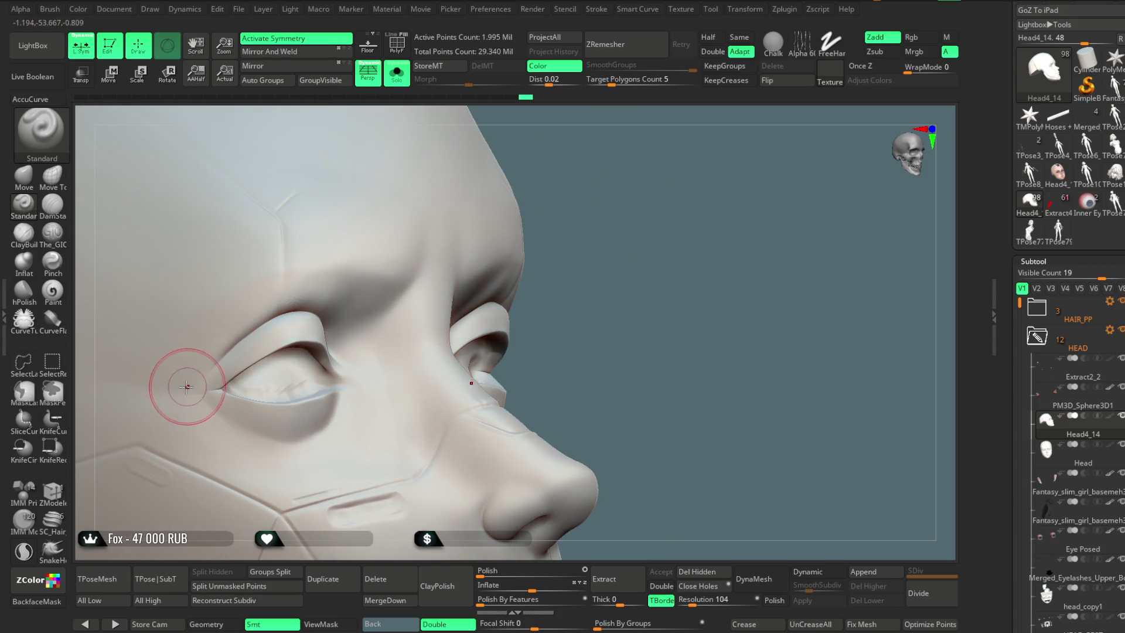
mouse_move(645, 233)
right_mouse_down()
mouse_move(451, 276)
mouse_move(568, 257)
right_mouse_up()
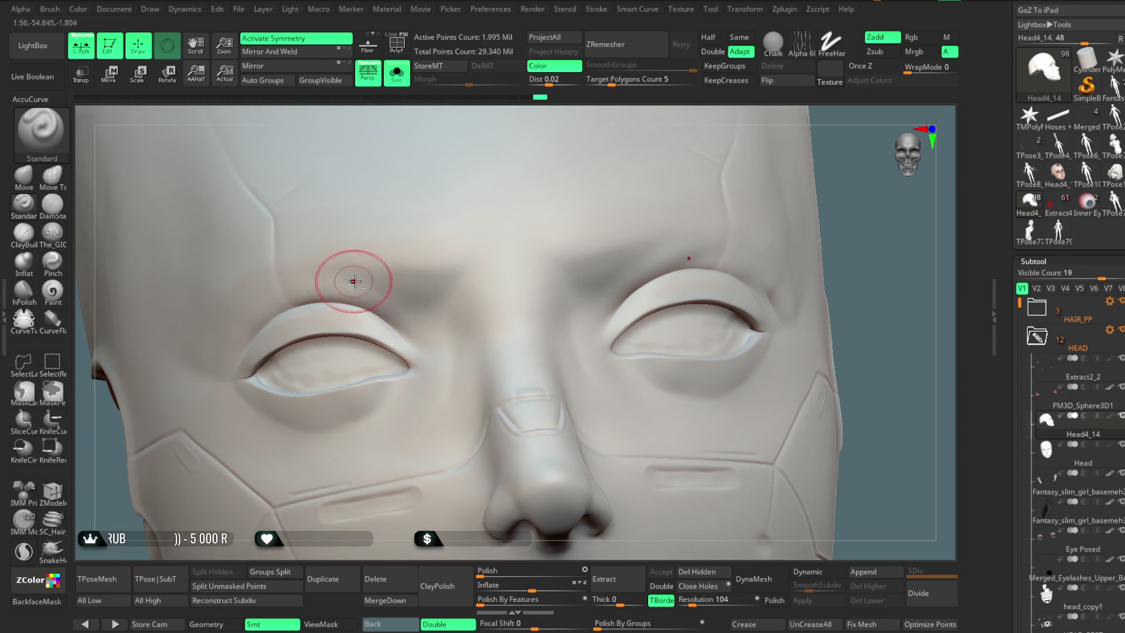
right_click_drag(515, 126, 251, 297)
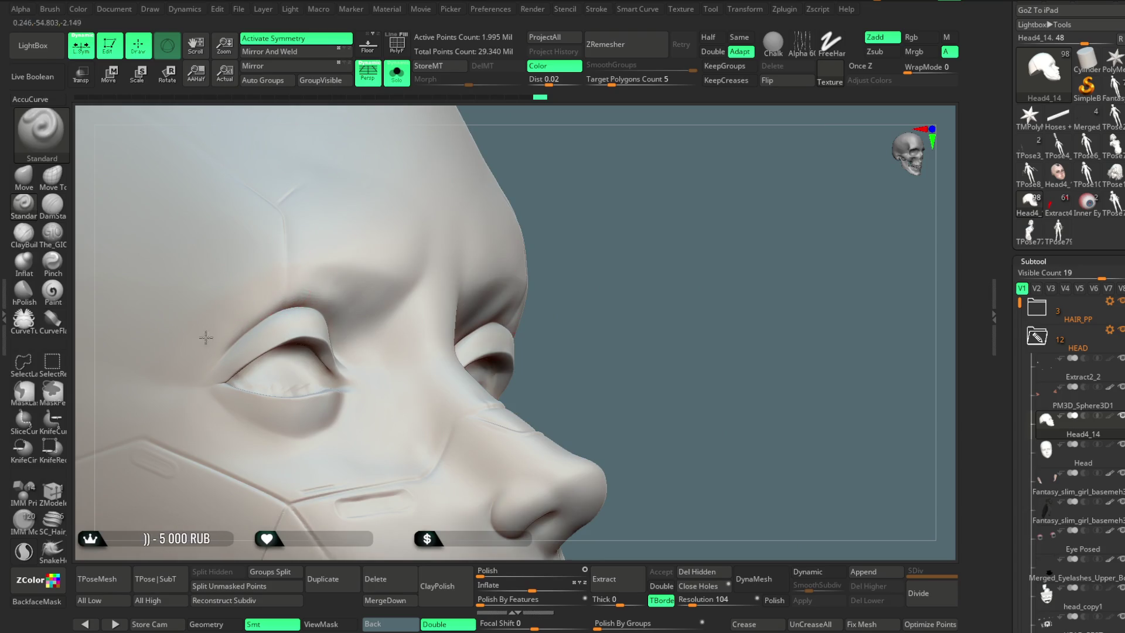
right_click_drag(578, 158, 269, 299)
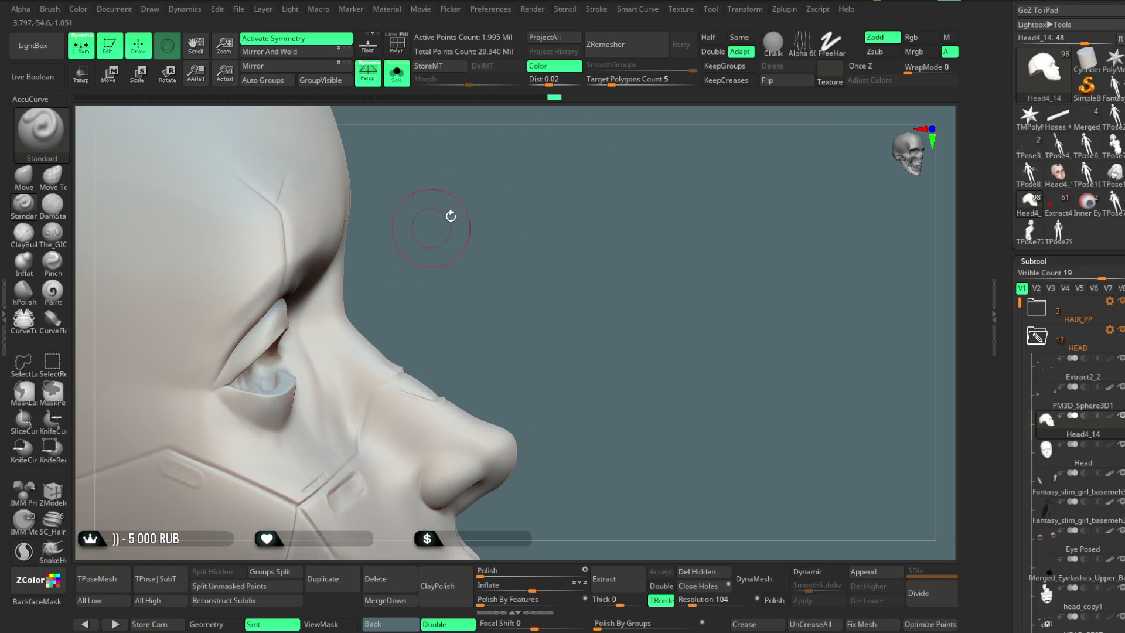
right_click_drag(451, 216, 251, 301)
mouse_move(691, 194)
right_mouse_down("ctrl")
mouse_move(742, 164)
mouse_move(523, 225)
mouse_move(791, 181)
right_mouse_up("ctrl")
key("shift")
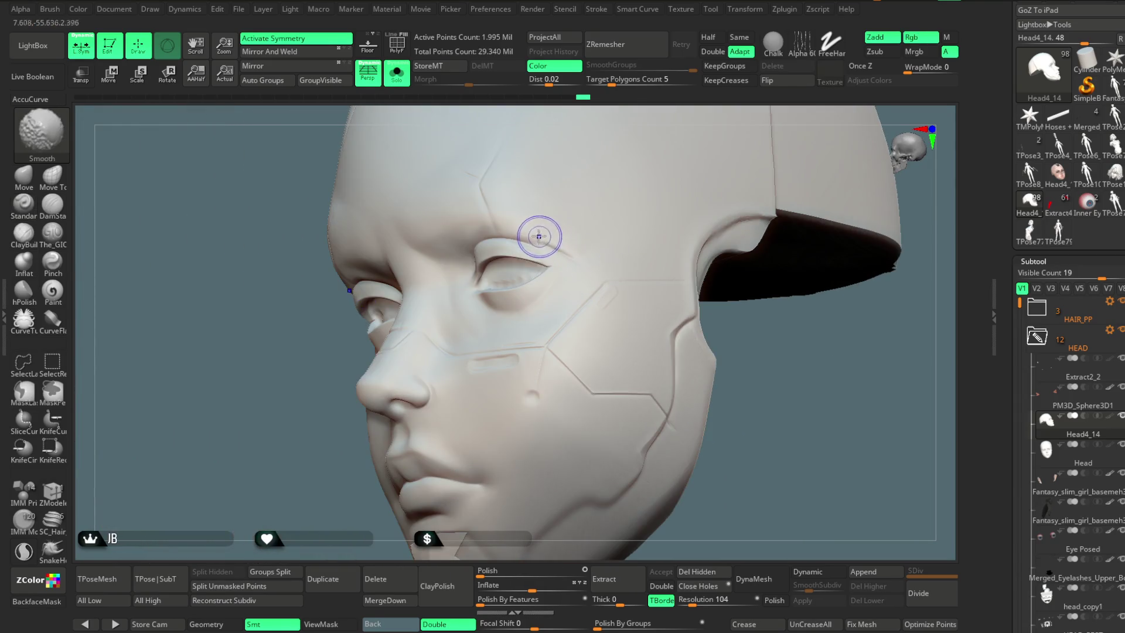
mouse_move(543, 236)
right_mouse_down()
mouse_move(276, 442)
mouse_move(741, 291)
mouse_move(703, 269)
mouse_move(445, 288)
right_mouse_up()
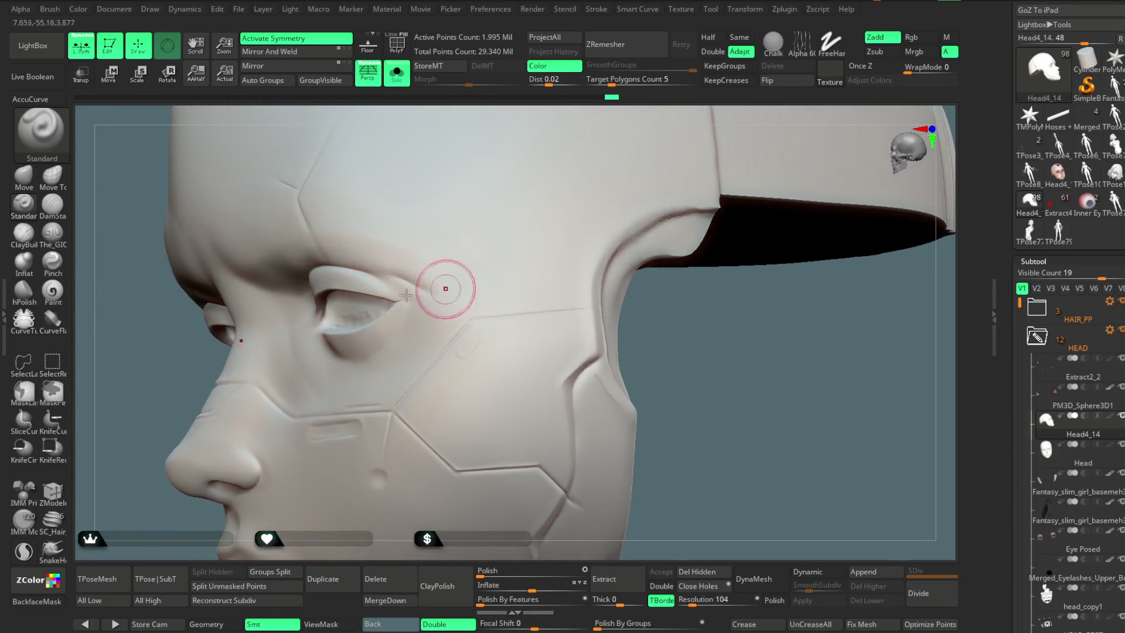
left_click(61, 238)
Step: Switch to the ClayBuildup brush and set its draw size to about 158, zoomed in on the eye
right_click(407, 273)
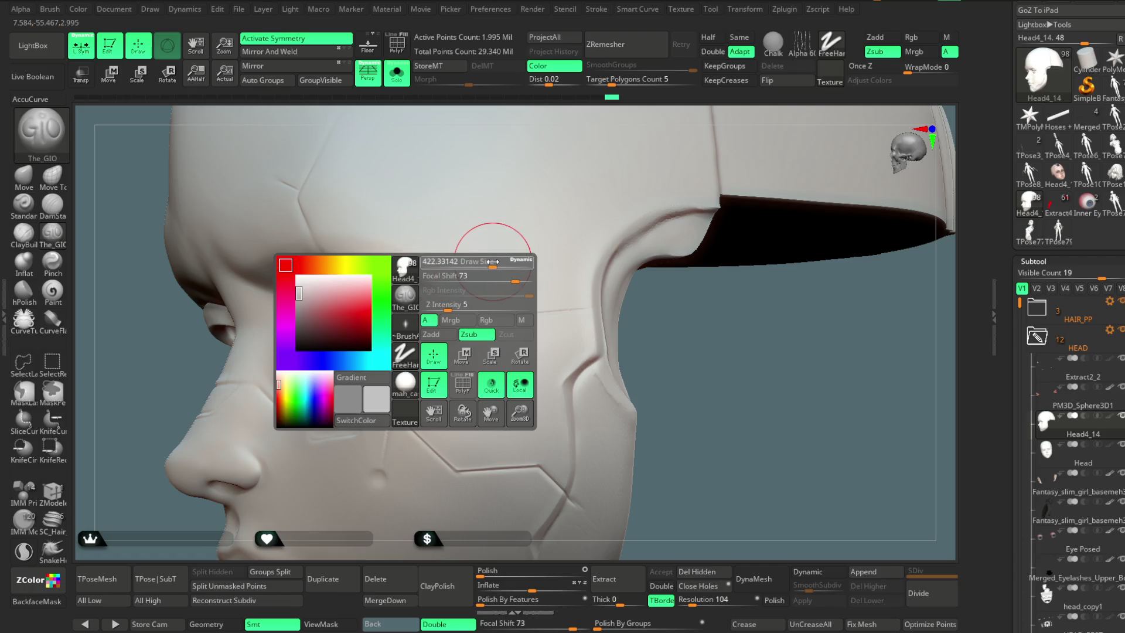
left_click_drag(492, 262, 497, 262)
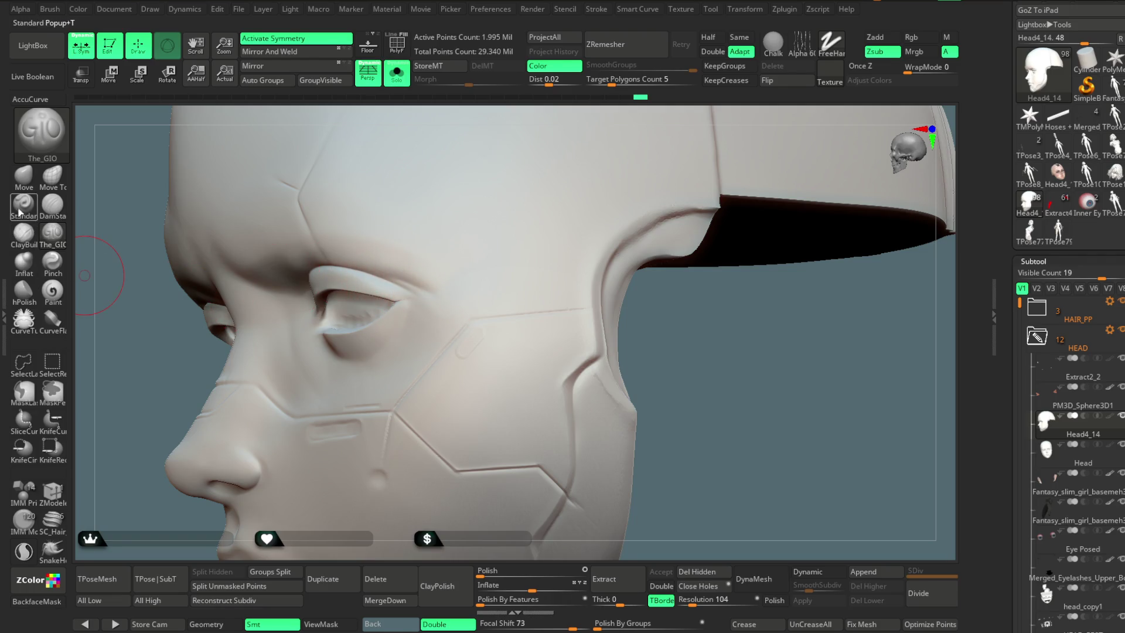
left_click(23, 233)
right_click_drag(492, 126, 502, 221, "ctrl")
right_click(517, 259)
left_click_drag(517, 259, 529, 274)
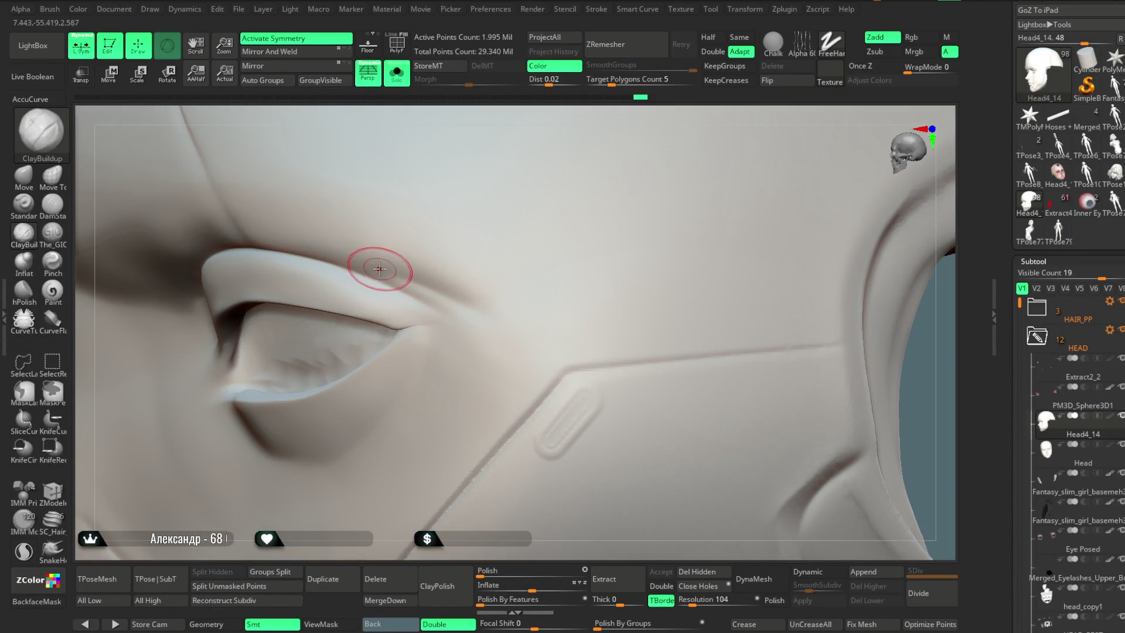
Step: Build up clay along the upper eyelid, then Shift-smooth the crease
left_click_drag(459, 296, 420, 292)
key("shift")
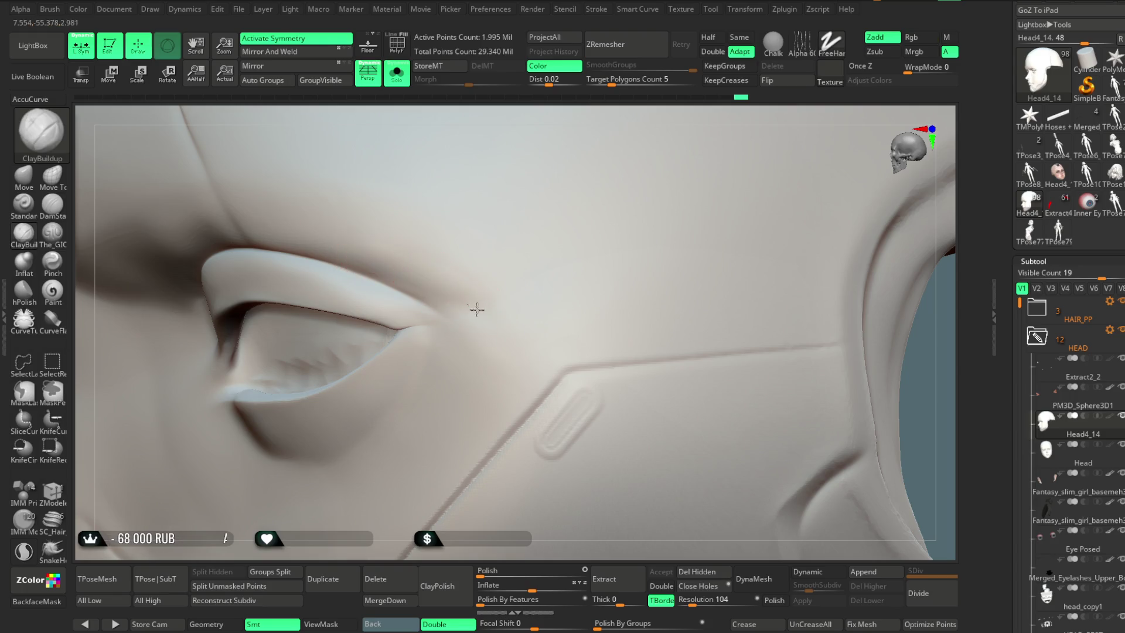
left_click_drag(476, 311, 401, 267, "shift")
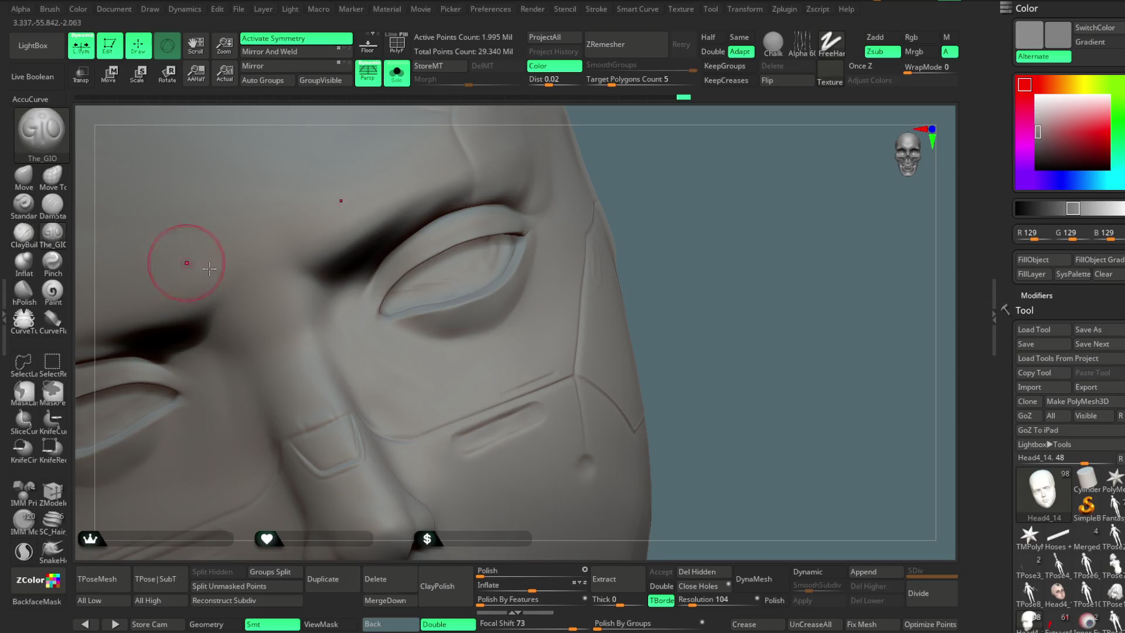
Step: Rotate to a frontal view of the face and Shift-smooth around the right eye
key("space")
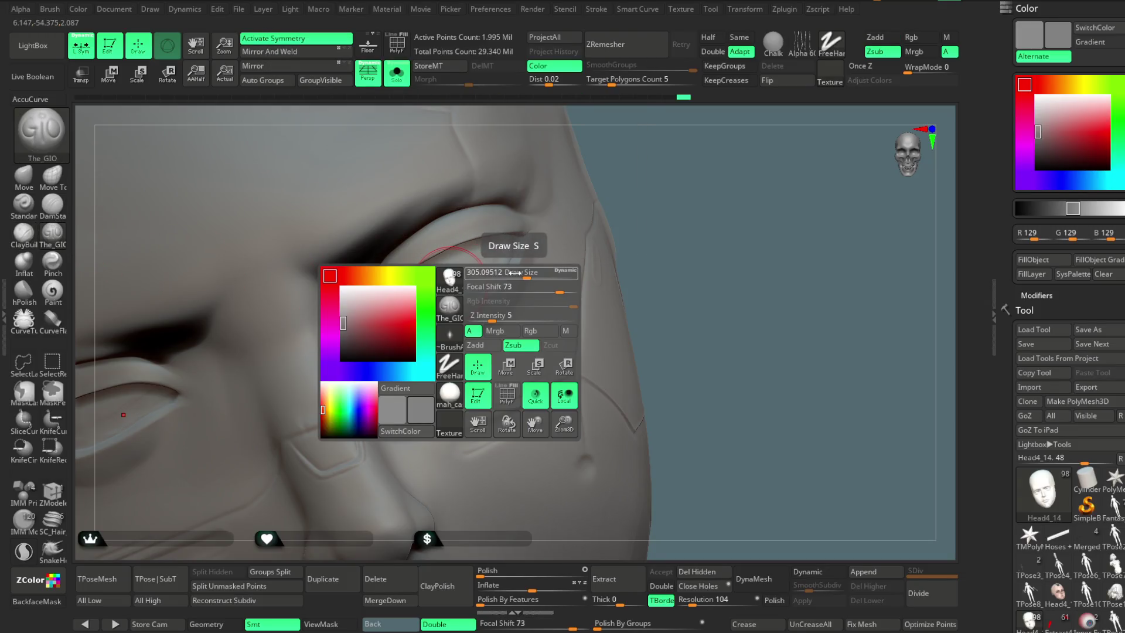
left_click_drag(636, 158, 400, 326)
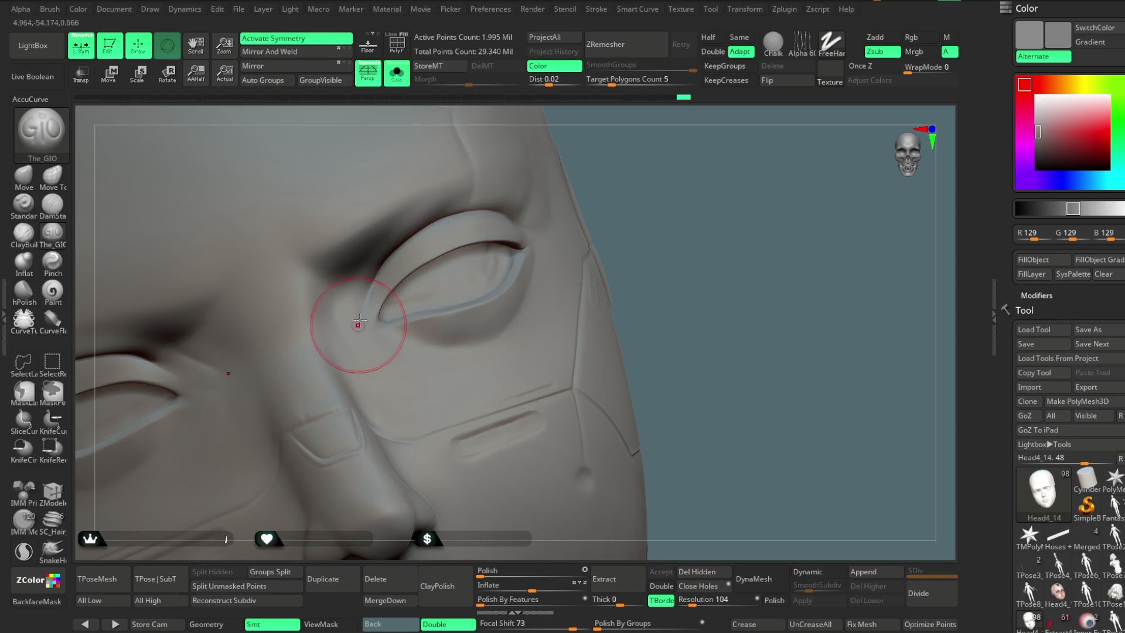
left_click_drag(656, 155, 443, 259)
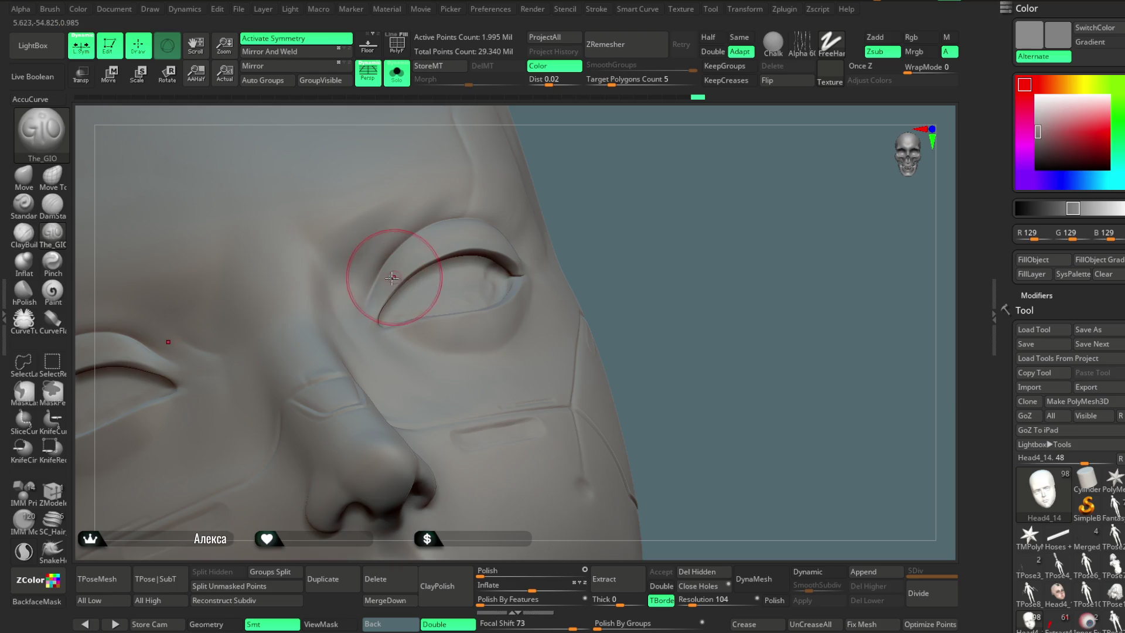
left_click_drag(580, 194, 625, 182)
left_click_drag(542, 245, 600, 184)
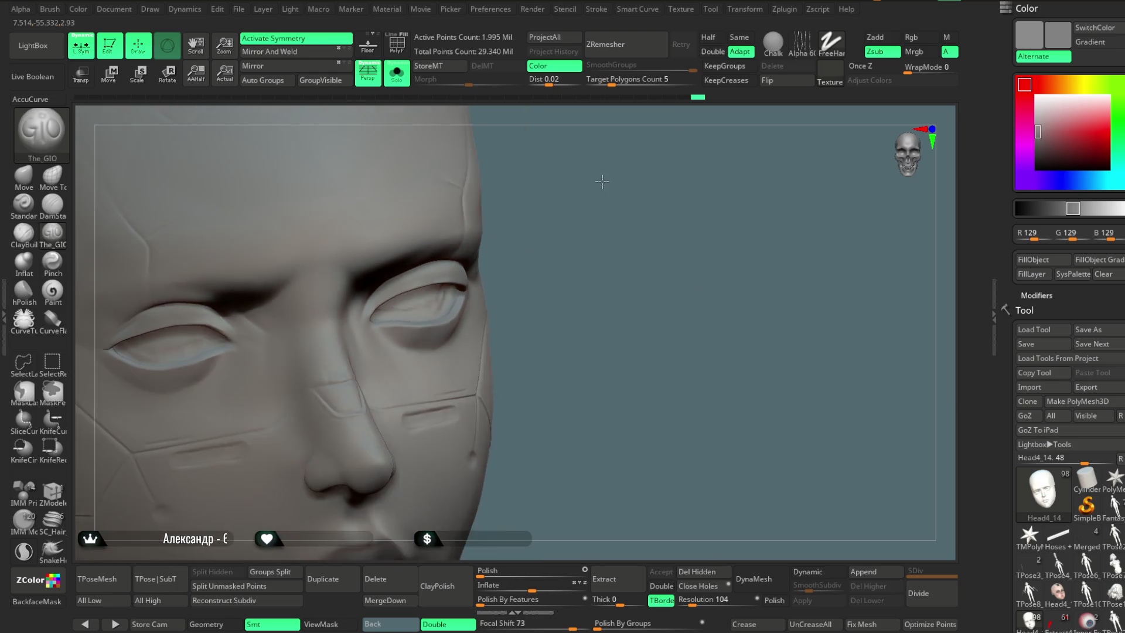
mouse_move(600, 262)
left_mouse_down()
mouse_move(597, 193)
mouse_move(462, 243)
left_mouse_up()
key("shift")
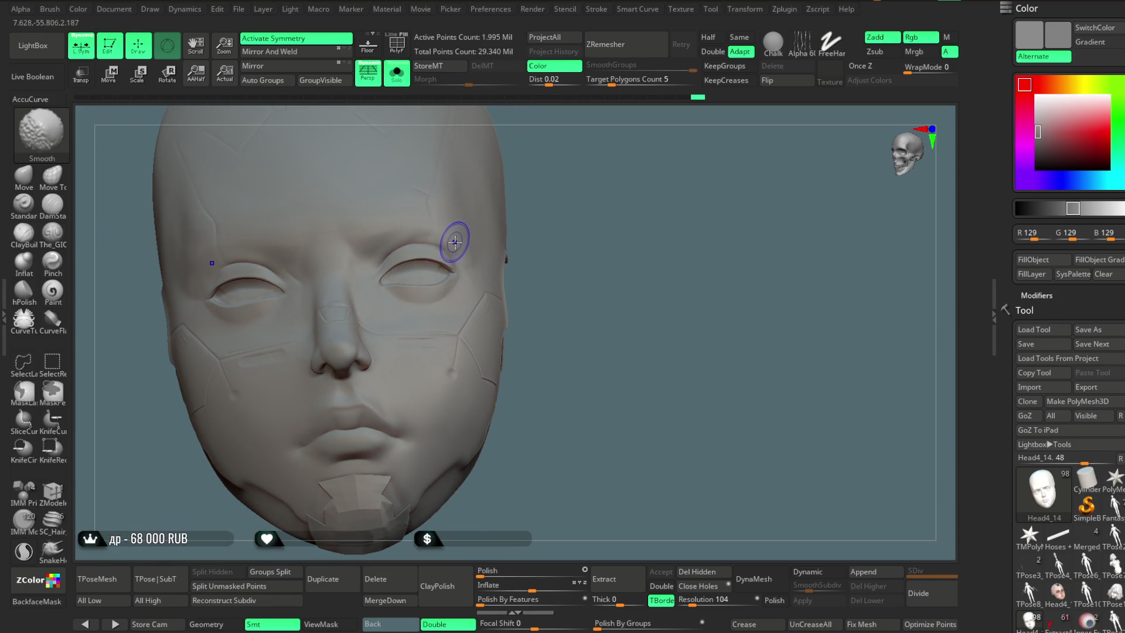
Step: Tilt the view down onto the chin and load the ZModeler brush with its action popup
left_click_drag(575, 198, 560, 214)
left_click_drag(523, 420, 524, 314)
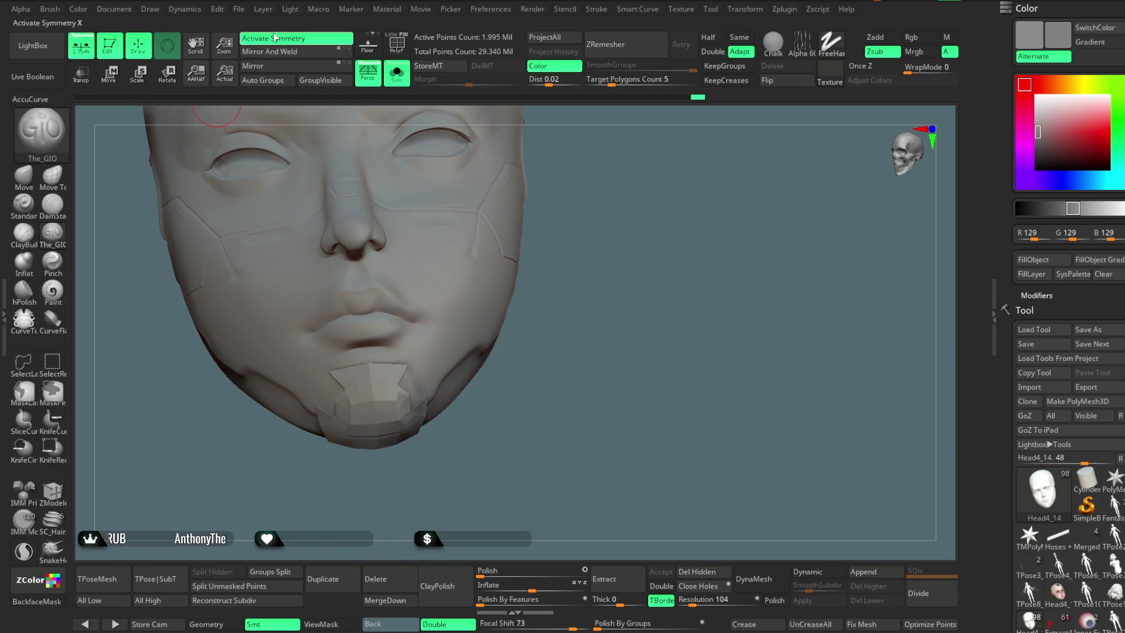
left_click(59, 494)
key("space")
Step: Set the symmetry from two chin polygons and place the move gizmo on the chin
left_click(378, 367)
left_click(378, 366)
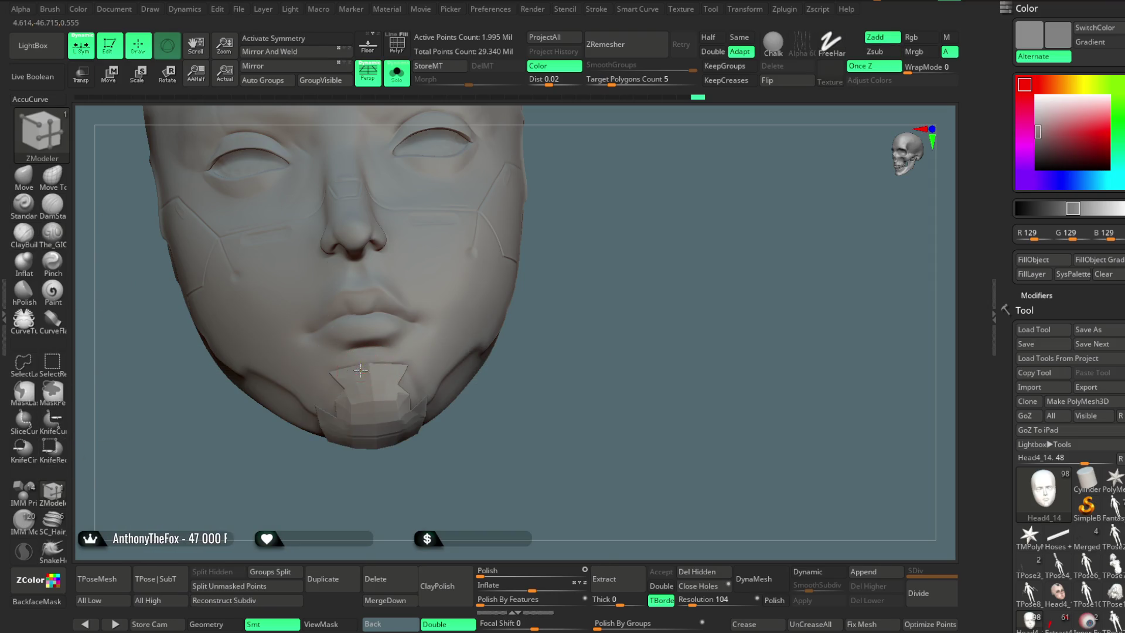
key("w")
mouse_move(609, 168)
left_mouse_down()
mouse_move(599, 210)
mouse_move(246, 156)
left_mouse_up()
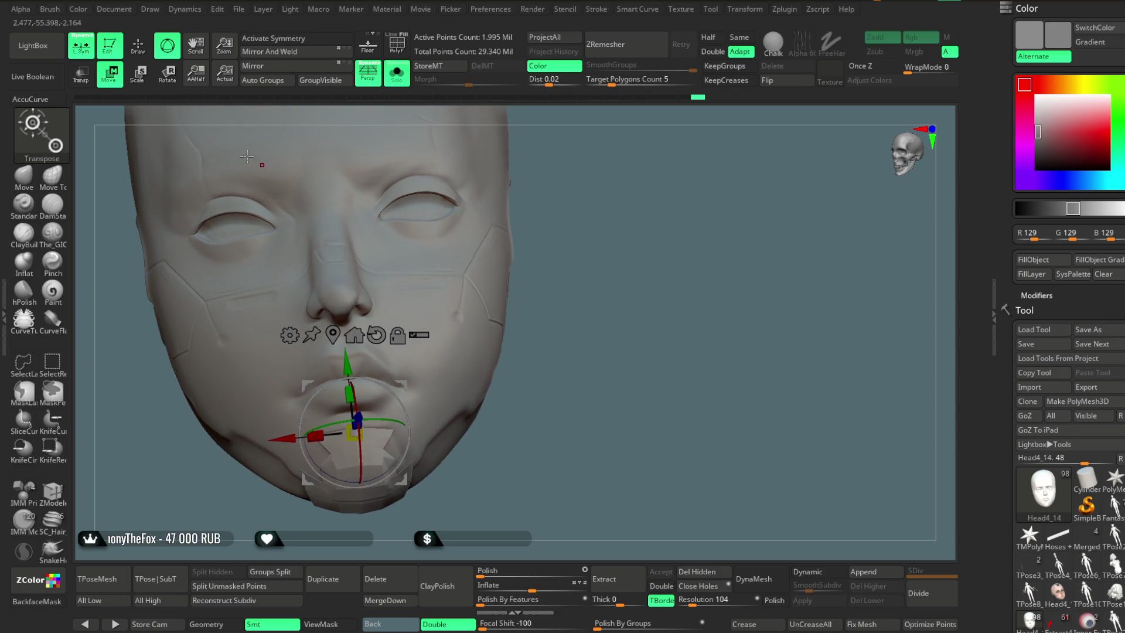
Step: Re-enable X symmetry and switch back to The_GIO carving brush at focal shift 73
left_click(139, 49)
key("x")
mouse_move(615, 181)
left_mouse_down("alt")
mouse_move(622, 242)
mouse_move(680, 188)
left_mouse_up("alt")
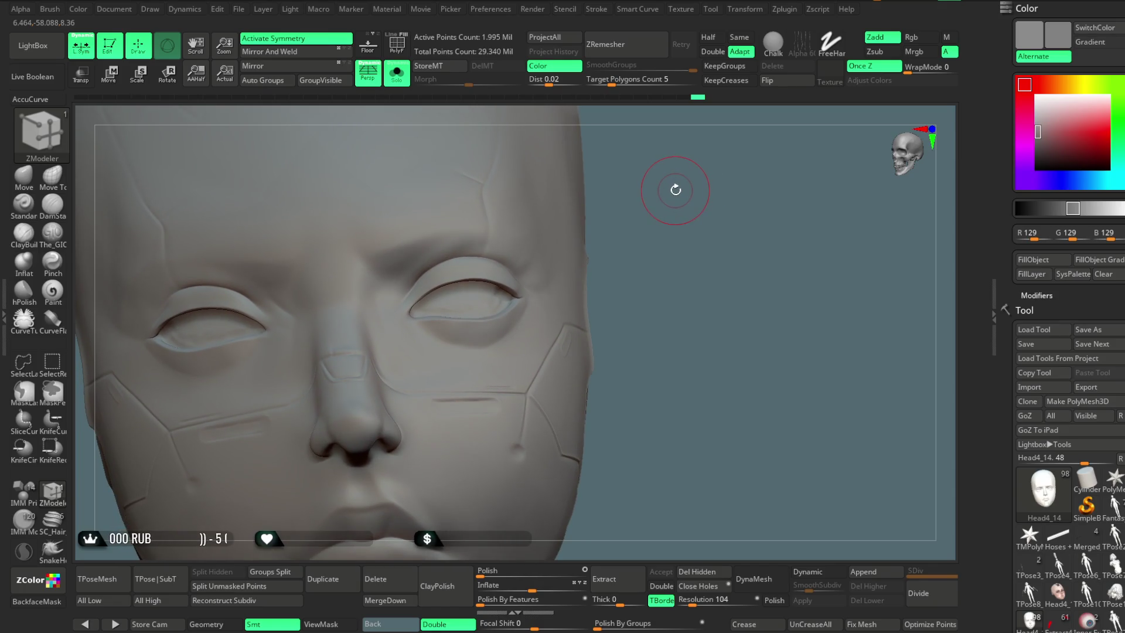
left_click_drag(674, 190, 678, 185)
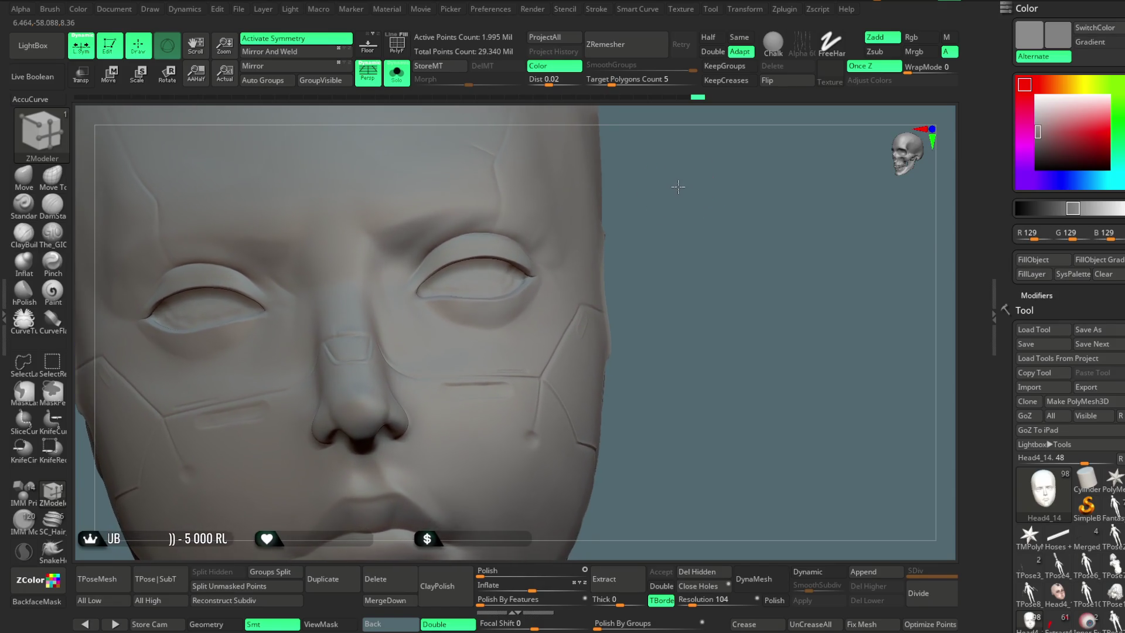
left_click(52, 233)
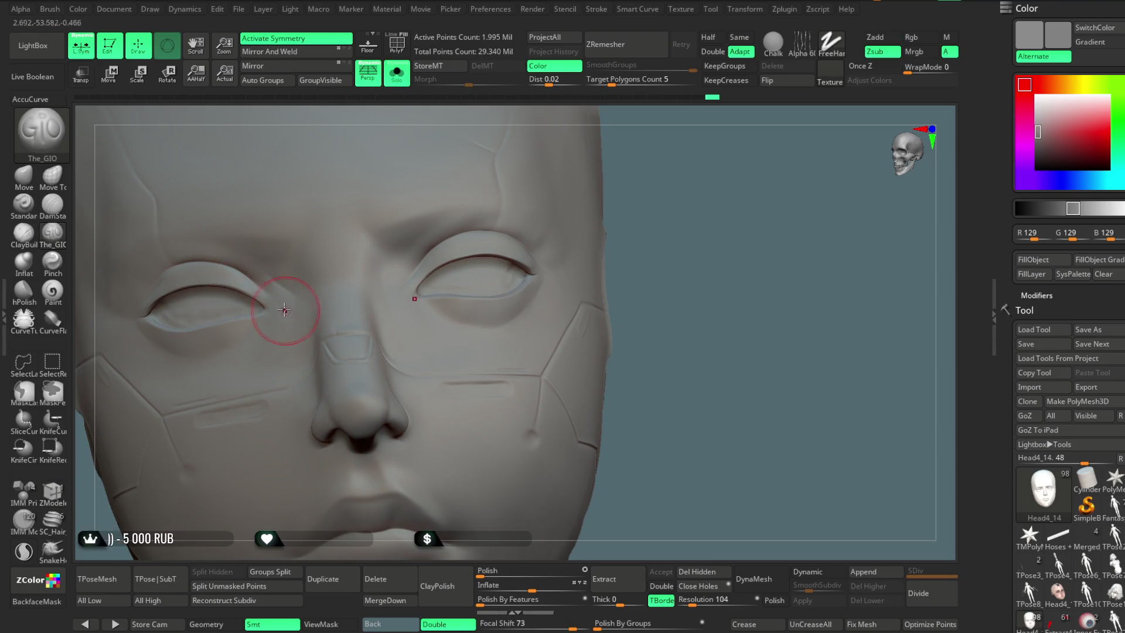
key("f")
mouse_move(661, 169)
left_mouse_down()
mouse_move(676, 203)
mouse_move(633, 237)
left_mouse_up()
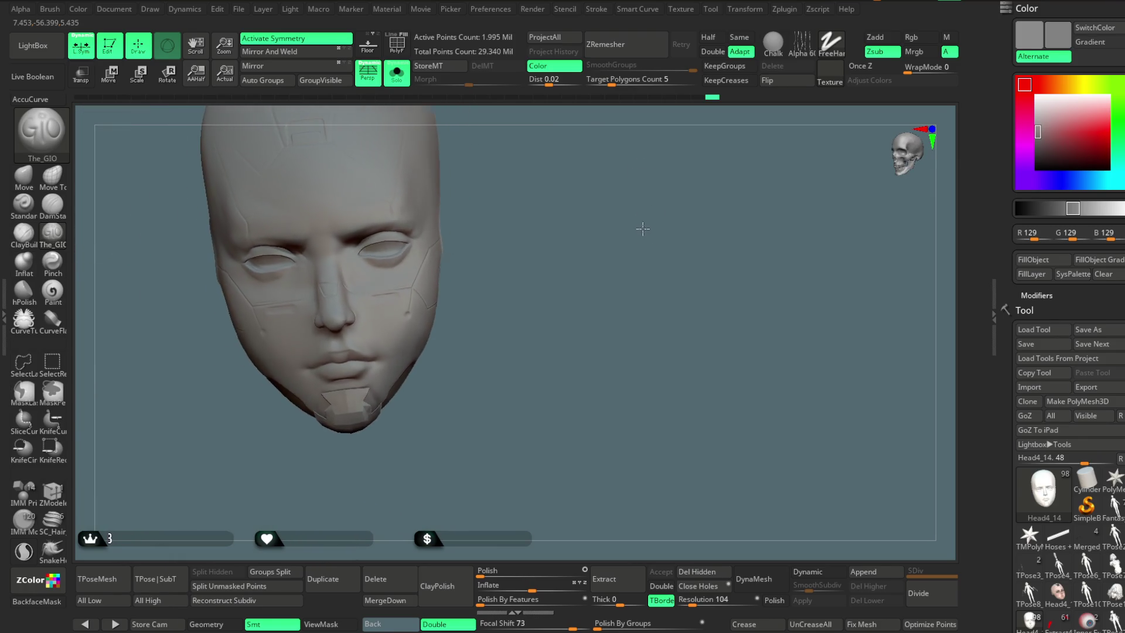
Step: Zoom into a close-up of the face and Solo the Head4_14 subtool
key("ctrl+z")
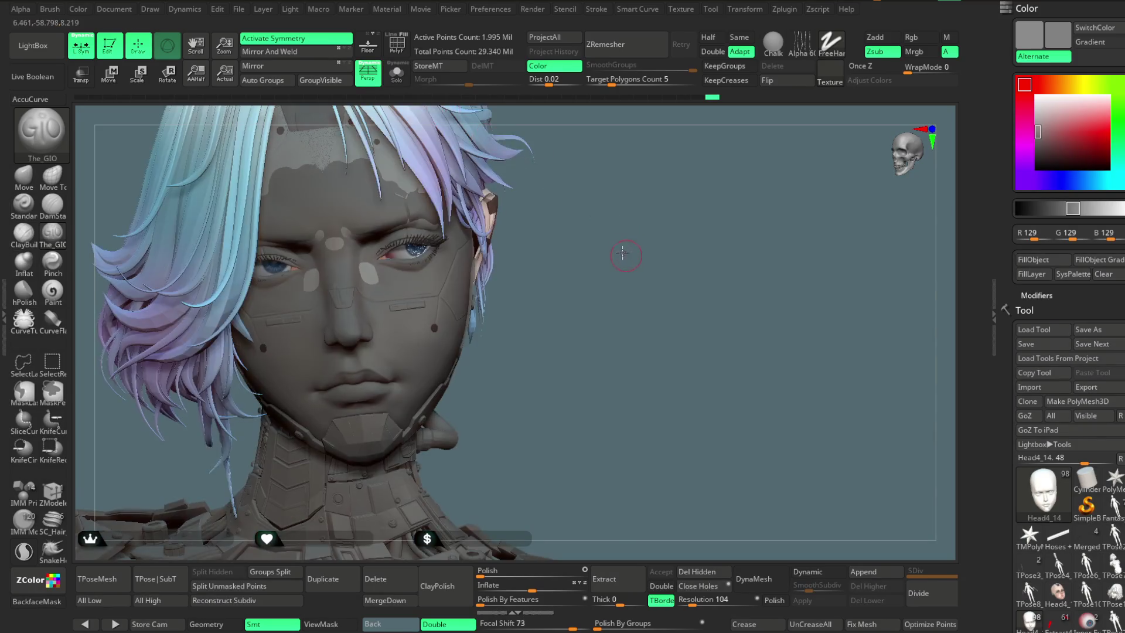
left_click_drag(622, 253, 630, 228)
scroll(1115, 454, "down", 1)
scroll(1115, 454, "down", 5)
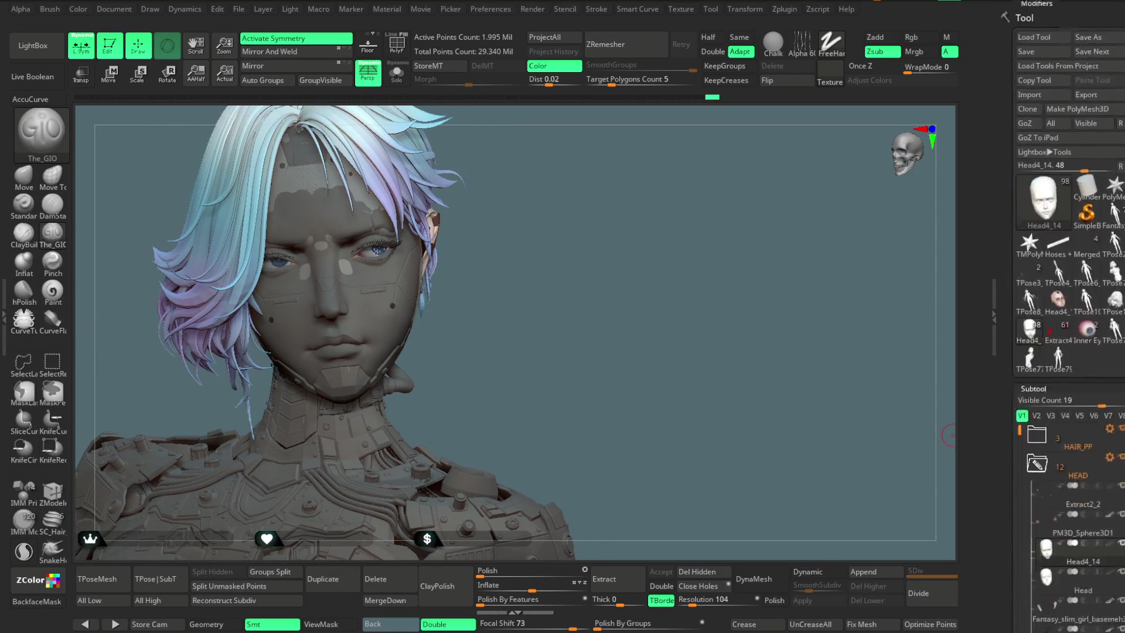
scroll(1115, 454, "down", 3)
mouse_move(620, 329)
left_mouse_down("alt")
mouse_move(726, 228)
mouse_move(227, 271)
left_mouse_up("alt")
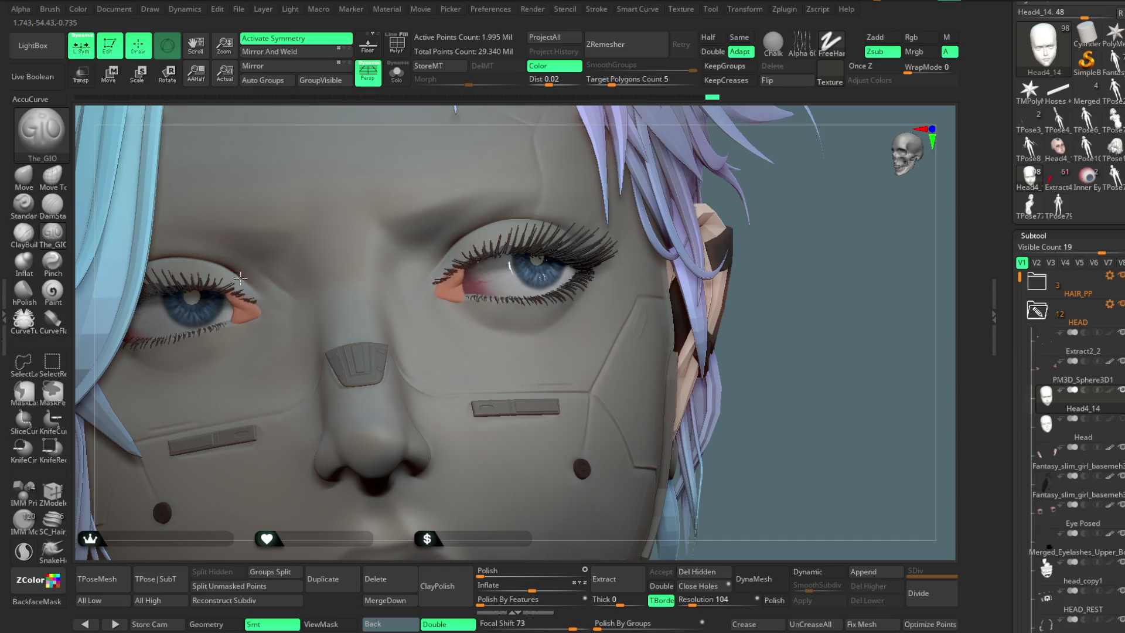
left_click(397, 72)
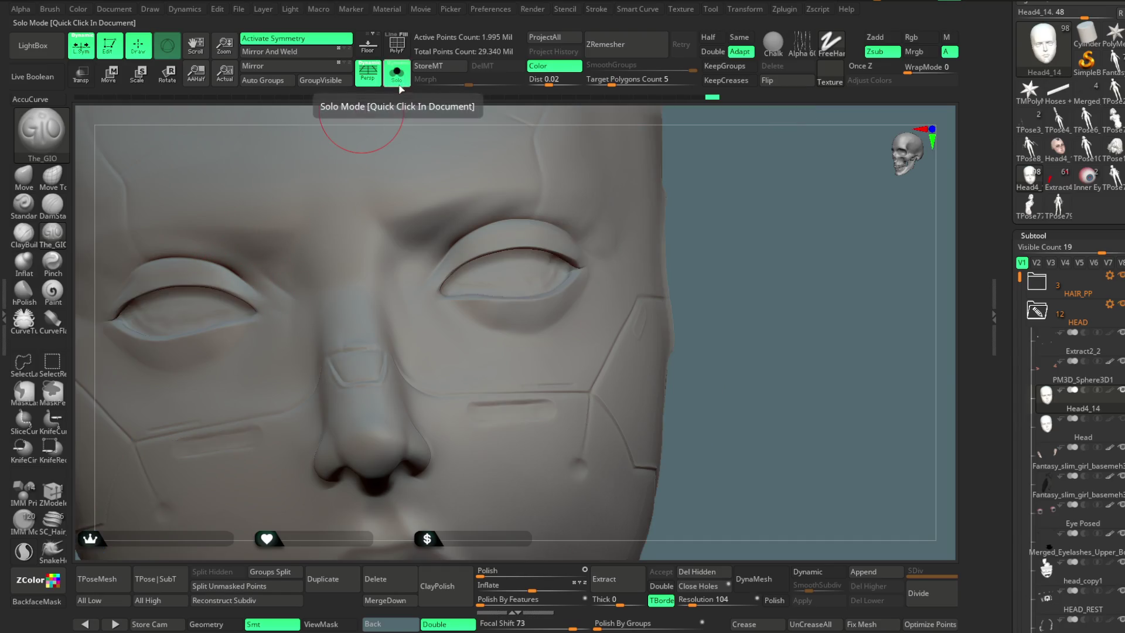
Step: Frame the isolated head and flip it with Mirror twice to compare both sides
key("f")
mouse_move(685, 237)
left_mouse_down()
mouse_move(614, 312)
mouse_move(597, 316)
mouse_move(597, 291)
left_mouse_up()
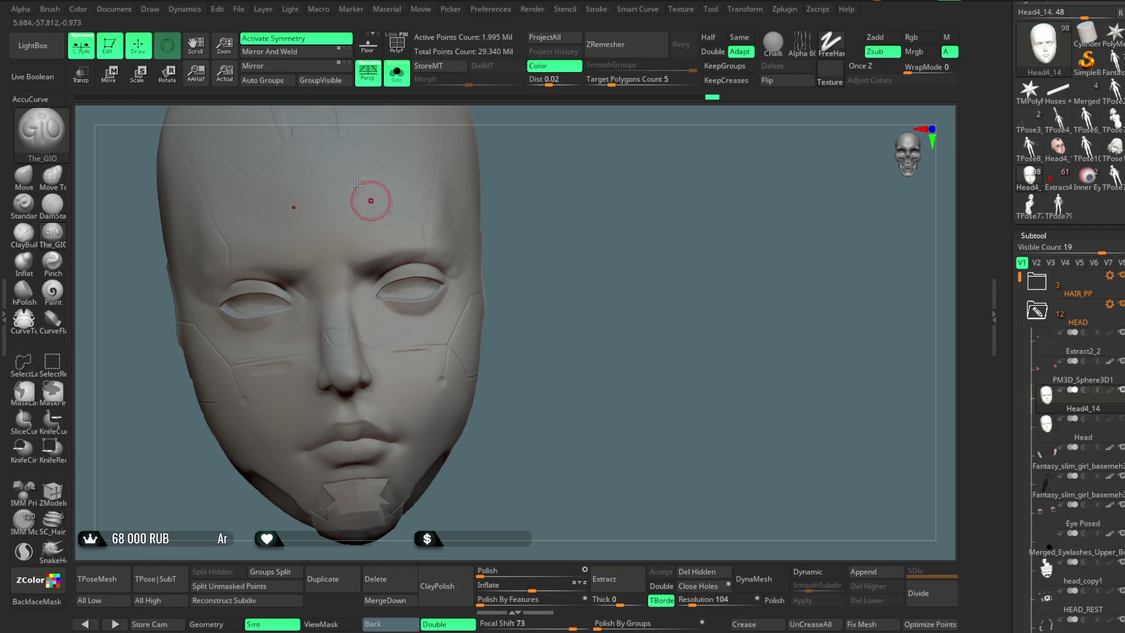
left_click(293, 68)
left_click(293, 69)
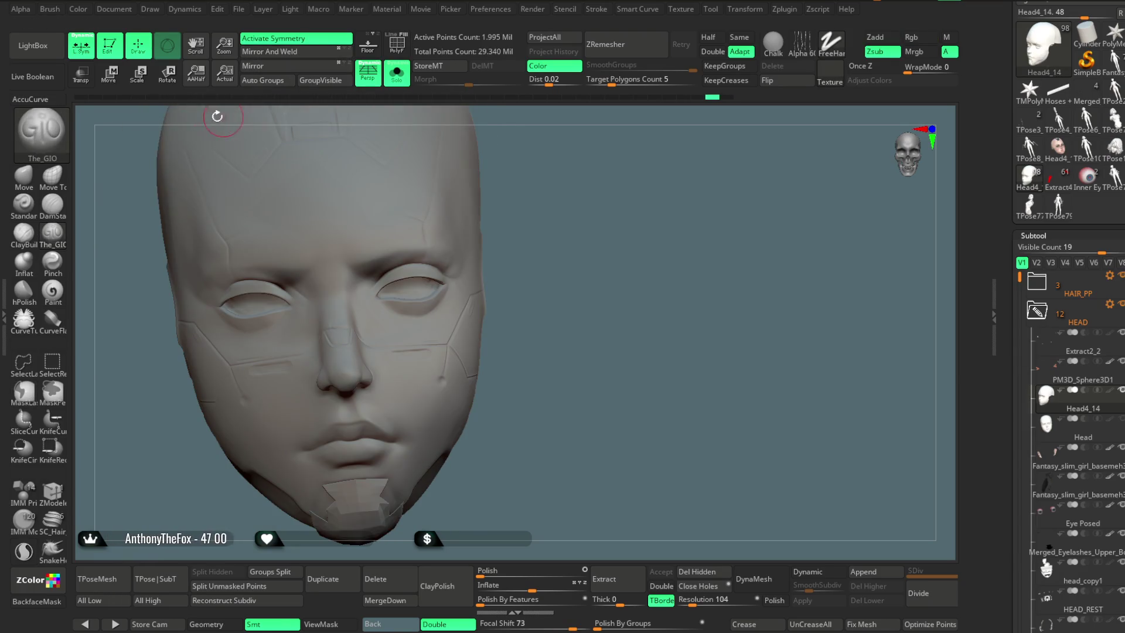
Step: Try Transpose Move, rotate back to a front view, and load the Move brush
left_click(109, 73)
mouse_move(545, 211)
left_mouse_down()
mouse_move(612, 200)
mouse_move(552, 279)
mouse_move(602, 272)
mouse_move(609, 350)
left_mouse_up()
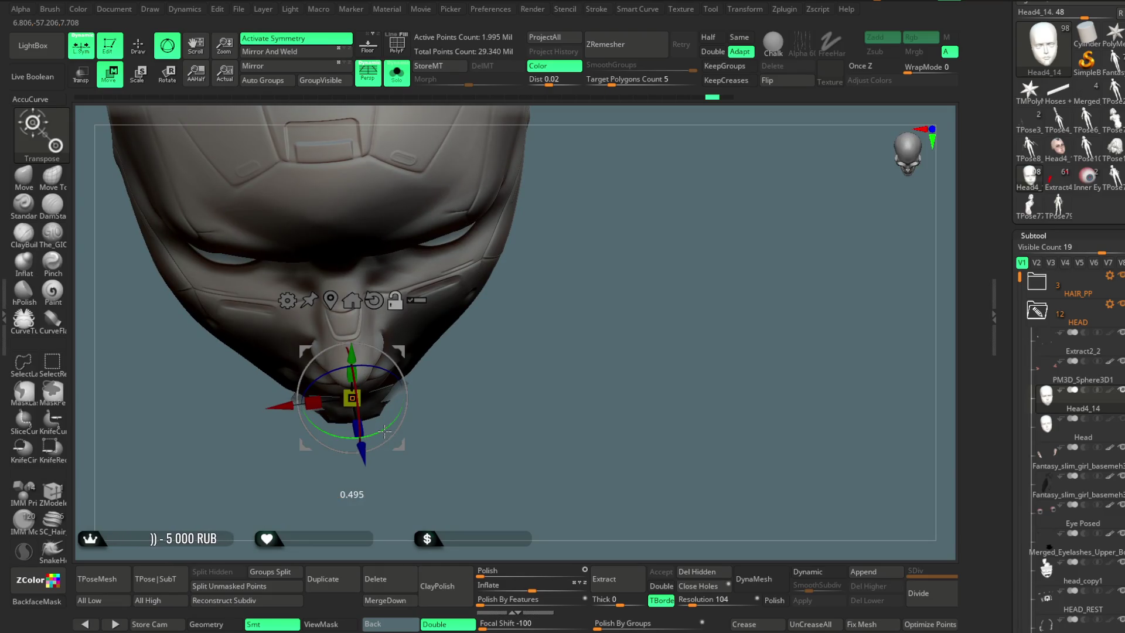
left_click_drag(401, 416, 129, 269)
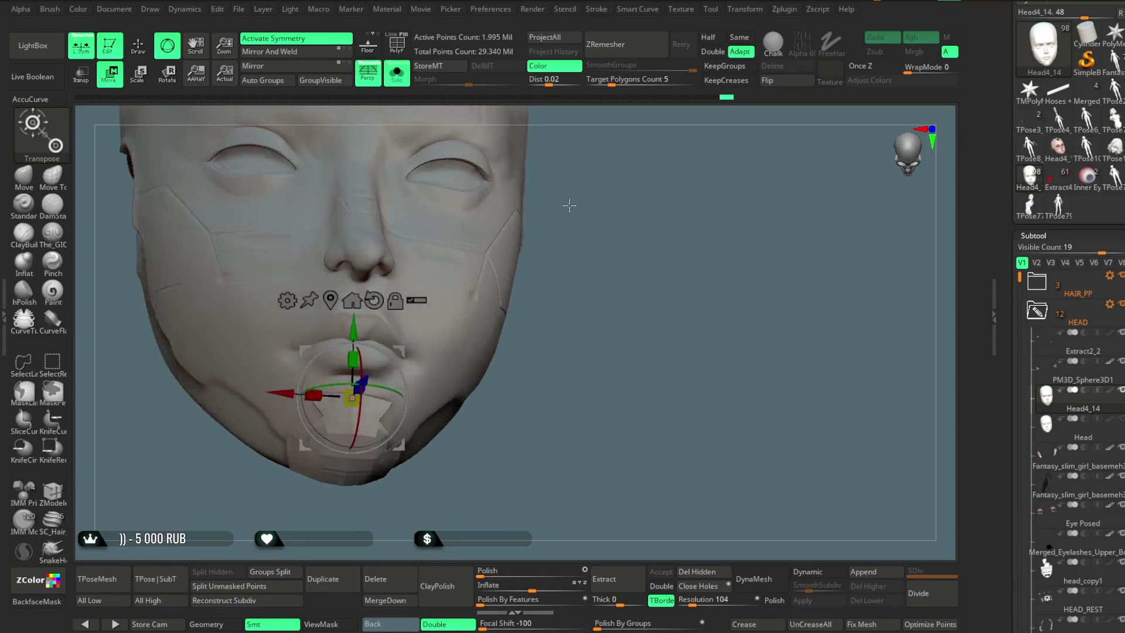
left_click(24, 175)
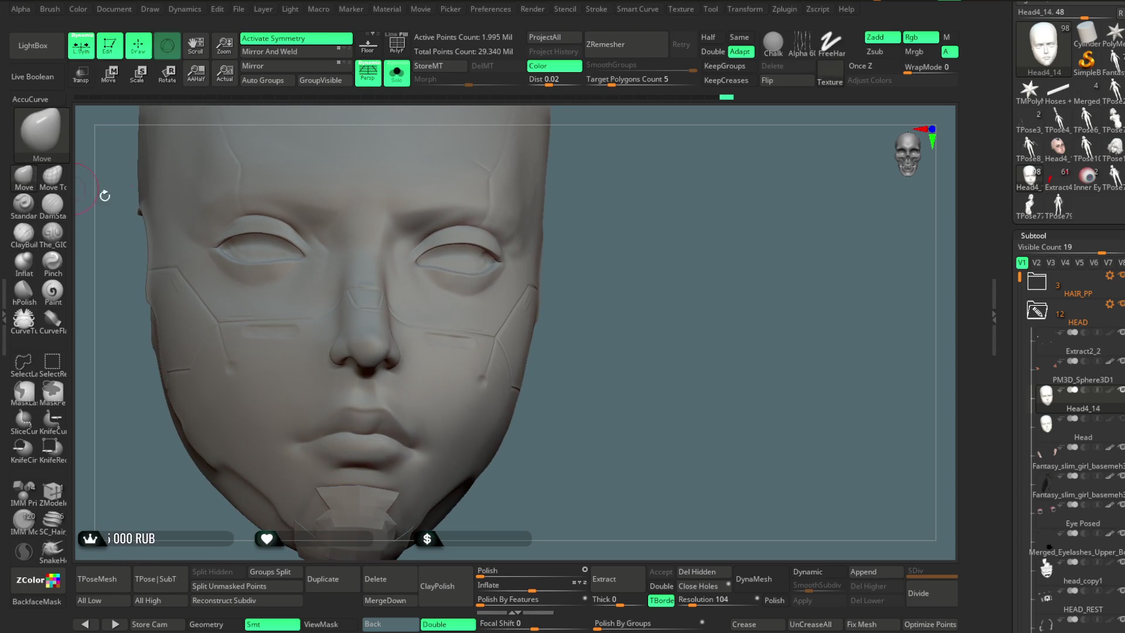
Step: Step back and forth through the undo history to compare earlier and later head shapes
key("space")
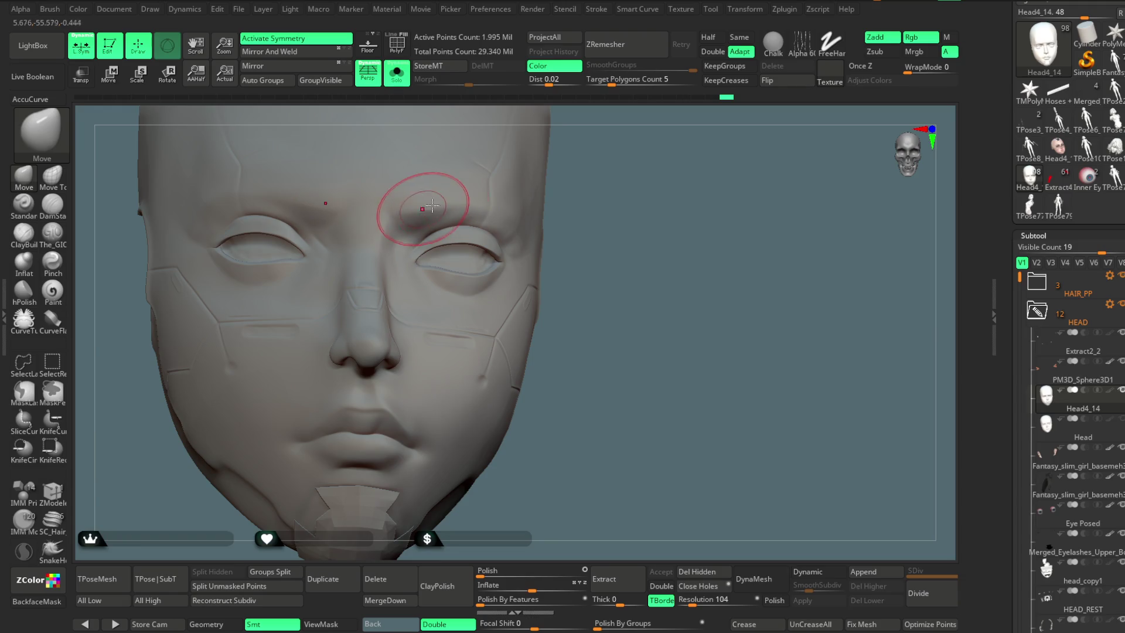
key("ctrl+z")
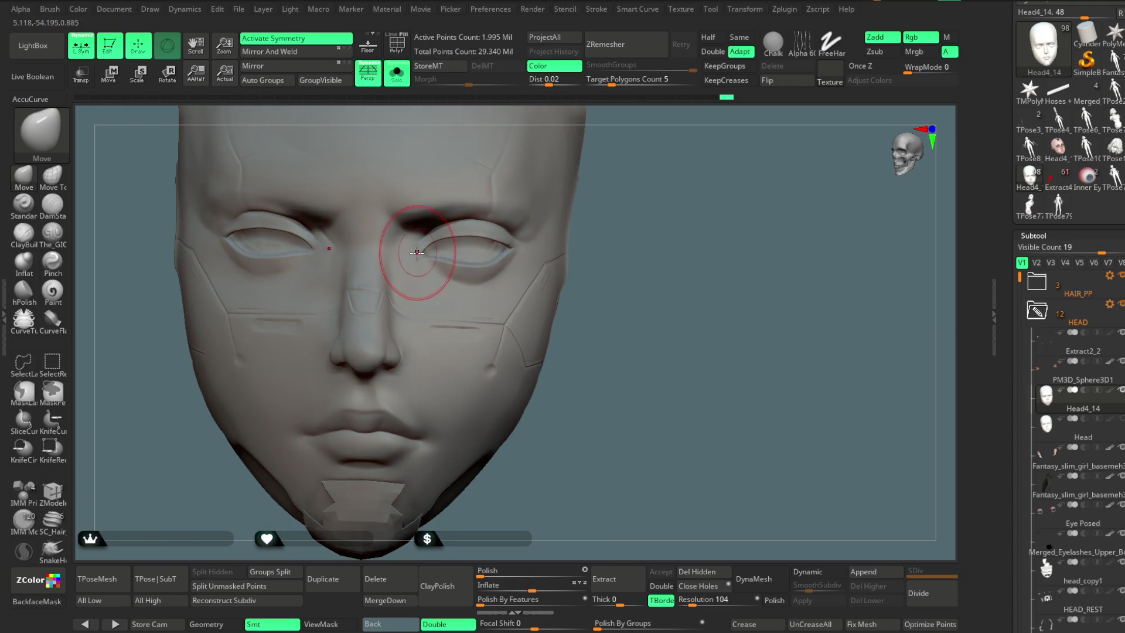
left_click_drag(656, 217, 380, 300)
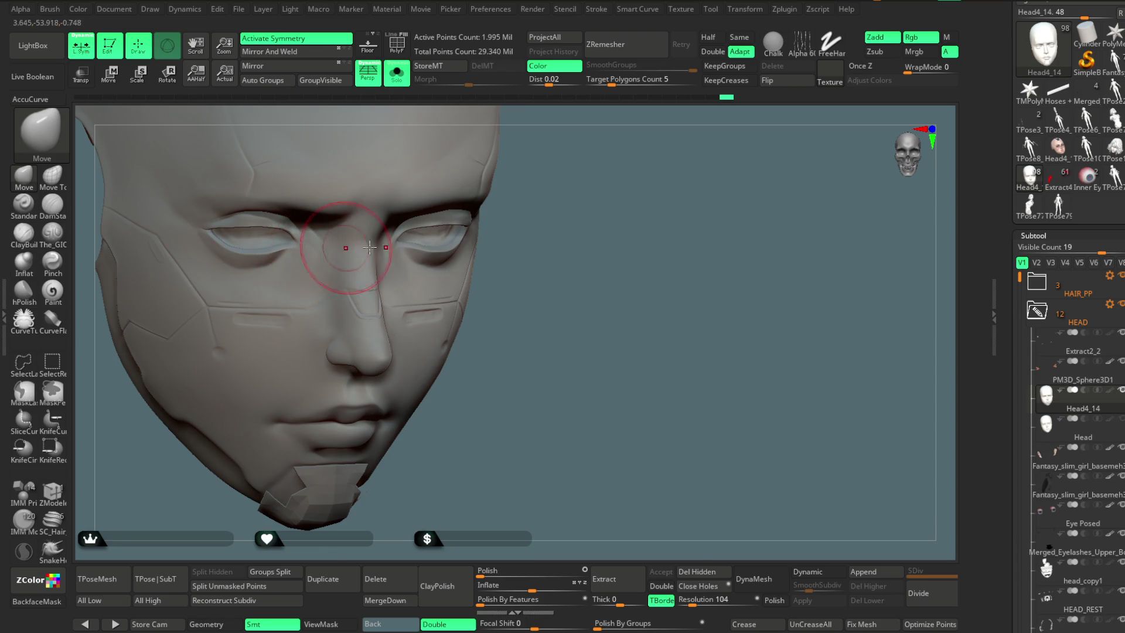
left_click_drag(369, 247, 645, 168)
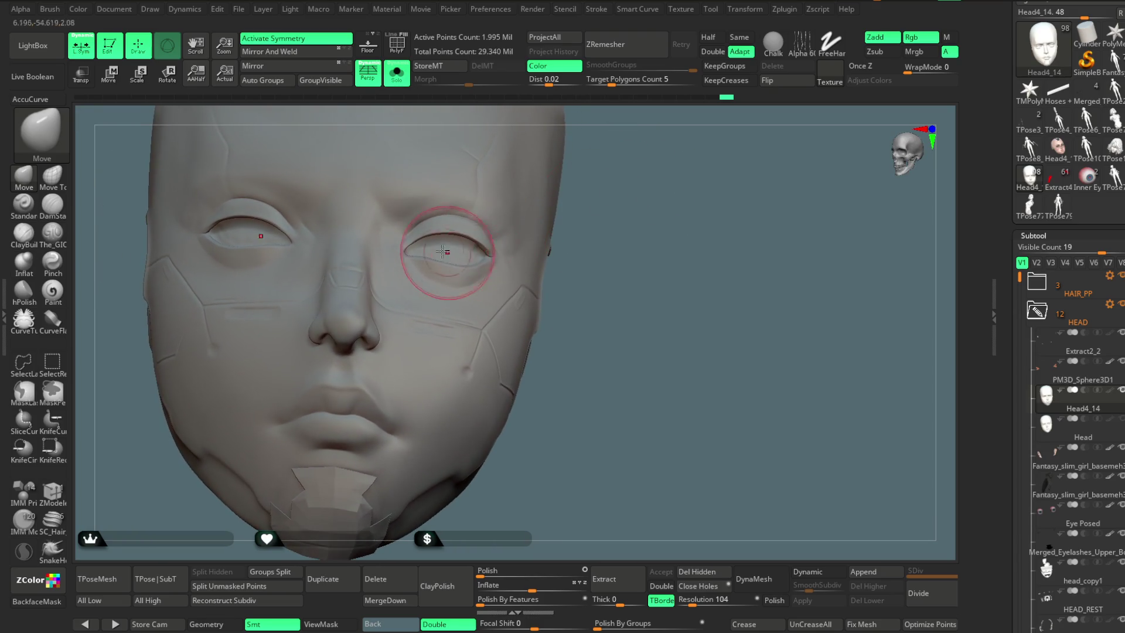
key("ctrl+z")
key("ctrl+z")
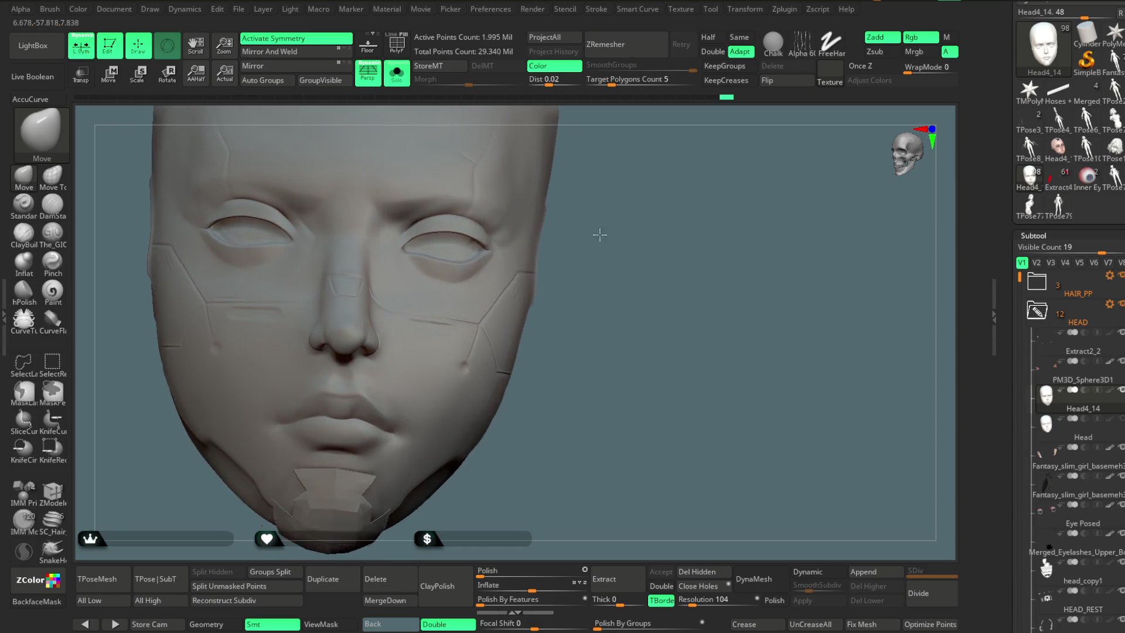
key("ctrl+z")
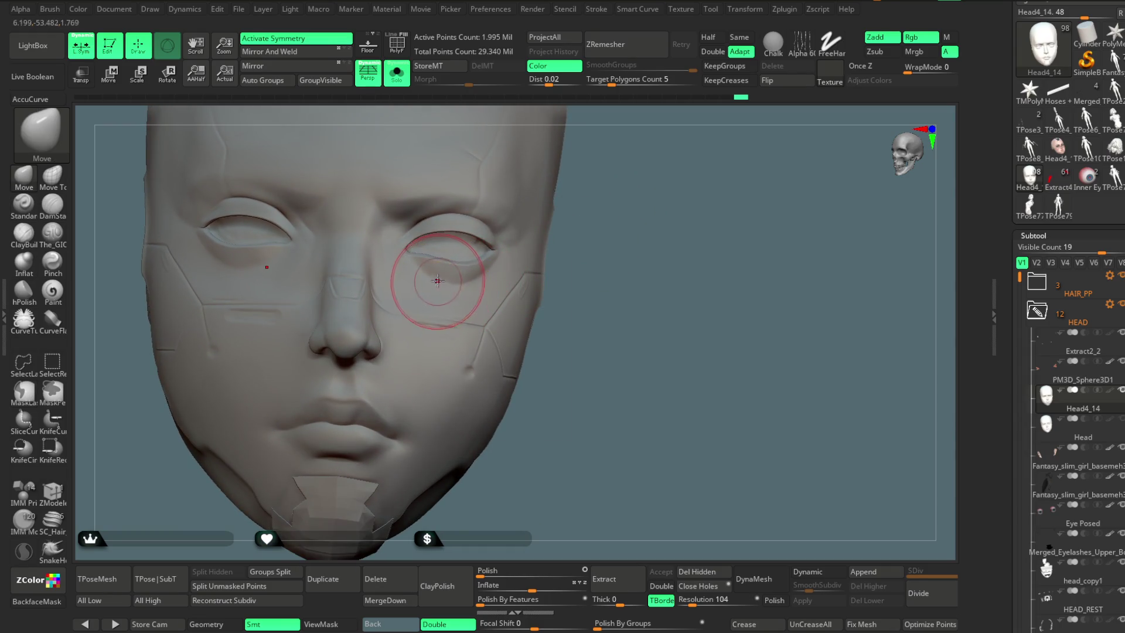
key("space")
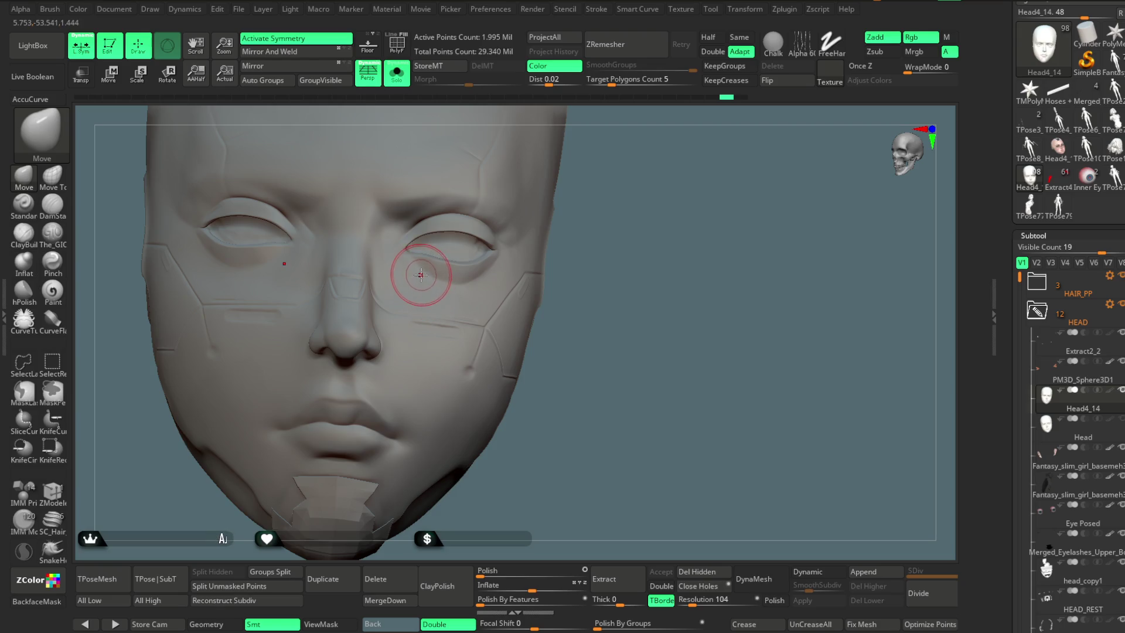
key("ctrl+z")
key("ctrl+z")
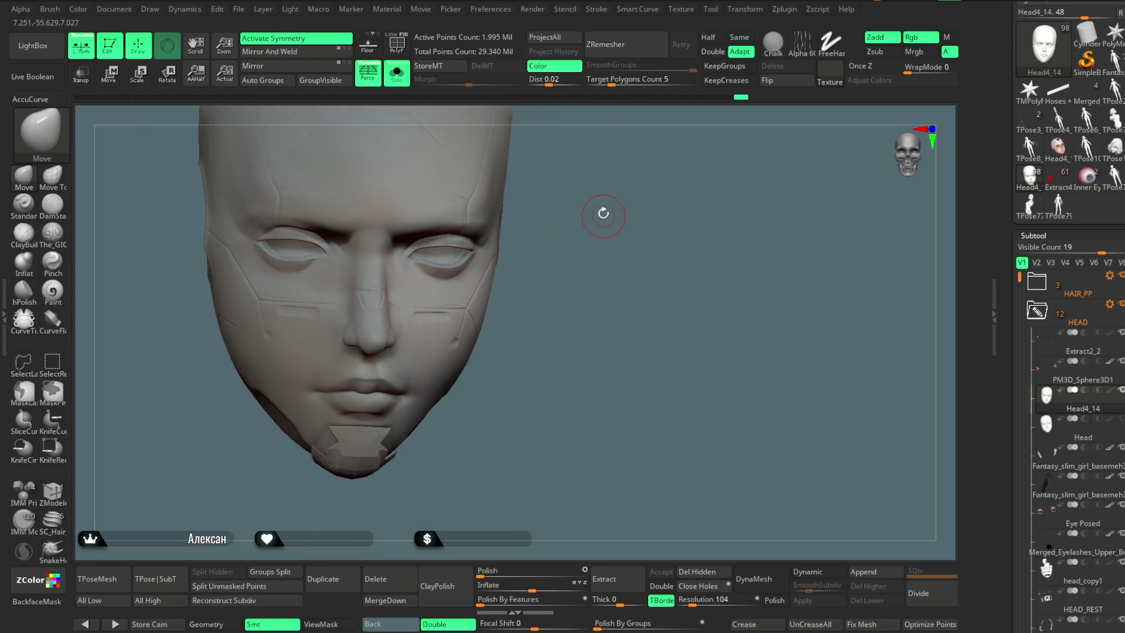
key("ctrl+z")
Step: Set the Move brush draw size to about 453 and inspect the nose in profile and from below
mouse_move(599, 247)
left_mouse_down()
mouse_move(602, 302)
mouse_move(477, 414)
left_mouse_up()
key("space")
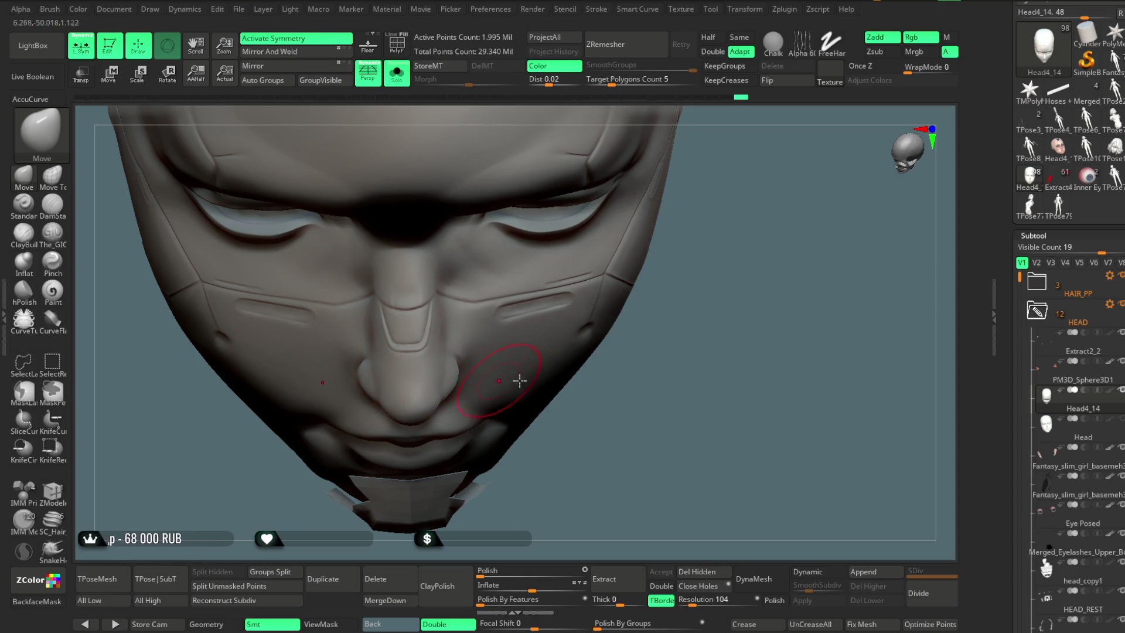
left_click_drag(520, 381, 484, 380)
left_click_drag(728, 215, 808, 181)
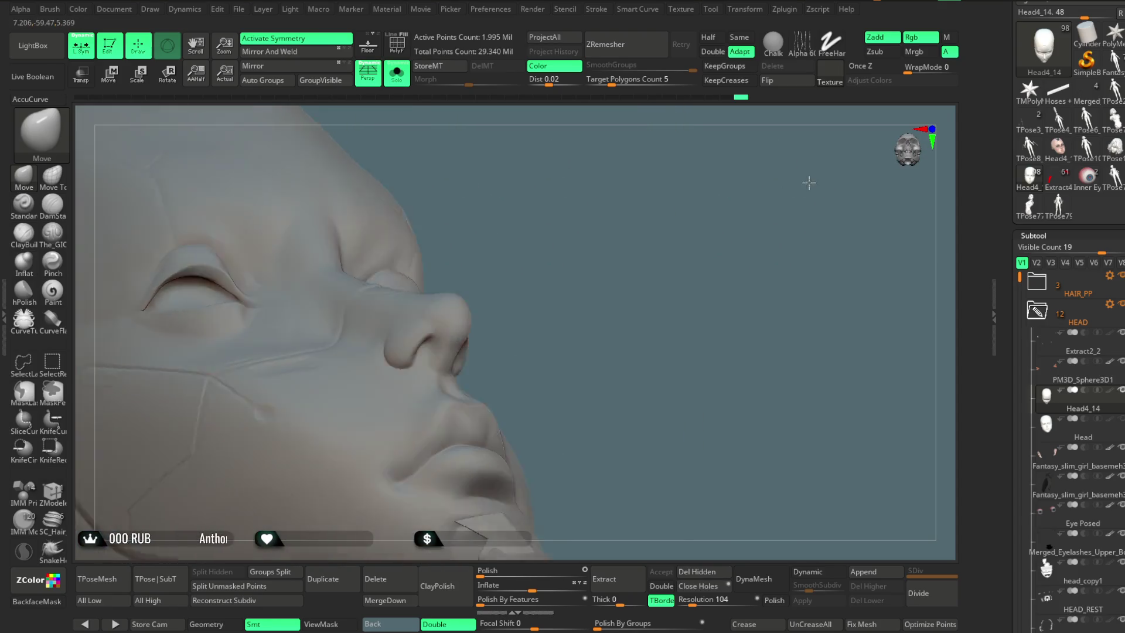
left_click_drag(515, 310, 610, 276)
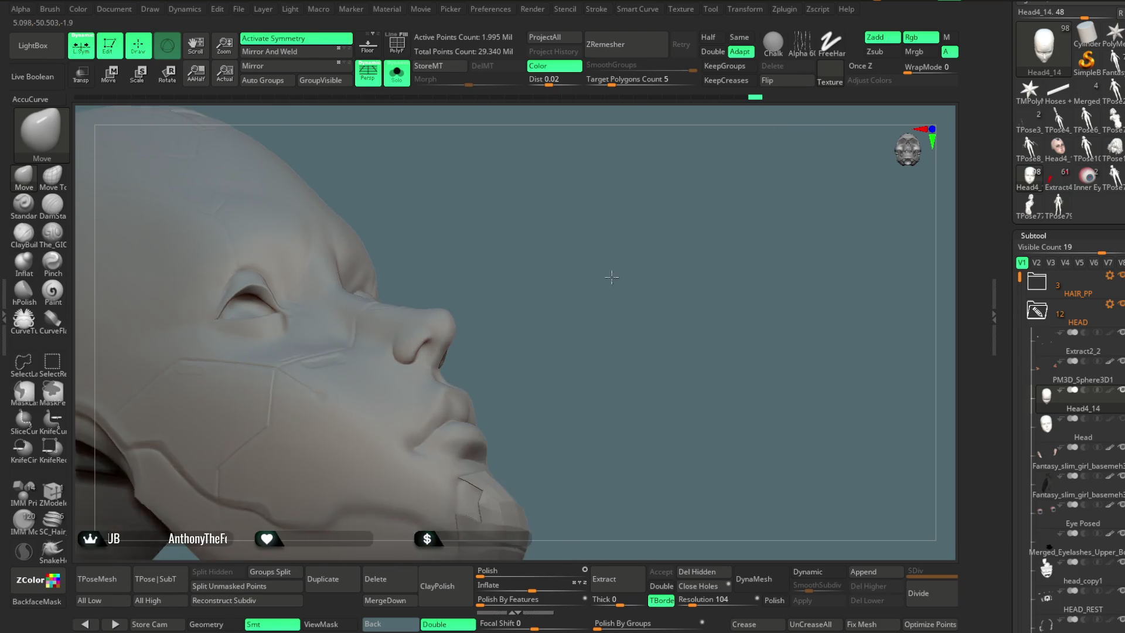
mouse_move(583, 334)
left_mouse_down("alt")
mouse_move(426, 363)
mouse_move(454, 352)
left_mouse_up("alt")
key("space")
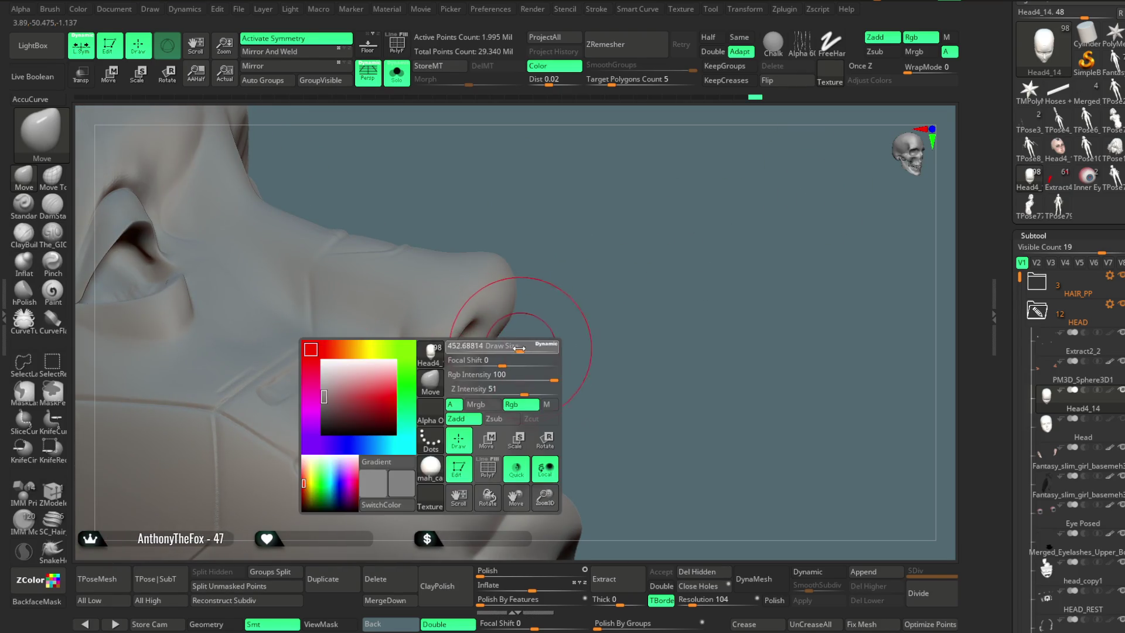
left_click_drag(543, 336, 443, 319)
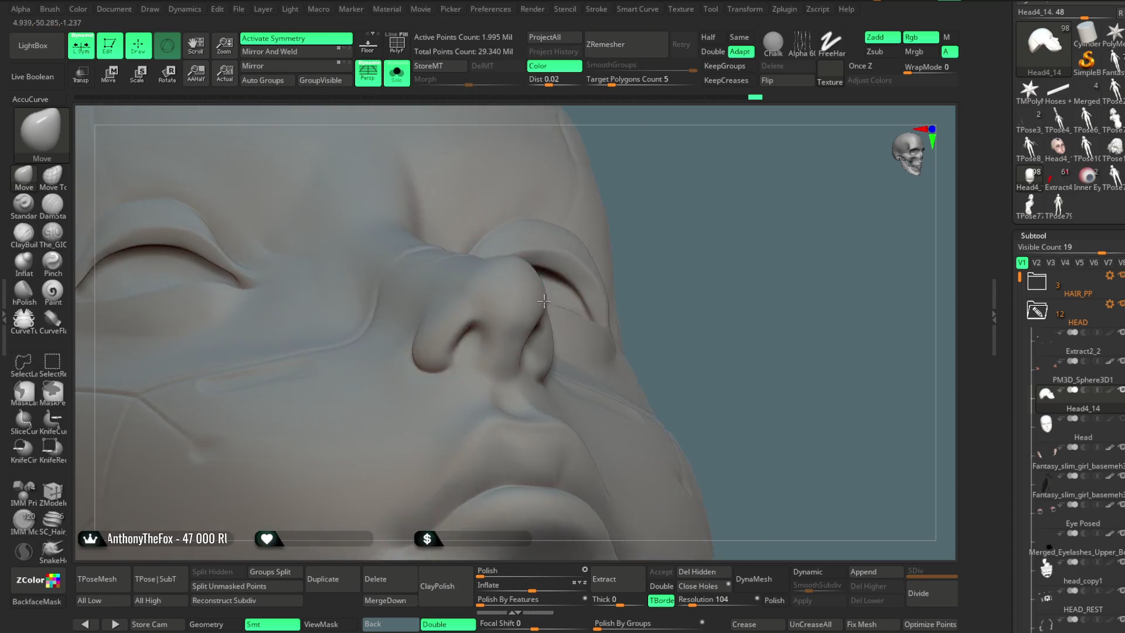
left_click_drag(790, 243, 533, 301)
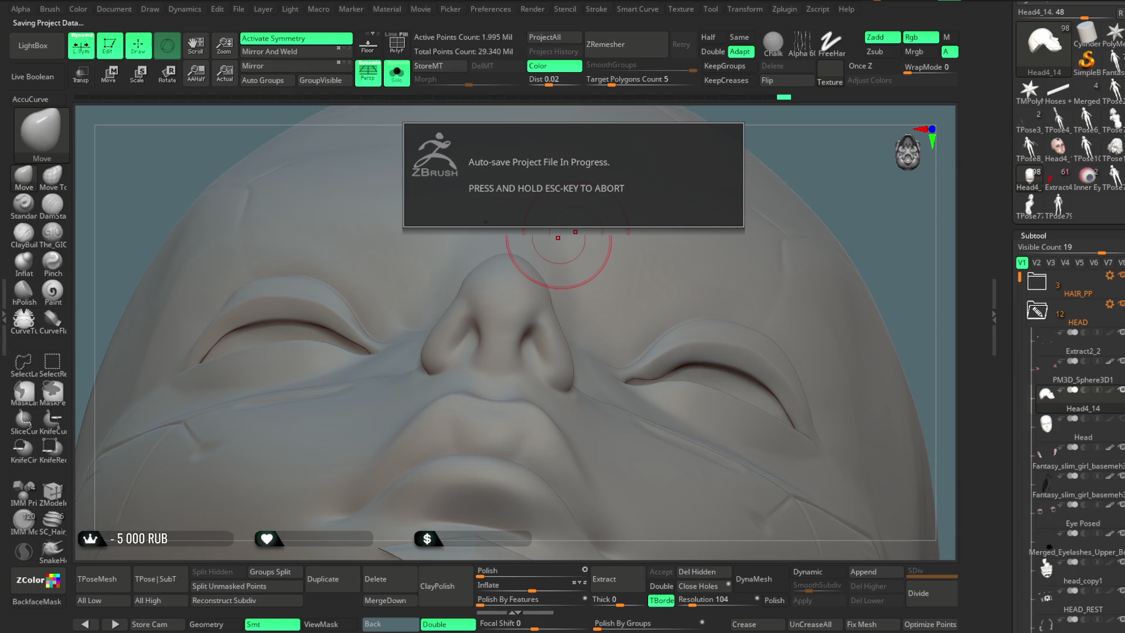
Step: Reshape the lips up close, then Mirror And Weld the head to 2.018 Mil points
mouse_move(829, 214)
left_mouse_down()
mouse_move(796, 215)
mouse_move(752, 275)
left_mouse_up()
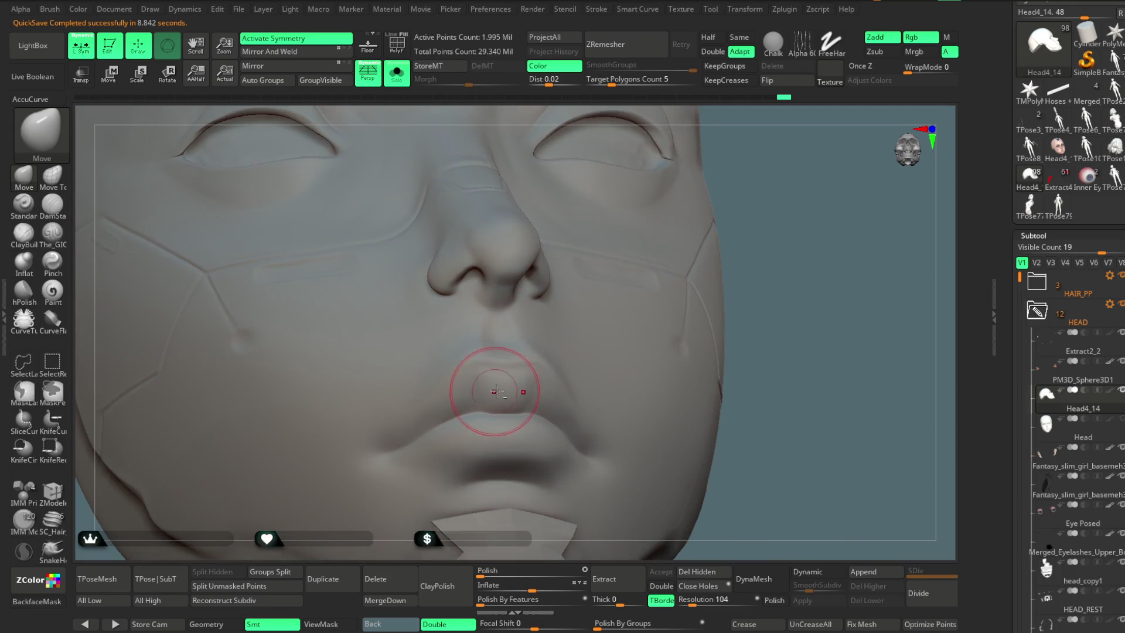
mouse_move(778, 226)
left_mouse_down("alt")
mouse_move(766, 269)
mouse_move(790, 220)
mouse_move(779, 276)
left_mouse_up("alt")
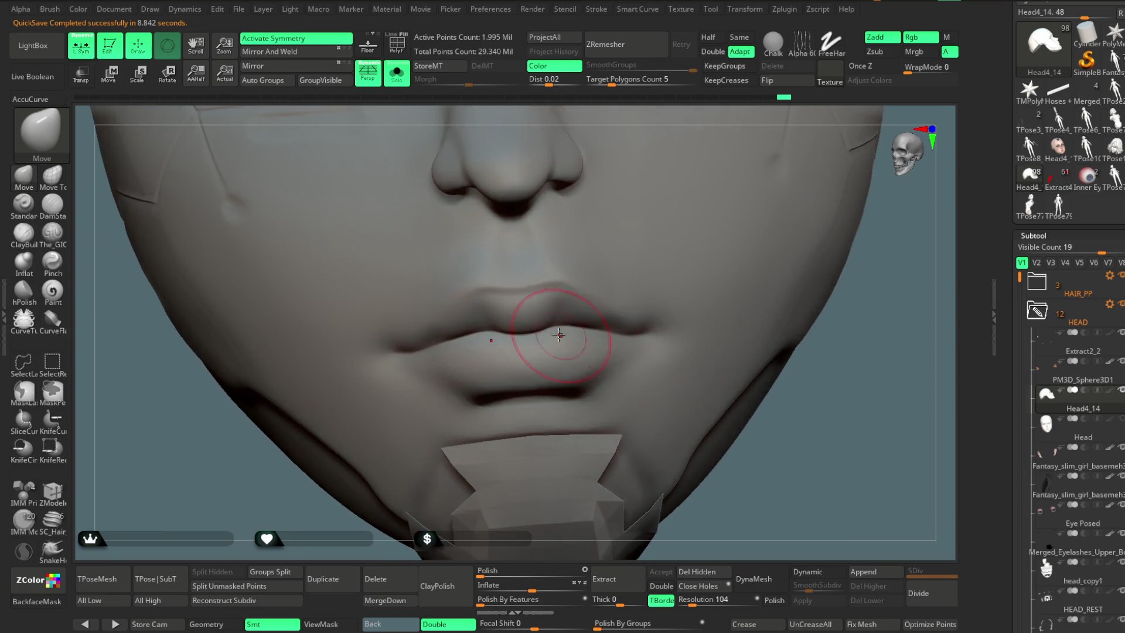
key("space")
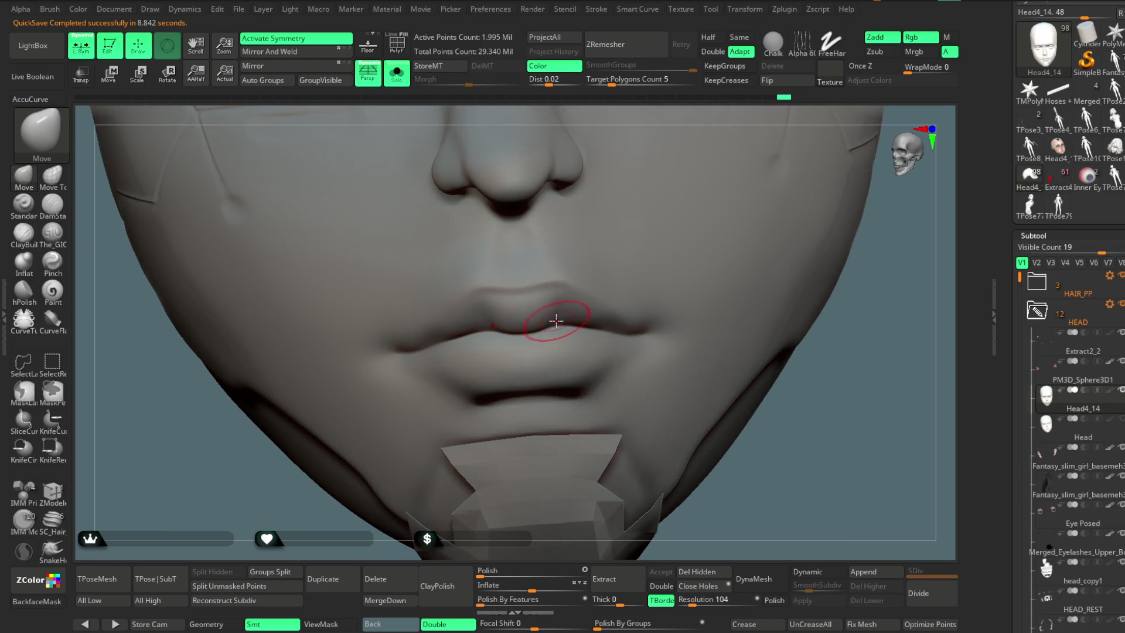
mouse_move(755, 223)
left_mouse_down("alt")
mouse_move(760, 271)
mouse_move(719, 240)
left_mouse_up("alt")
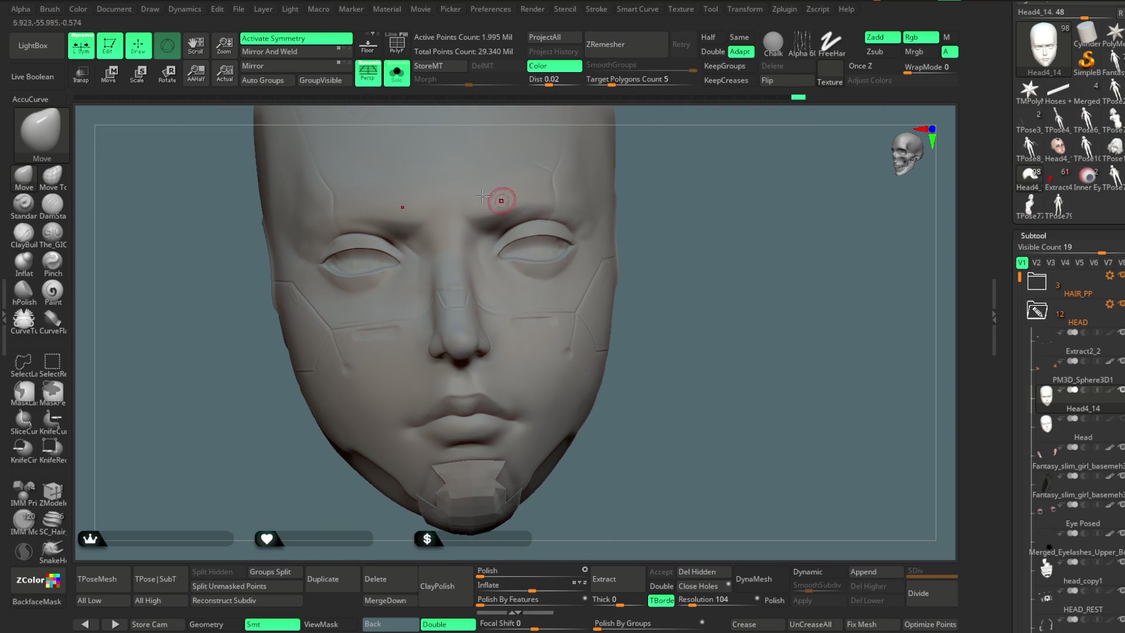
left_click(291, 54)
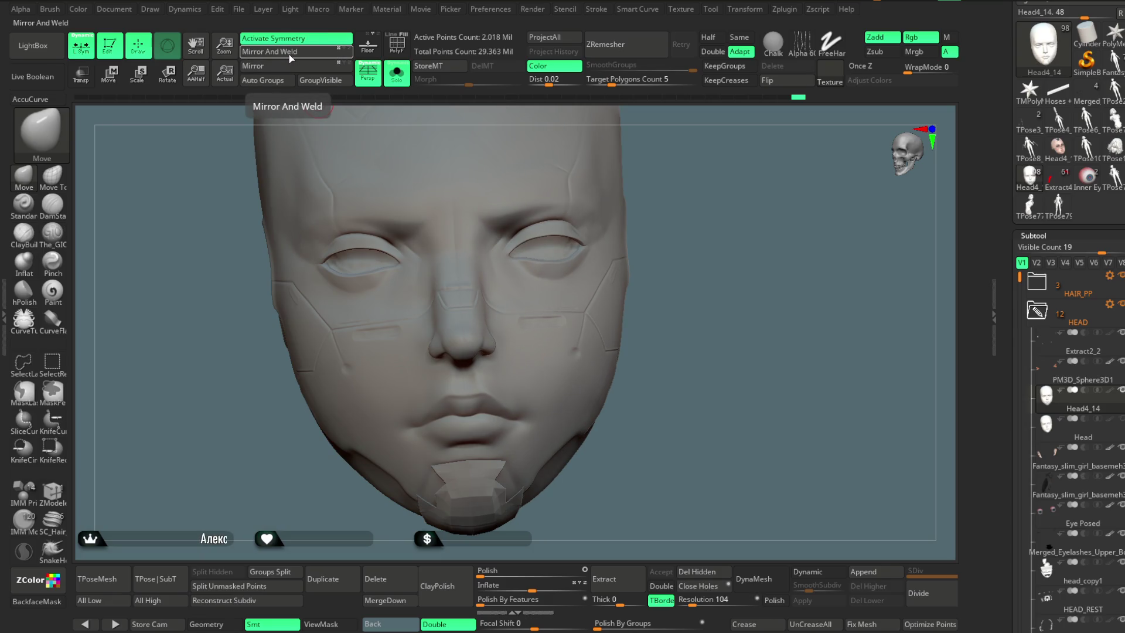
Step: Undo the Mirror And Weld back to 1.995 Mil points and undo a trial flip
key("ctrl+z")
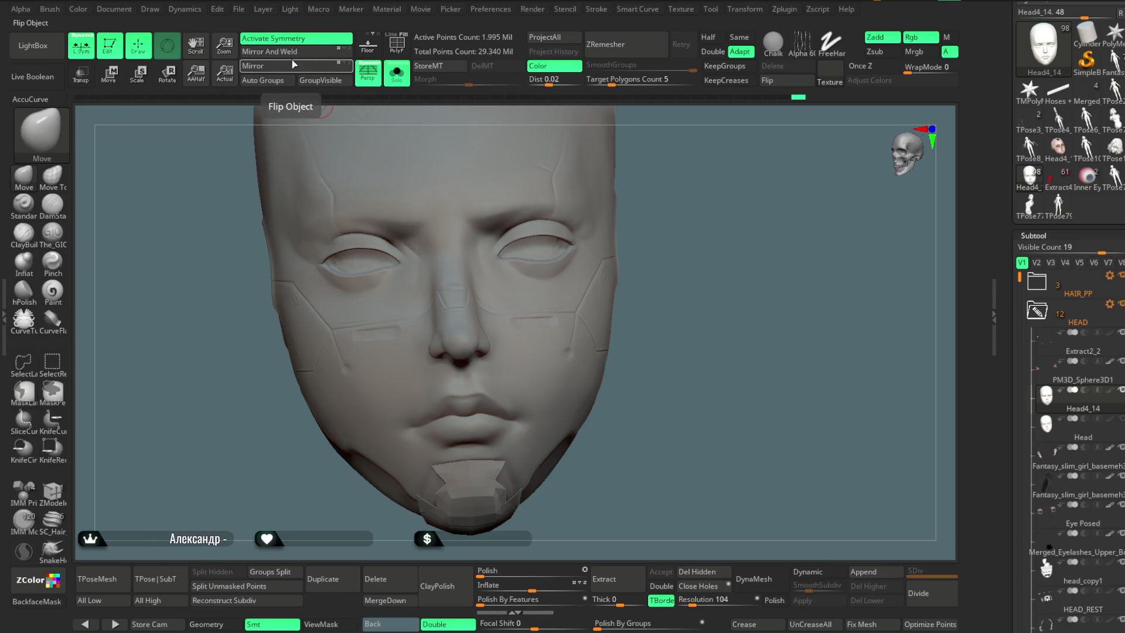
left_click(287, 68)
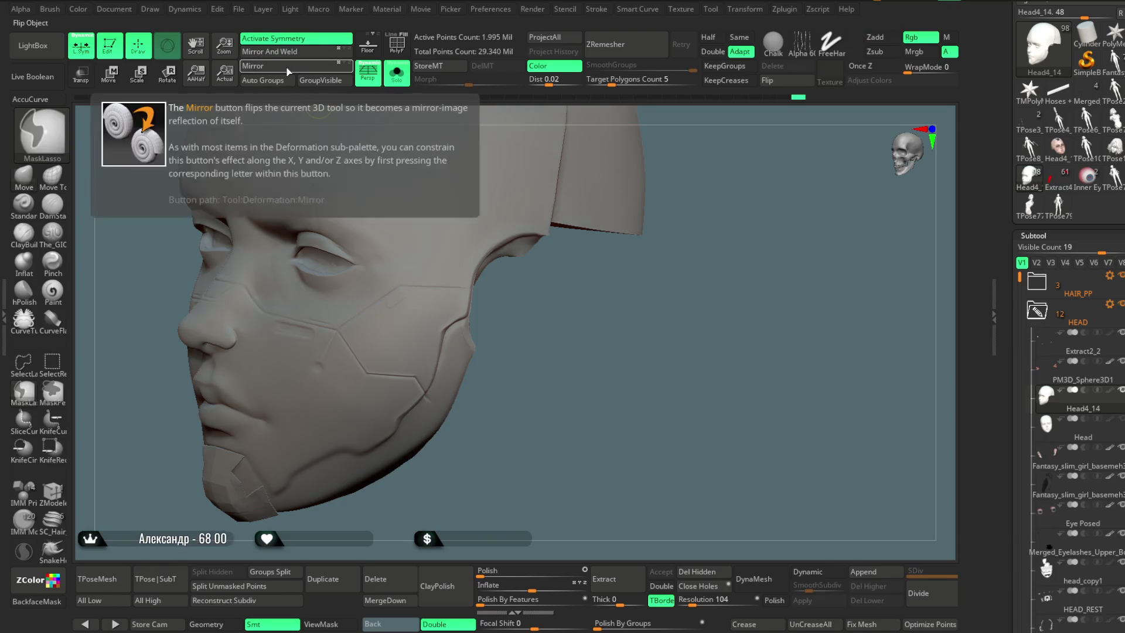
key("ctrl+z")
Step: Increase the Move brush draw size to about 704 while rotating close around the face
mouse_move(717, 223)
left_mouse_down()
mouse_move(734, 201)
mouse_move(494, 219)
left_mouse_up()
key("space")
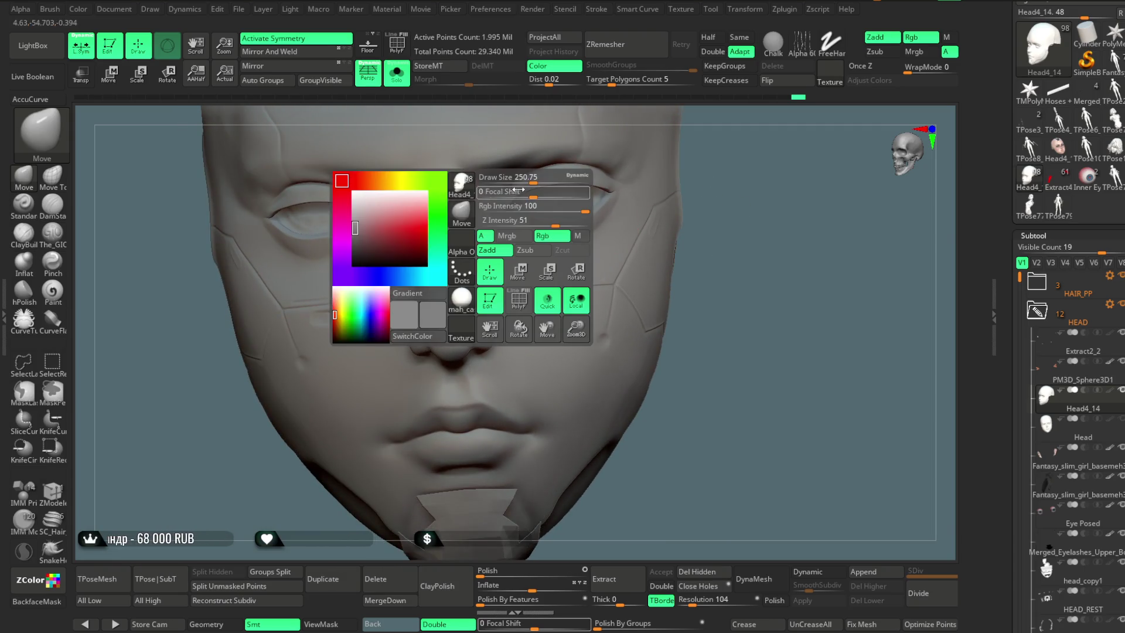
left_click_drag(547, 178, 460, 196)
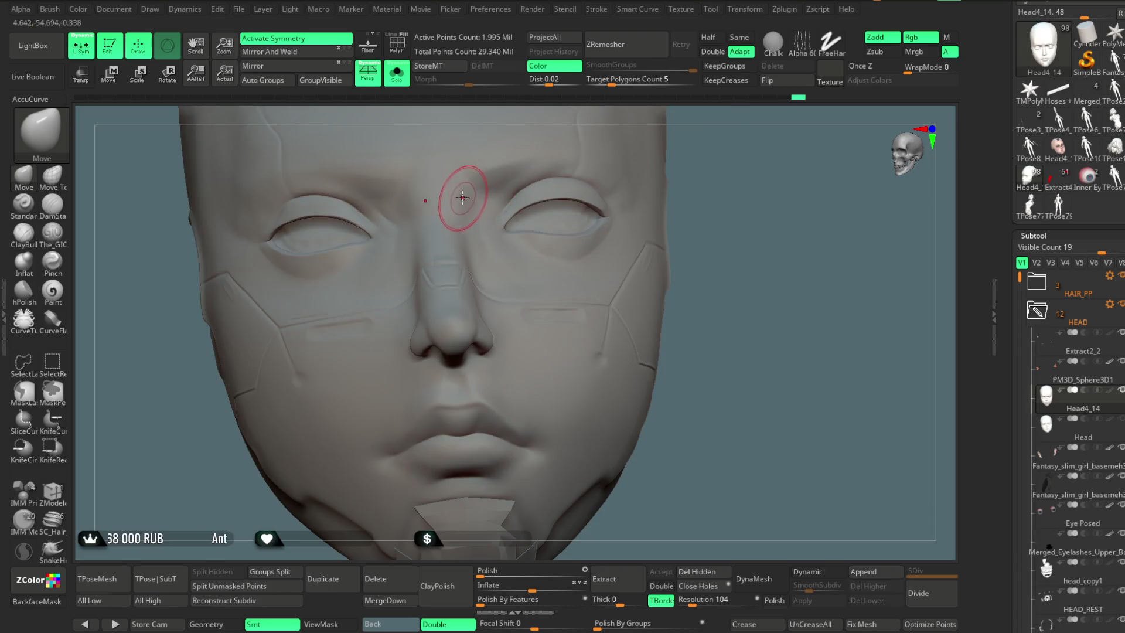
key("space")
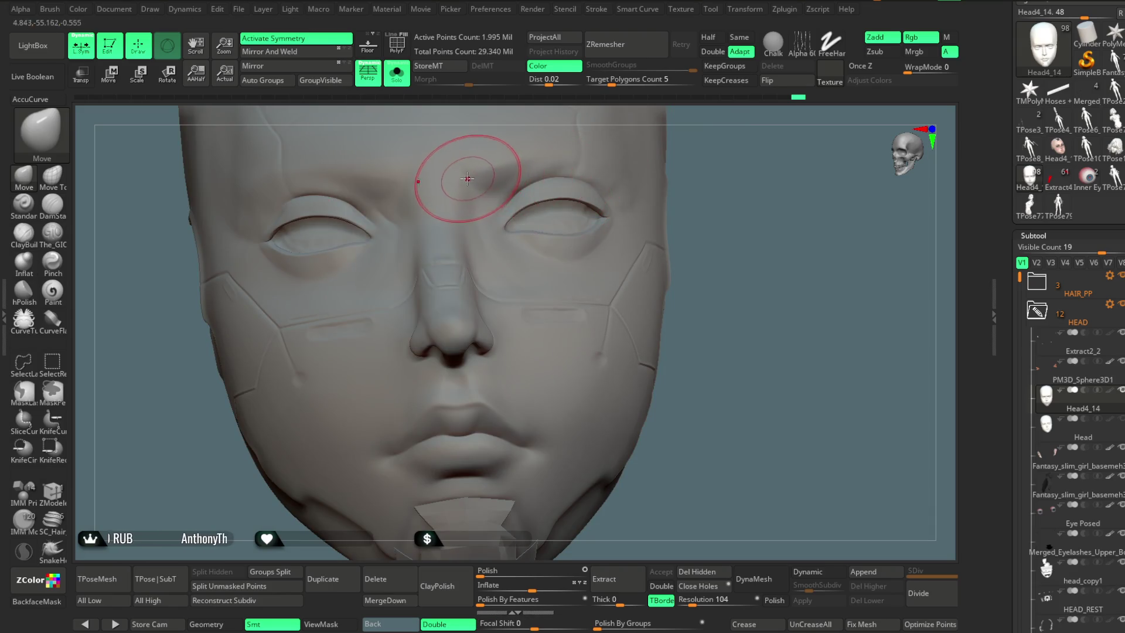
left_click_drag(673, 179, 648, 181)
key("space")
key("space")
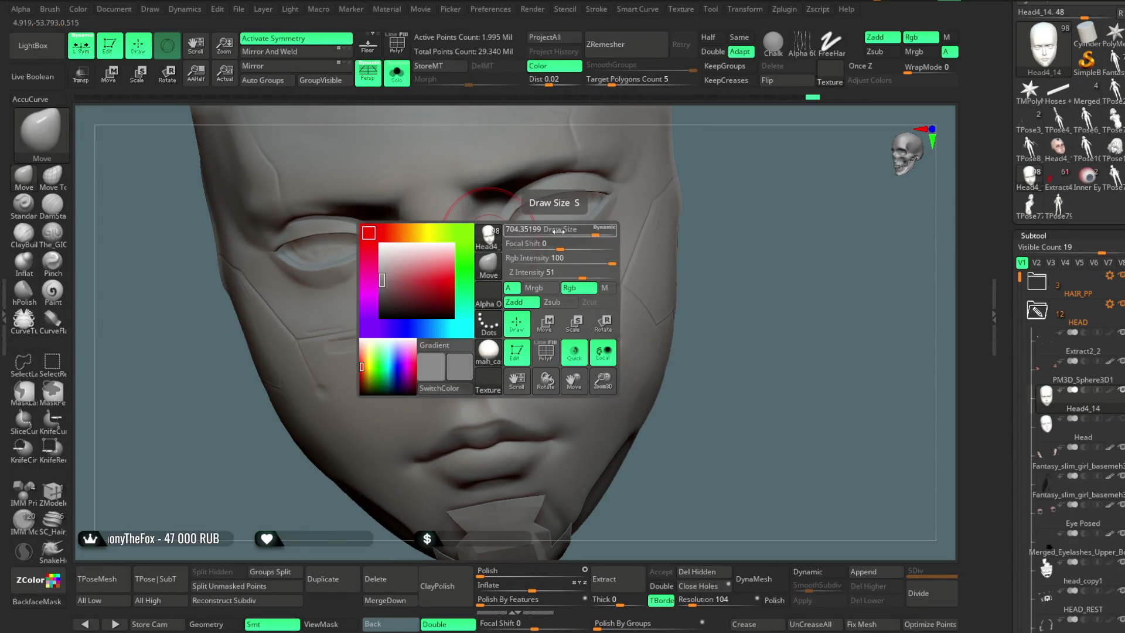
mouse_move(718, 164)
left_mouse_down()
mouse_move(753, 132)
mouse_move(715, 163)
left_mouse_up()
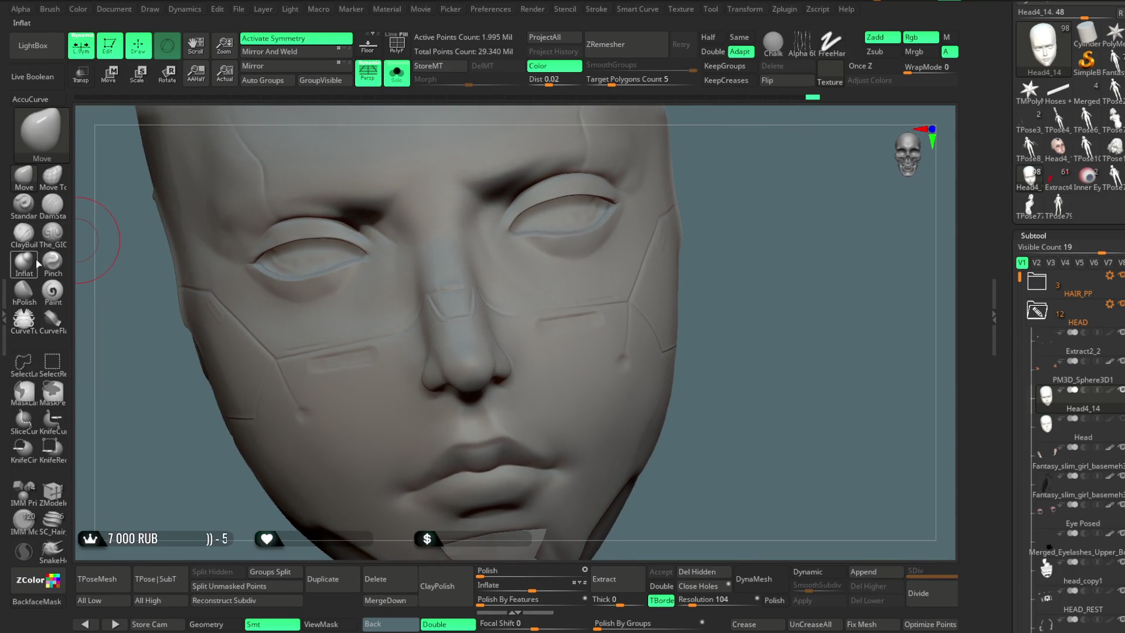
Step: Build up clay with ClayBuildup and Shift-smooth the brow and cheek from several angles
left_click(23, 233)
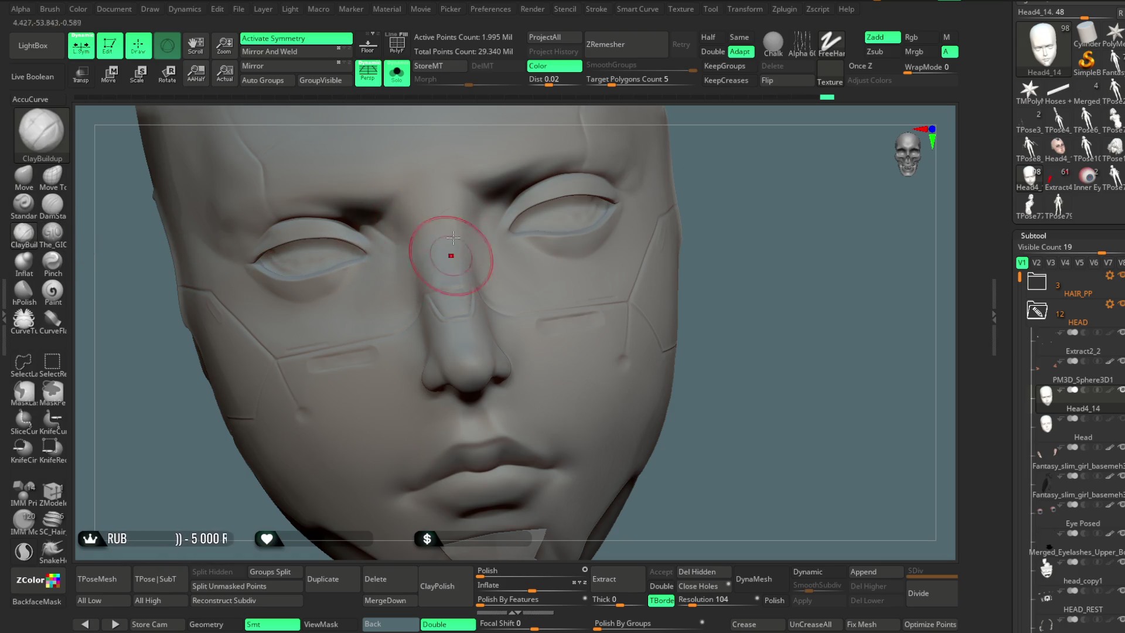
left_click_drag(729, 179, 657, 221)
key("shift")
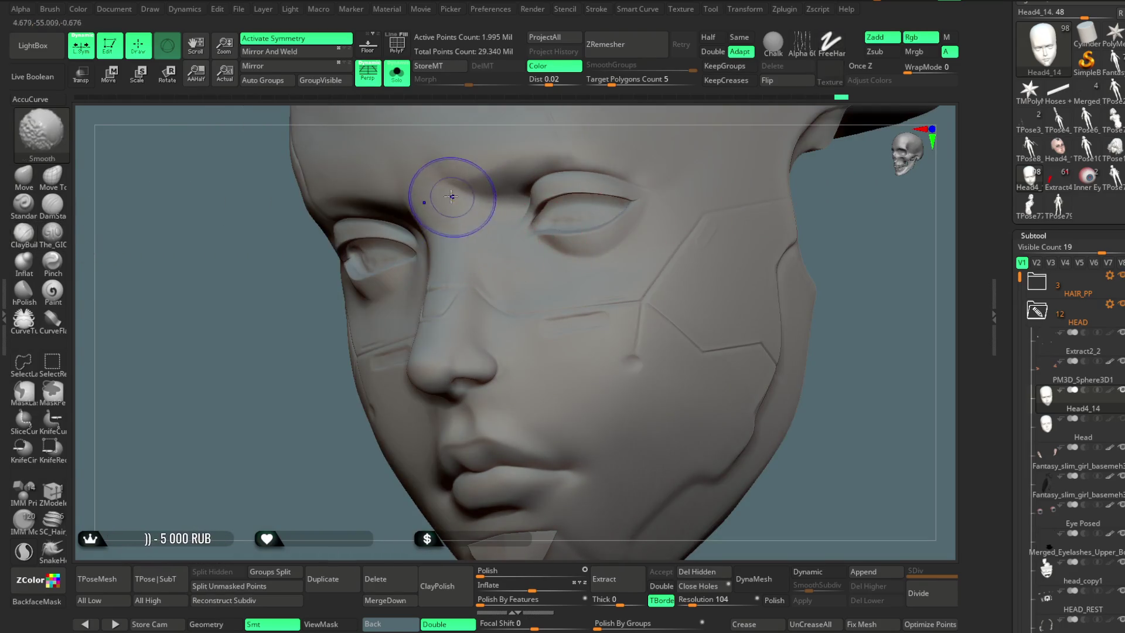
left_click_drag(377, 393, 364, 389)
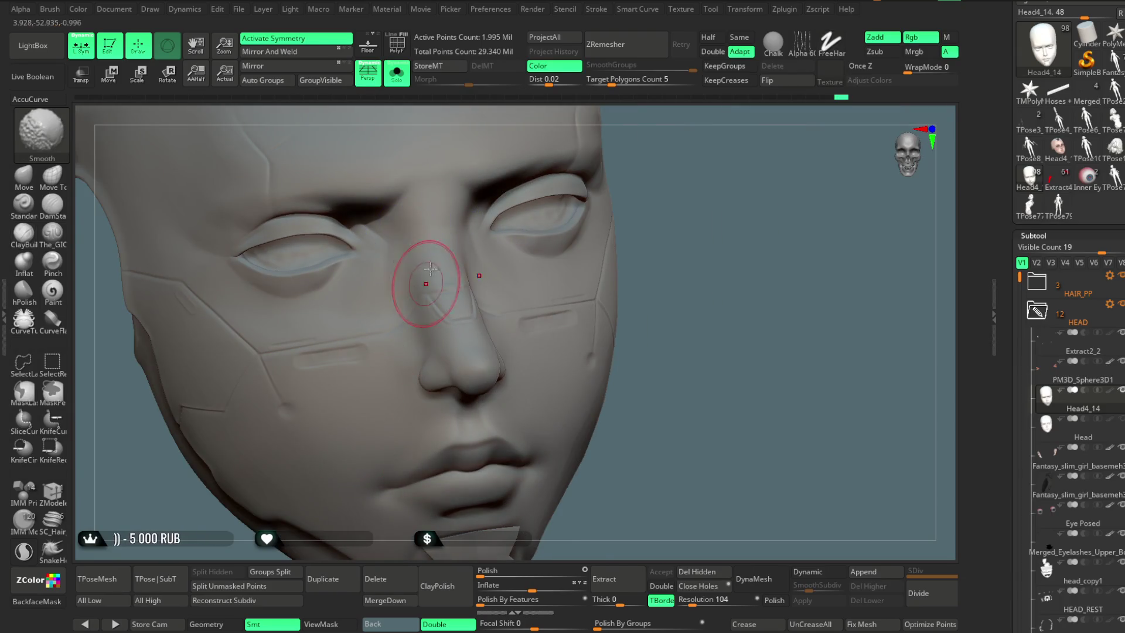
mouse_move(637, 193)
left_mouse_down()
mouse_move(527, 214)
mouse_move(464, 249)
left_mouse_up()
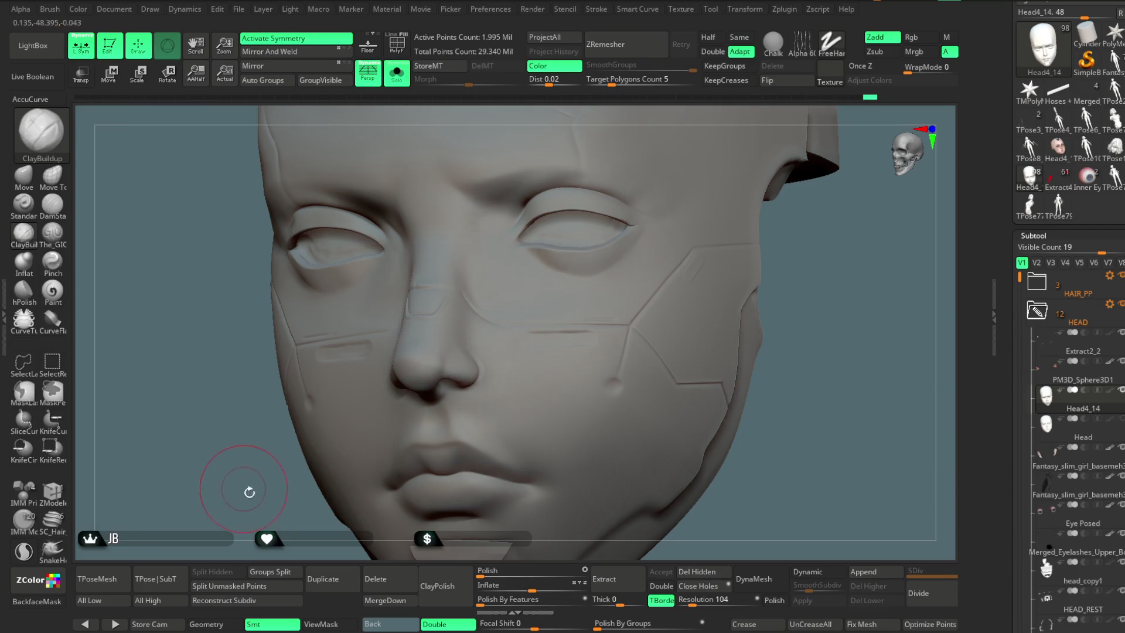
left_click_drag(249, 491, 387, 273)
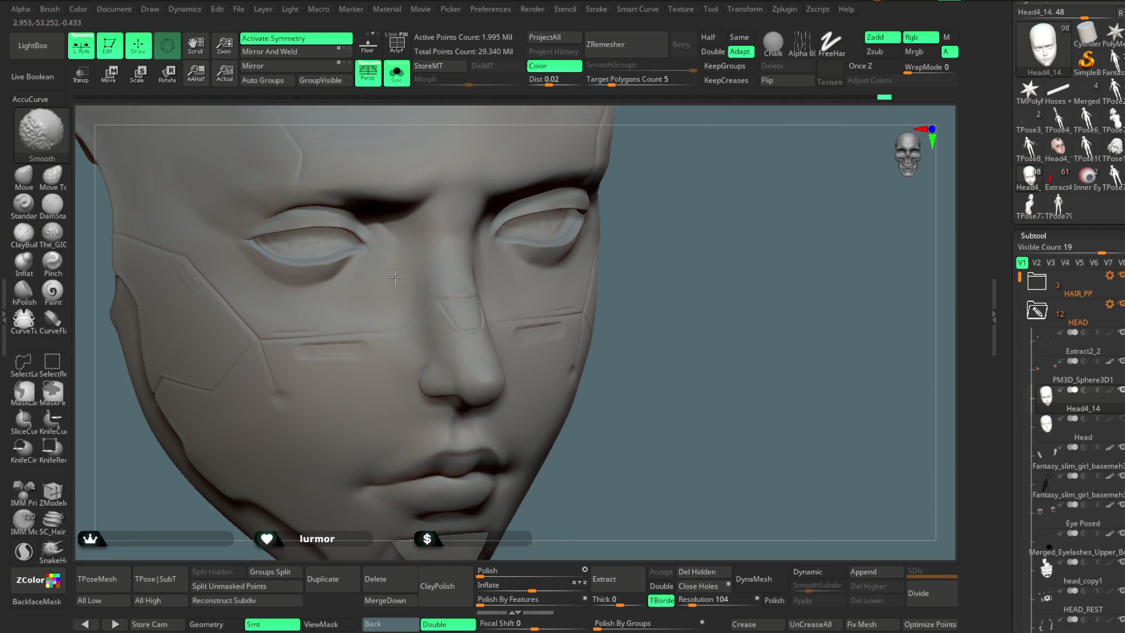
mouse_move(670, 264)
left_mouse_down()
mouse_move(652, 176)
mouse_move(658, 200)
mouse_move(732, 224)
mouse_move(736, 145)
mouse_move(741, 246)
left_mouse_up()
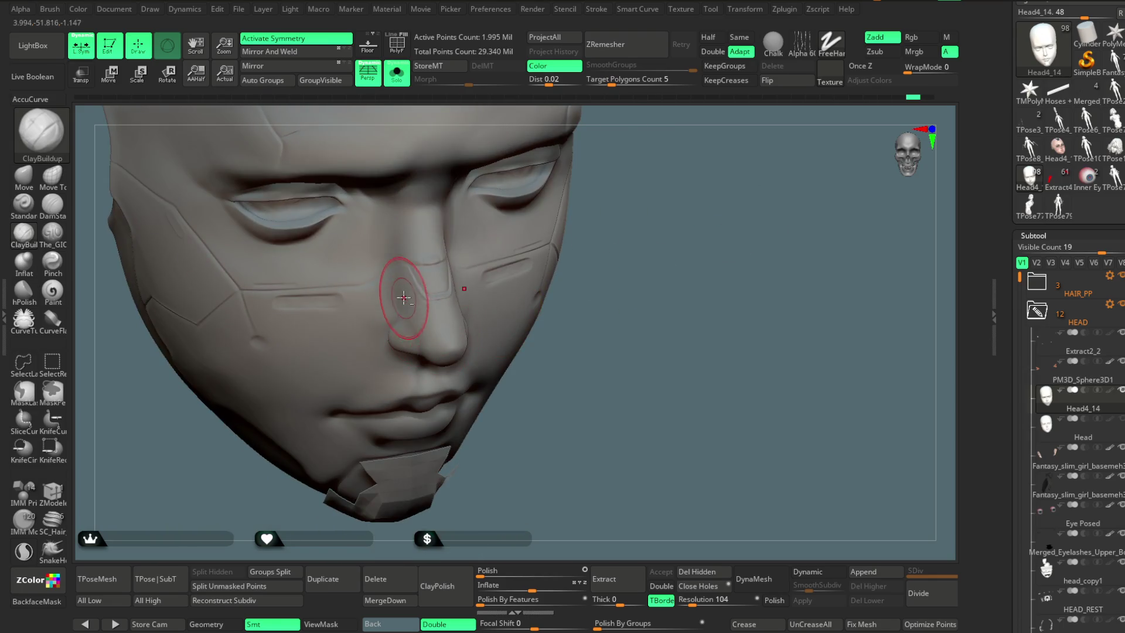
left_click_drag(635, 294, 508, 346)
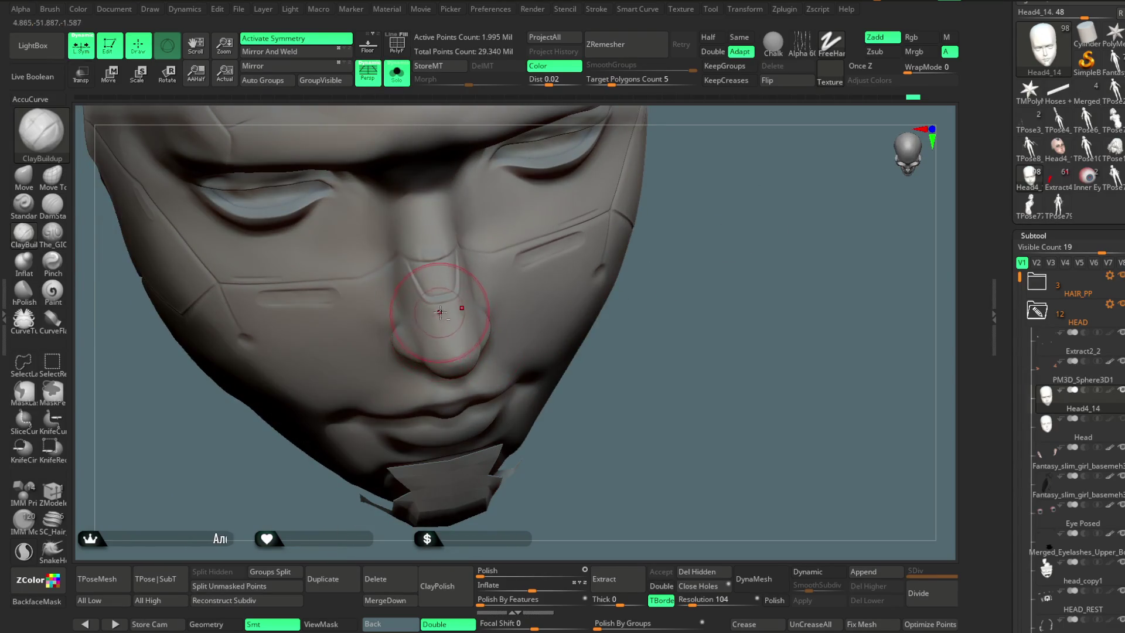
mouse_move(461, 357)
right_mouse_down()
mouse_move(672, 231)
mouse_move(648, 326)
right_mouse_up()
Step: Set the brush focal shift to 0 and Mirror And Weld the head for symmetry
key("space")
key("Return")
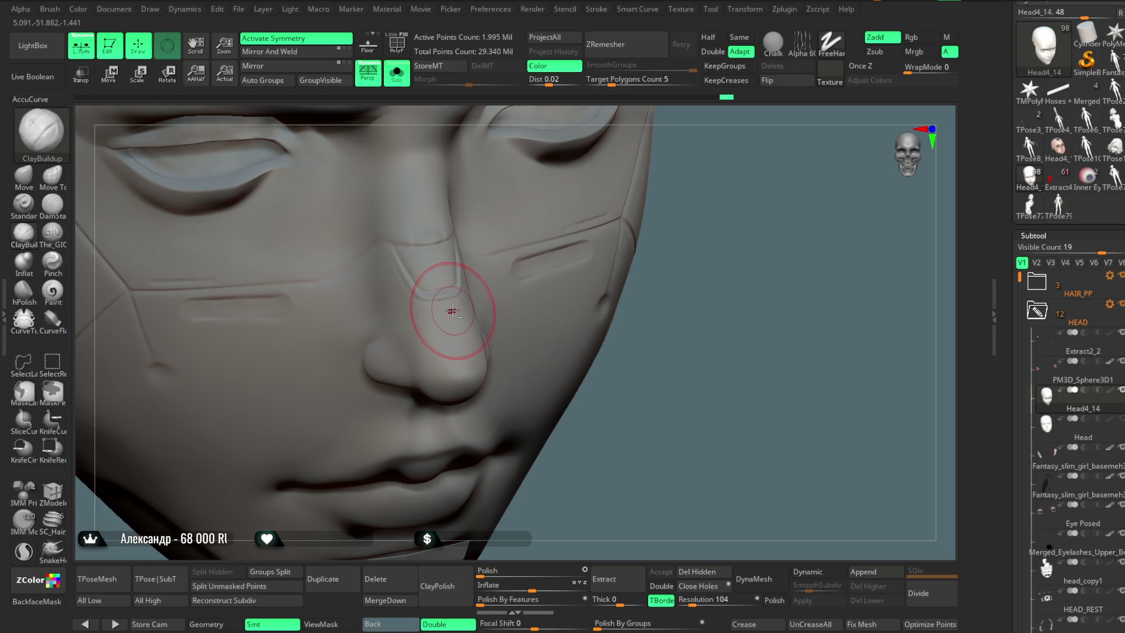
mouse_move(440, 325)
right_mouse_down()
mouse_move(683, 289)
mouse_move(558, 311)
right_mouse_up()
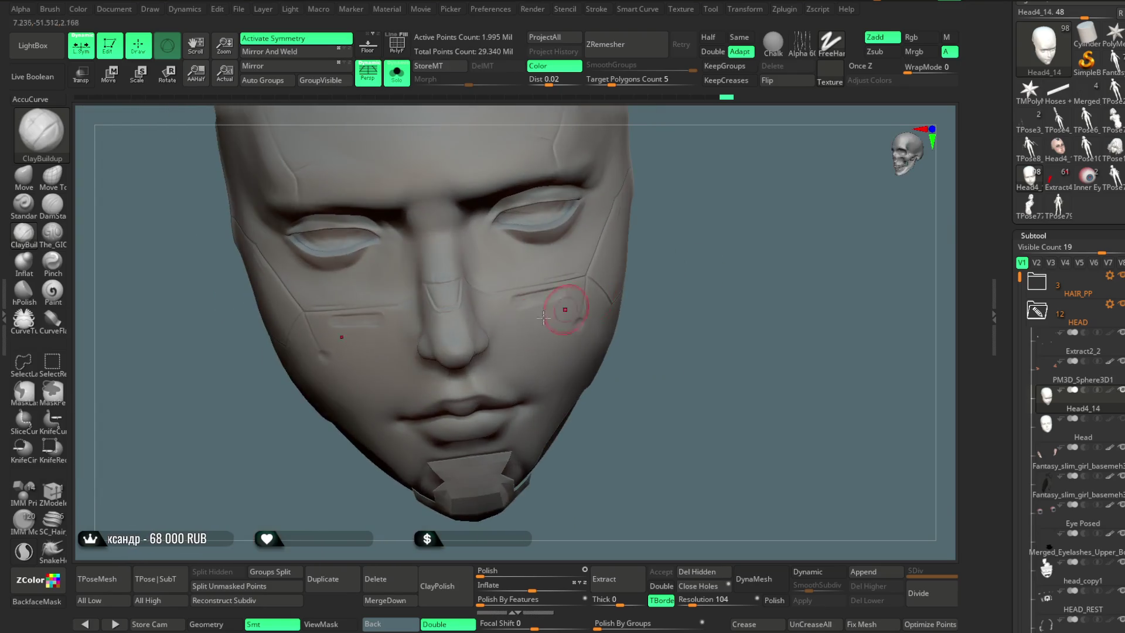
left_click(310, 56)
Step: Shift-smooth and flatten the nose bridge, checking the face from above, profile and front
right_click_drag(703, 211, 688, 158)
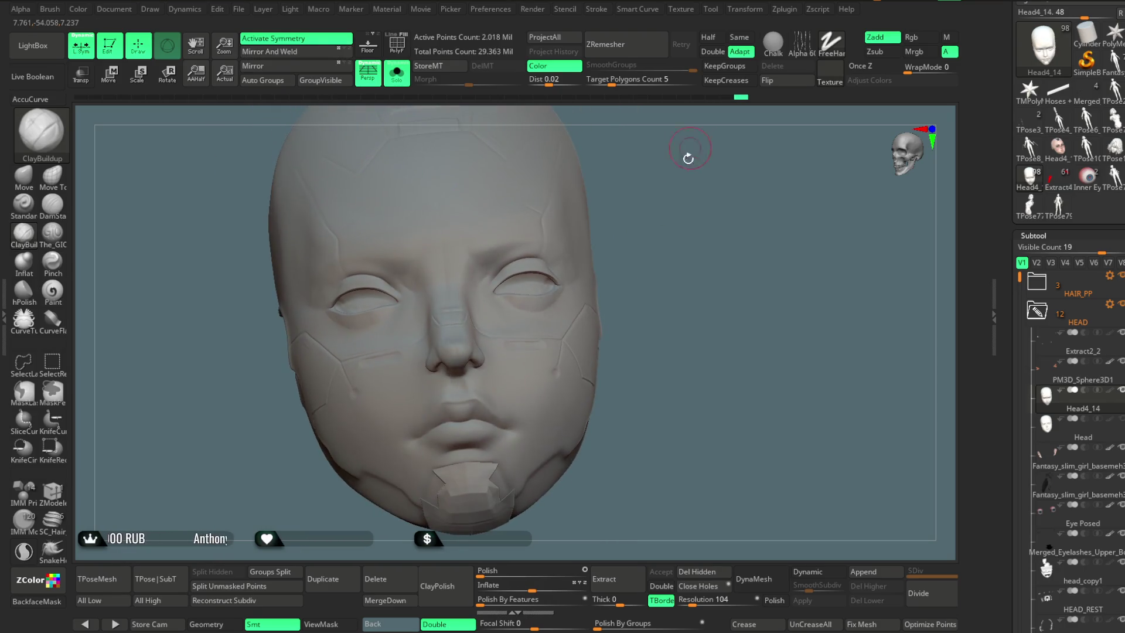
right_click_drag(672, 209, 703, 244)
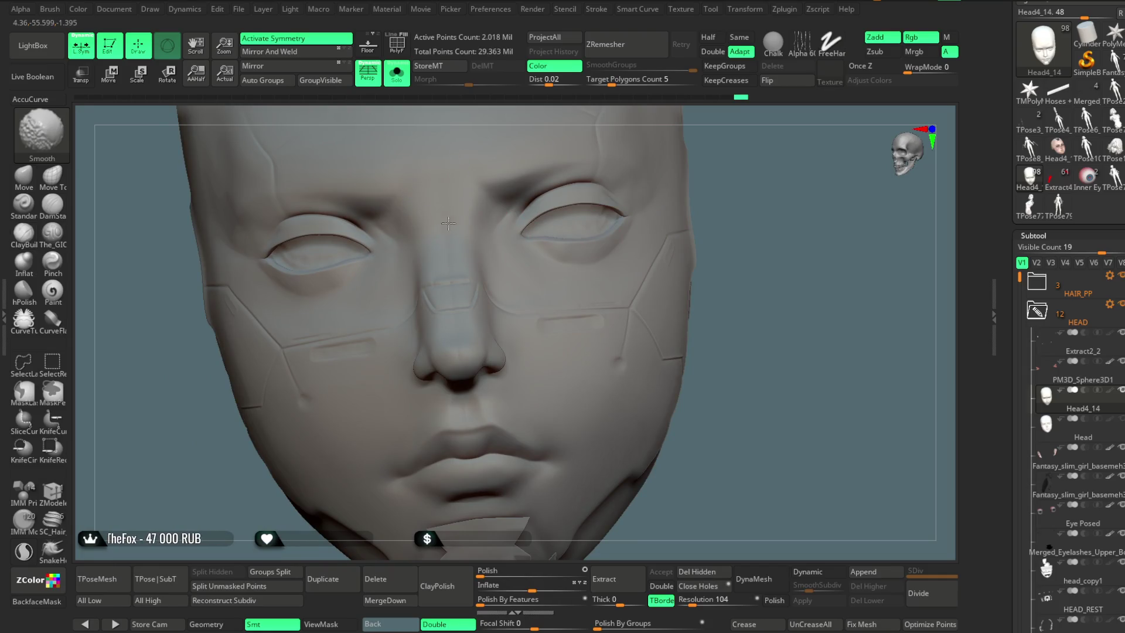
right_click_drag(640, 175, 515, 289)
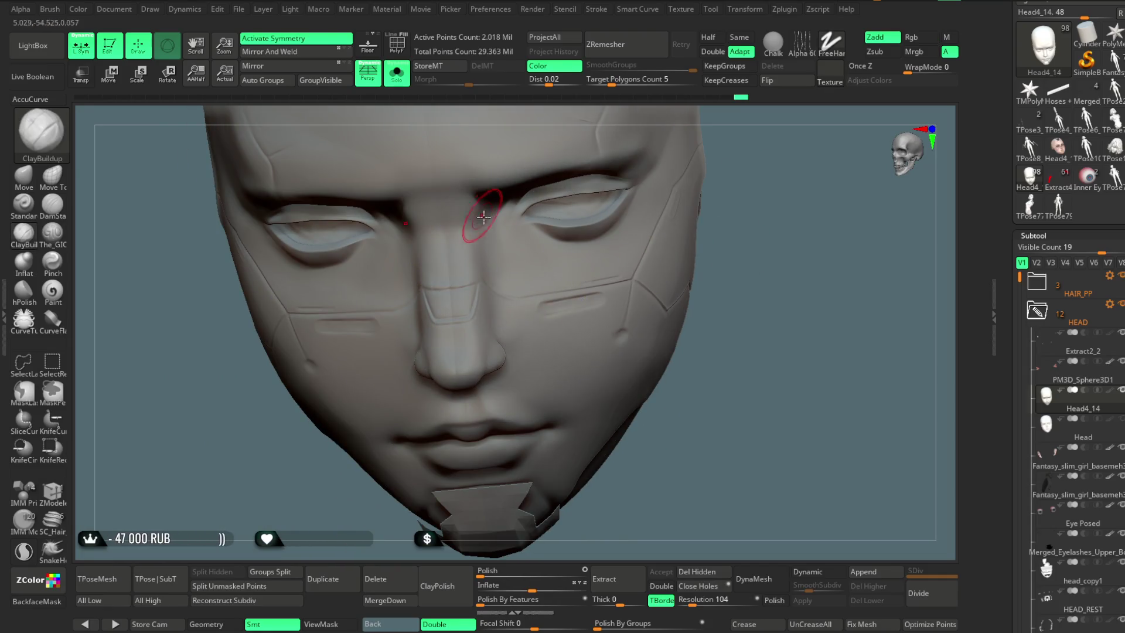
right_click_drag(483, 217, 404, 218)
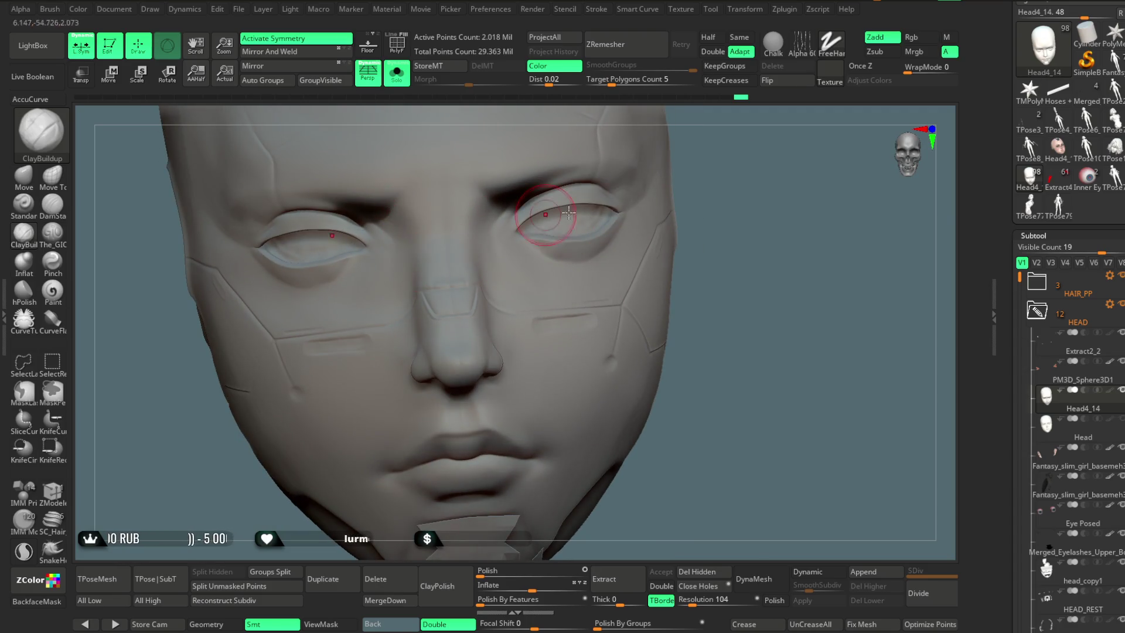
right_click_drag(568, 212, 573, 229)
right_click_drag(742, 156, 424, 256)
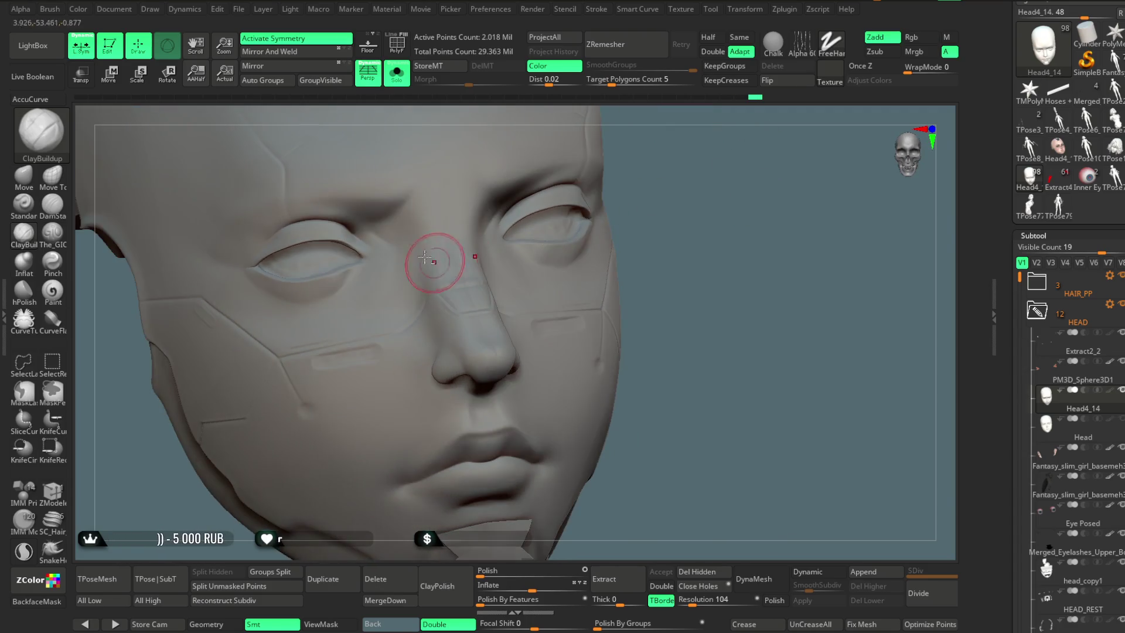
key("shift")
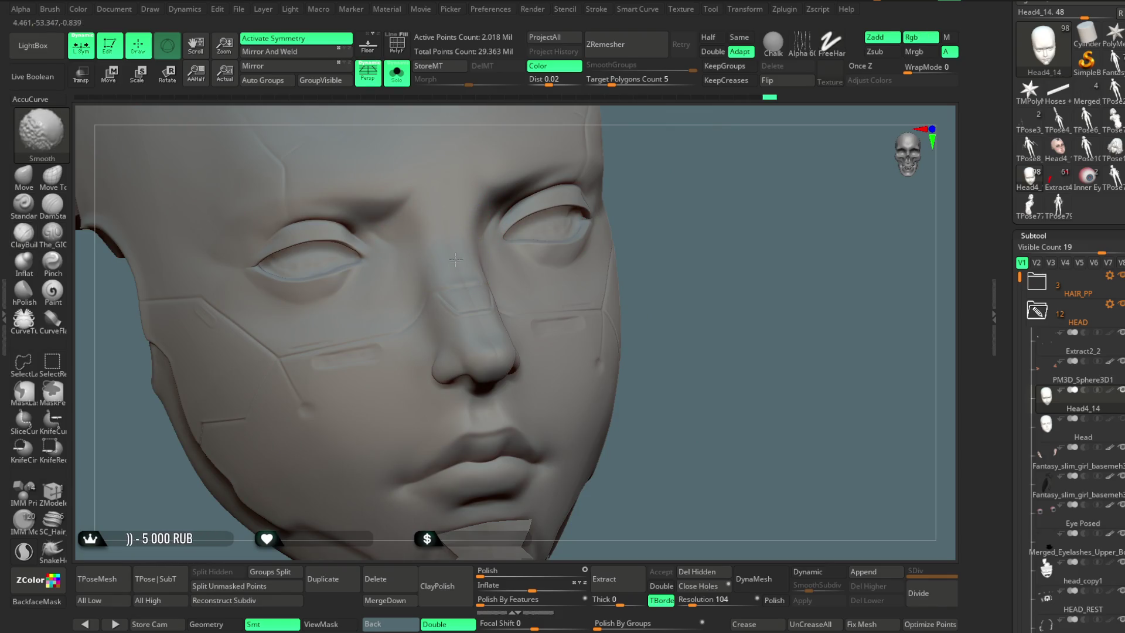
left_click_drag(469, 303, 454, 235, "shift")
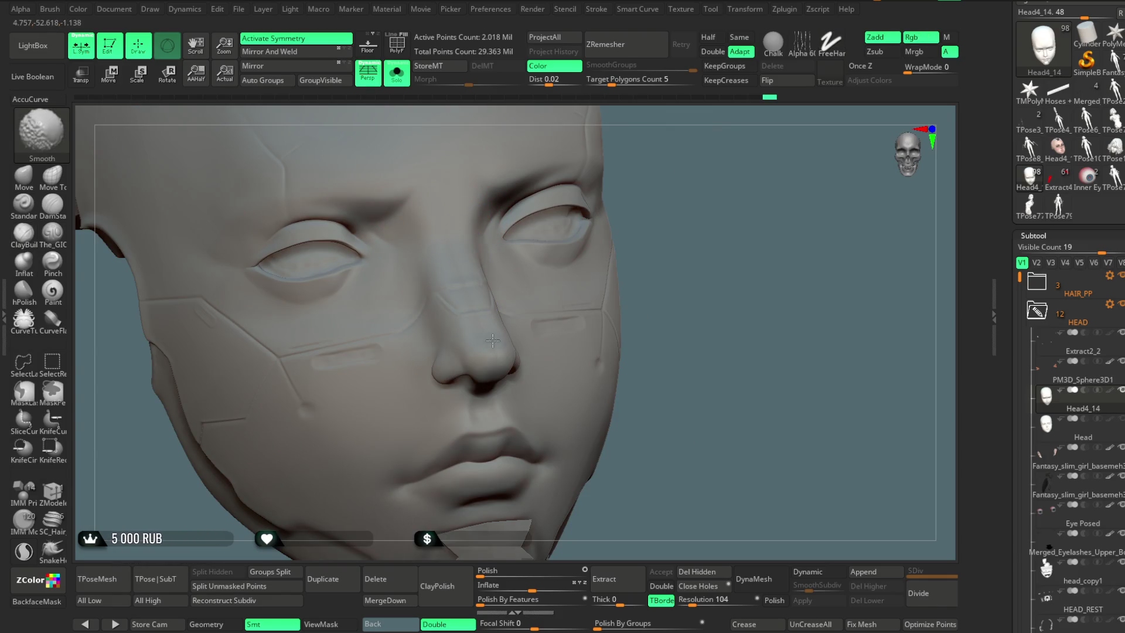
right_click_drag(497, 377, 628, 221)
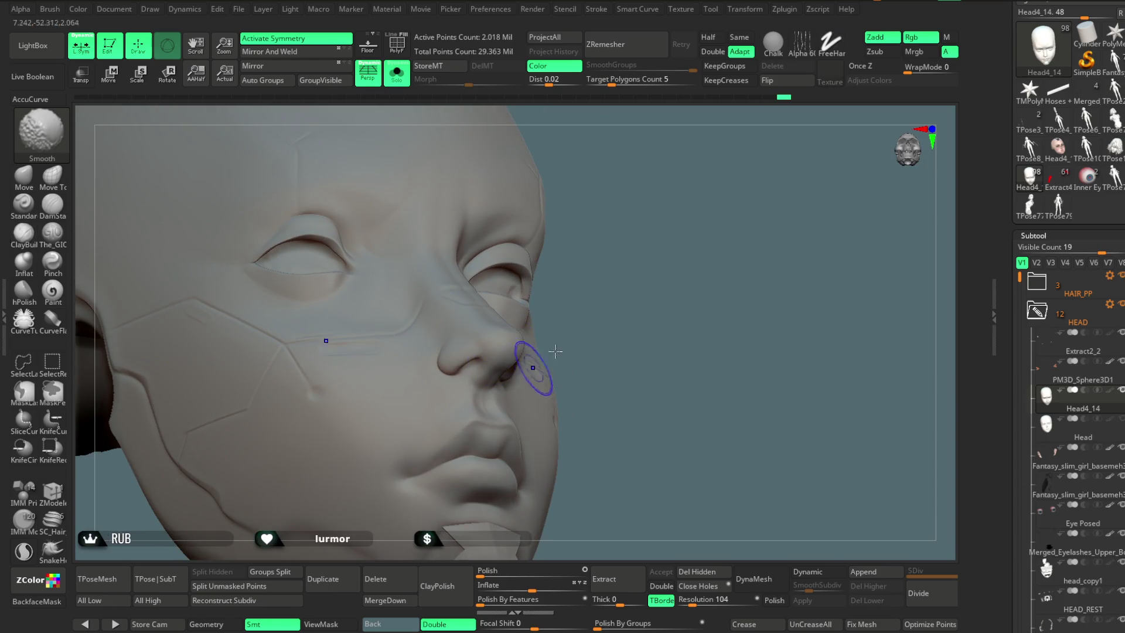
right_click_drag(555, 351, 502, 338)
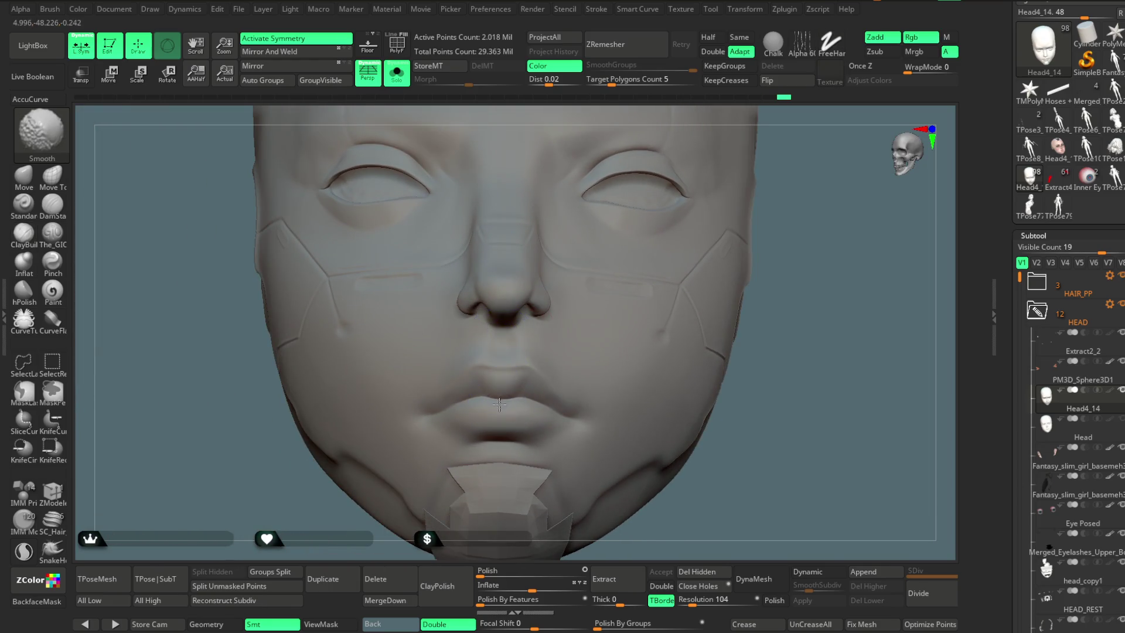
mouse_move(813, 282)
left_mouse_down()
mouse_move(830, 320)
mouse_move(826, 288)
left_mouse_up()
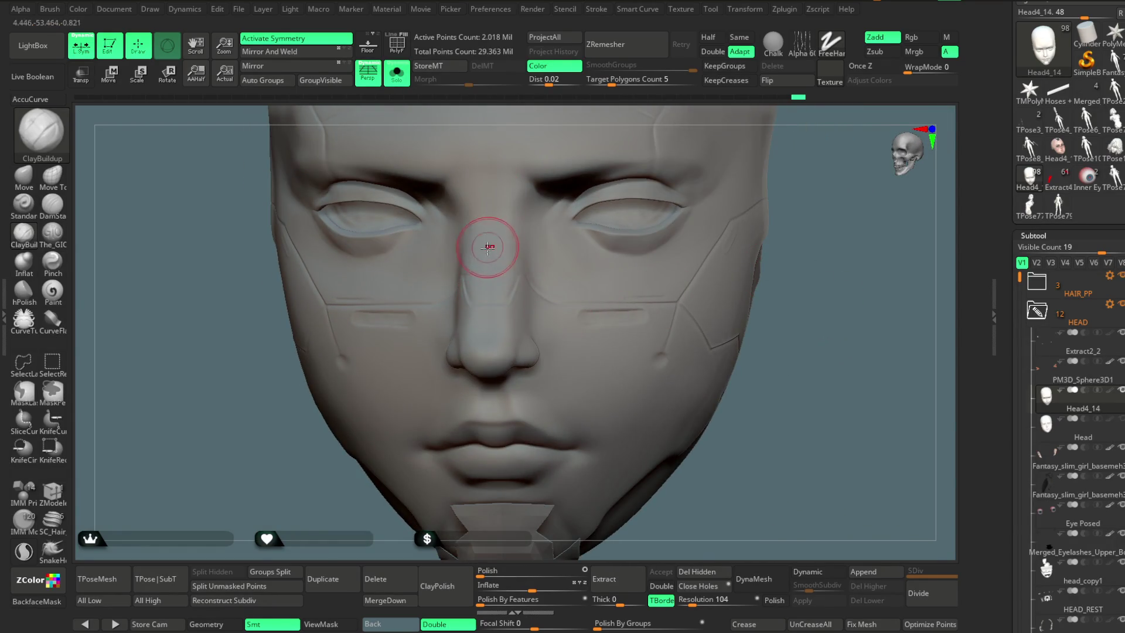
left_click_drag(560, 300, 477, 264, "shift")
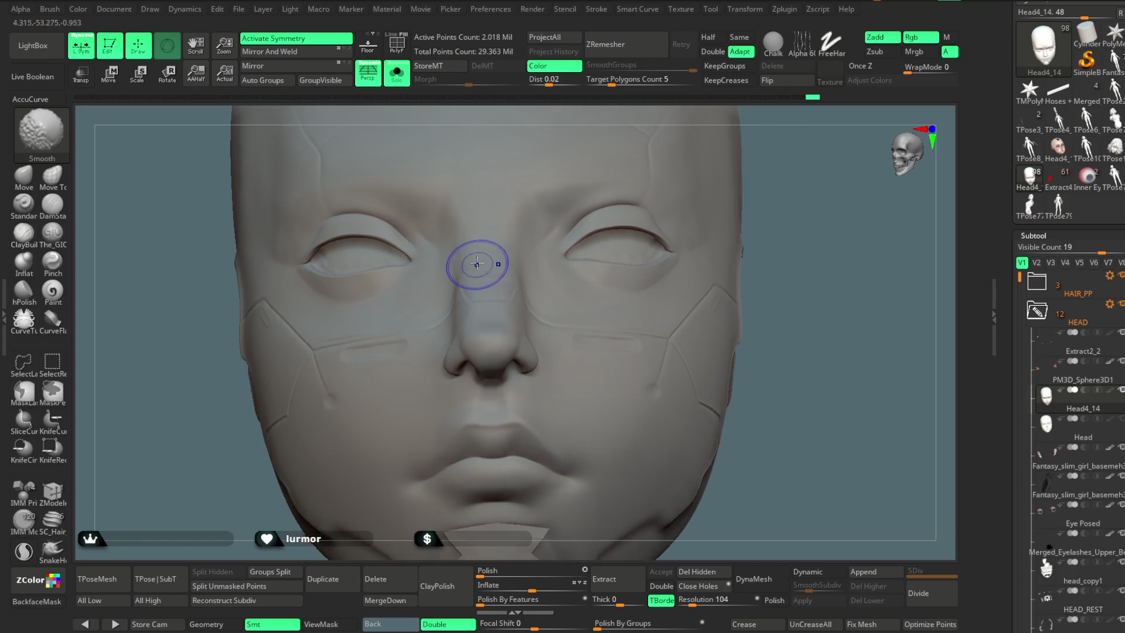
Step: Turn off Solo to restore hair, eyes and lashes, zoom out to the torso, and toggle polypaint
left_click(397, 71)
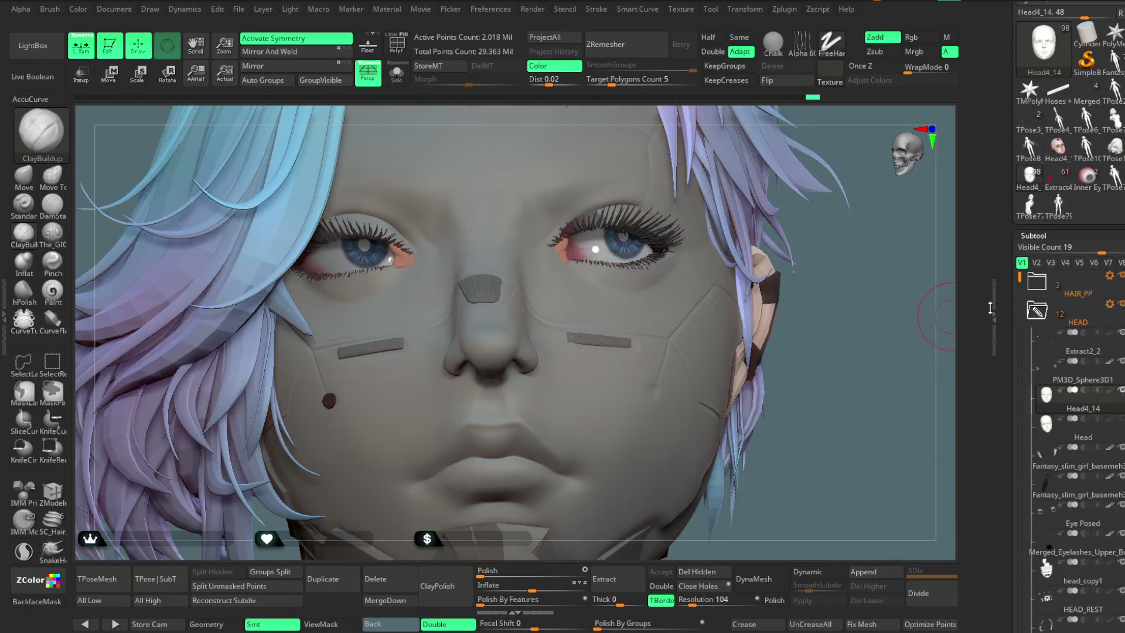
left_click_drag(821, 380, 813, 330, "alt")
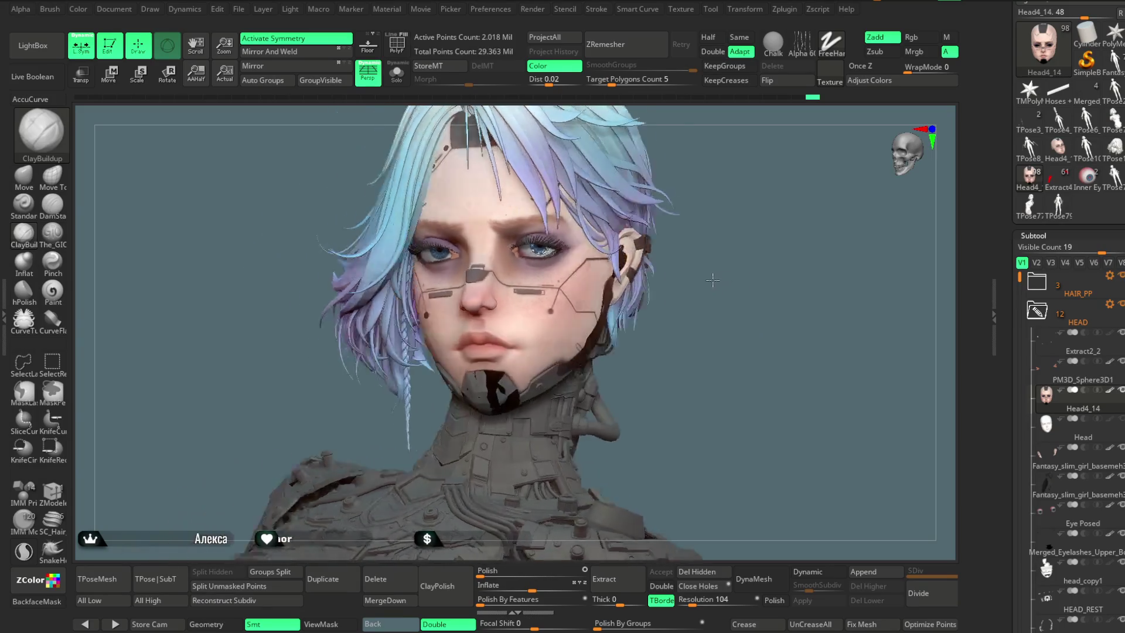
mouse_move(712, 280)
left_mouse_down()
mouse_move(728, 314)
mouse_move(720, 181)
mouse_move(604, 221)
mouse_move(608, 238)
mouse_move(632, 245)
mouse_move(726, 228)
left_mouse_up()
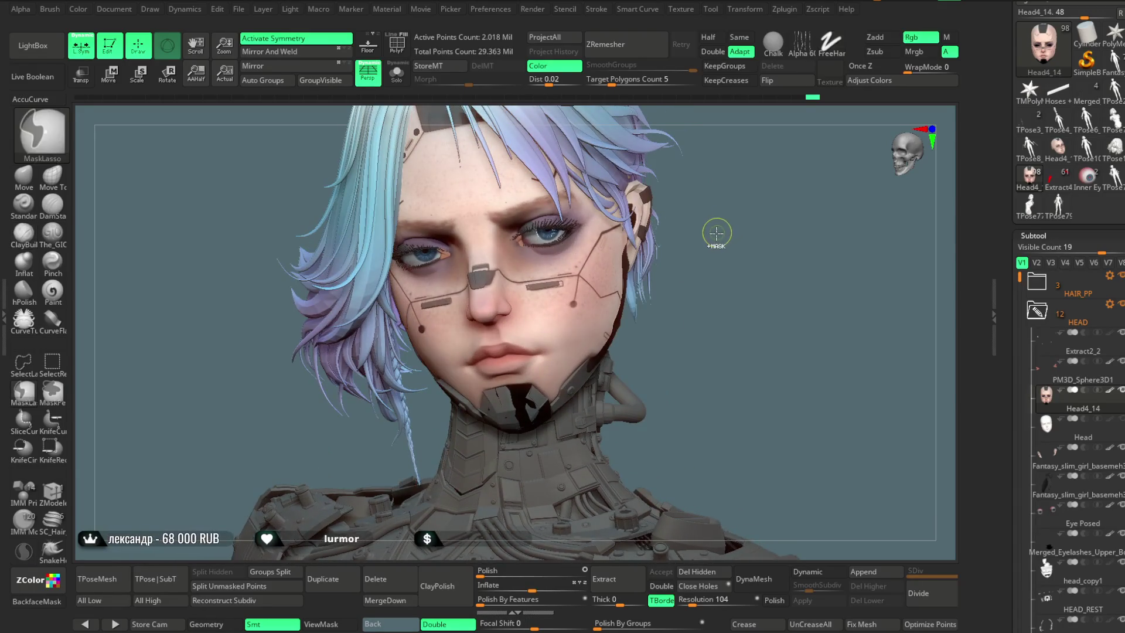
key("ctrl+z")
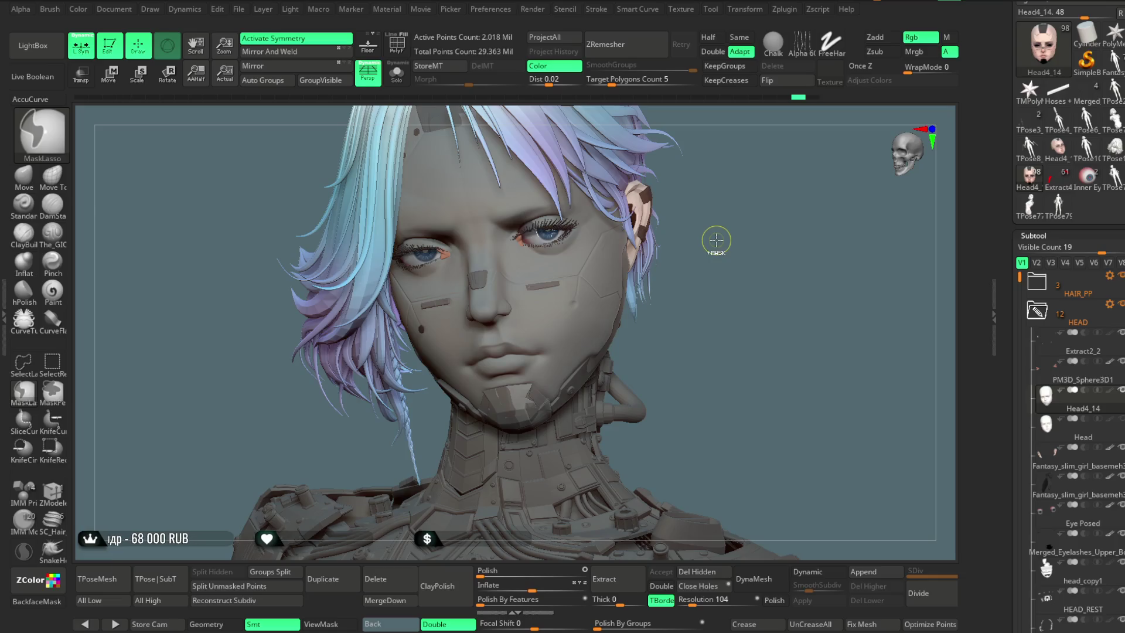
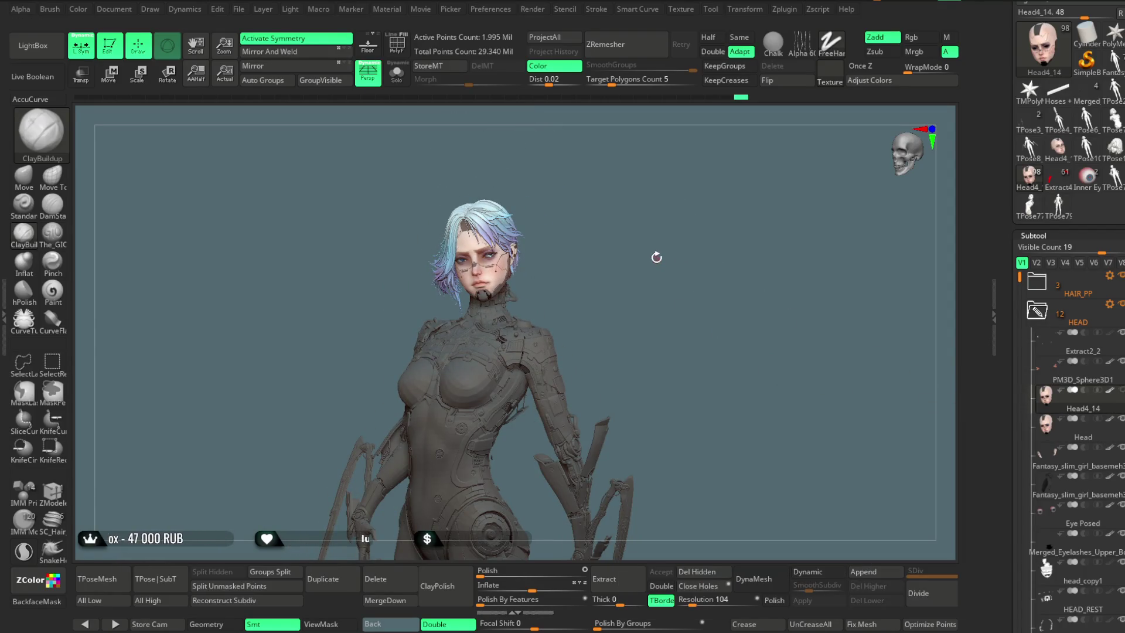
Step: Select the Head4_14 subtool and show it solo, zoomed in on the face
left_click(1075, 442)
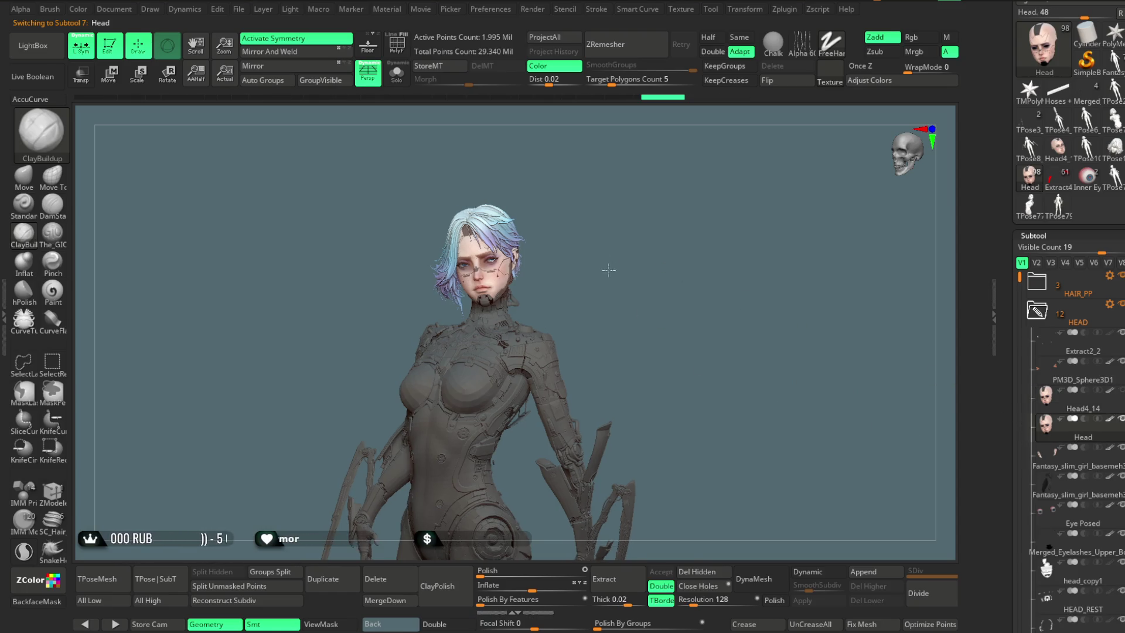
key("f")
mouse_move(671, 254)
right_mouse_down("ctrl")
mouse_move(748, 275)
mouse_move(786, 211)
right_mouse_up("ctrl")
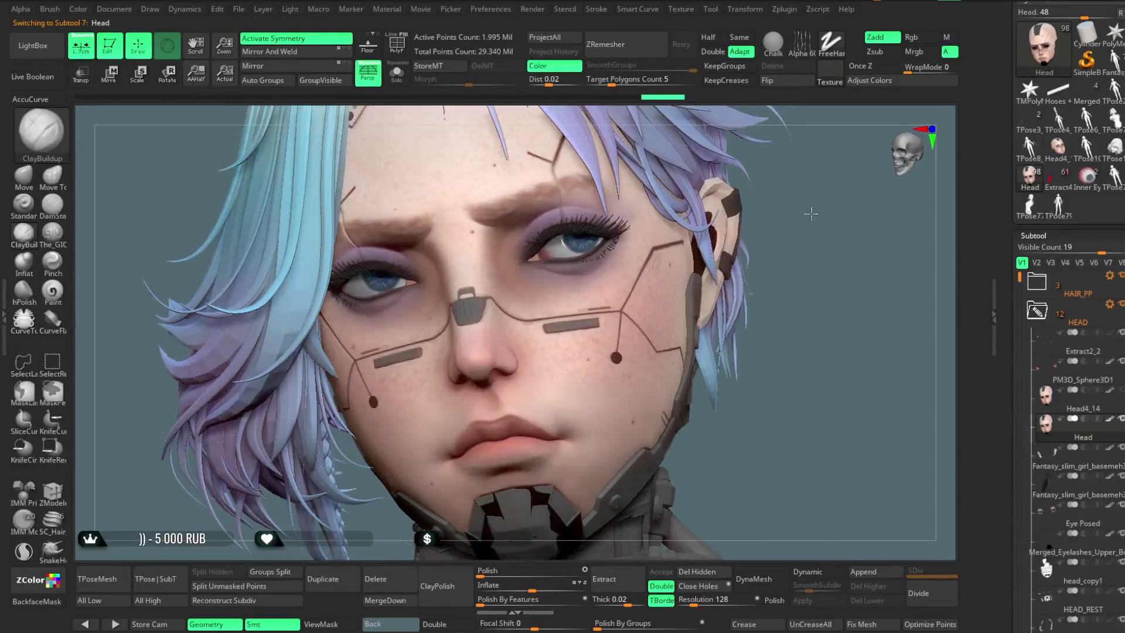
left_click(1049, 391)
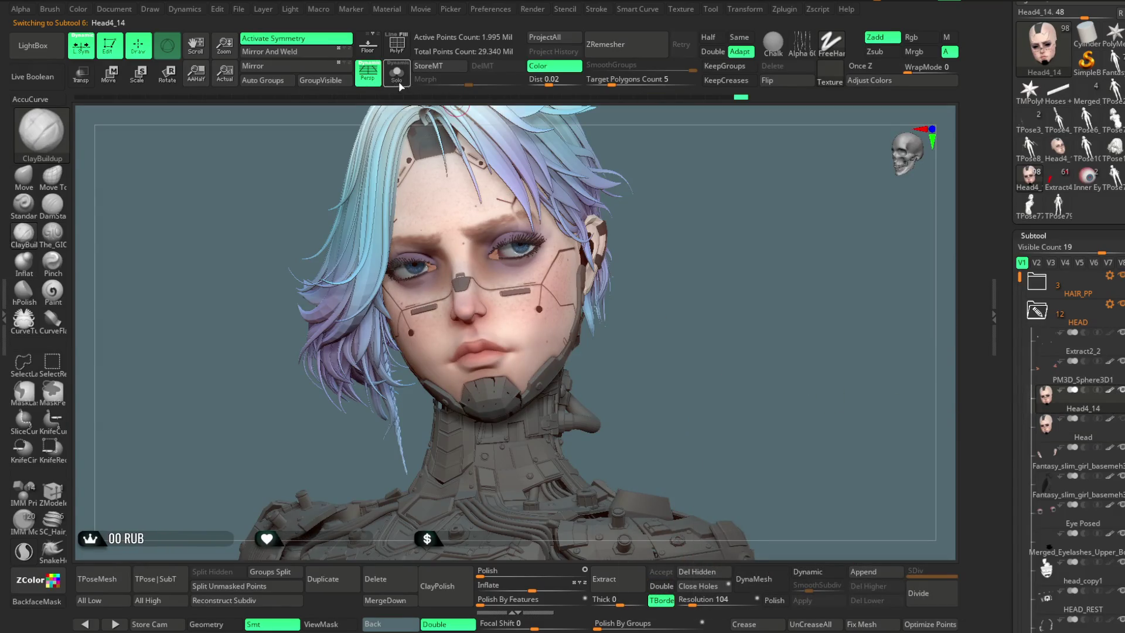
left_click(397, 73)
mouse_move(803, 171)
right_mouse_down("ctrl")
mouse_move(762, 184)
mouse_move(671, 285)
mouse_move(650, 269)
right_mouse_up("ctrl")
Step: With the Move brush, orbit the solo head, then unsolo and select PM3D_Sphere3D1
left_click(32, 189)
key("space")
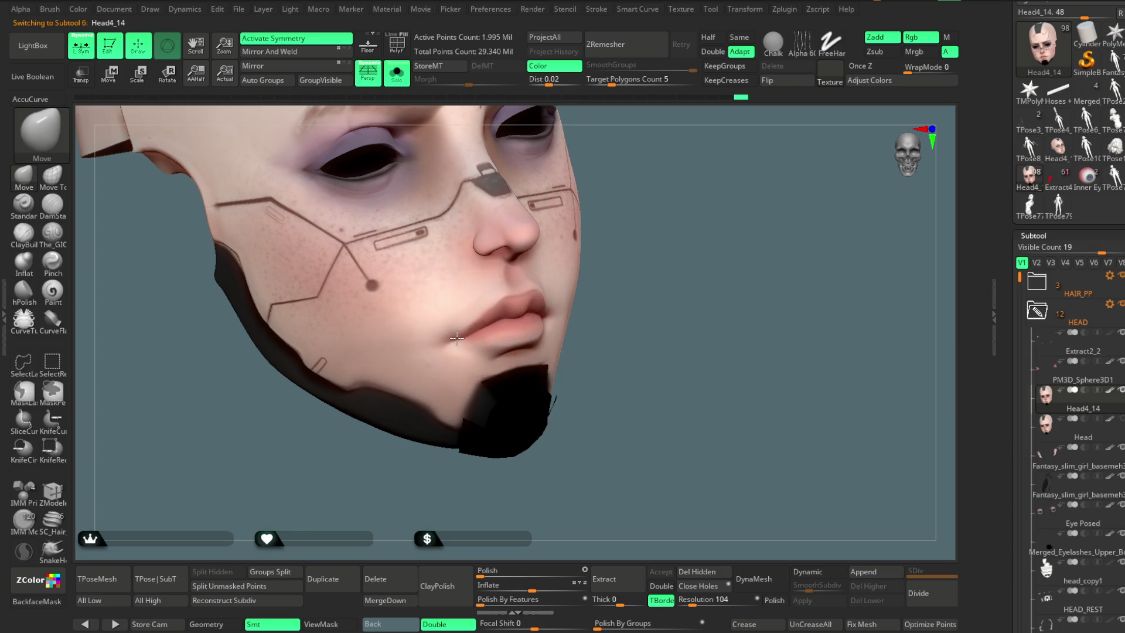
right_click_drag(645, 296, 568, 246)
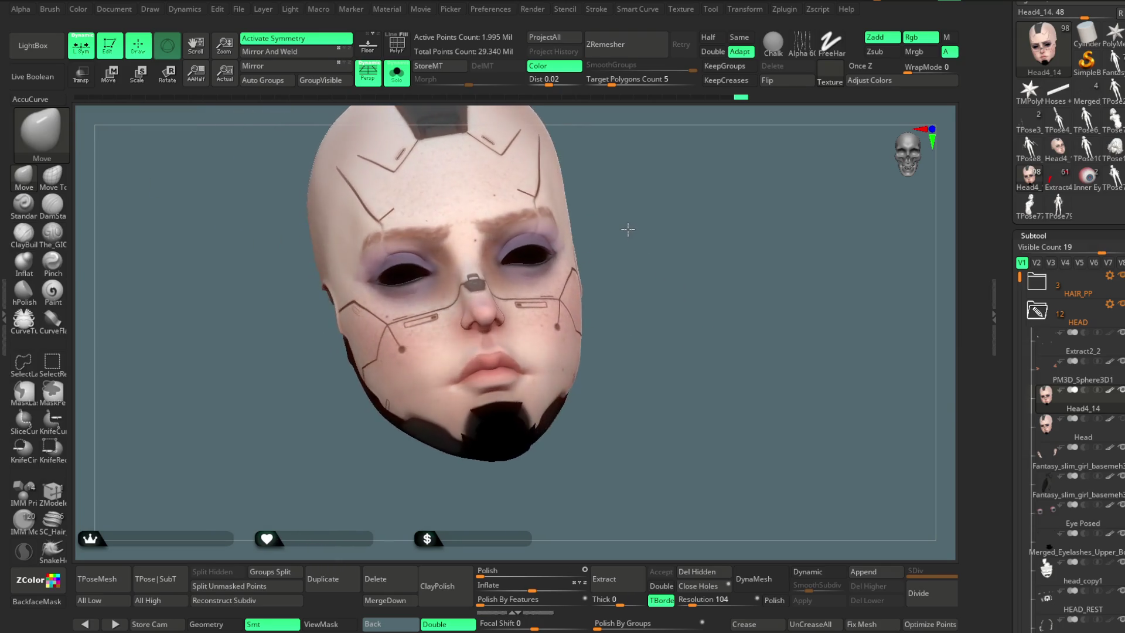
right_click_drag(486, 252, 517, 243)
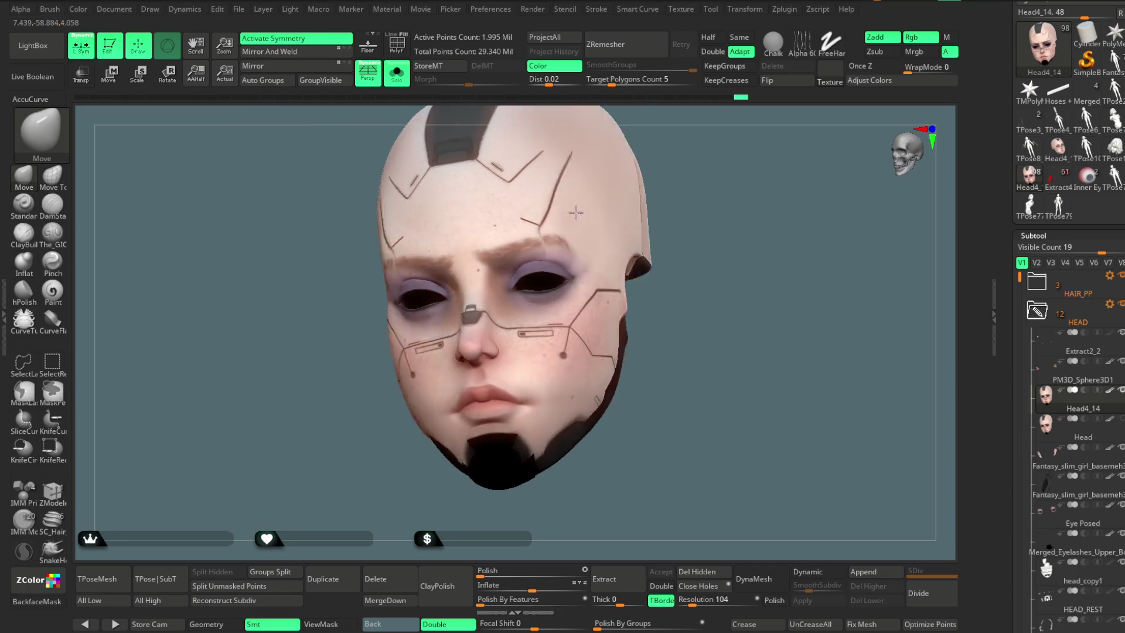
mouse_move(360, 445)
right_mouse_down()
mouse_move(619, 206)
mouse_move(632, 200)
mouse_move(662, 244)
mouse_move(681, 193)
mouse_move(670, 234)
mouse_move(586, 246)
right_mouse_up()
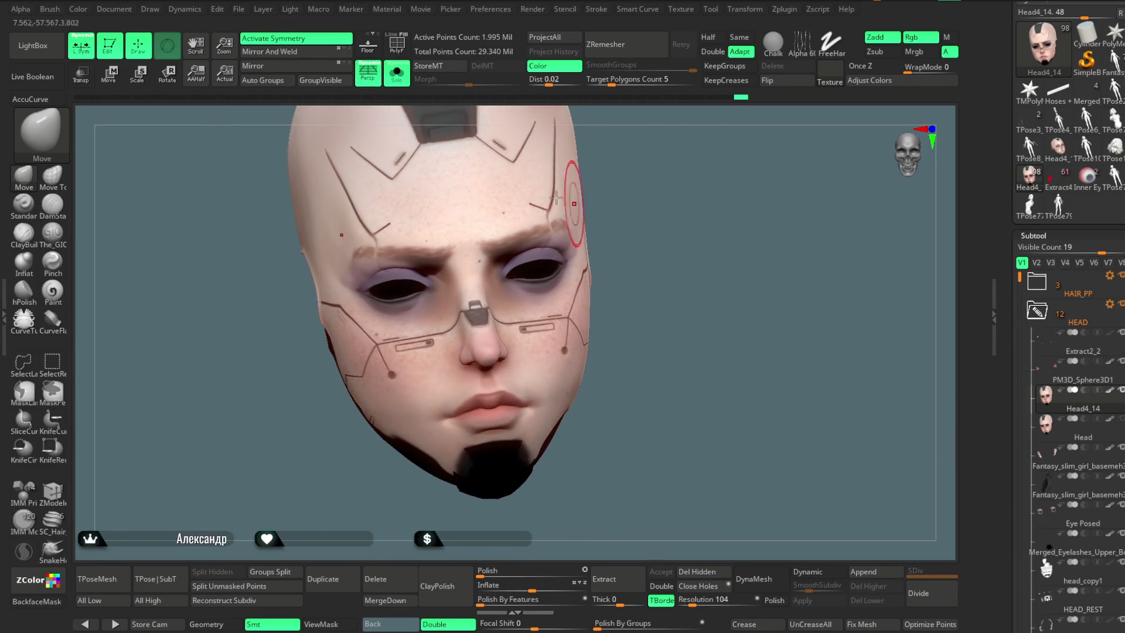
key("shift+ctrl+d")
left_click(511, 280, "alt")
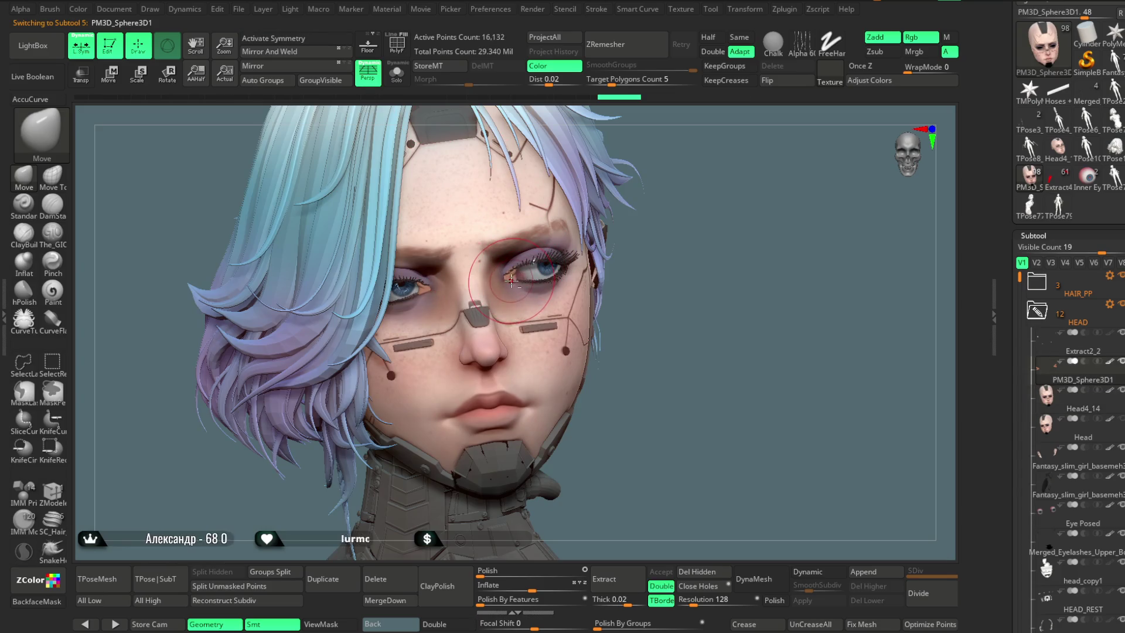
Step: Solo the eyes and use the Transpose gizmo to rotate and nudge them up and sideways
key("shift+ctrl+d")
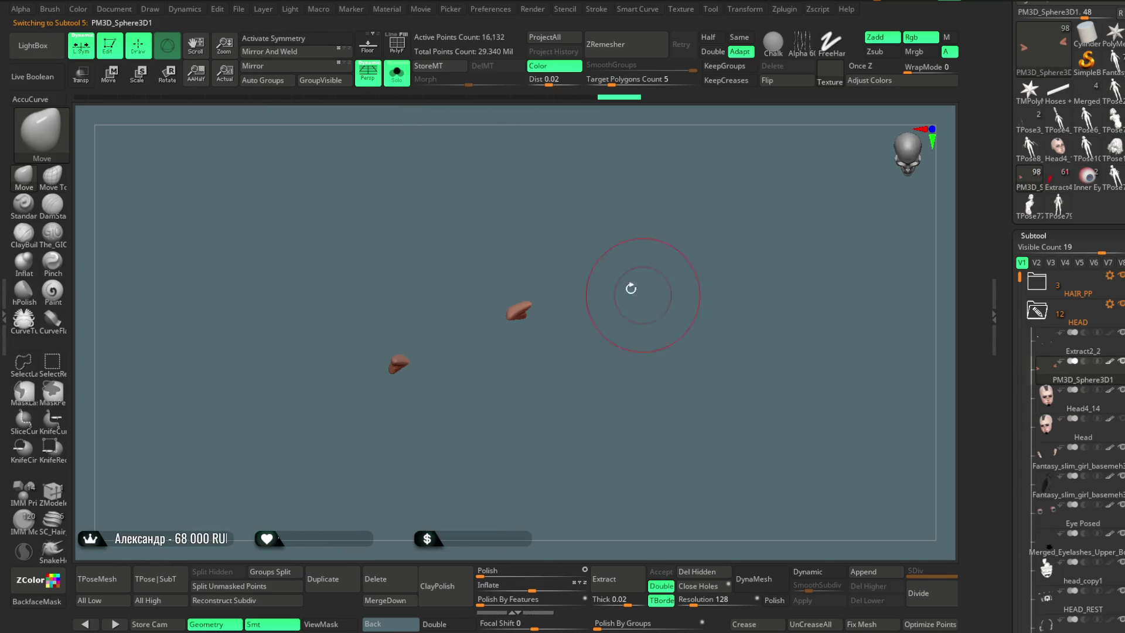
left_click(109, 73)
left_click(81, 45)
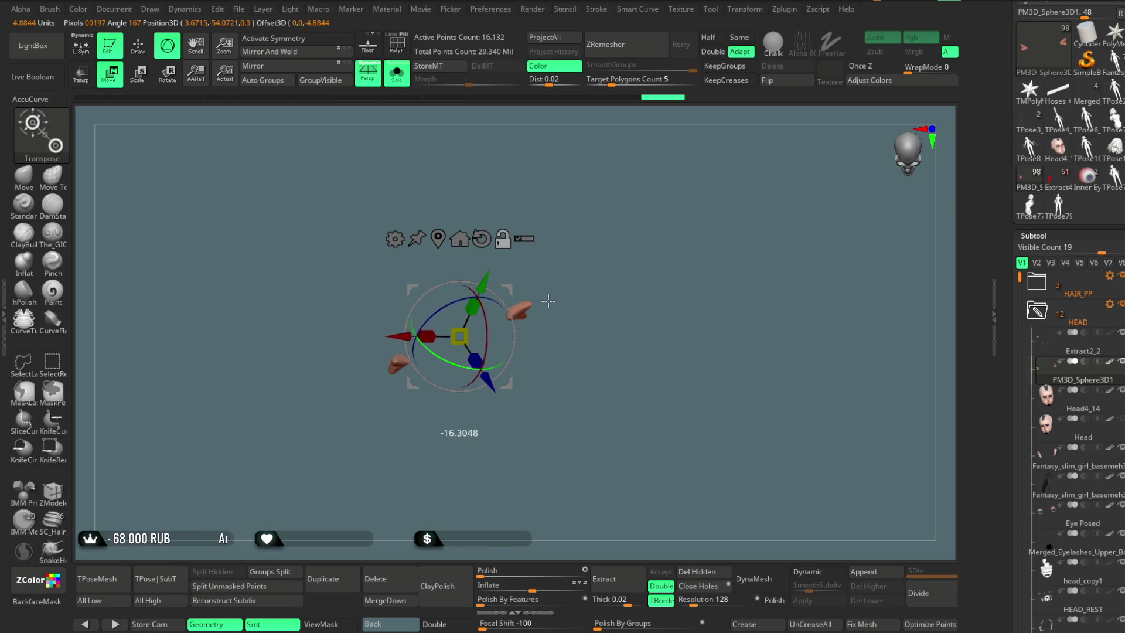
left_click_drag(427, 344, 589, 250)
left_click_drag(528, 355, 524, 348)
left_click(396, 73)
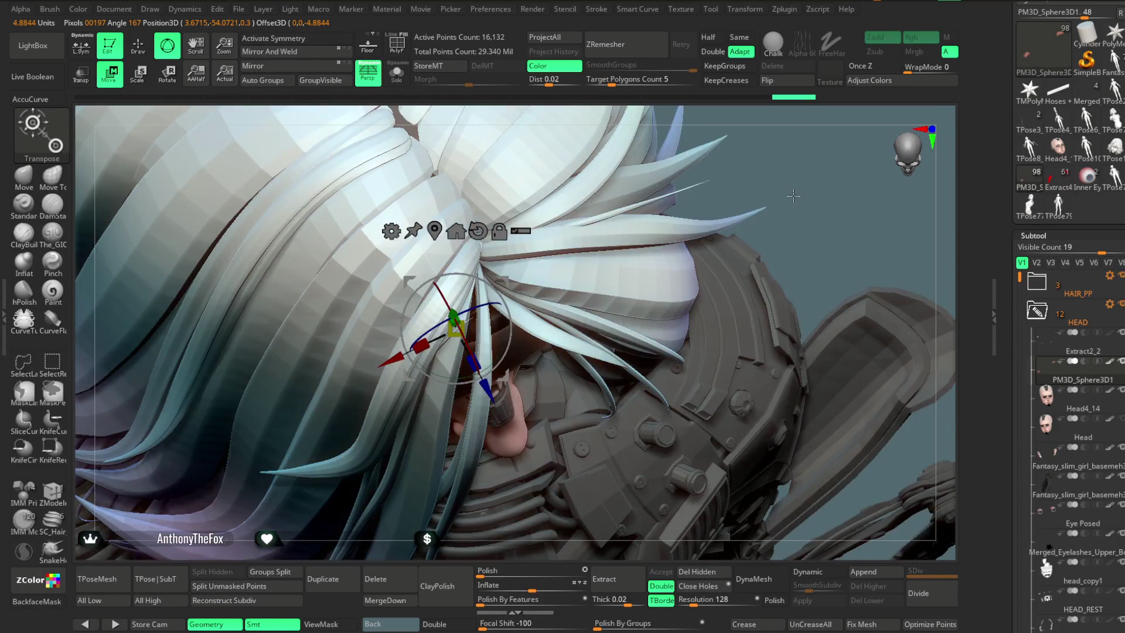
left_click_drag(456, 299, 456, 297)
left_click_drag(746, 195, 516, 274)
Step: Return to the Move brush at size 694.75, then select Head4_14 and show it solo
key("q")
left_click_drag(729, 167, 633, 281)
key("space")
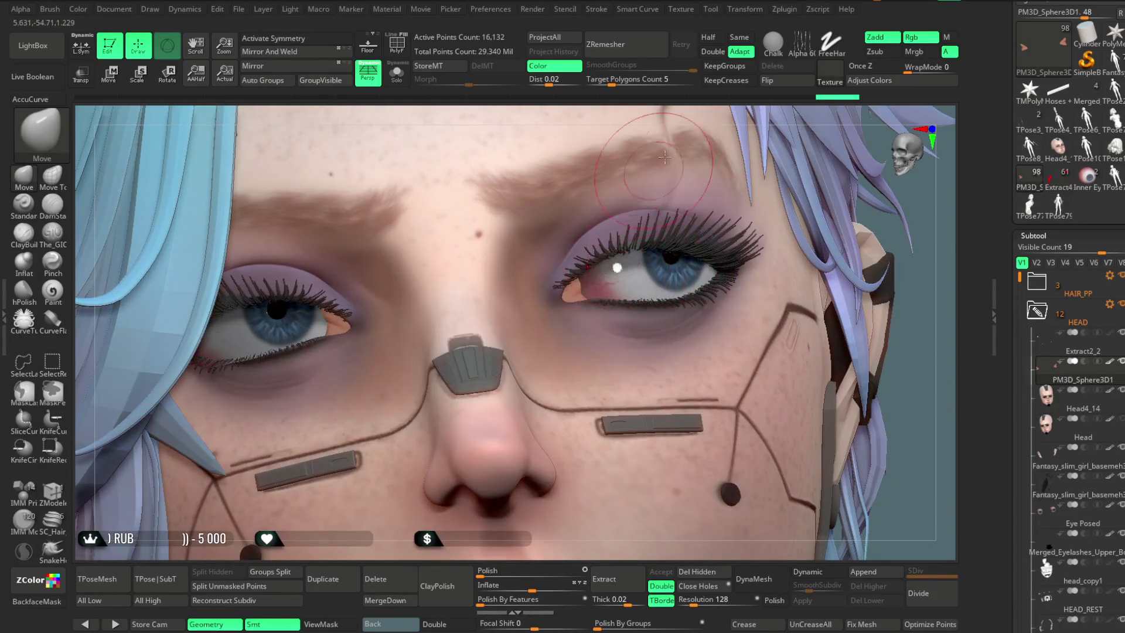
right_click_drag(633, 281, 554, 291)
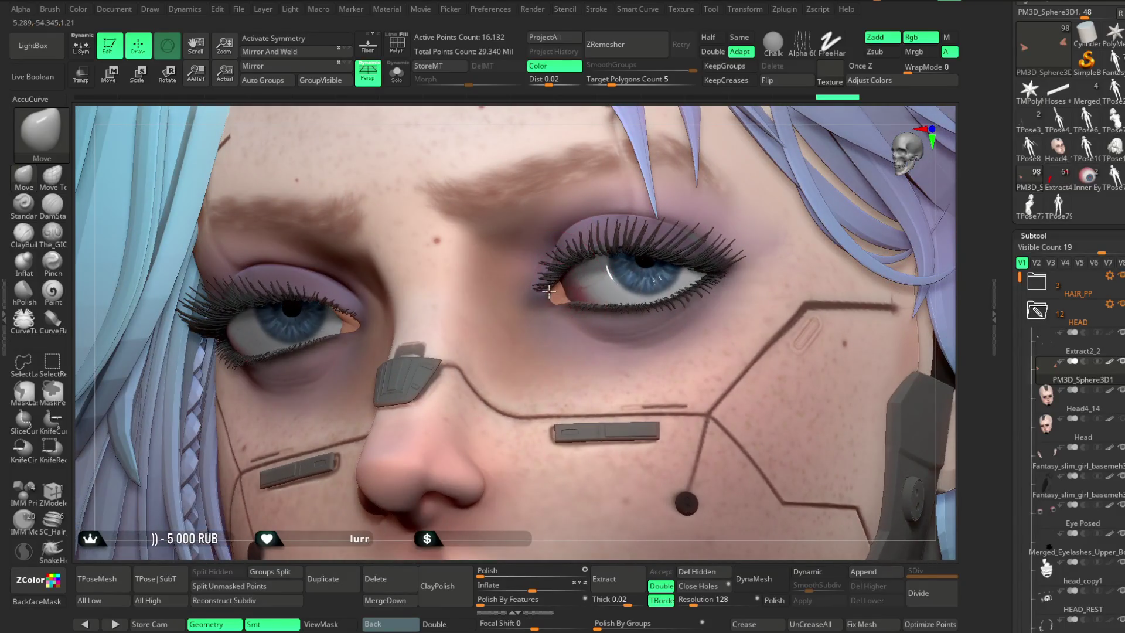
right_click_drag(586, 152, 492, 229)
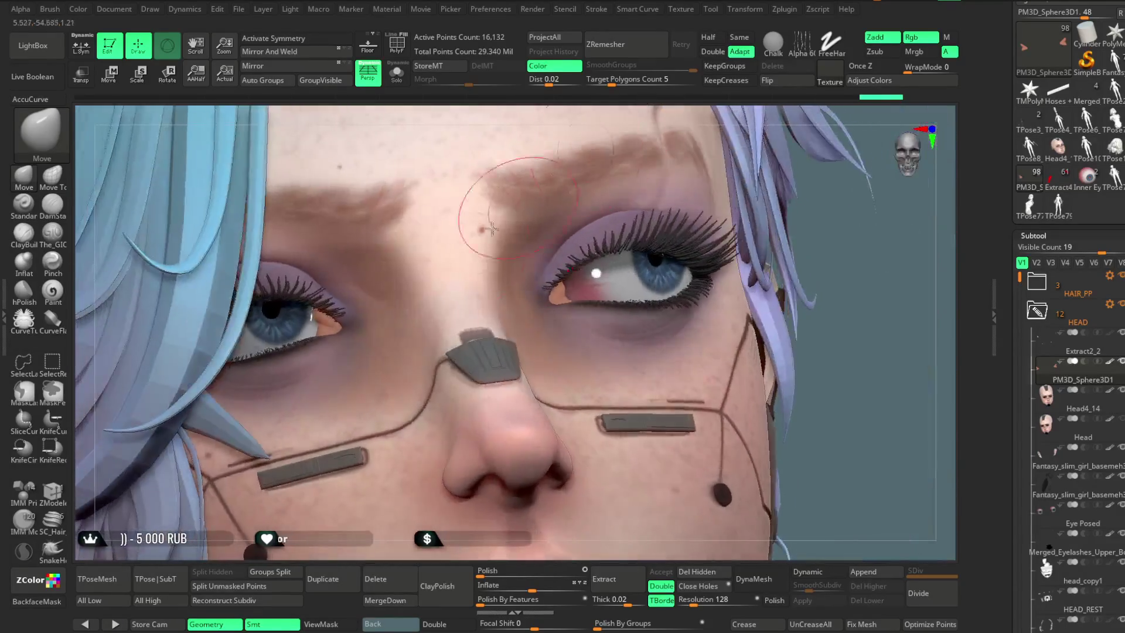
left_click(446, 202, "alt")
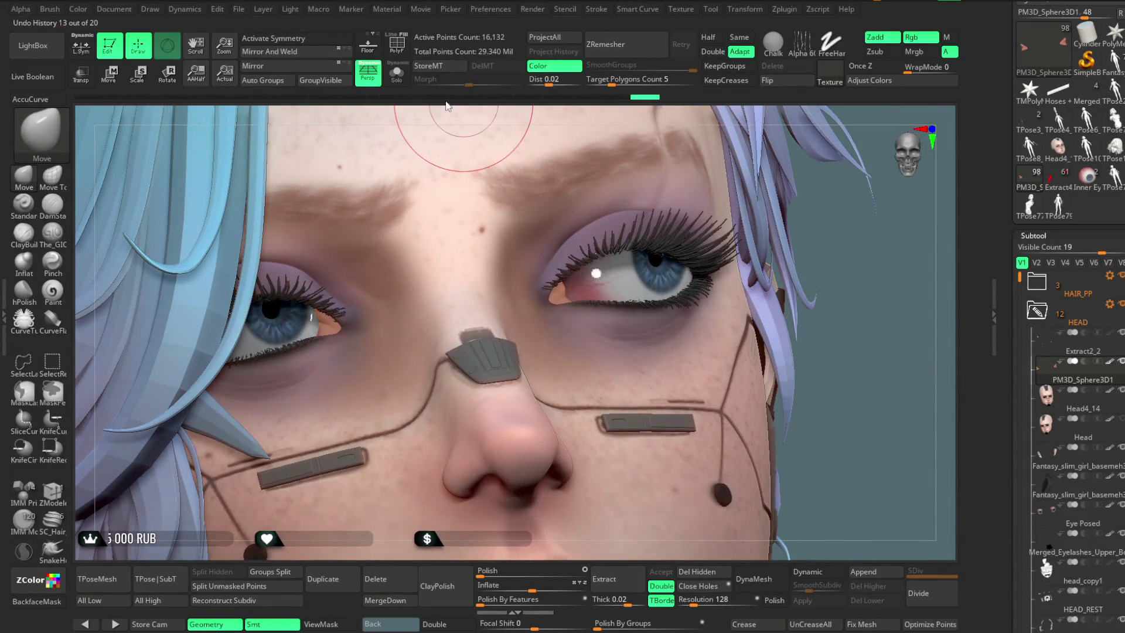
left_click(396, 73)
mouse_move(803, 226)
right_mouse_down()
mouse_move(807, 265)
mouse_move(949, 400)
right_mouse_up()
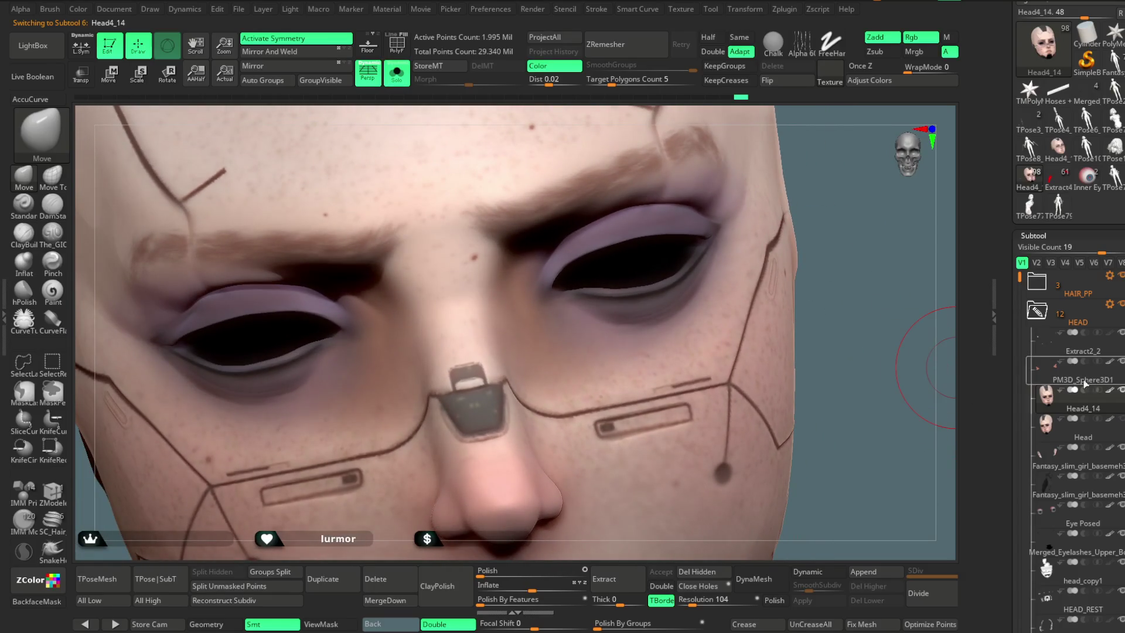
Step: Hide the head's texture and set up a small Zsub The_GIO brush with local symmetry
left_click(1085, 386)
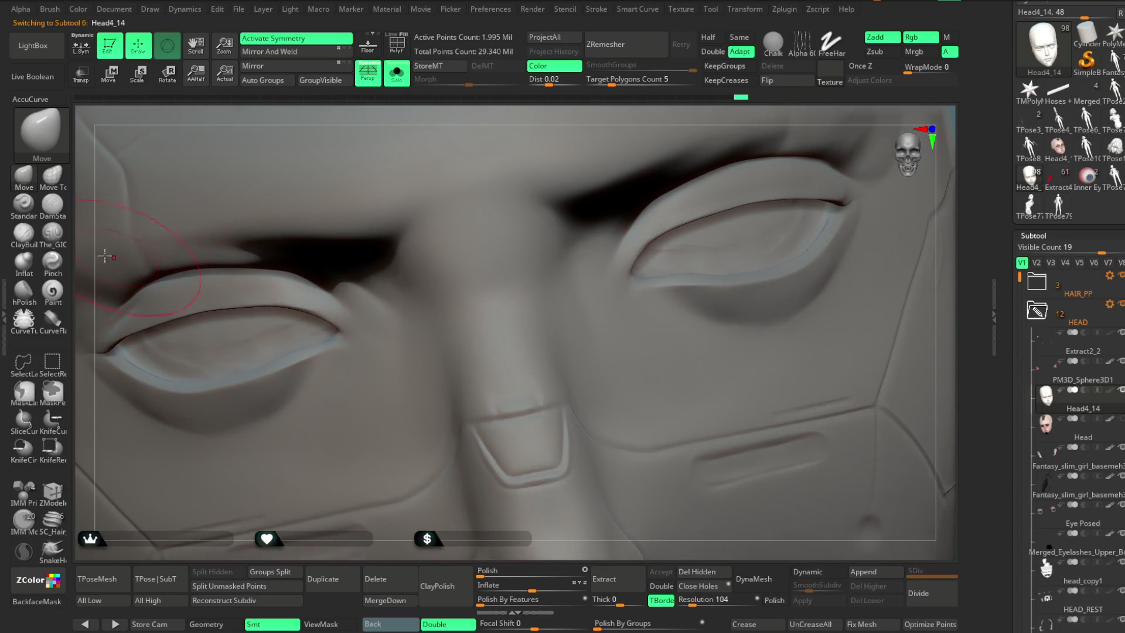
left_click(53, 232)
key("space")
left_click_drag(556, 278, 541, 278)
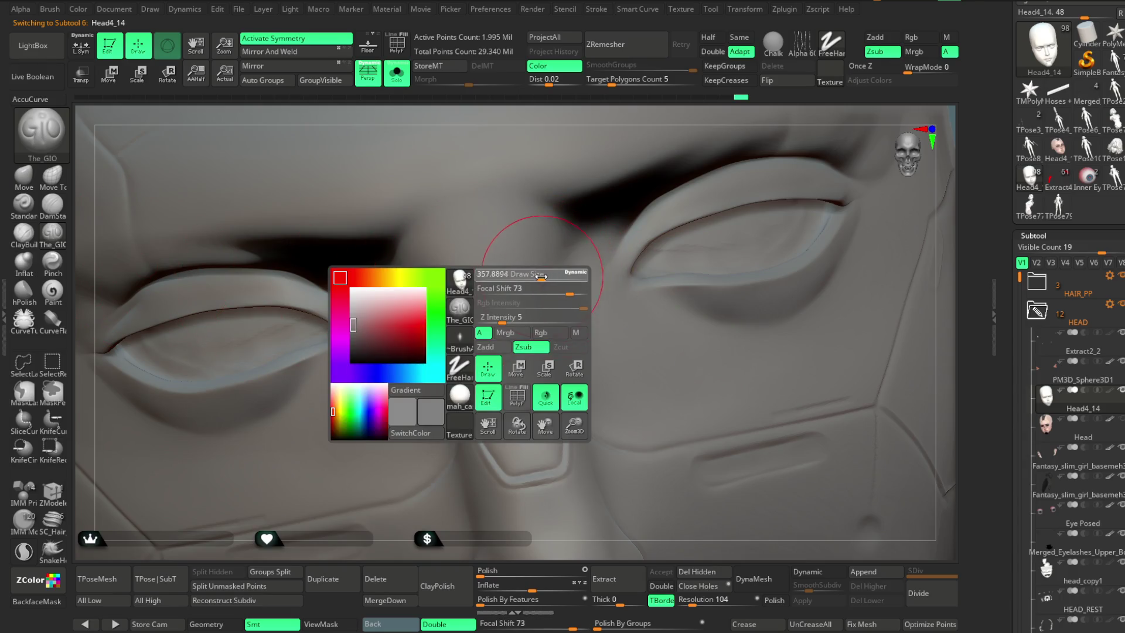
right_click_drag(718, 121, 603, 287)
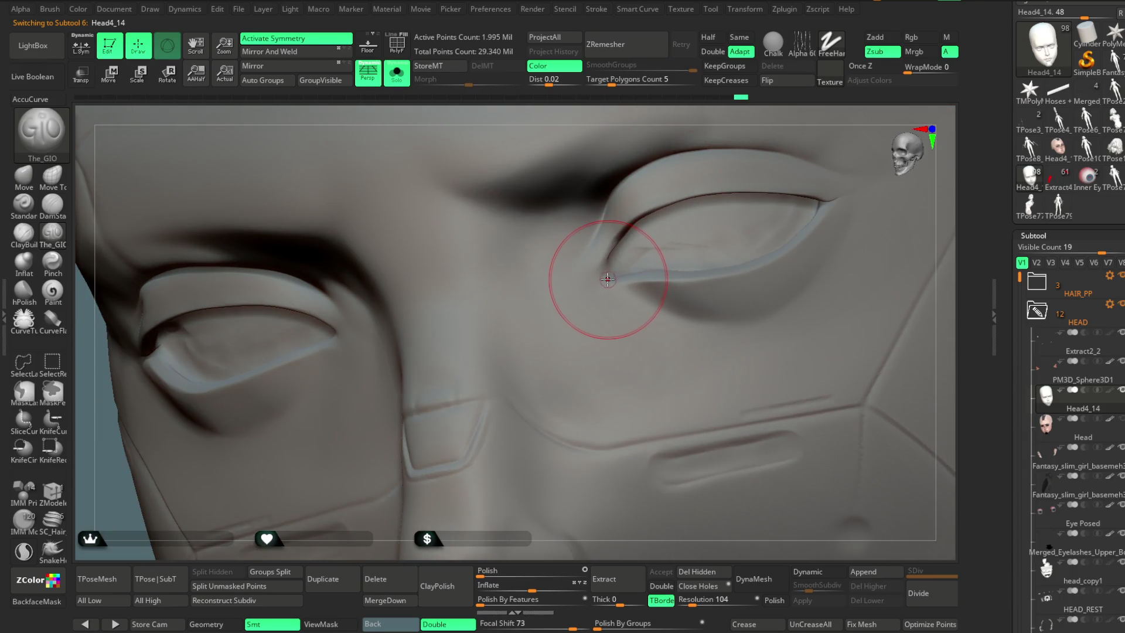
left_click(82, 48)
Step: Carve a crease along the upper eyelid, then turn on PolyF to show polygroups
mouse_move(700, 113)
right_mouse_down()
mouse_move(710, 114)
mouse_move(659, 256)
right_mouse_up()
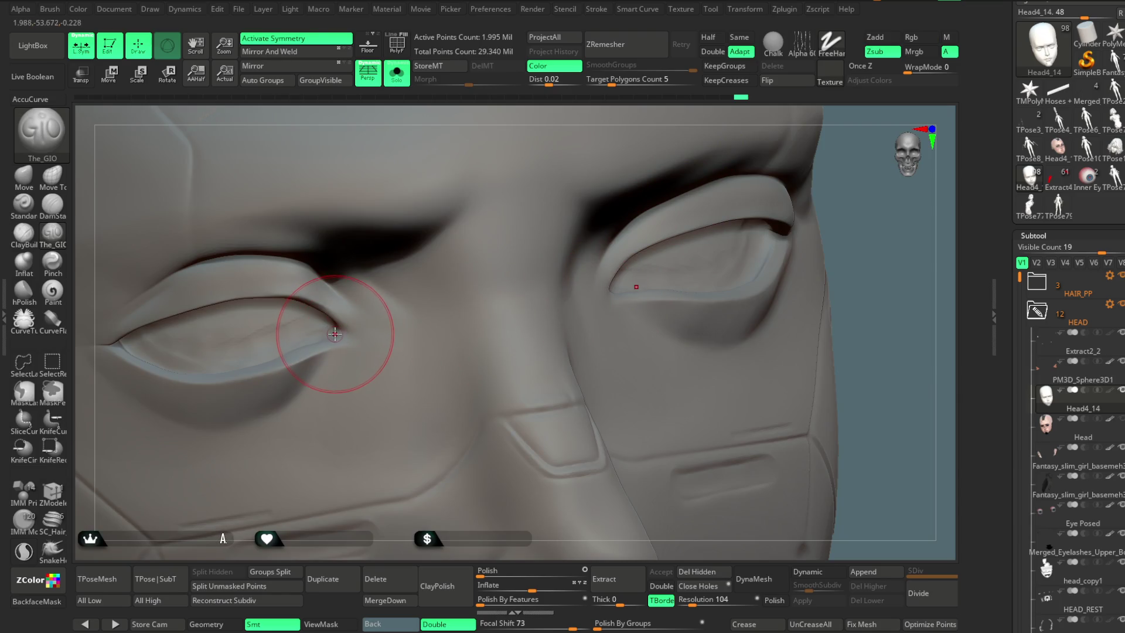
mouse_move(866, 317)
right_mouse_down()
mouse_move(789, 224)
mouse_move(781, 256)
right_mouse_up()
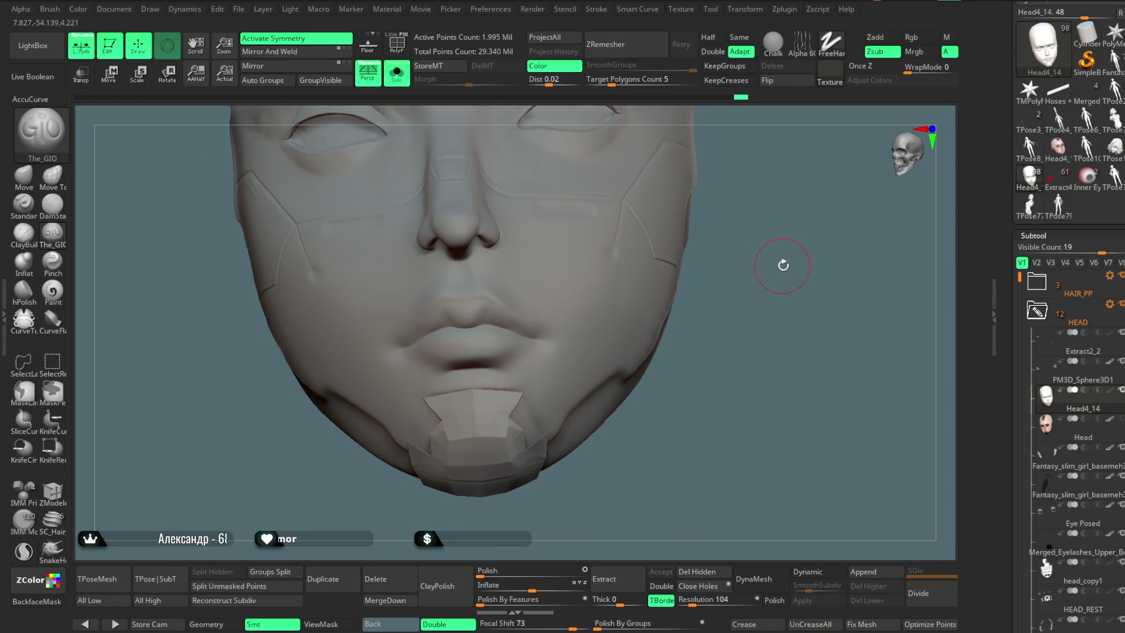
mouse_move(788, 261)
right_mouse_down()
mouse_move(794, 289)
mouse_move(789, 252)
right_mouse_up()
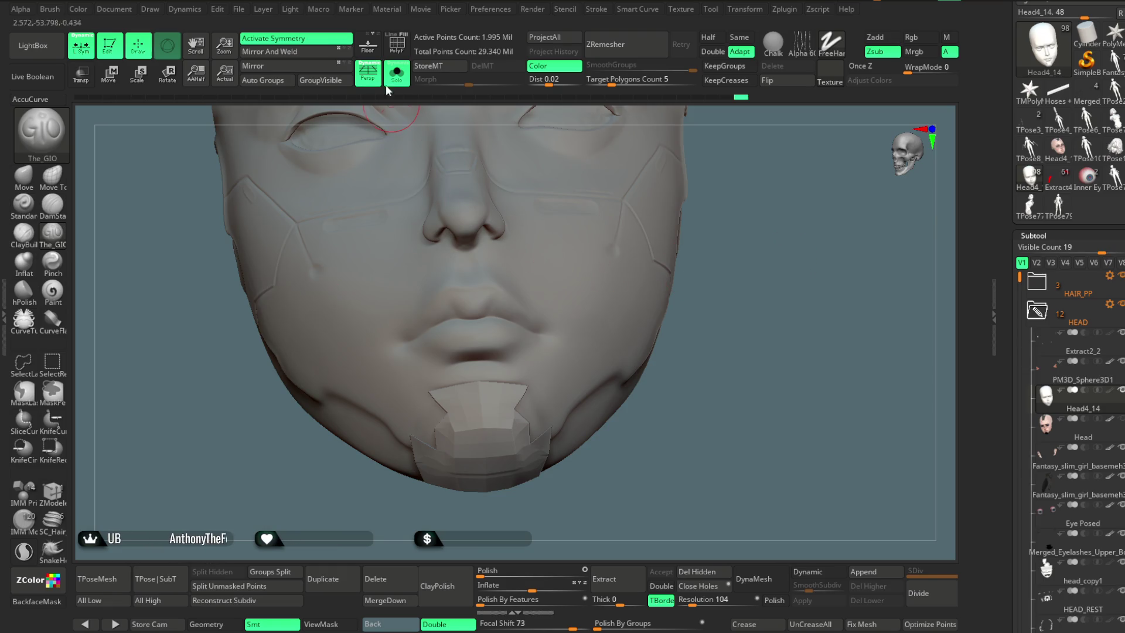
left_click(395, 42)
mouse_move(735, 226)
right_mouse_down("ctrl")
mouse_move(780, 311)
mouse_move(752, 292)
mouse_move(862, 301)
right_mouse_up("ctrl")
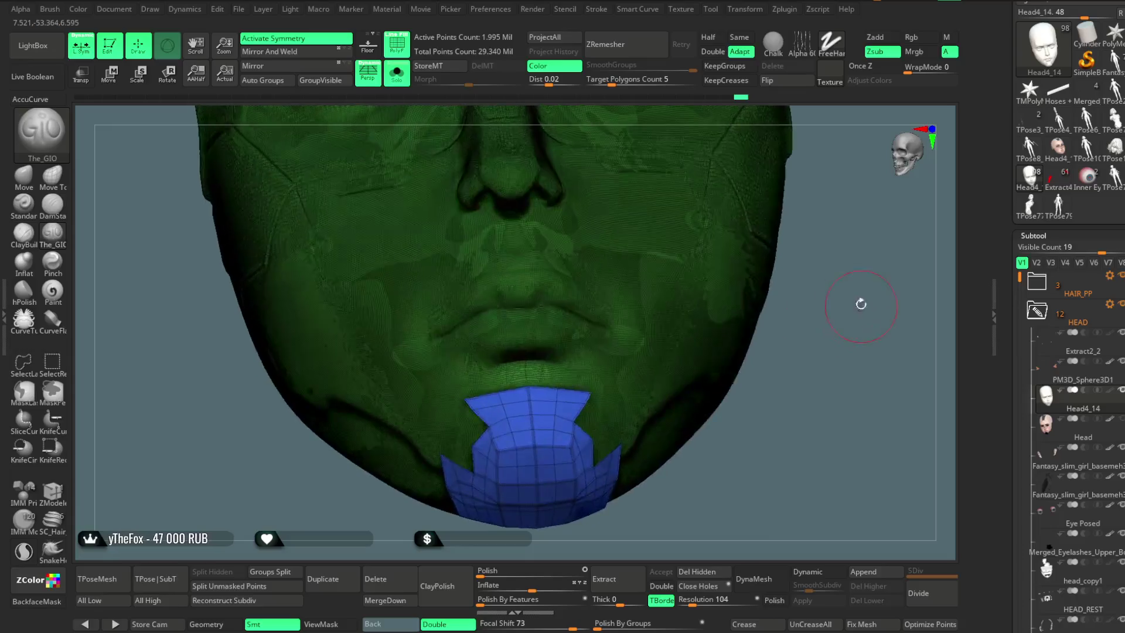
Step: Try the ZModeler brush and Transpose gizmo on the chin piece, then return to Draw mode
left_click(53, 491)
key("x")
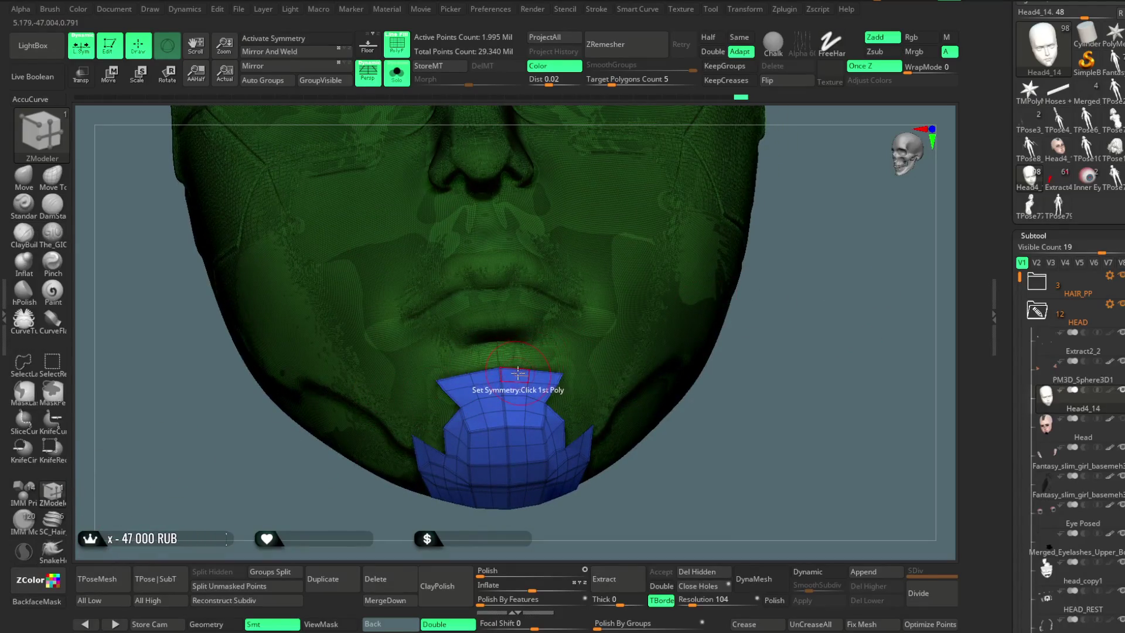
key("w")
left_click_drag(782, 302, 770, 351)
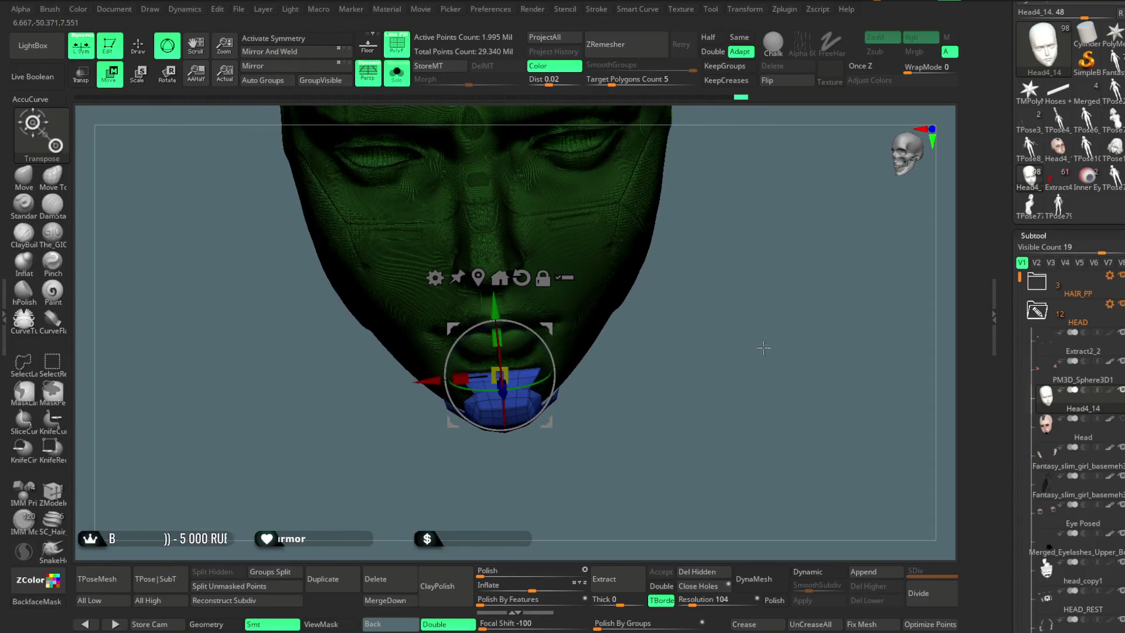
key("q")
Step: Turn PolyF off, restore The_GIO with symmetry, unsolo, and select Head4_14
left_click(406, 48)
mouse_move(761, 263)
left_mouse_down()
mouse_move(748, 201)
mouse_move(728, 196)
mouse_move(395, 297)
left_mouse_up()
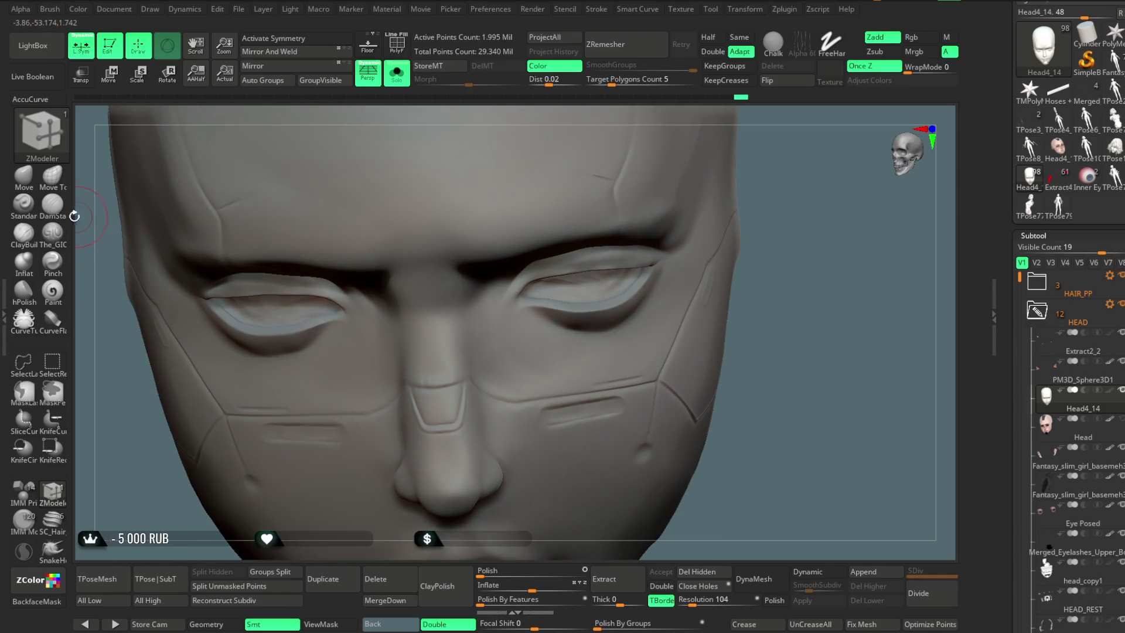
left_click(52, 234)
key("x")
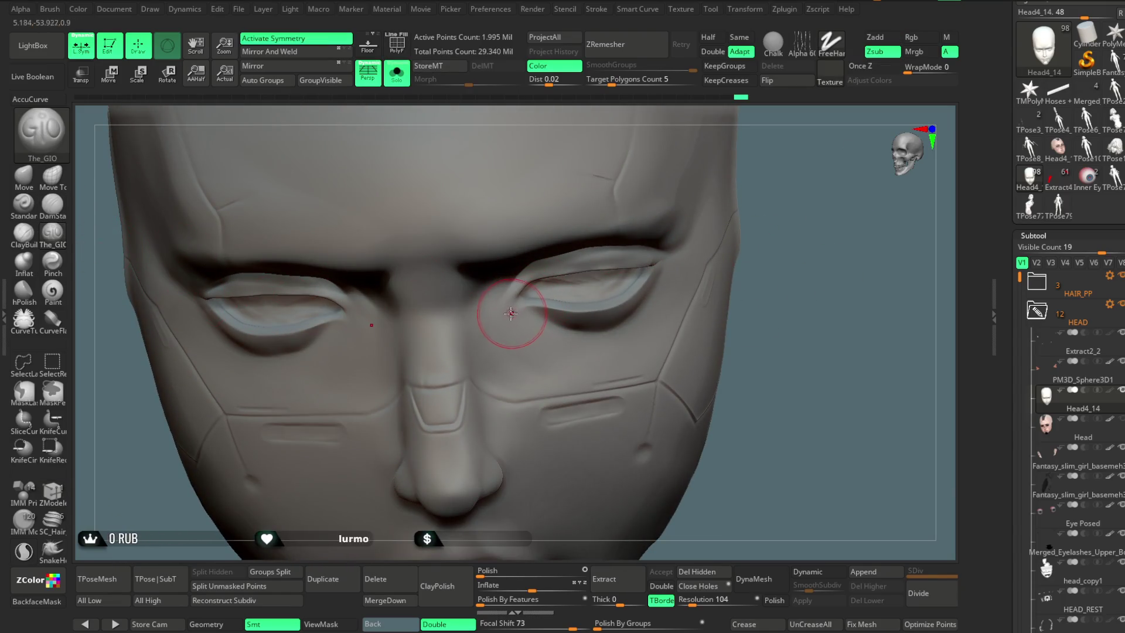
mouse_move(809, 220)
left_mouse_down()
mouse_move(809, 188)
mouse_move(783, 218)
mouse_move(775, 193)
mouse_move(761, 231)
mouse_move(755, 174)
mouse_move(698, 150)
mouse_move(668, 194)
mouse_move(741, 181)
mouse_move(703, 226)
mouse_move(708, 267)
mouse_move(707, 231)
left_mouse_up()
left_click(403, 86)
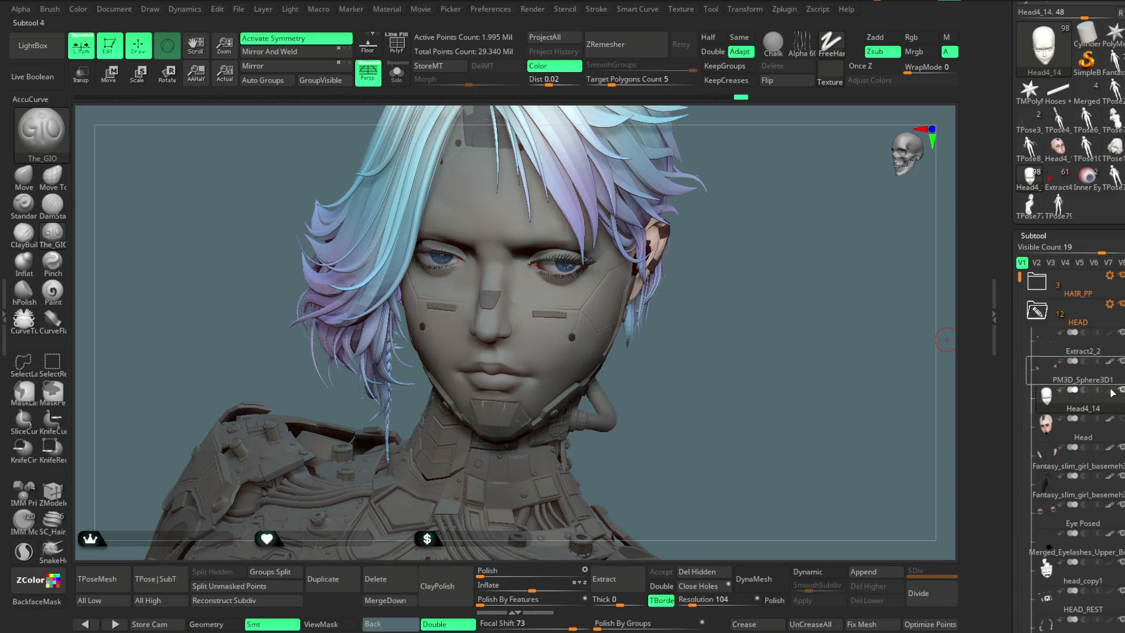
key("Up")
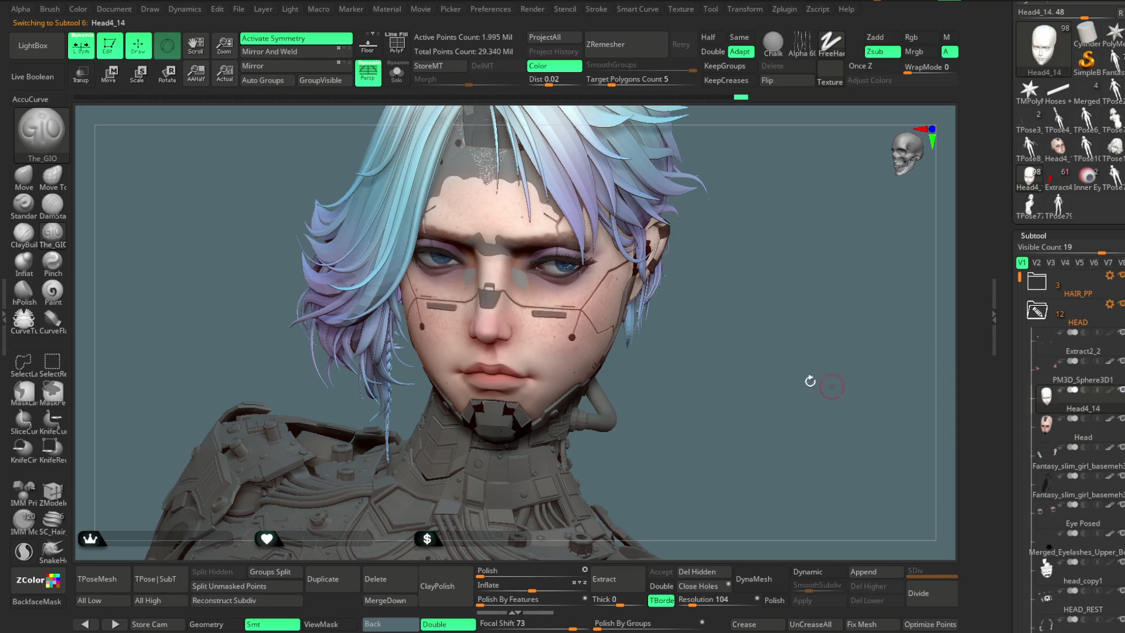
Step: Select the Head subtool, solo it, and briefly inspect its polygon wireframe
left_click(1083, 444)
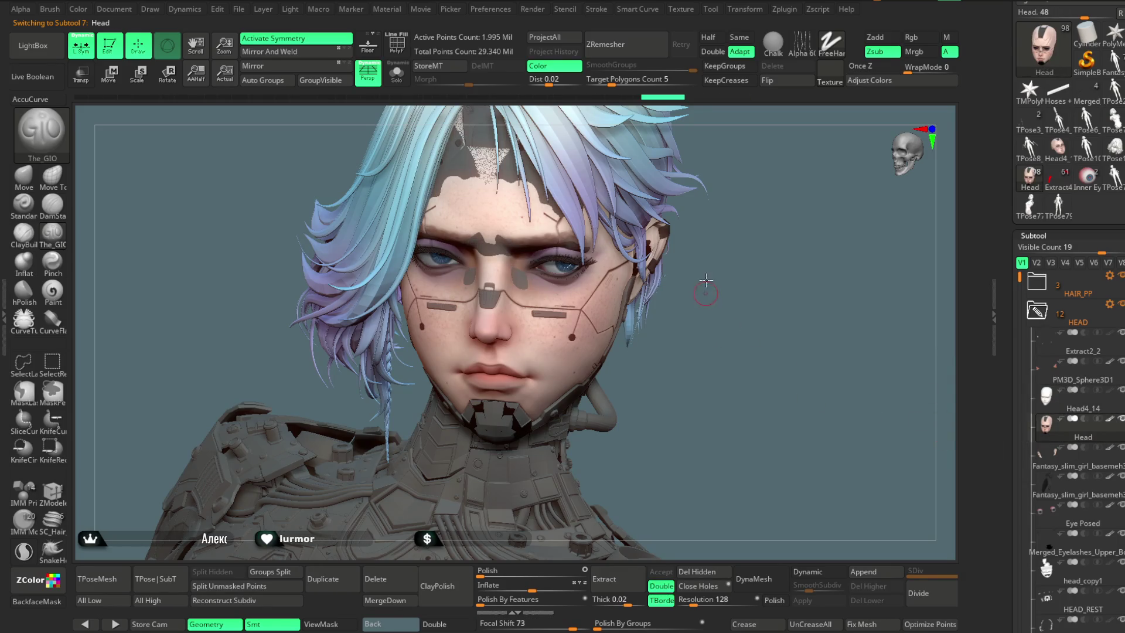
left_click_drag(707, 281, 765, 299)
left_click(1060, 389)
mouse_move(691, 334)
left_mouse_down()
mouse_move(669, 289)
mouse_move(691, 283)
mouse_move(699, 323)
mouse_move(711, 314)
left_mouse_up()
left_click(396, 73)
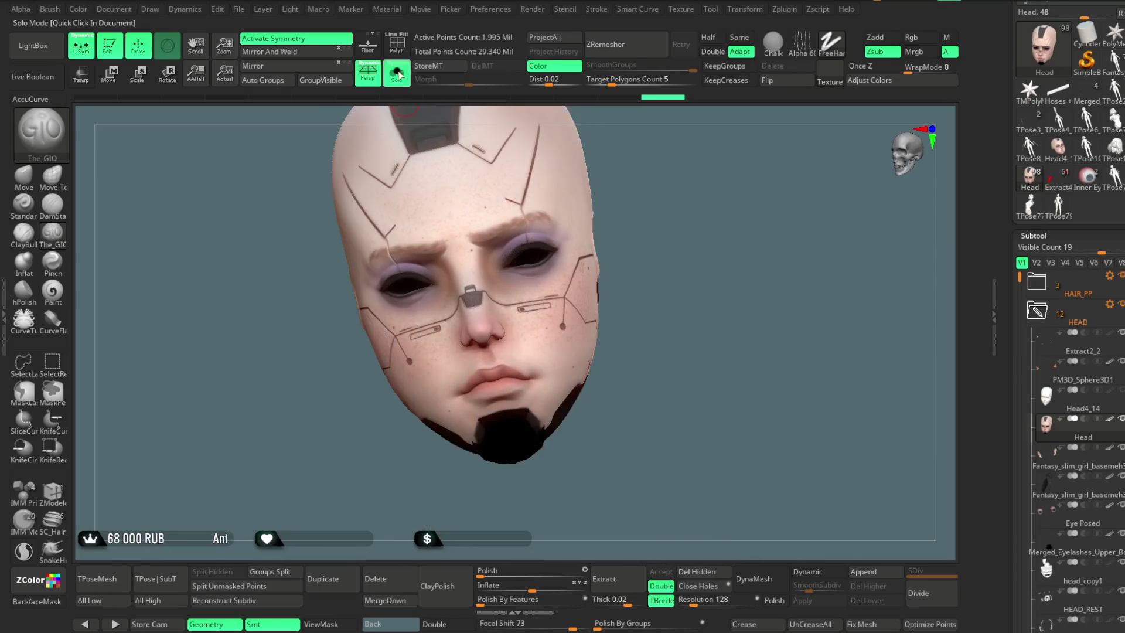
left_click(396, 44)
left_click_drag(696, 211, 702, 253, "alt")
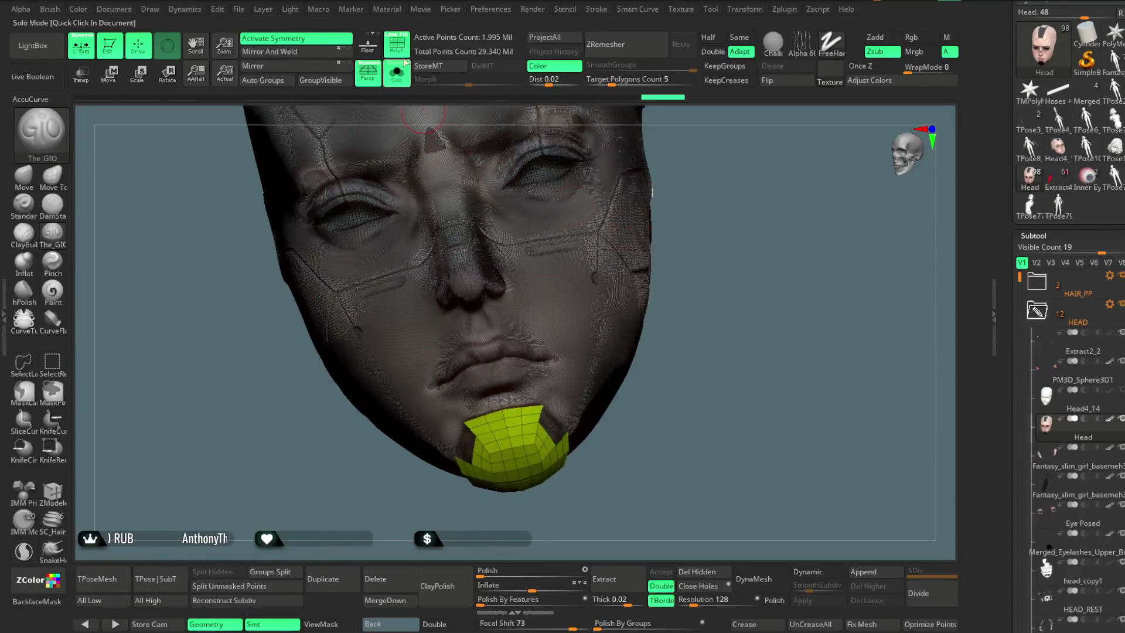
left_click_drag(735, 211, 734, 253, "alt")
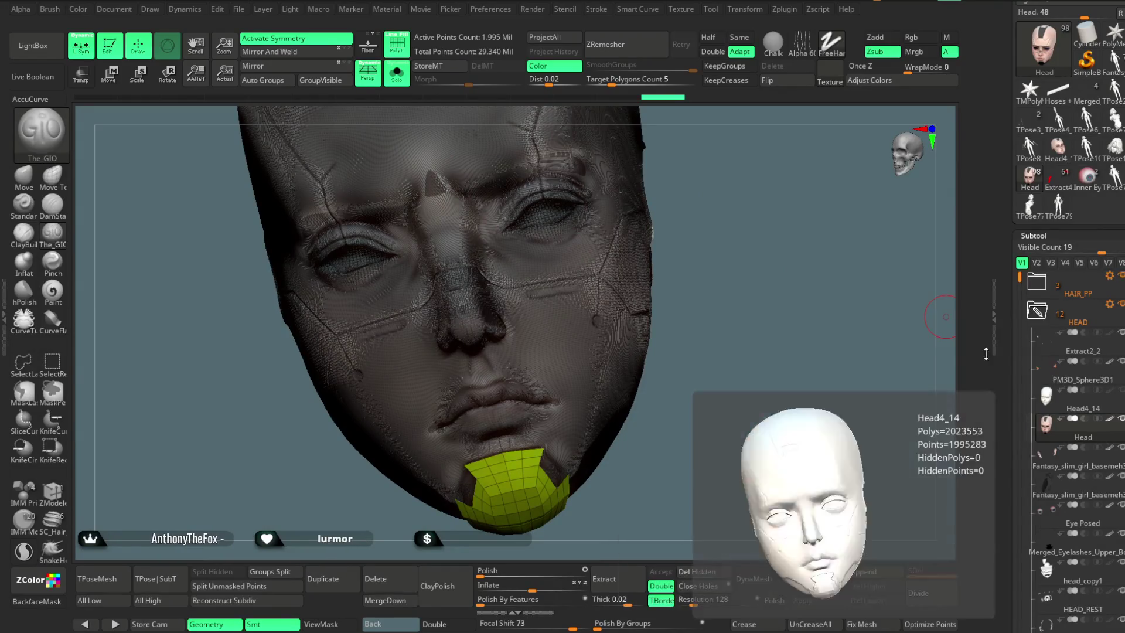
key("shift+f")
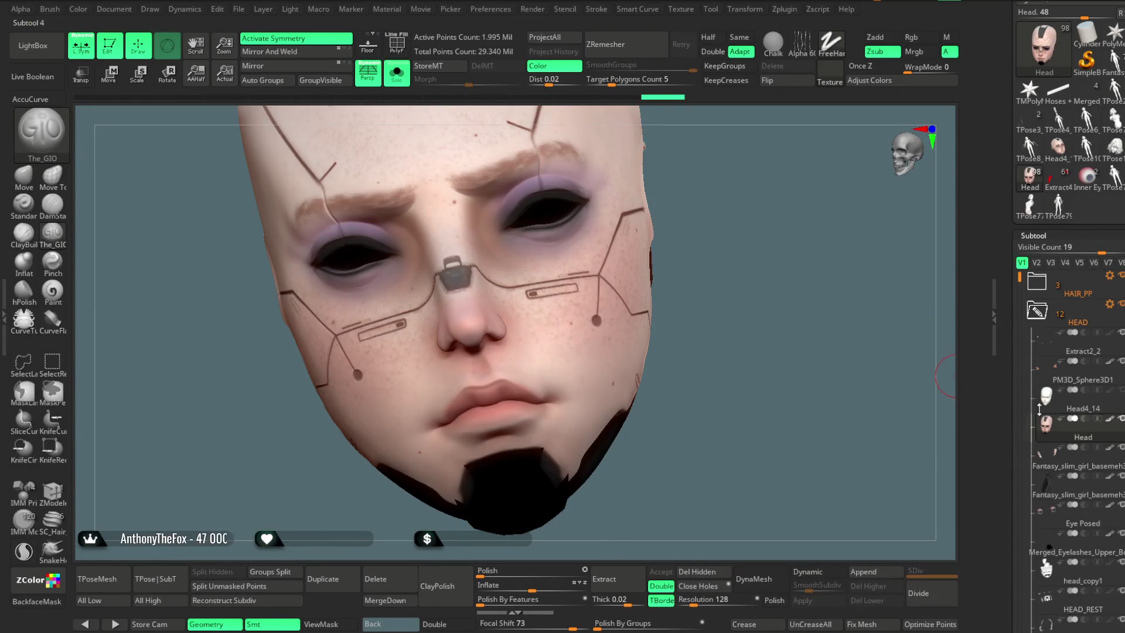
Step: Turn off the Head's polypaint display and pick the Move brush
left_click(1111, 420)
left_click_drag(711, 244, 716, 210)
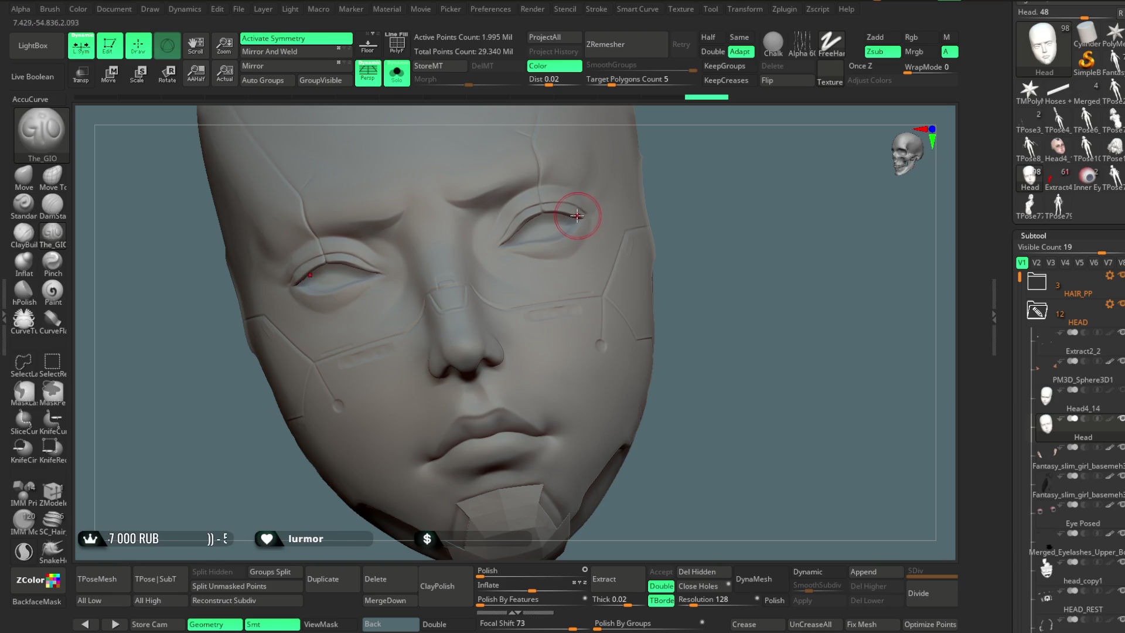
mouse_move(738, 213)
left_mouse_down()
mouse_move(809, 214)
mouse_move(729, 181)
mouse_move(736, 226)
left_mouse_up()
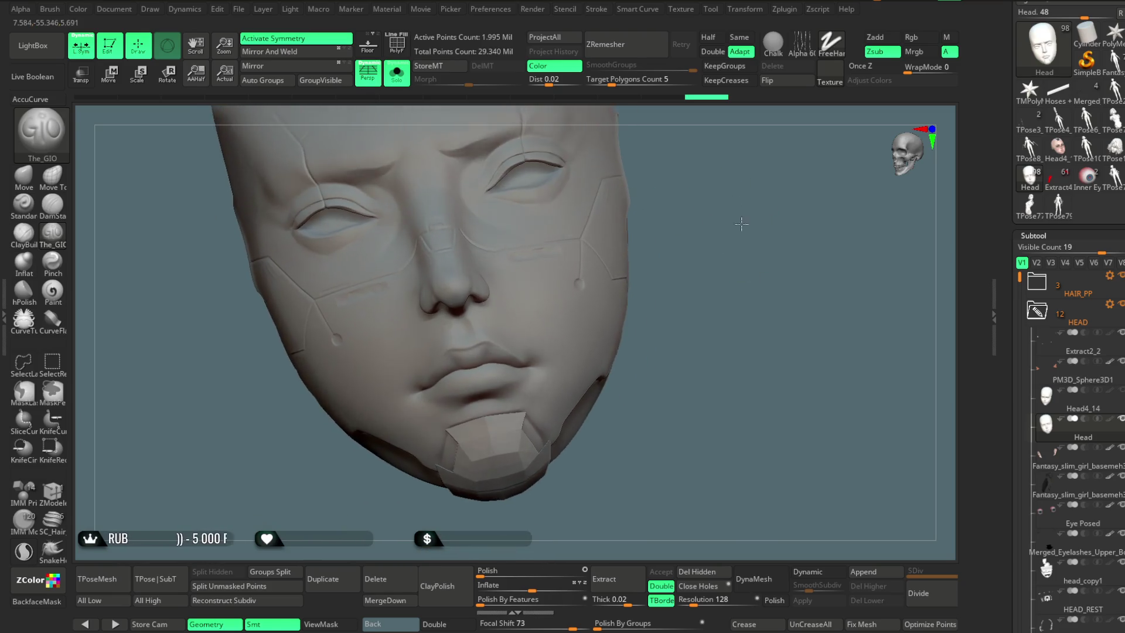
key("space")
left_click(23, 176)
key("space")
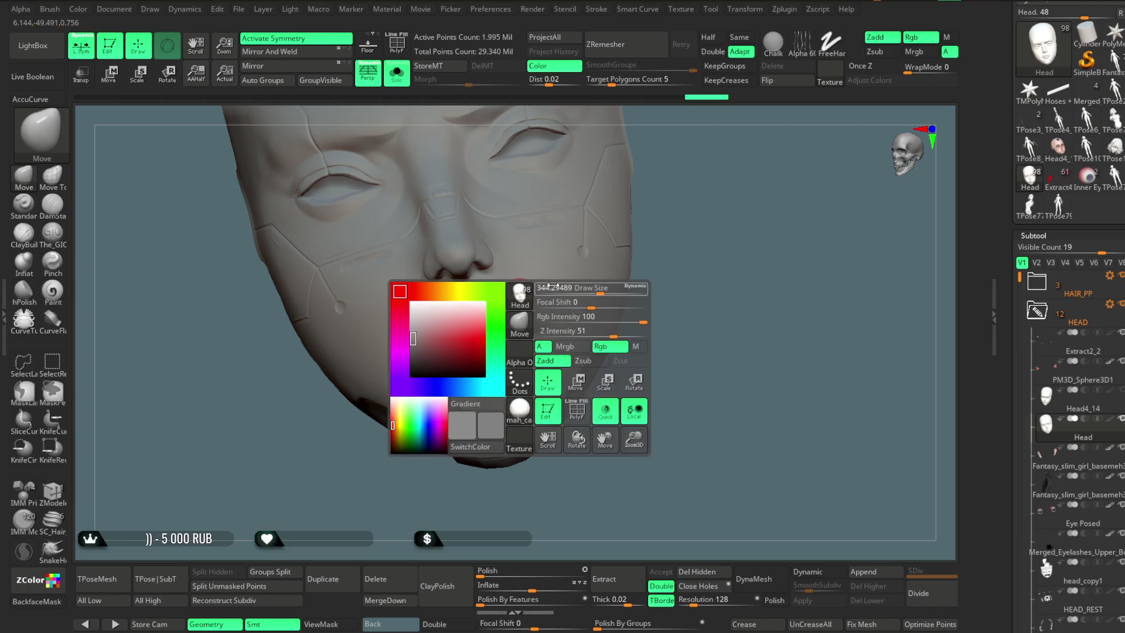
Step: Orbit the grey head through three-quarter, frontal and top views, then turn Solo off
left_click_drag(705, 238, 439, 322)
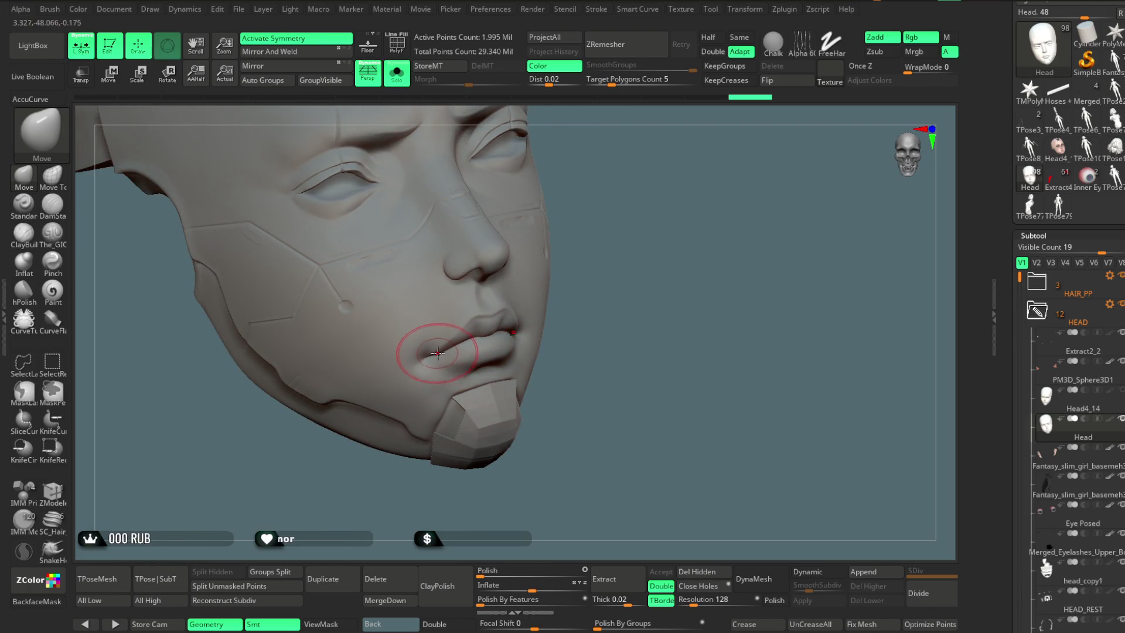
left_click_drag(603, 284, 511, 323)
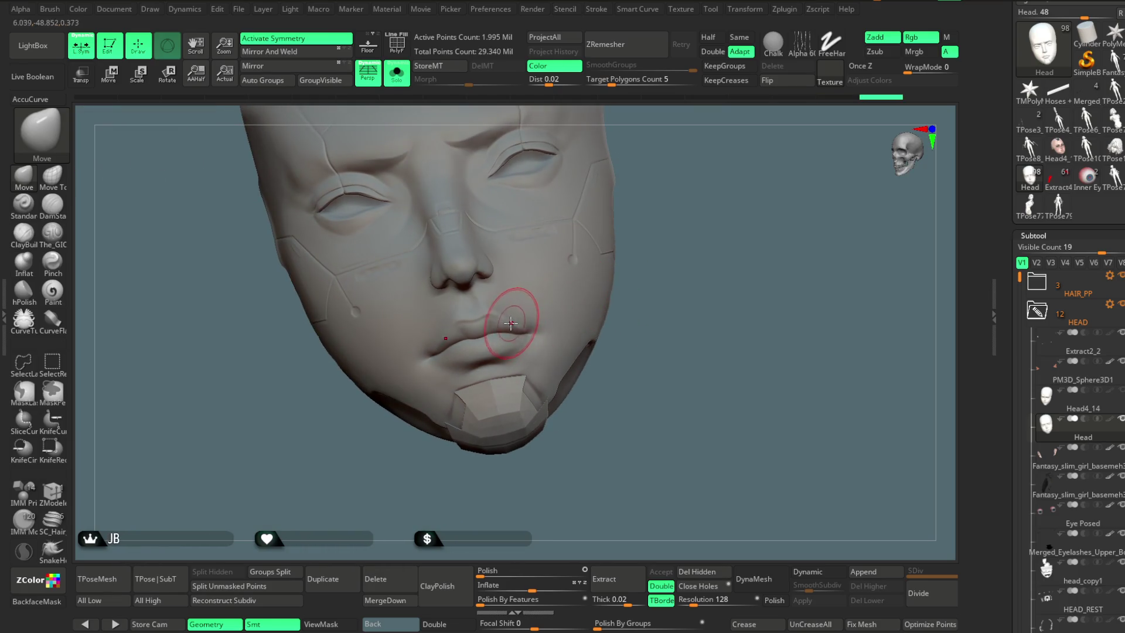
left_click_drag(660, 293, 534, 340)
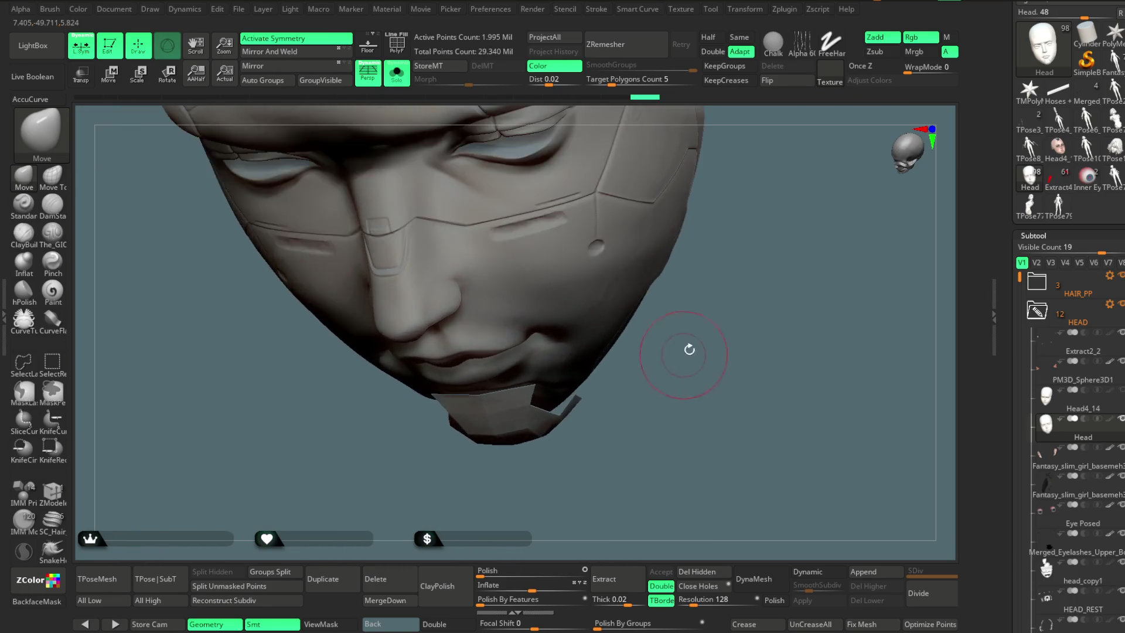
key("space")
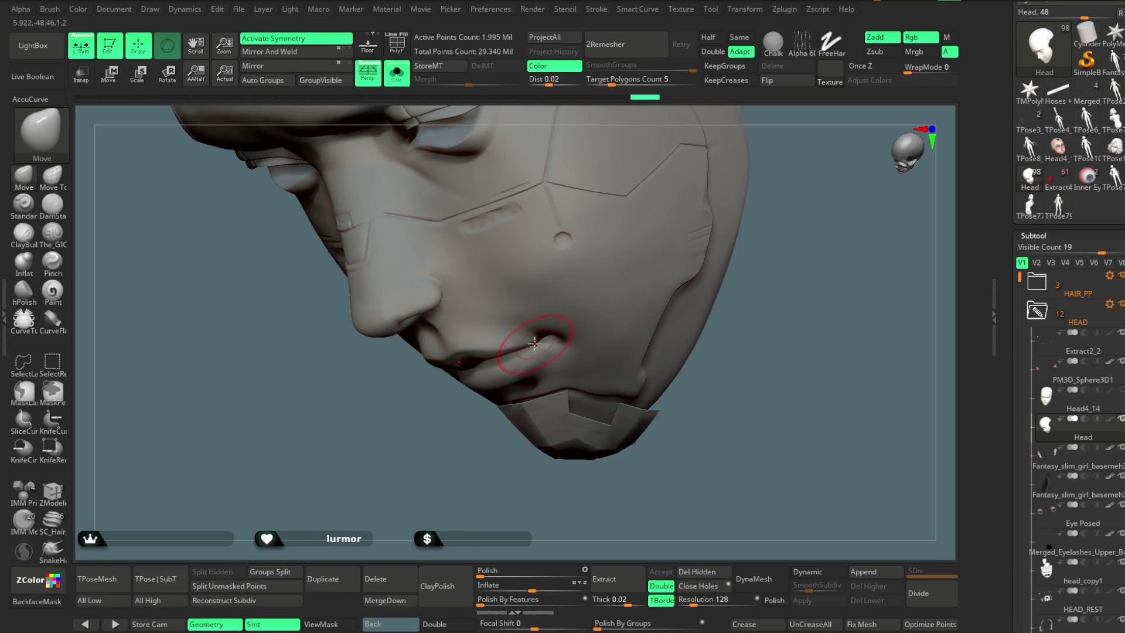
mouse_move(471, 479)
left_mouse_down()
mouse_move(692, 175)
mouse_move(538, 252)
left_mouse_up()
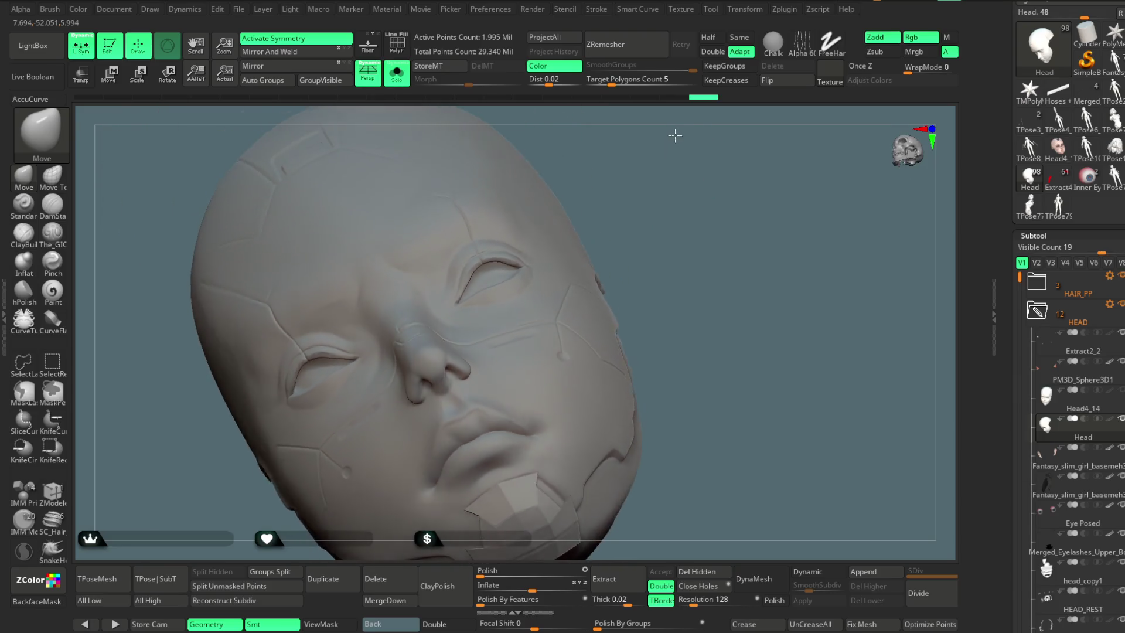
mouse_move(697, 176)
left_mouse_down()
mouse_move(557, 251)
mouse_move(674, 180)
mouse_move(489, 264)
mouse_move(529, 264)
mouse_move(524, 300)
left_mouse_up()
key("space")
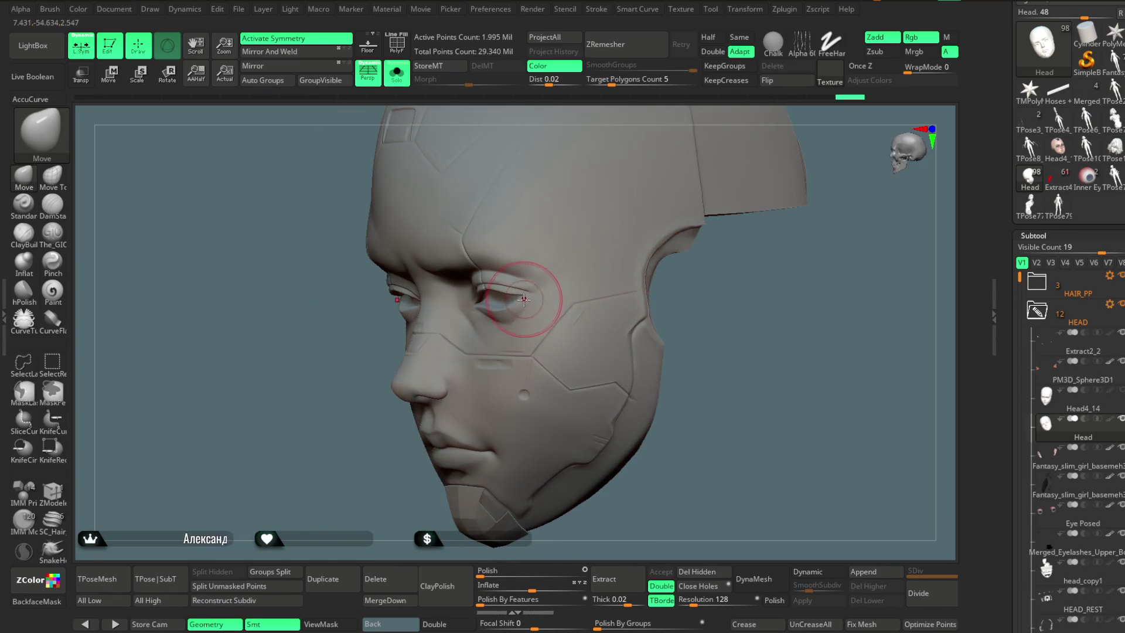
left_click_drag(733, 310, 522, 303)
mouse_move(713, 275)
left_mouse_down()
mouse_move(641, 297)
mouse_move(708, 197)
mouse_move(650, 217)
mouse_move(660, 183)
mouse_move(652, 251)
mouse_move(643, 239)
mouse_move(860, 347)
left_mouse_up()
left_click(396, 72)
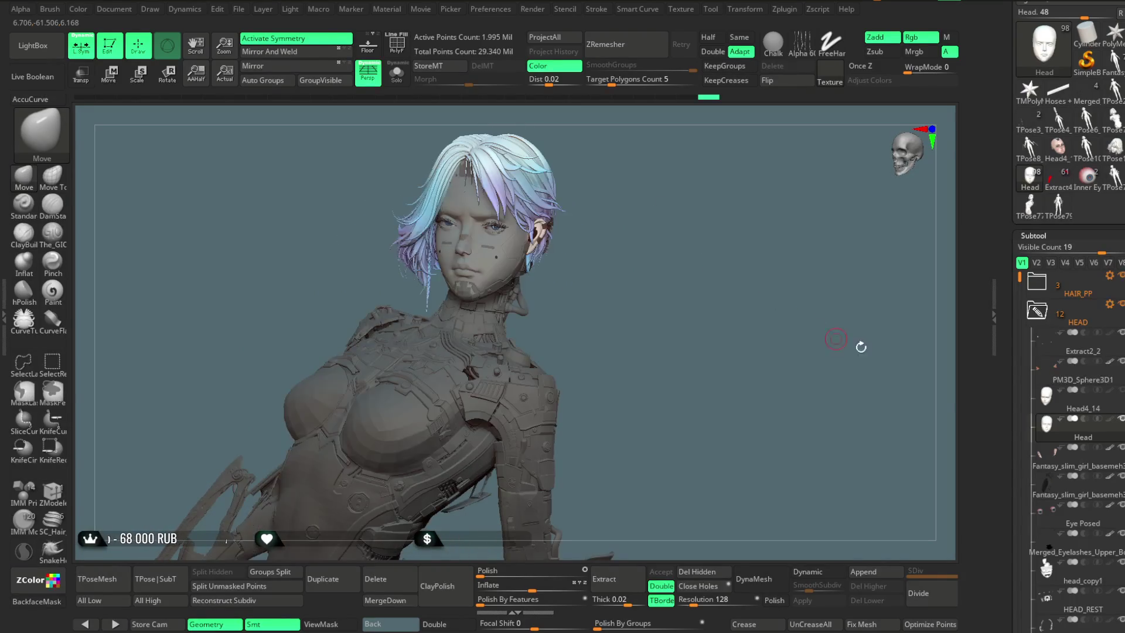
Step: Re-enable the Head's polypaint, orbit over the full figure, and keep Head (Subtool 7) active
left_click(1104, 420)
mouse_move(632, 258)
left_mouse_down()
mouse_move(658, 297)
mouse_move(643, 263)
left_mouse_up()
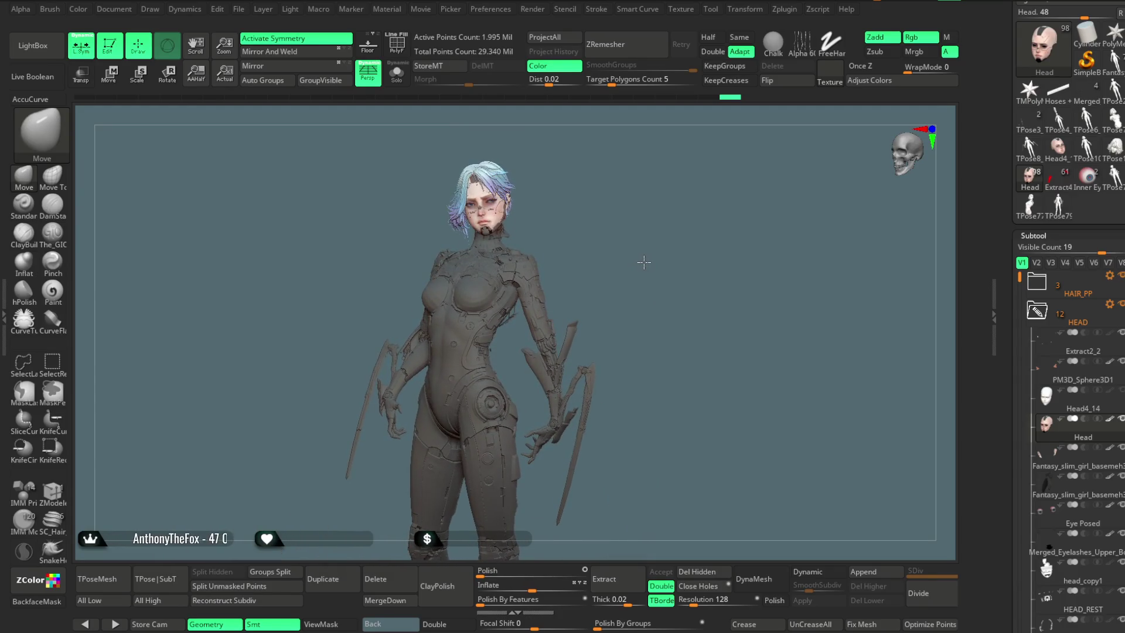
mouse_move(638, 356)
left_mouse_down()
mouse_move(618, 269)
mouse_move(631, 287)
mouse_move(660, 264)
mouse_move(626, 270)
mouse_move(632, 259)
mouse_move(692, 515)
mouse_move(703, 504)
left_mouse_up()
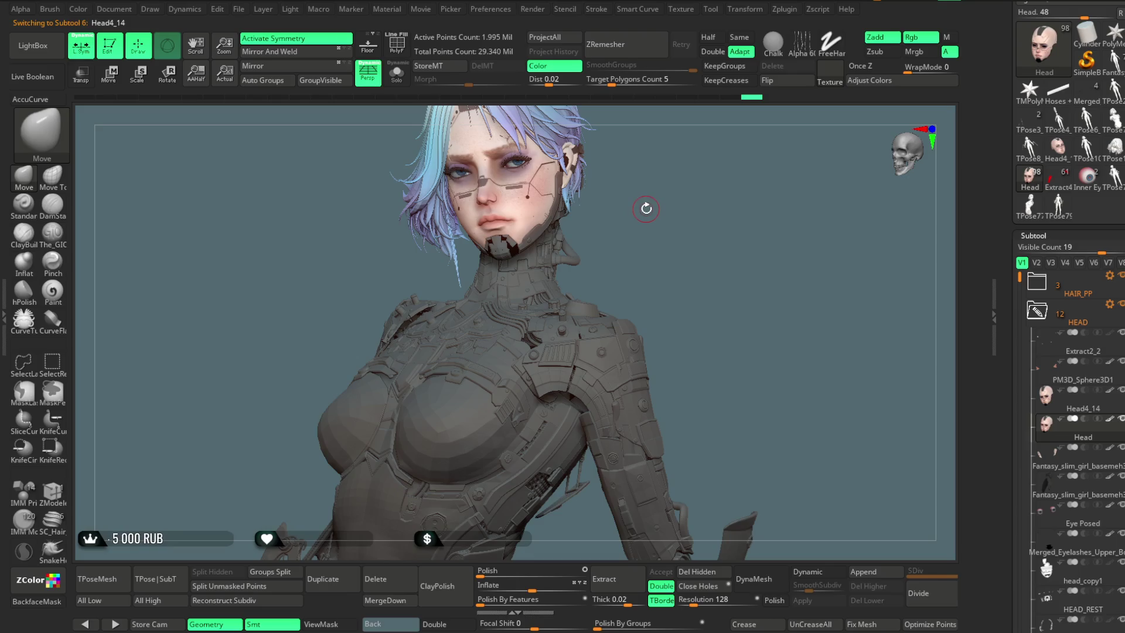
key("alt+Down")
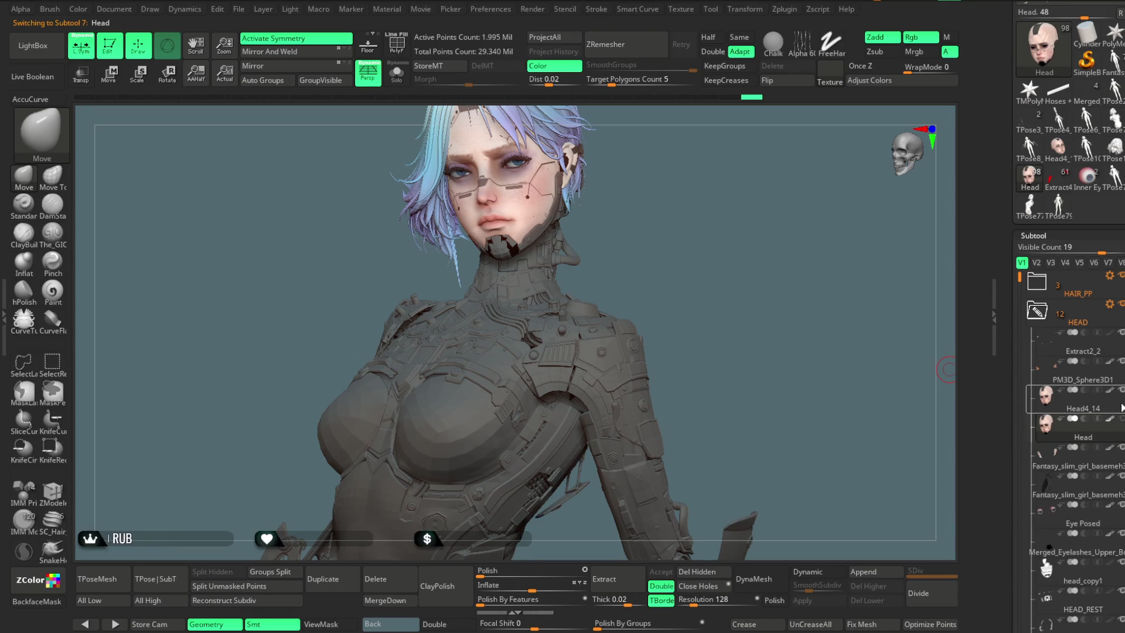
Step: Select Head4_14, solo it, and nudge the right upper eyelid with the Move brush
key("alt+Up")
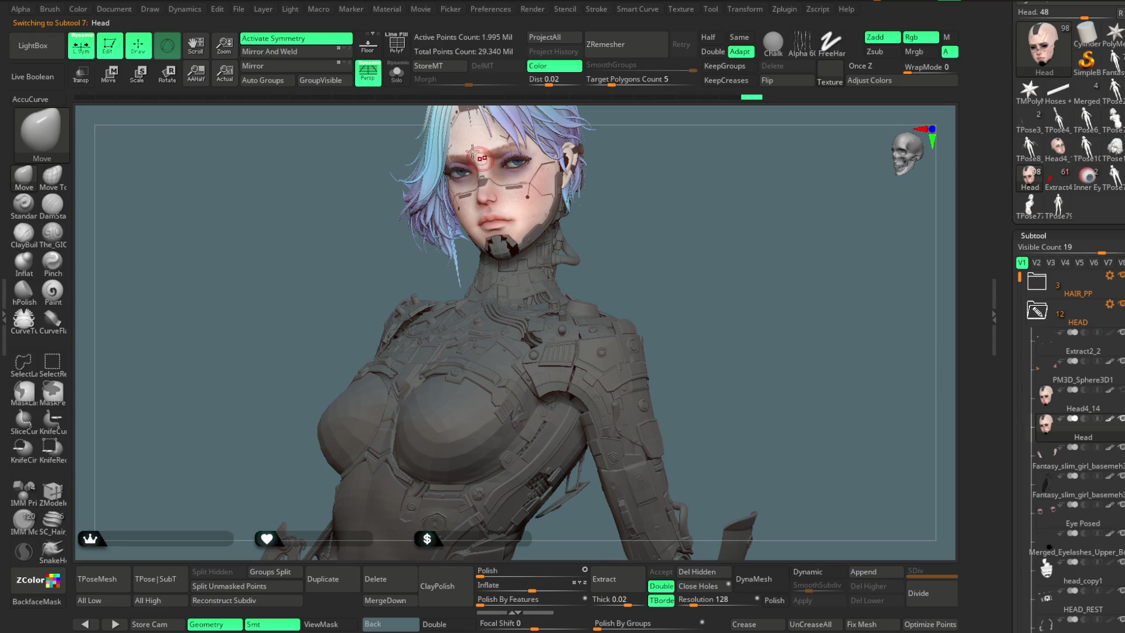
left_click(397, 73)
mouse_move(640, 196)
left_mouse_down()
mouse_move(765, 191)
mouse_move(821, 325)
left_mouse_up()
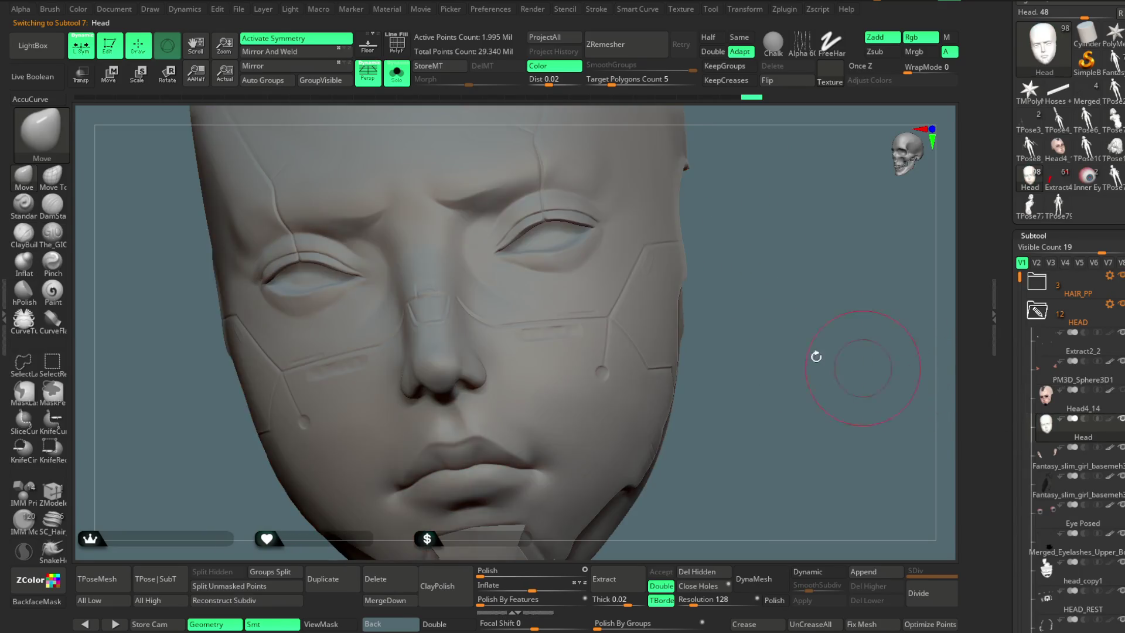
right_click(522, 224)
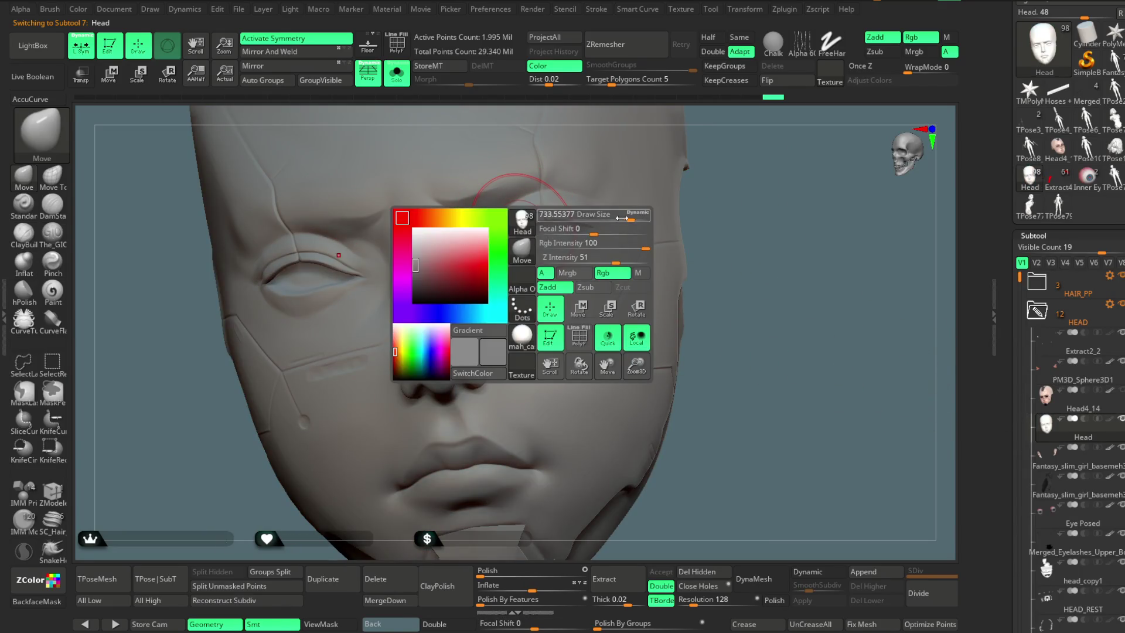
left_click_drag(750, 150, 621, 202)
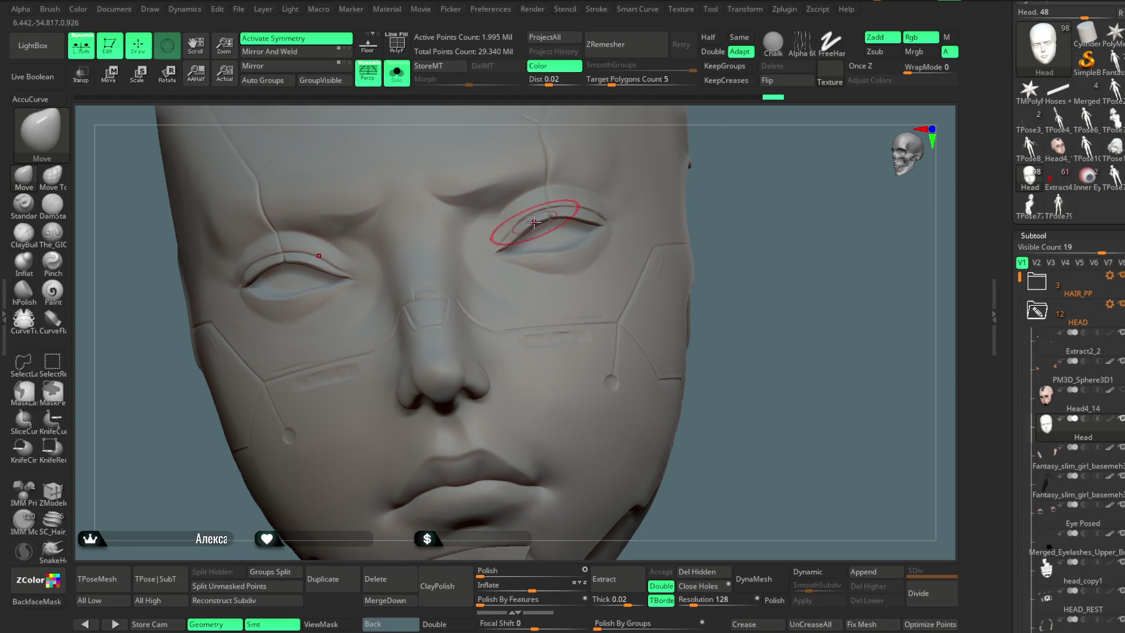
left_click_drag(534, 222, 547, 216)
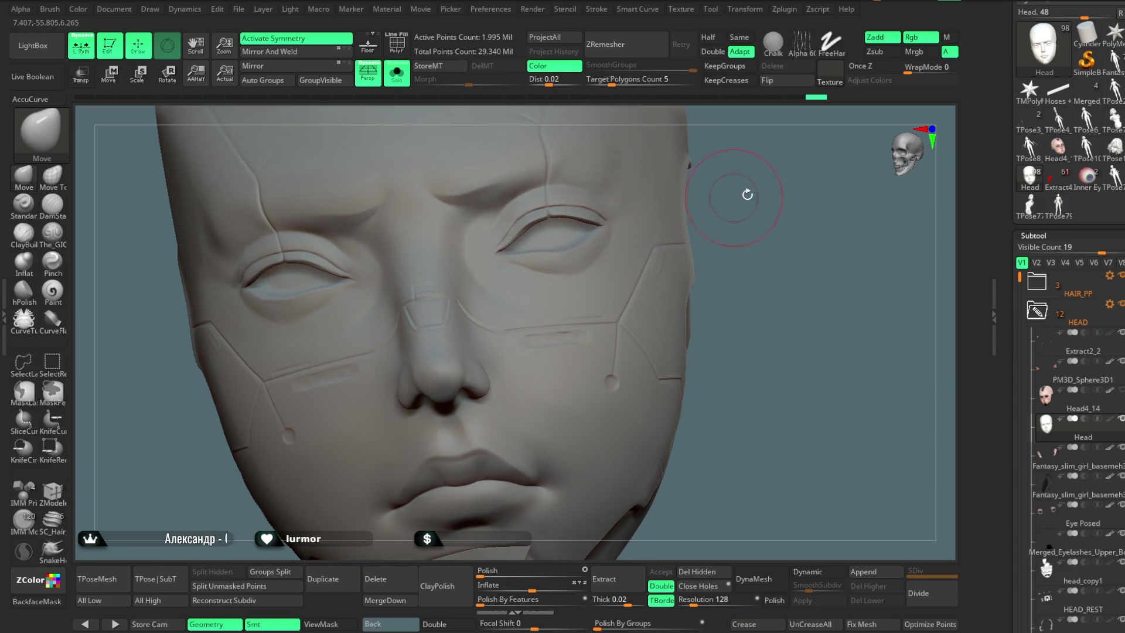
Step: Turn the head through profile, three-quarter and front views to check the eyelids
left_click_drag(747, 195, 604, 216)
right_click_drag(595, 214, 580, 199)
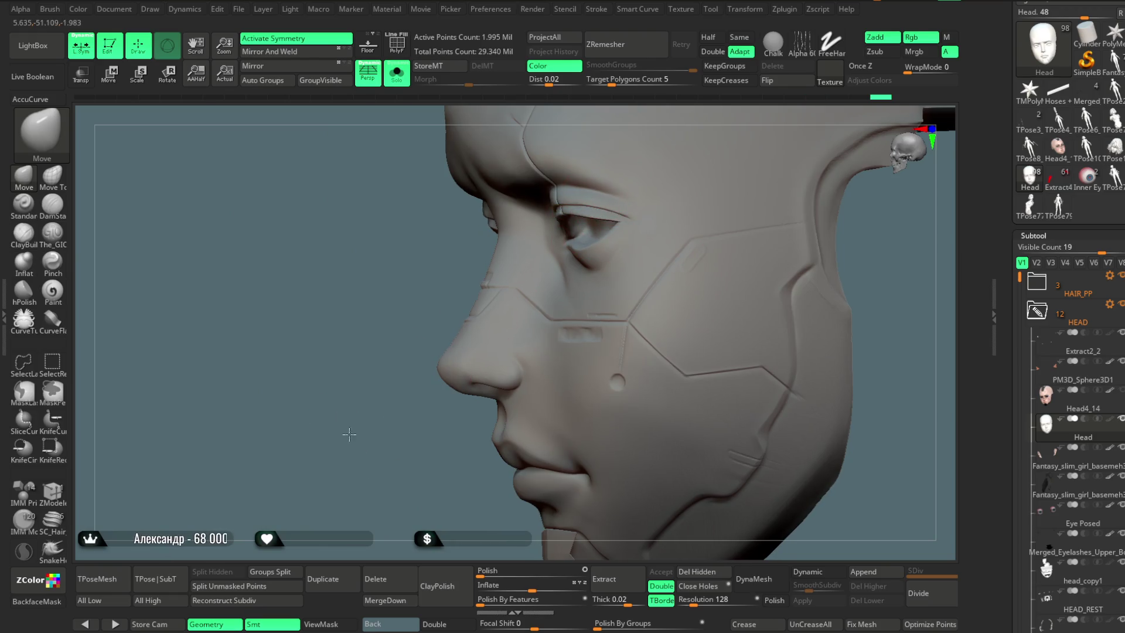
key("space")
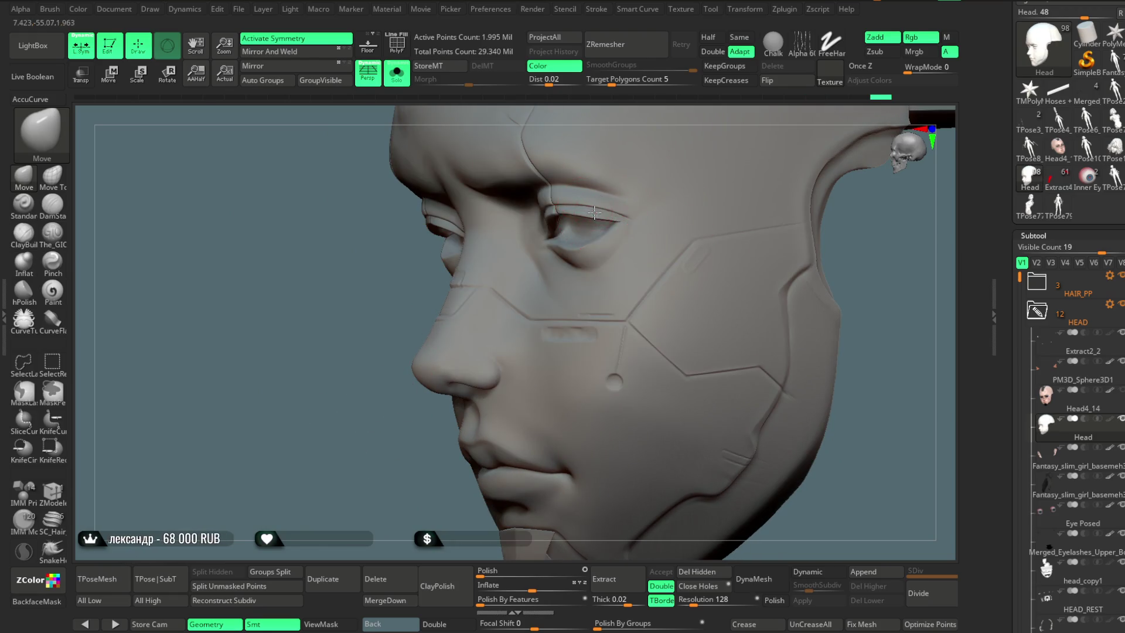
right_click_drag(494, 294, 533, 222)
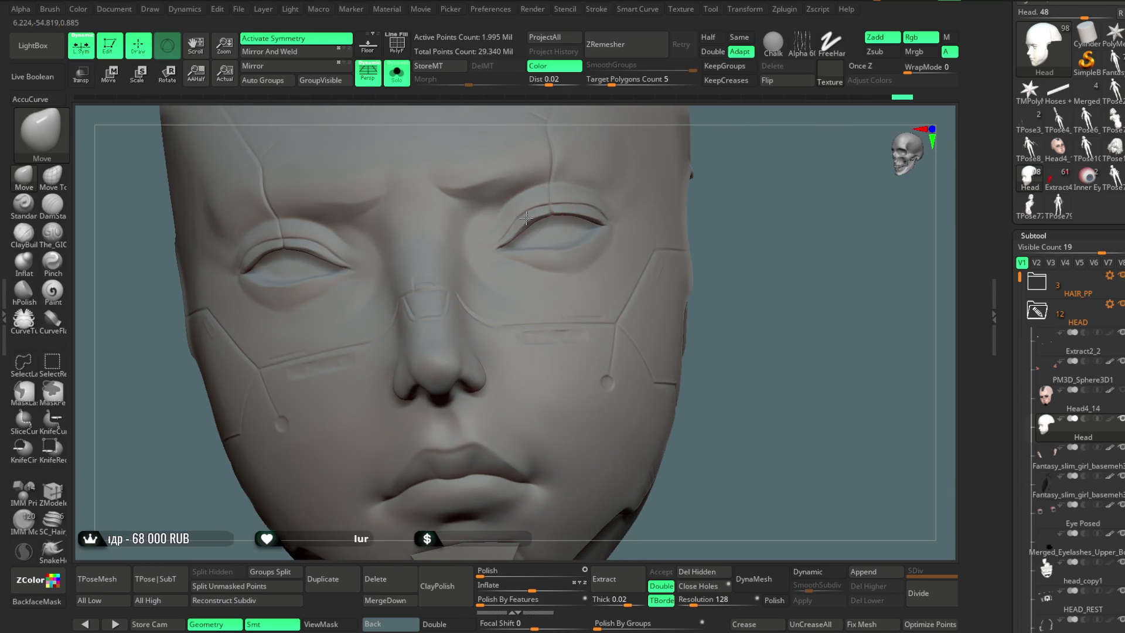
right_click_drag(753, 176, 596, 222)
mouse_move(874, 186)
right_mouse_down()
mouse_move(643, 264)
mouse_move(613, 258)
right_mouse_up()
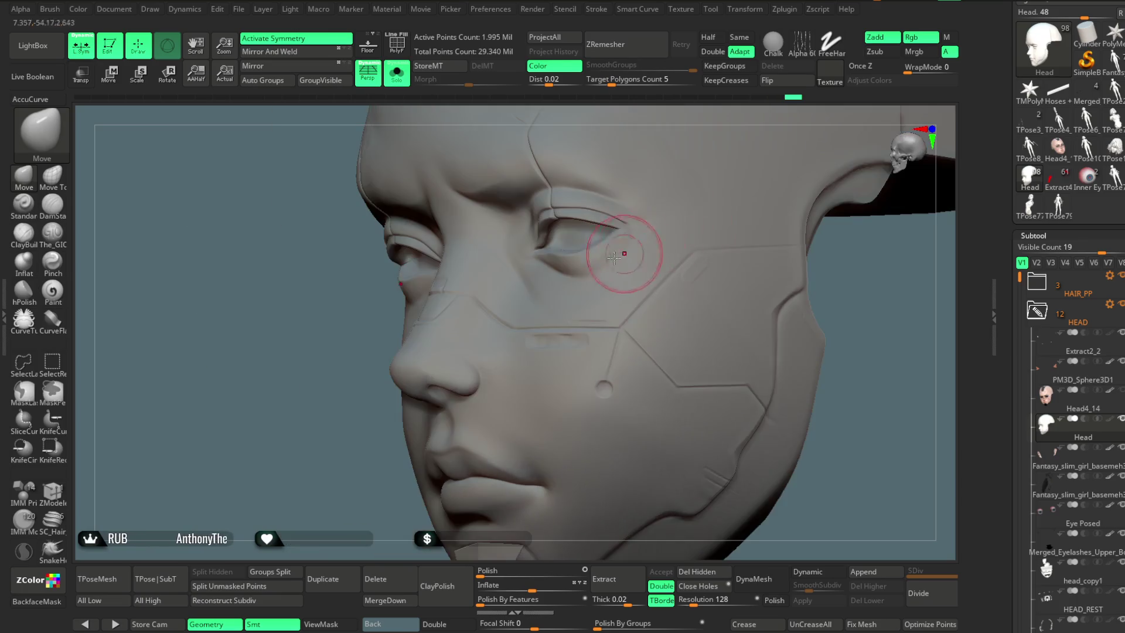
mouse_move(430, 401)
right_mouse_down()
mouse_move(736, 176)
mouse_move(713, 162)
mouse_move(500, 171)
right_mouse_up()
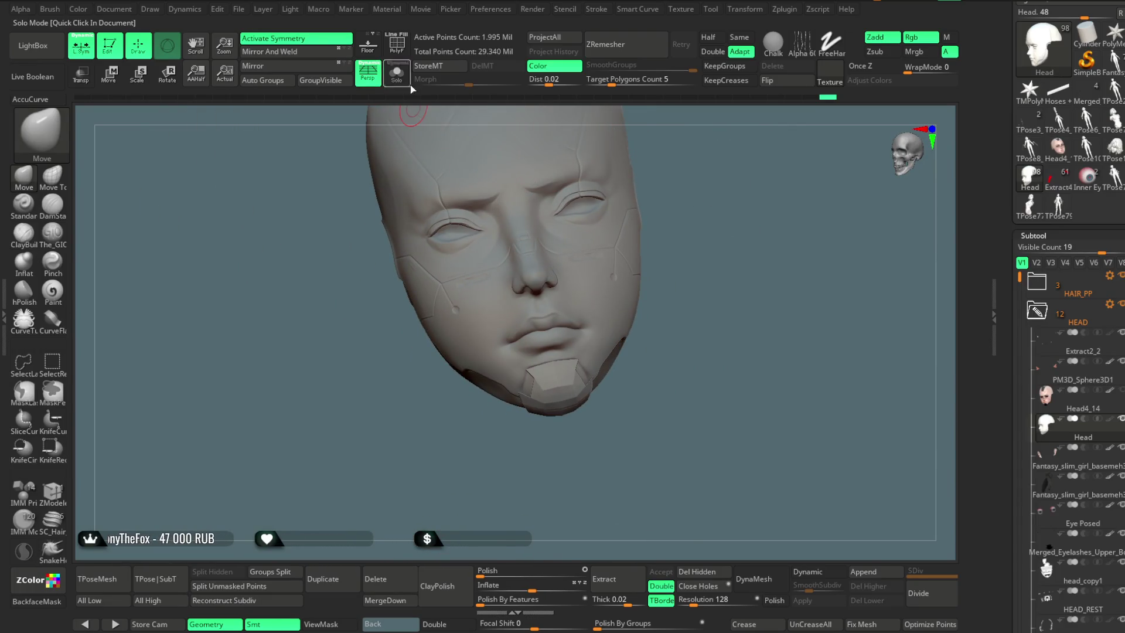
left_click(410, 87)
mouse_move(726, 253)
right_mouse_down()
mouse_move(708, 213)
mouse_move(788, 252)
right_mouse_up()
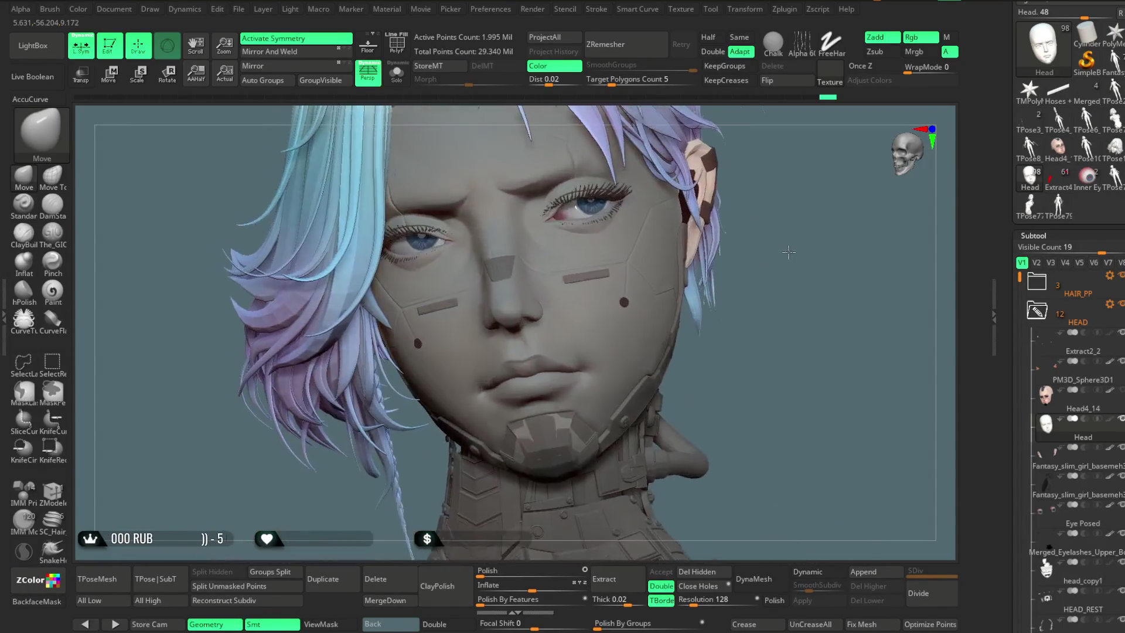
key("space")
mouse_move(679, 234)
right_mouse_down()
mouse_move(766, 188)
mouse_move(552, 240)
mouse_move(748, 226)
mouse_move(594, 259)
right_mouse_up()
left_click(575, 229, "alt")
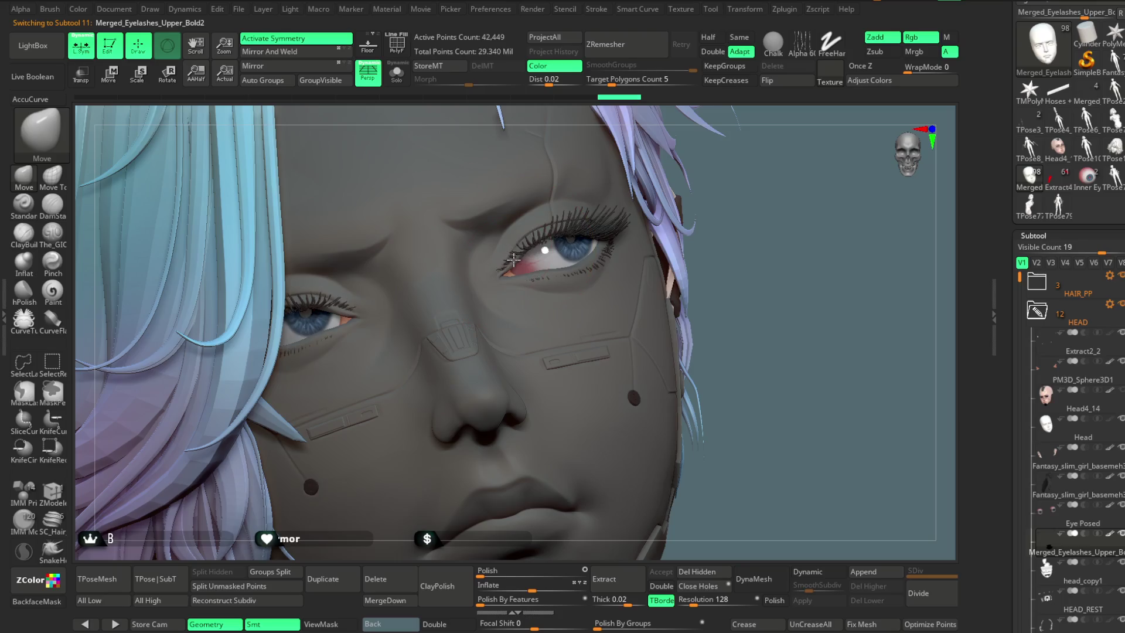
key("space")
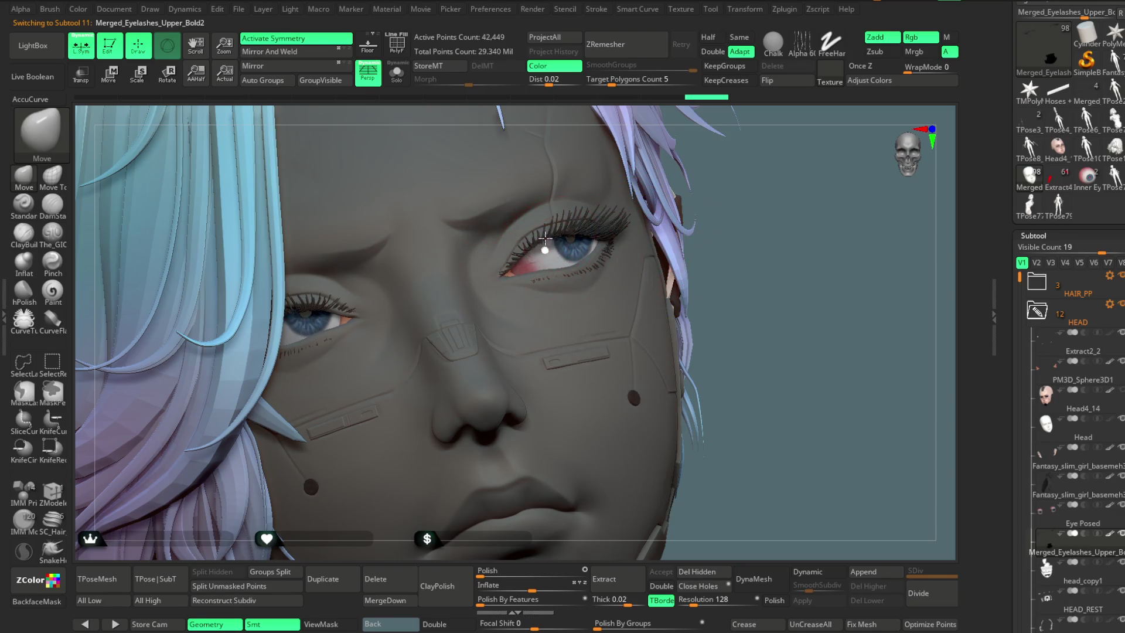
left_click_drag(754, 193, 590, 236)
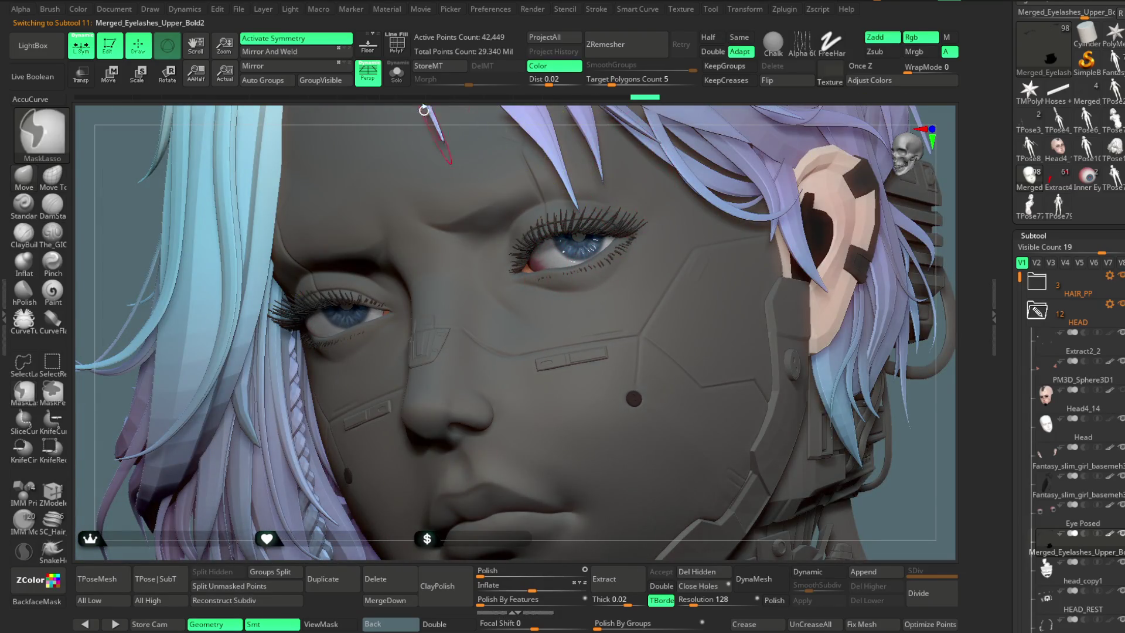
key("shift+ctrl+s")
Step: Lasso-clear the mask from the upper eyelashes and bring back the full model
key("ctrl")
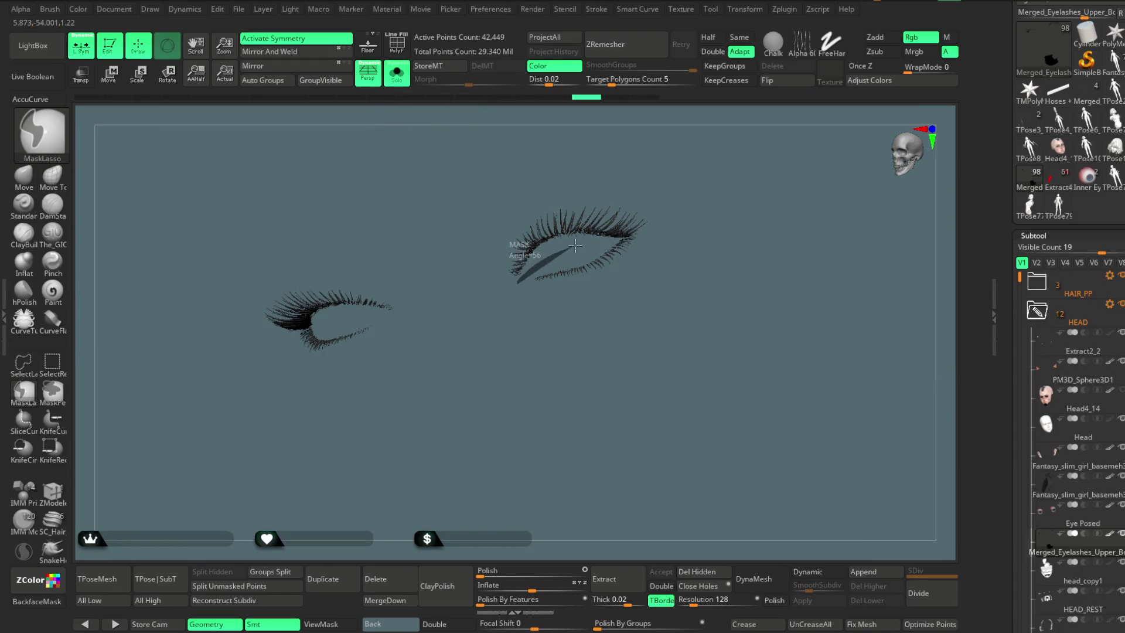
left_click_drag(617, 237, 655, 163, "ctrl")
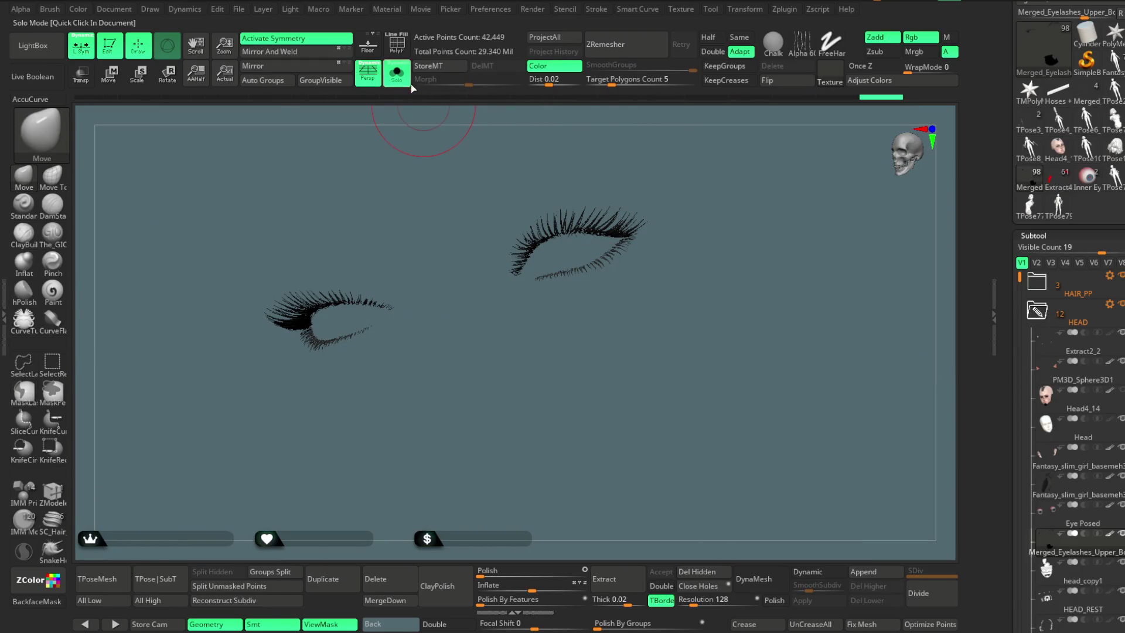
left_click(411, 86)
key("space")
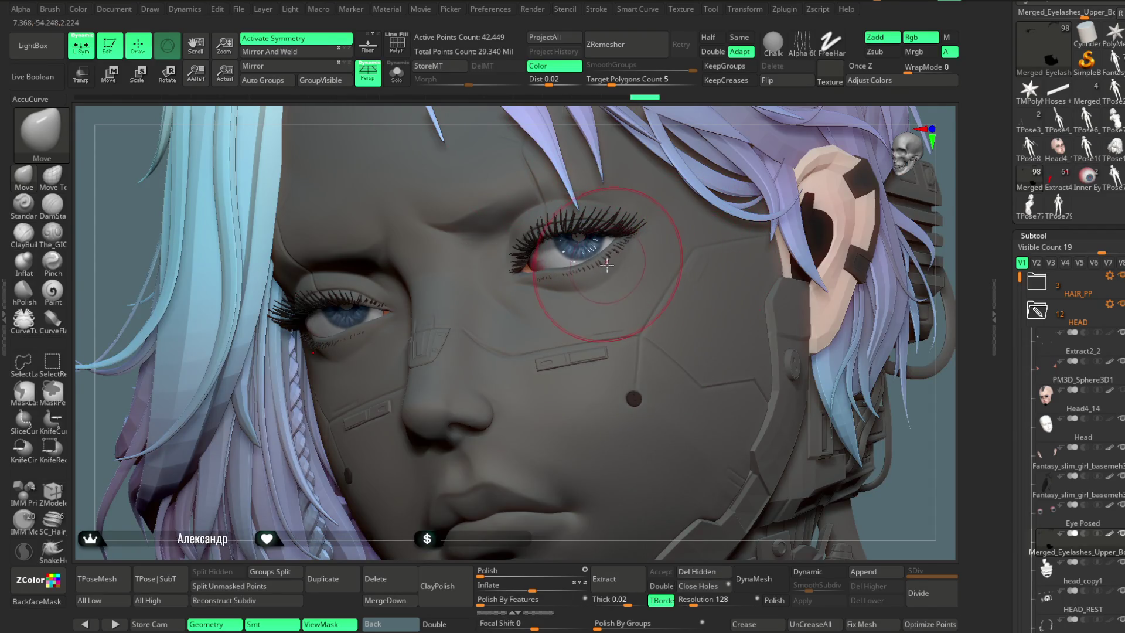
Step: Orbit around the face to inspect both eyes, then turn off X symmetry
left_click_drag(737, 118, 745, 139)
key("space")
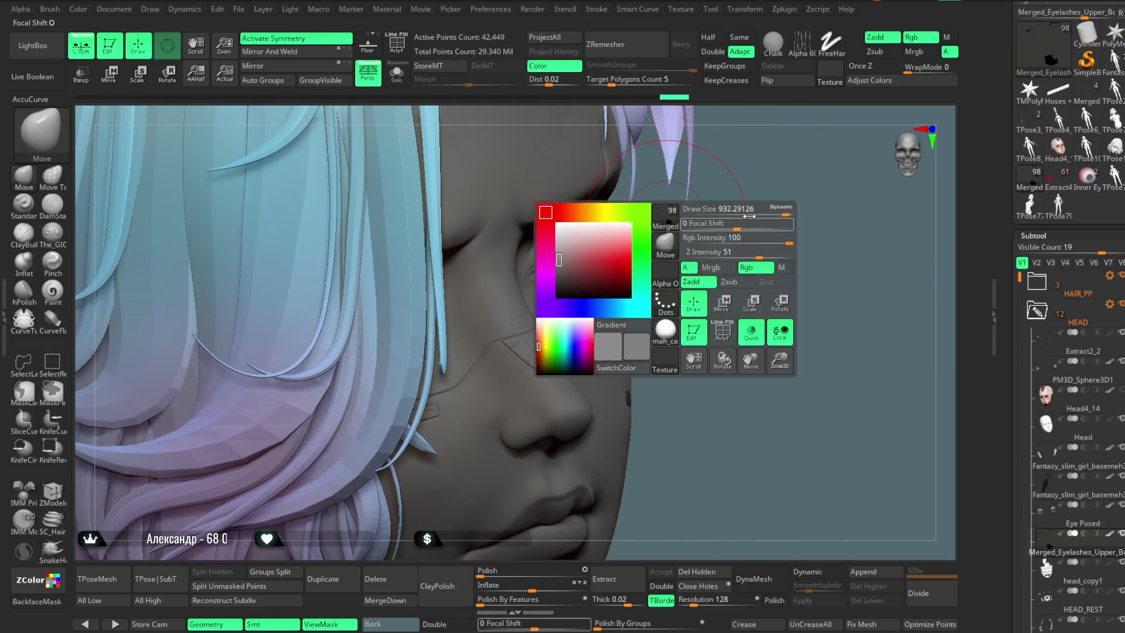
left_click_drag(728, 201, 593, 275)
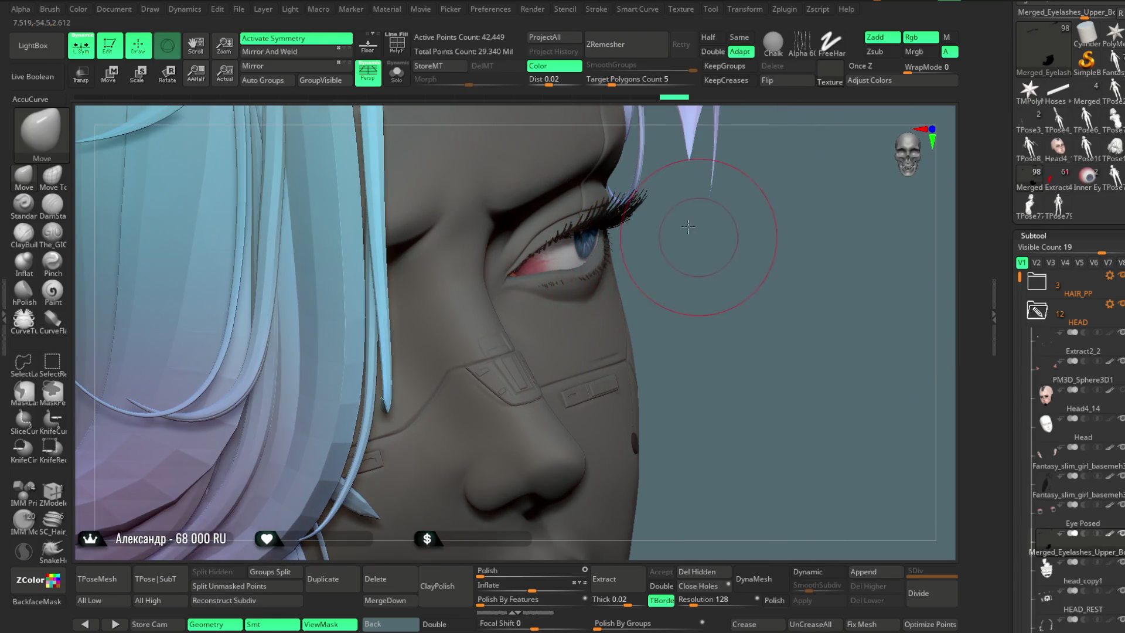
left_click_drag(688, 227, 611, 264)
left_click_drag(722, 206, 595, 275)
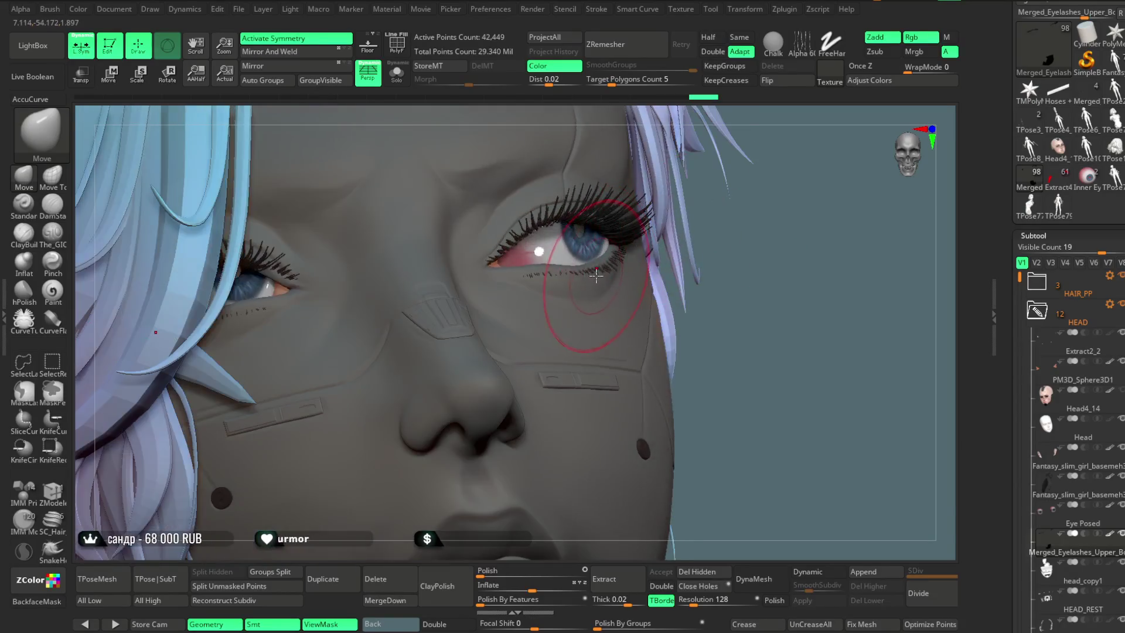
left_click_drag(721, 231, 663, 251)
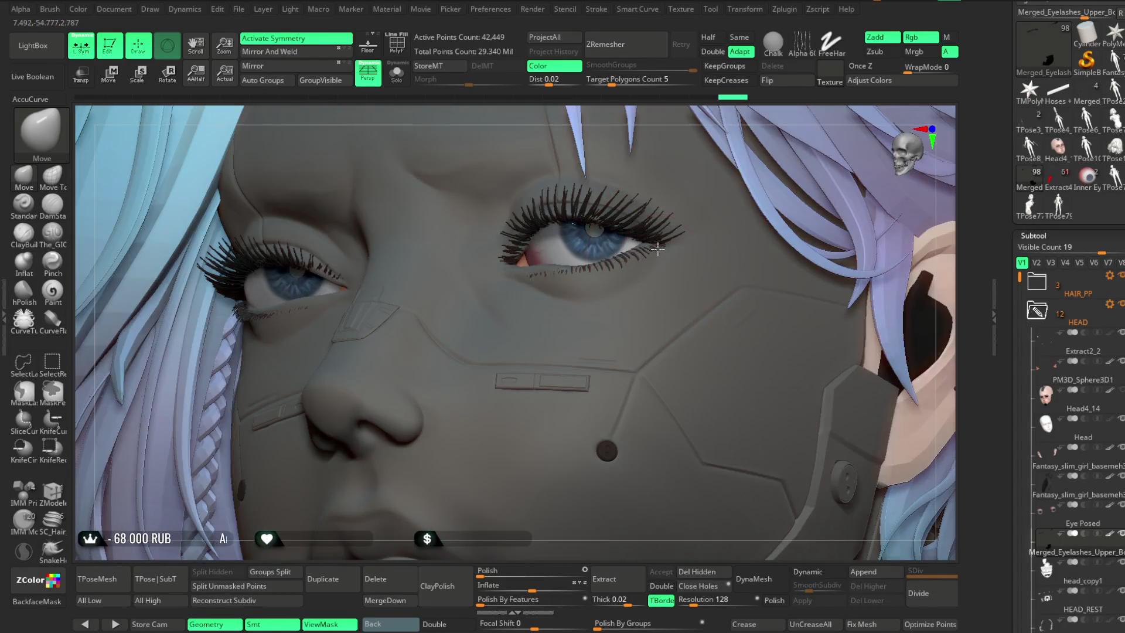
left_click_drag(667, 130, 569, 252)
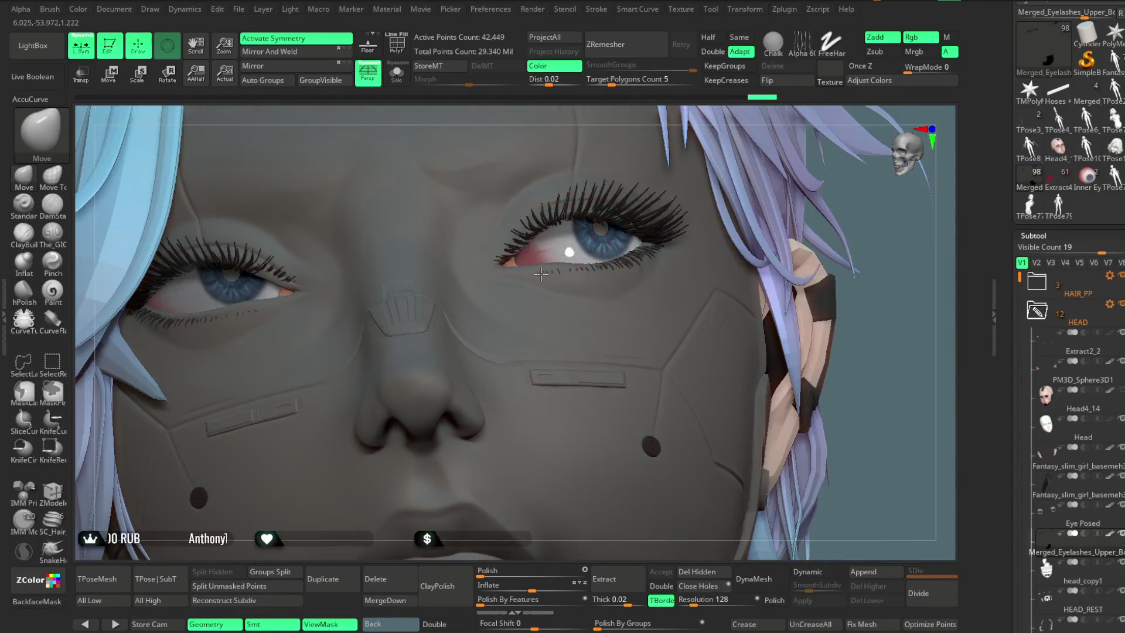
left_click_drag(721, 137, 586, 266)
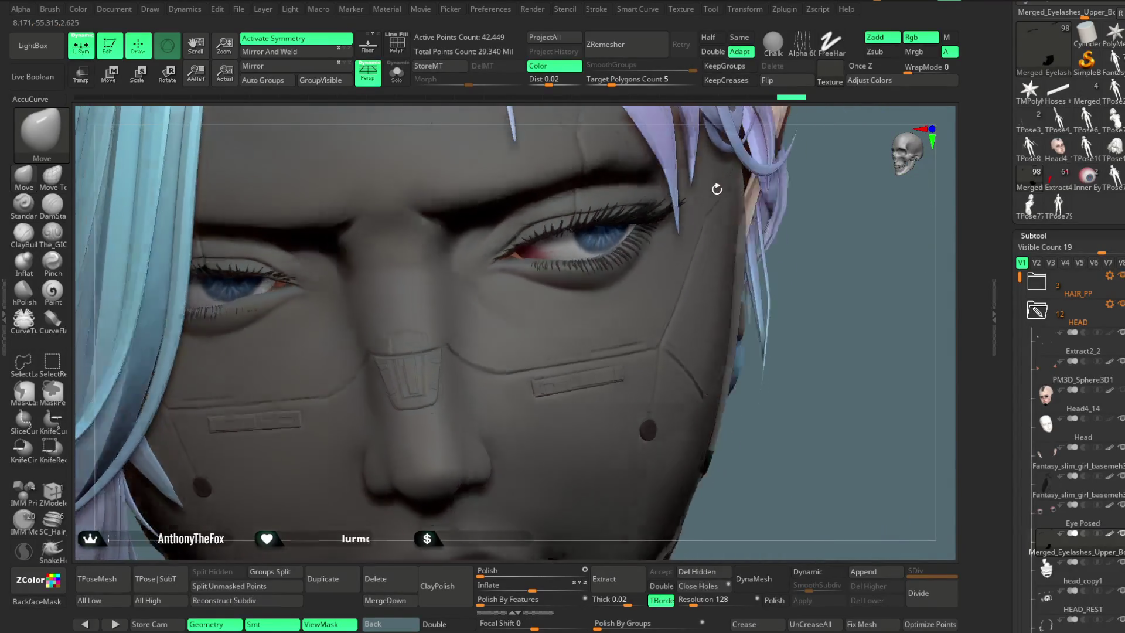
key("space")
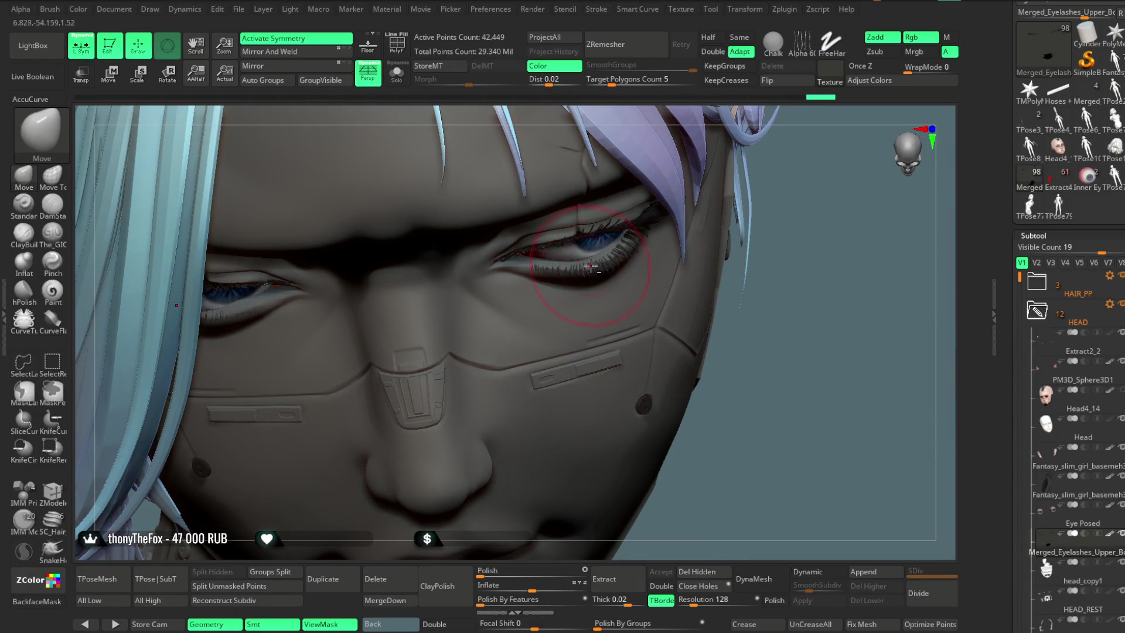
left_click_drag(784, 323, 419, 335)
key("x")
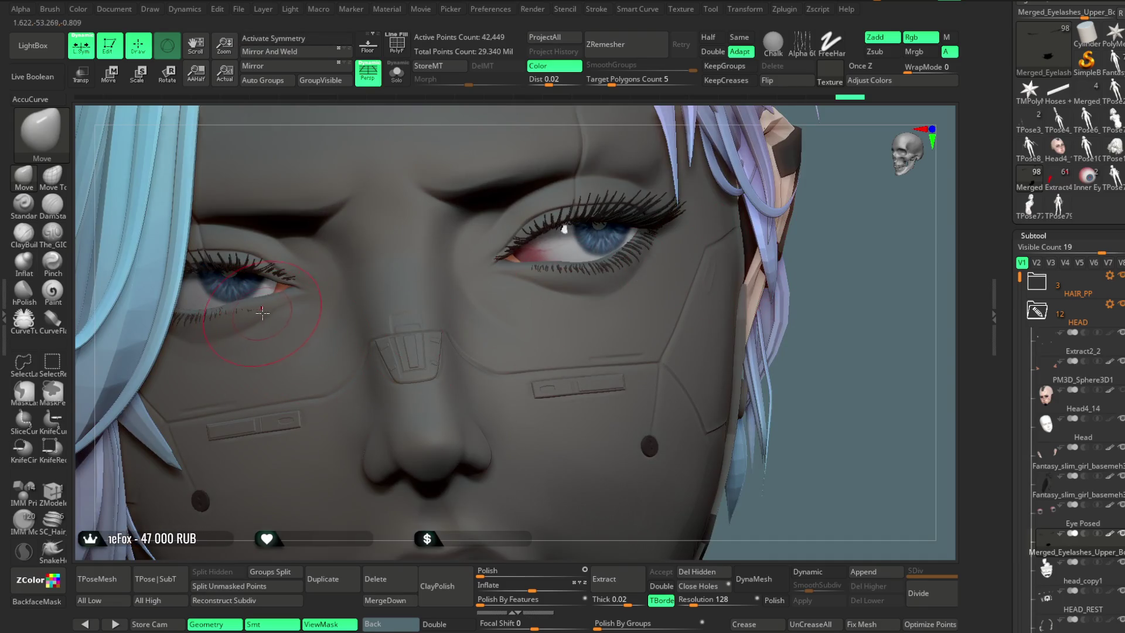
Step: Review the face from front and above, then make Head active and show it solo
left_click_drag(386, 145, 253, 317)
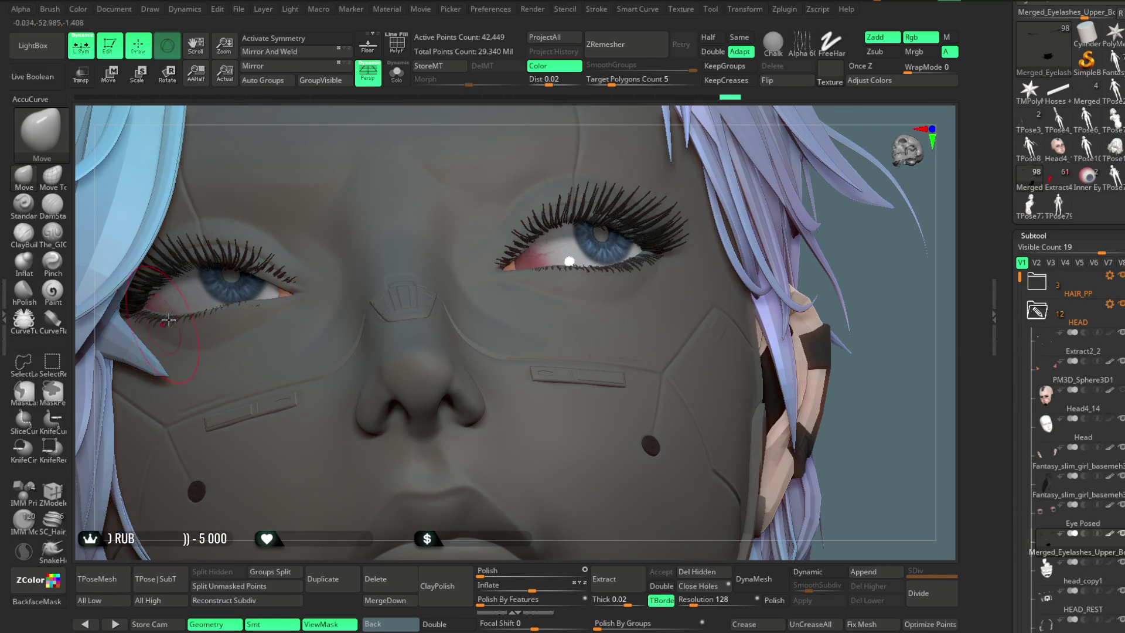
left_click_drag(390, 114, 382, 175)
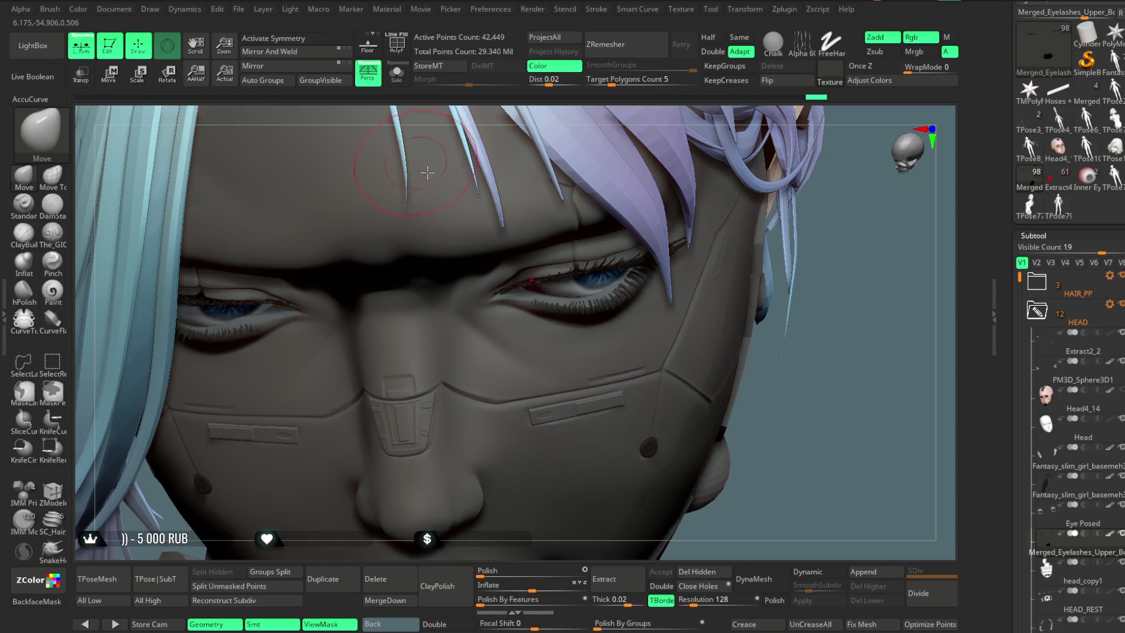
mouse_move(791, 318)
left_mouse_down()
mouse_move(697, 258)
mouse_move(398, 329)
left_mouse_up()
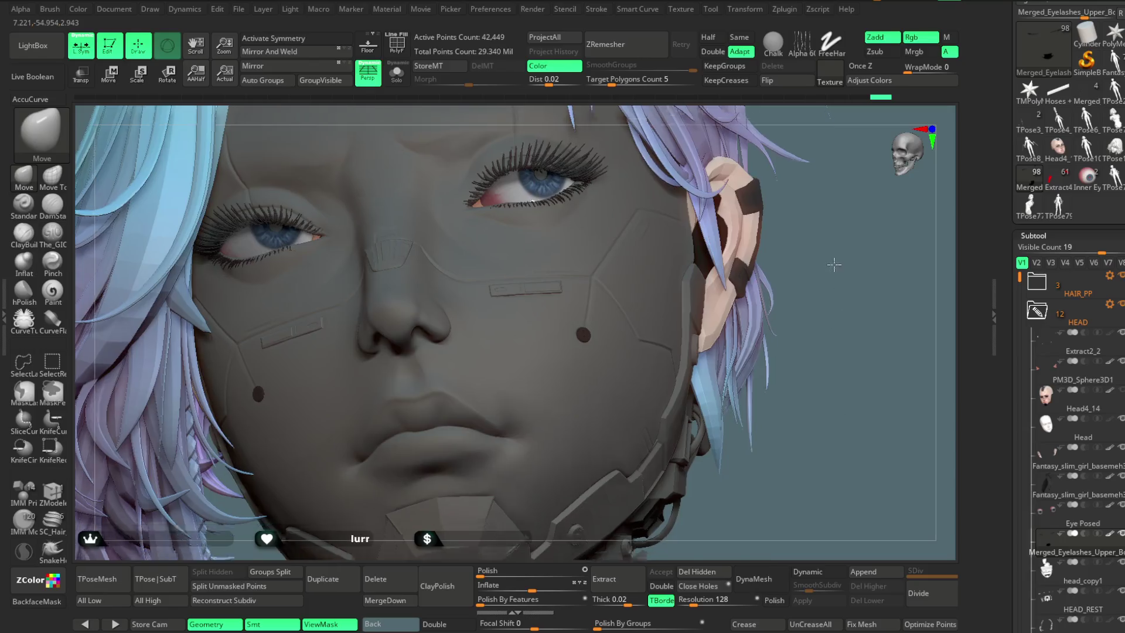
left_click_drag(681, 277, 507, 203)
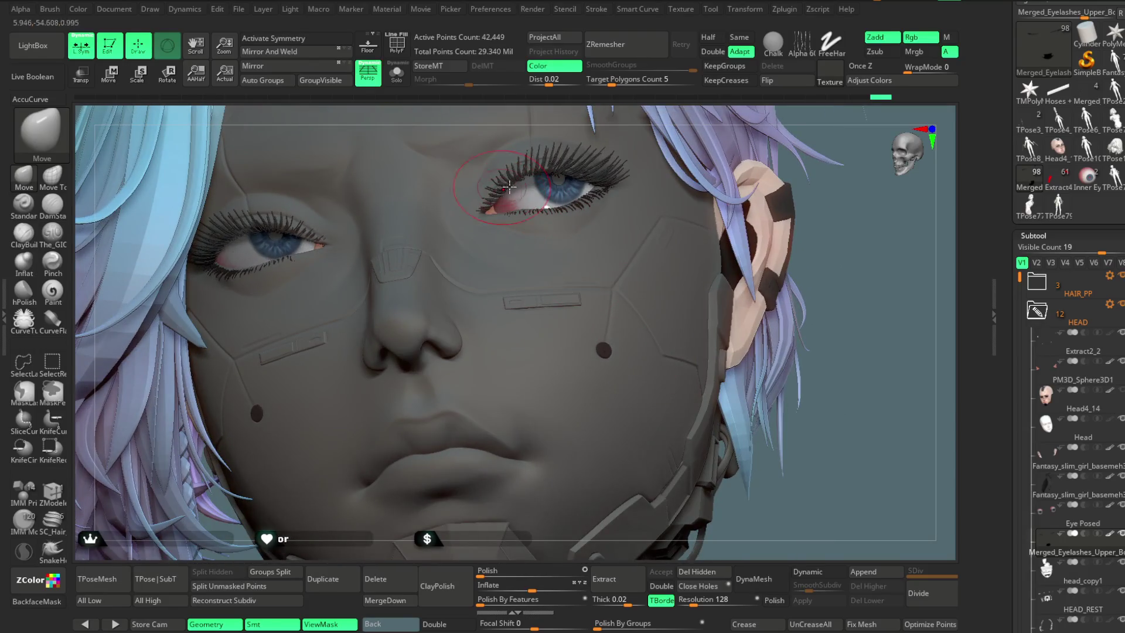
right_click_drag(508, 186, 427, 130, "ctrl")
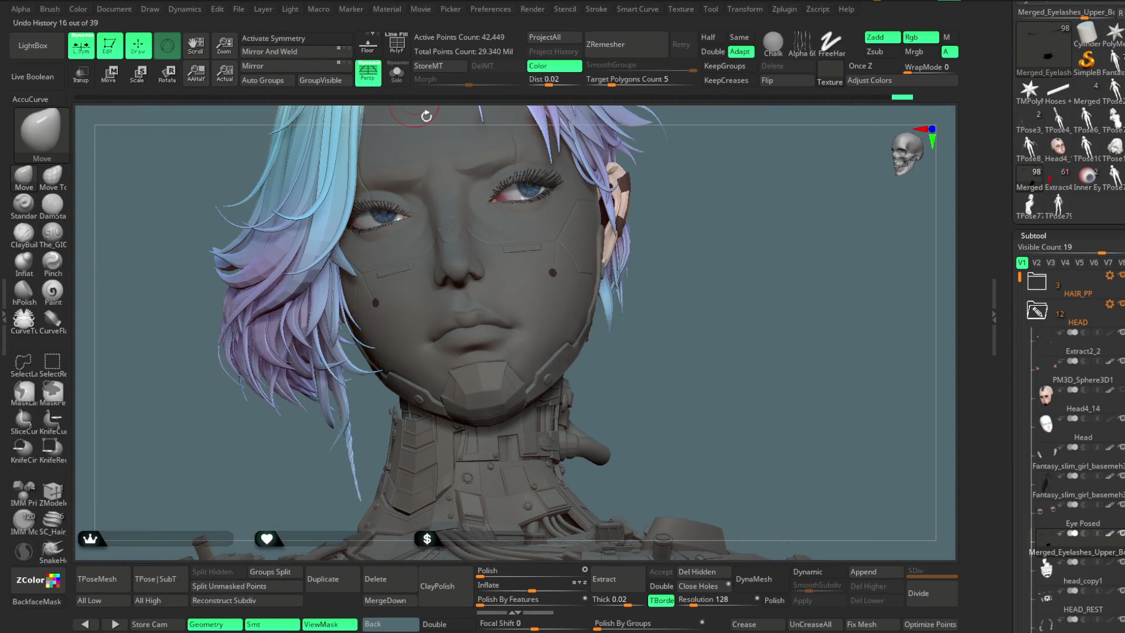
left_click(545, 224, "alt")
left_click(404, 83)
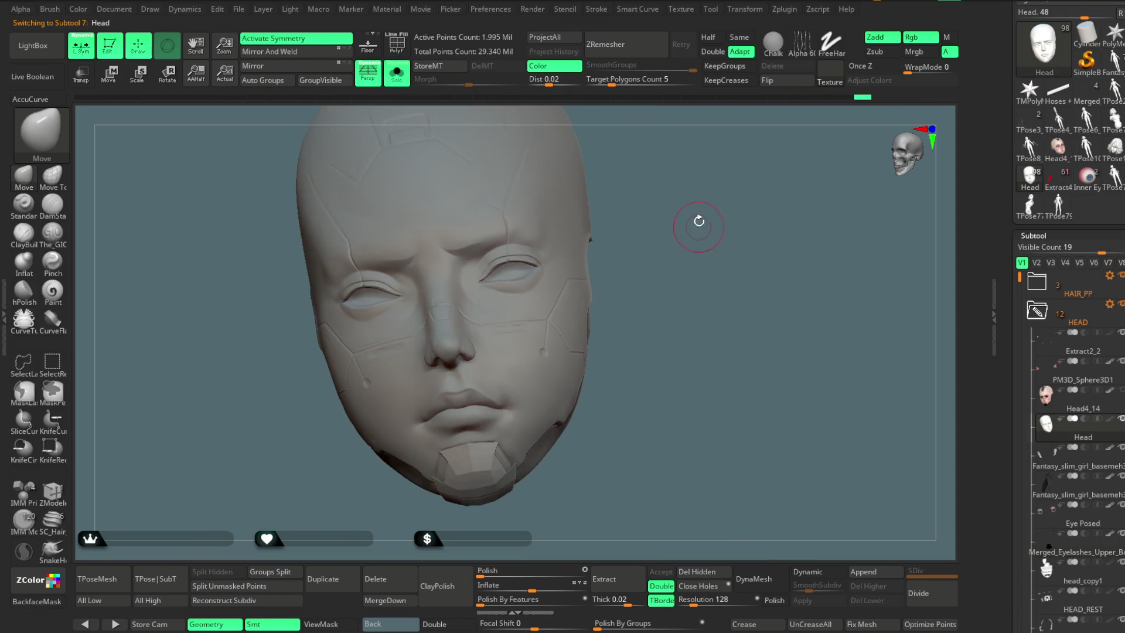
Step: Inspect the face from below, then return to a frontal view
right_click_drag(694, 221, 649, 321, "ctrl")
key("space")
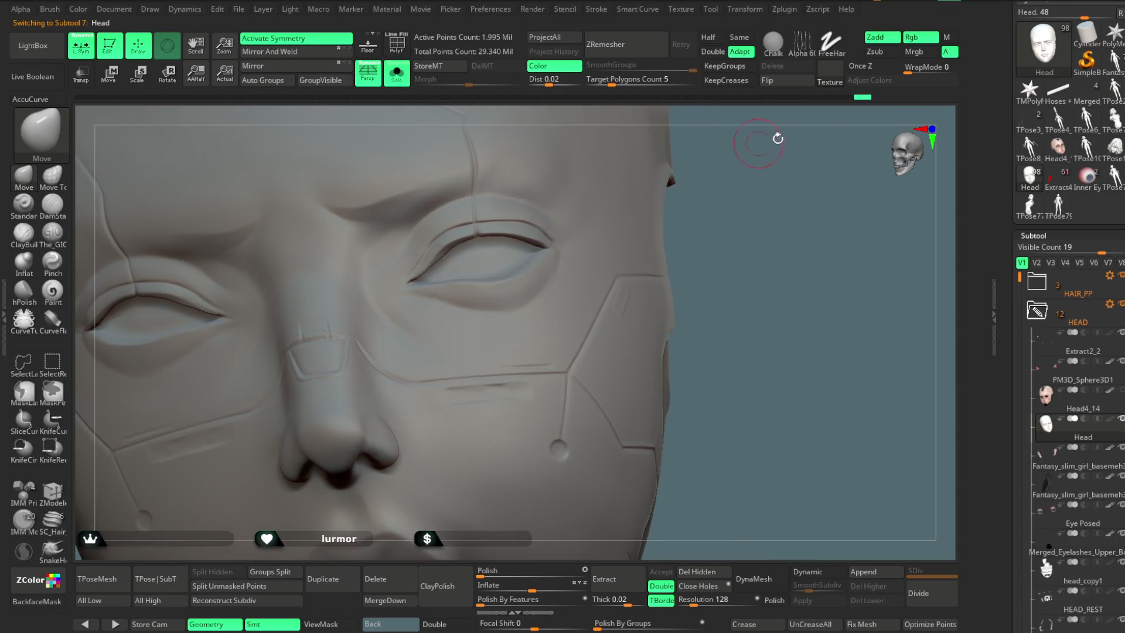
right_click_drag(777, 138, 477, 281)
key("space")
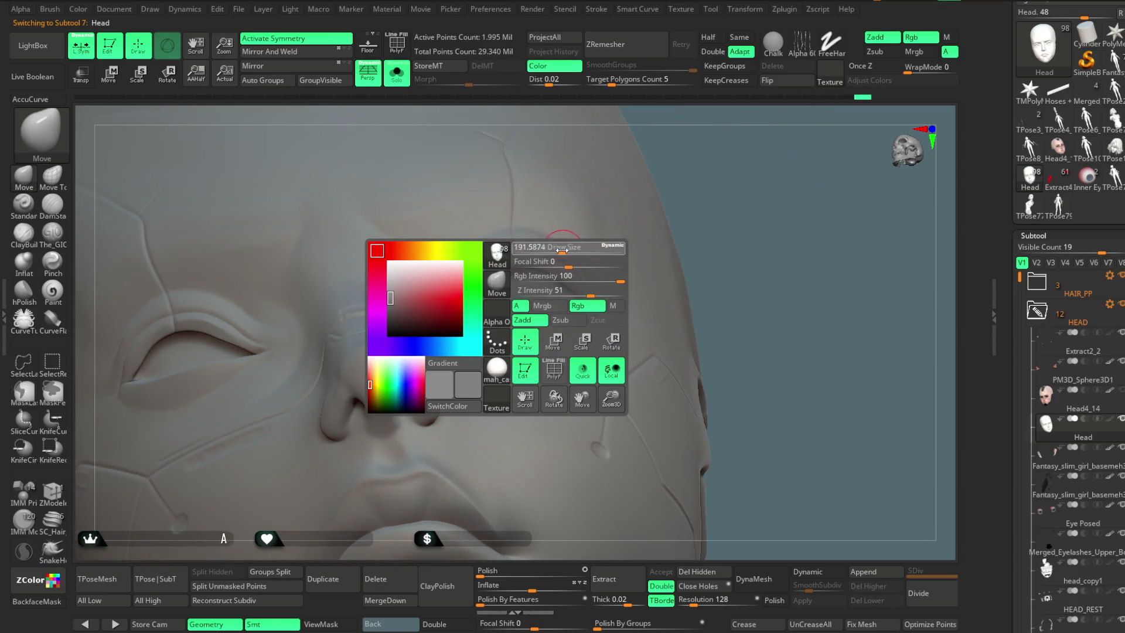
mouse_move(721, 132)
right_mouse_down()
mouse_move(501, 276)
mouse_move(766, 141)
mouse_move(716, 228)
mouse_move(708, 218)
right_mouse_up()
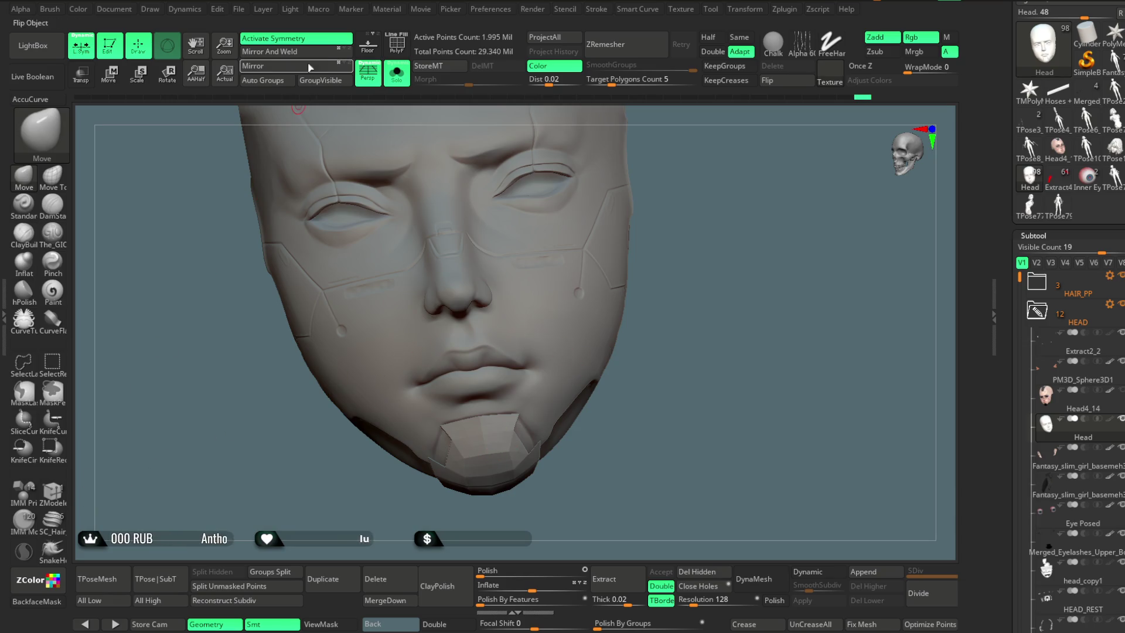
Step: Switch to ZModeler, use the move gizmo at the chin and enable X symmetry
left_click(52, 492)
right_click_drag(722, 261, 527, 422, "ctrl")
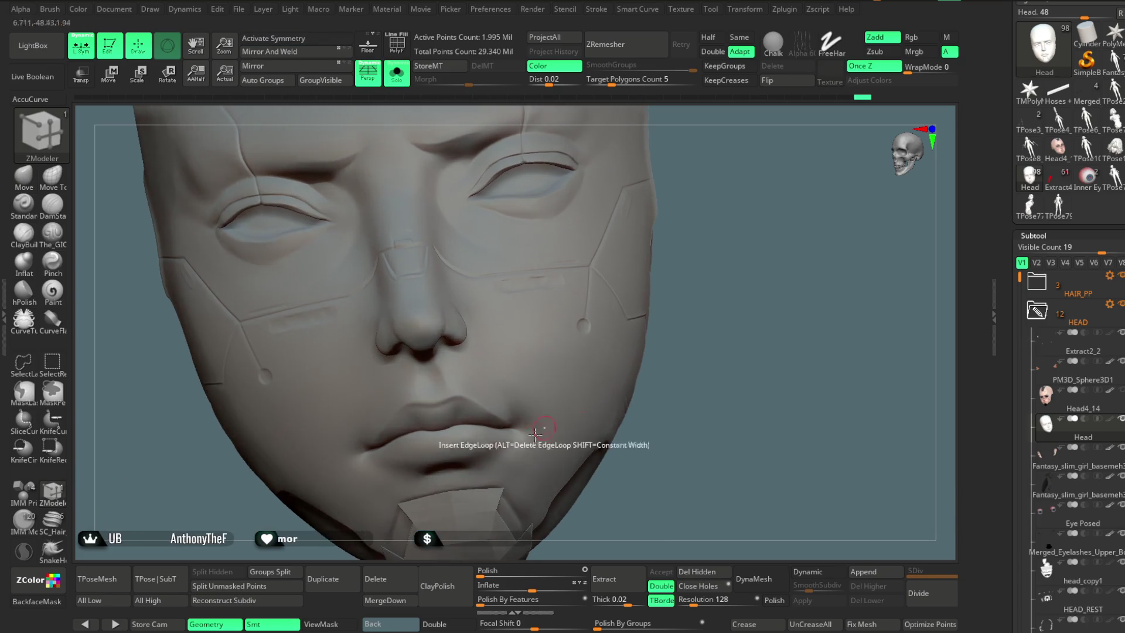
key("w")
mouse_move(718, 329)
left_mouse_down()
mouse_move(734, 295)
mouse_move(715, 260)
left_mouse_up()
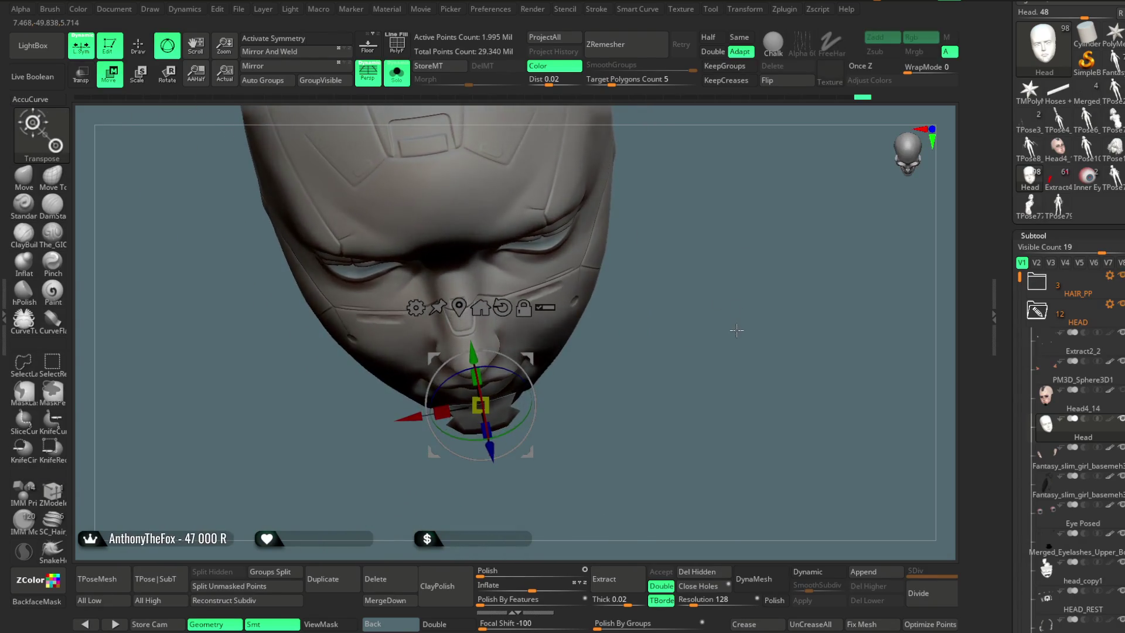
key("q")
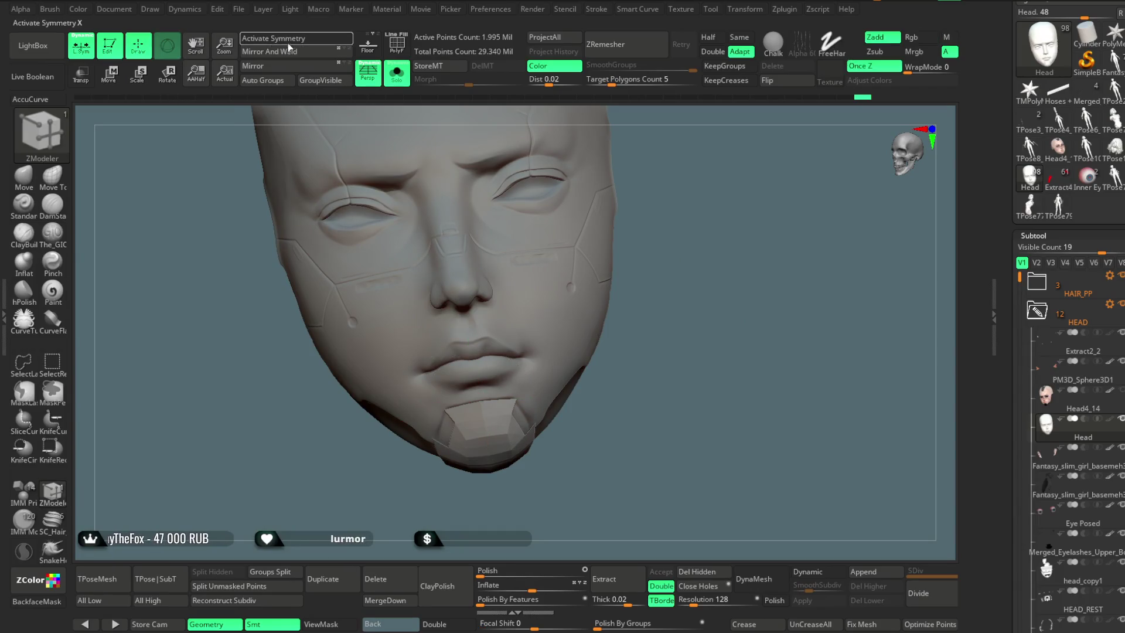
key("x")
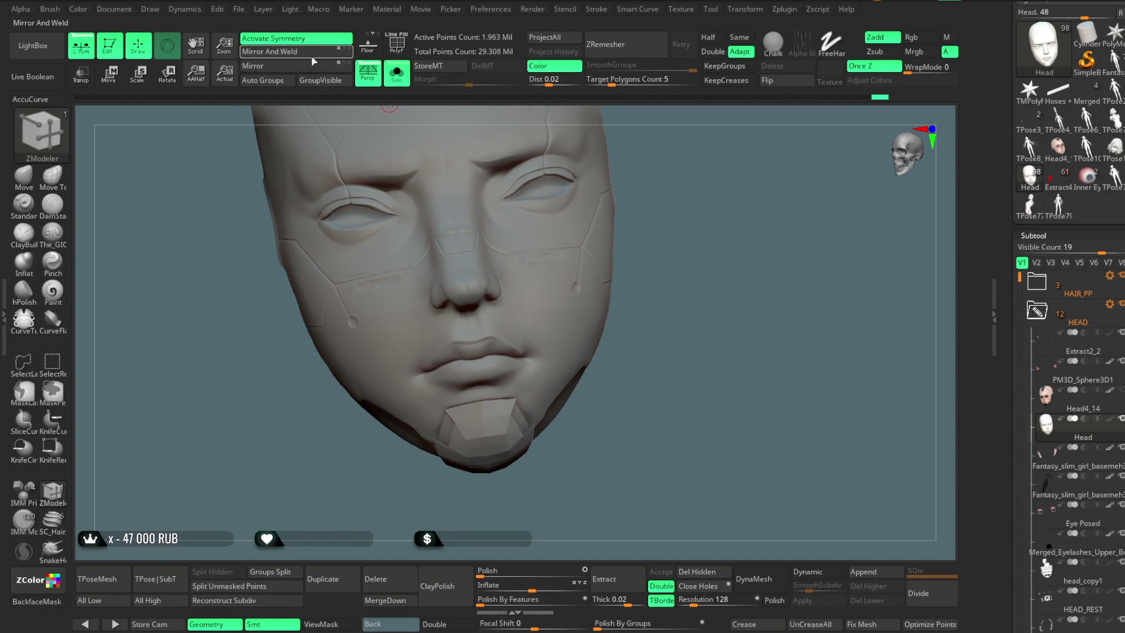
left_click_drag(679, 122, 203, 413)
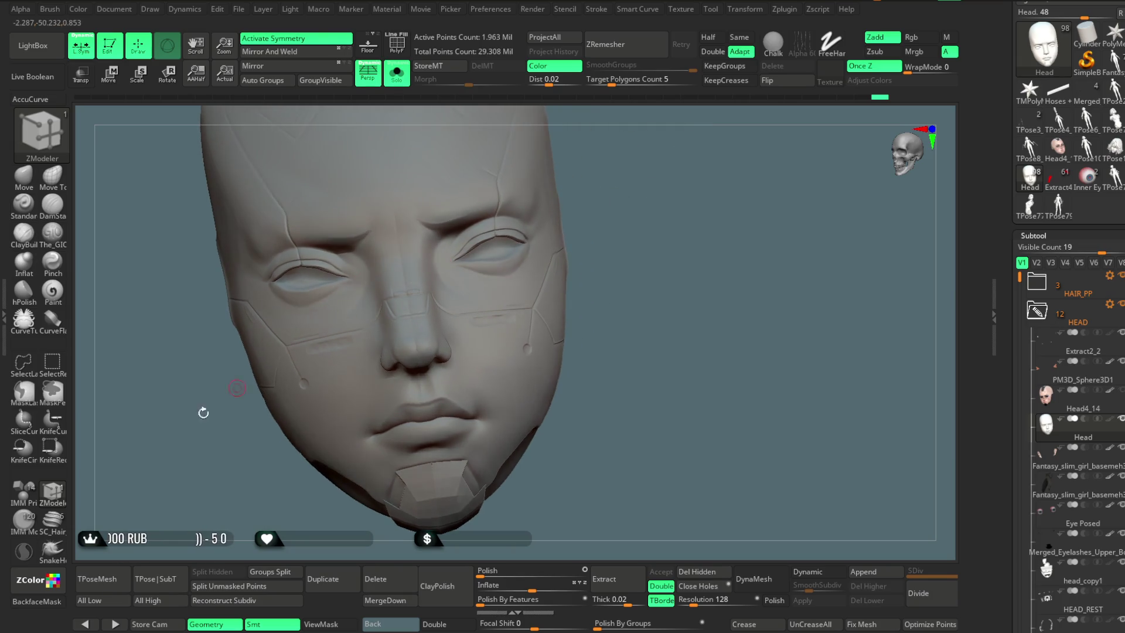
Step: Switch to the Move brush and start a lasso mask near the mouth and chin
left_click(23, 176)
mouse_move(427, 171)
right_mouse_down("ctrl")
mouse_move(738, 208)
mouse_move(690, 234)
mouse_move(610, 221)
right_mouse_up("ctrl")
key("ctrl")
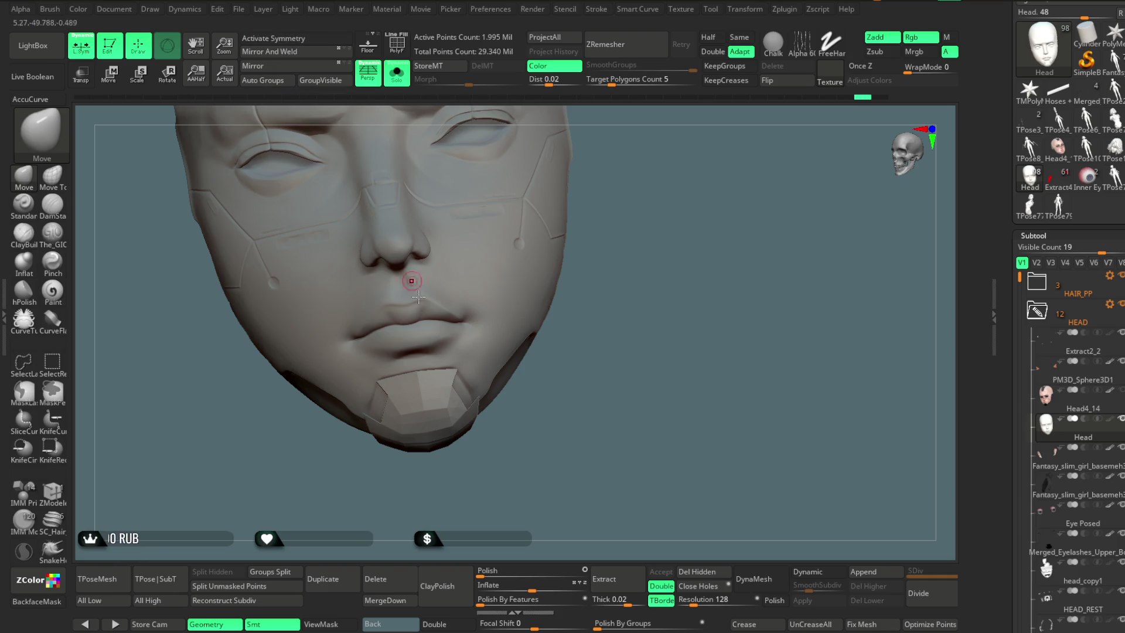
right_click_drag(429, 379, 380, 429, "ctrl")
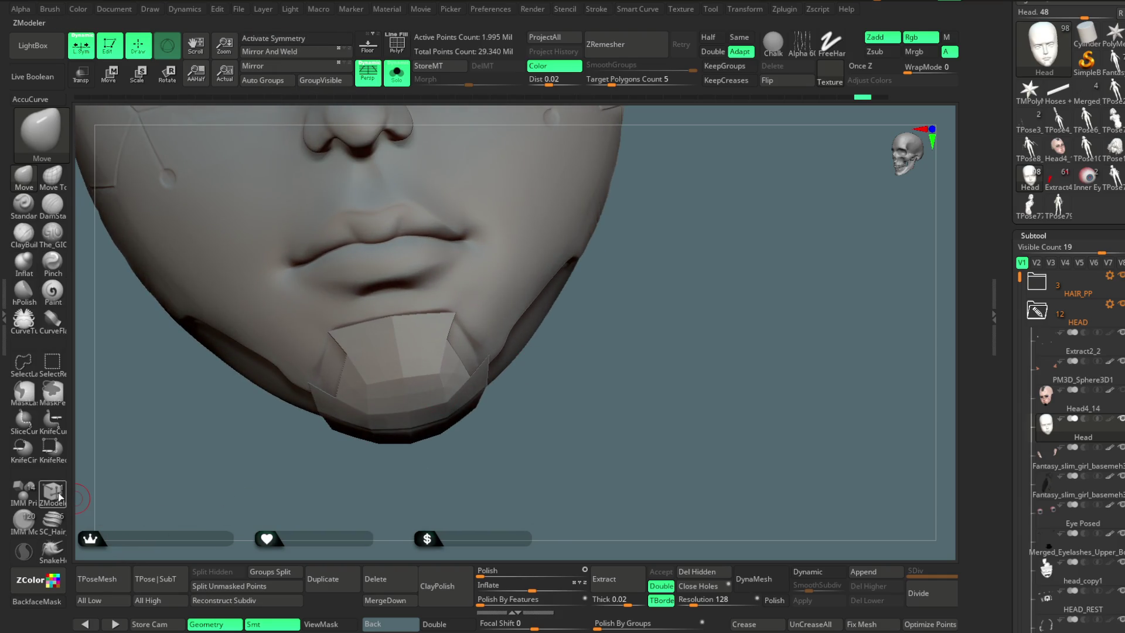
Step: Return to ZModeler over the chin with the gizmo and mirrored symmetry on
left_click(58, 497)
key("space")
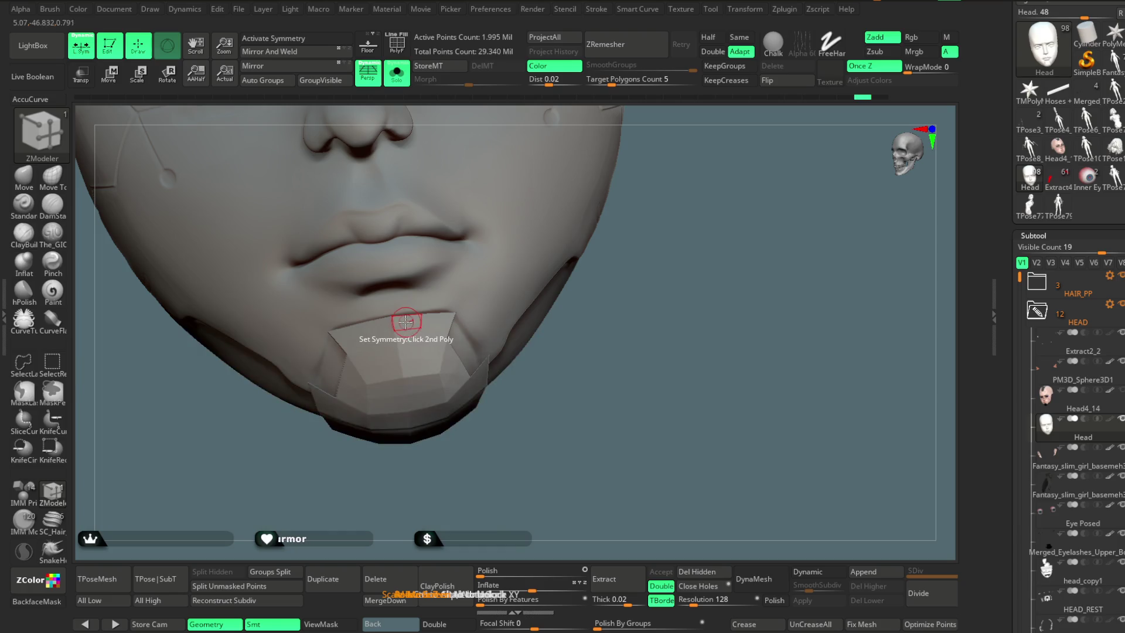
key("w")
right_click_drag(635, 322, 609, 335)
left_click(280, 38)
key("q")
mouse_move(624, 170)
left_mouse_down()
mouse_move(622, 190)
mouse_move(638, 180)
mouse_move(615, 169)
left_mouse_up()
Step: Pick the Move Topological brush (BMT) and undo the eyelid deformation
key("b")
key("m")
key("t")
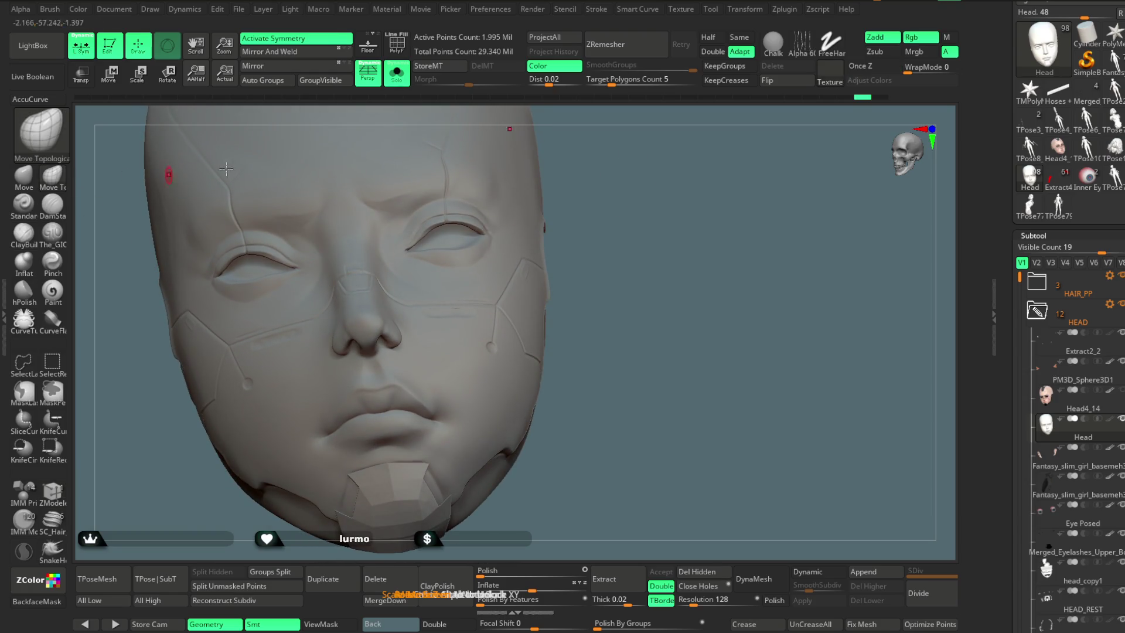
left_click_drag(168, 175, 683, 142, "alt")
key("ctrl")
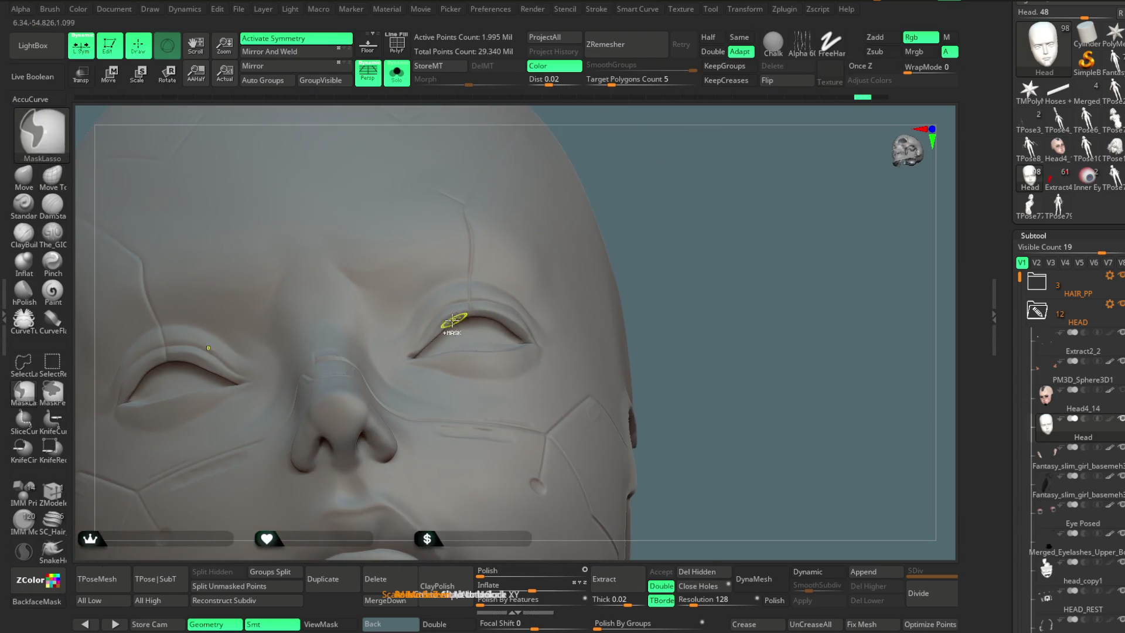
key("ctrl+z")
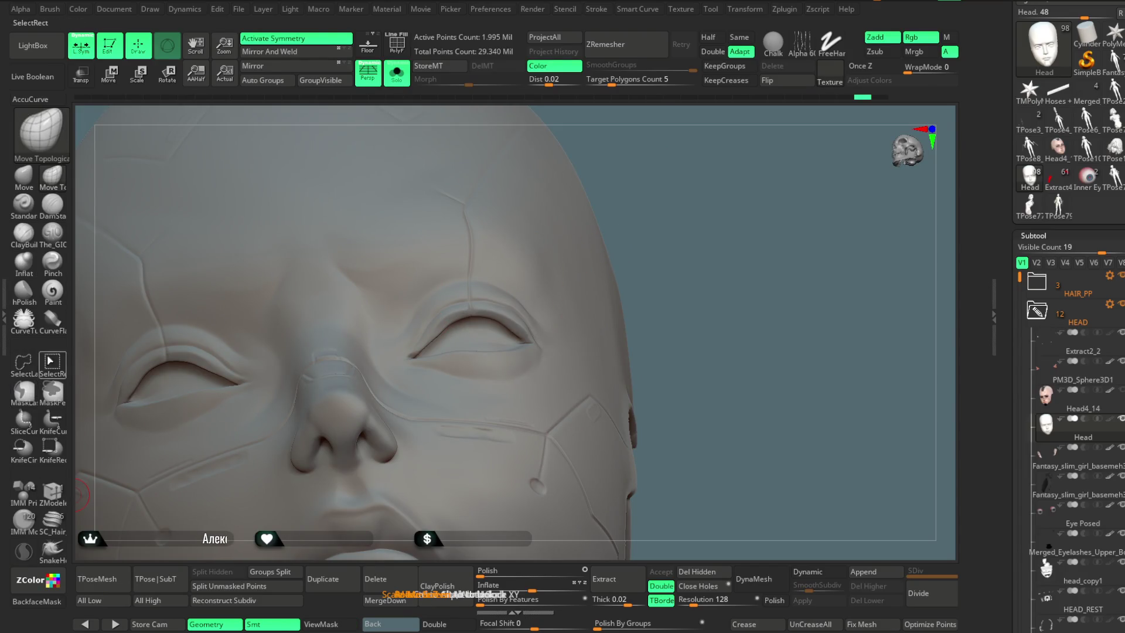
Step: Paint a mask along the right upper eyelid, clear it, and turn Solo off
left_click_drag(724, 170, 641, 264, "alt")
key("space")
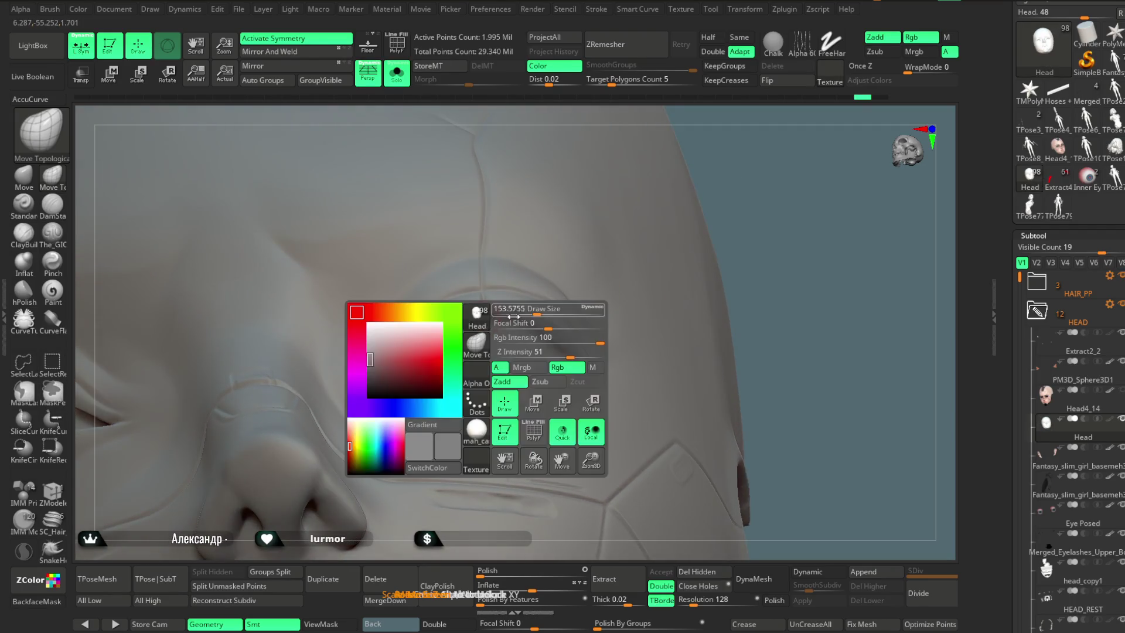
key("ctrl")
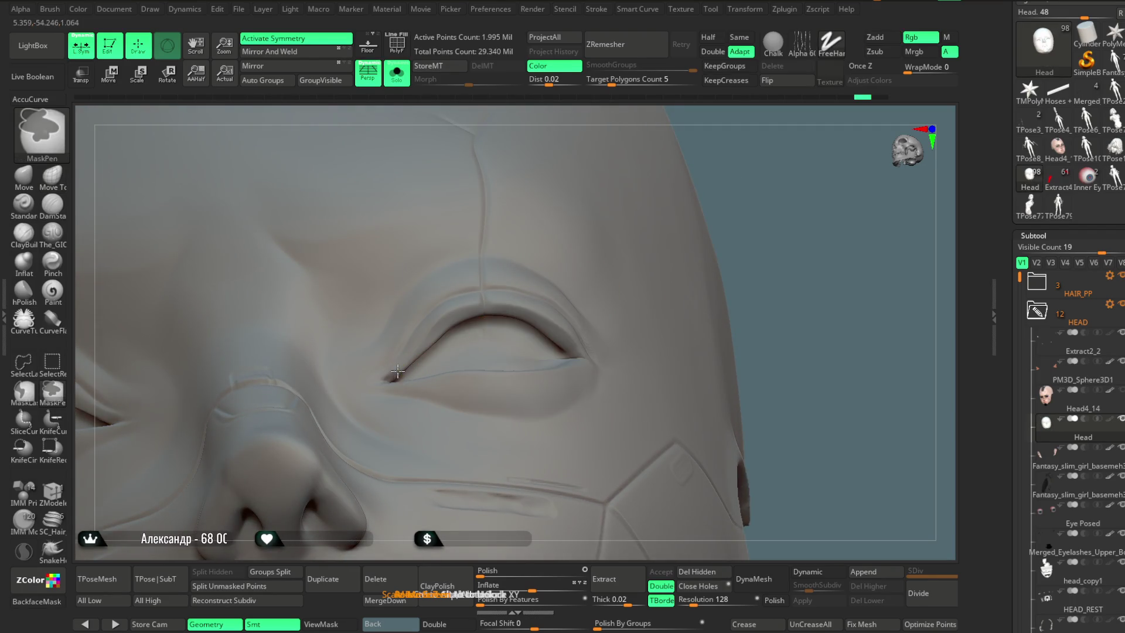
left_click_drag(686, 250, 728, 170, "alt")
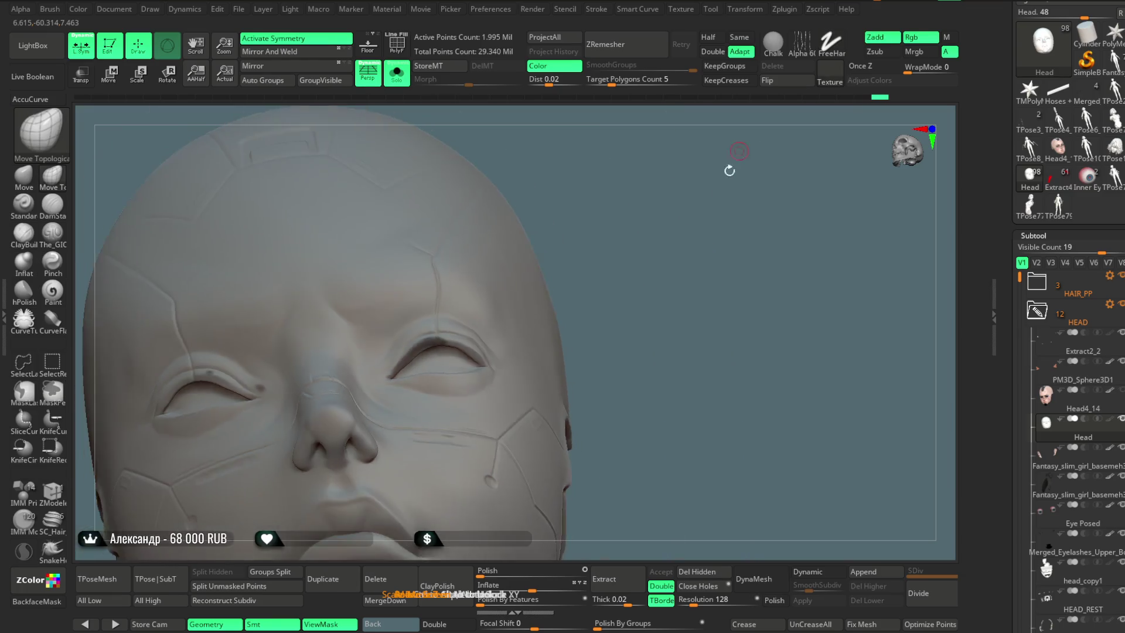
left_click_drag(413, 325, 467, 300, "ctrl")
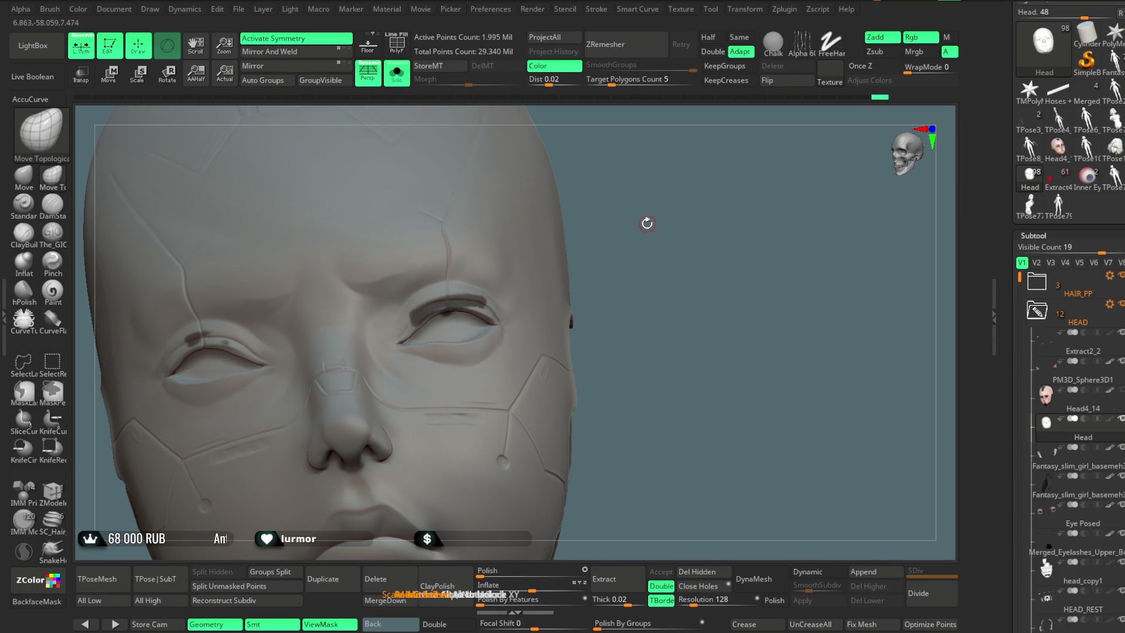
mouse_move(645, 226)
left_mouse_down("ctrl")
mouse_move(637, 173)
mouse_move(652, 250)
mouse_move(454, 151)
left_mouse_up("ctrl")
left_click(396, 73)
mouse_move(592, 199)
left_mouse_down("alt")
mouse_move(573, 191)
mouse_move(593, 248)
left_mouse_up("alt")
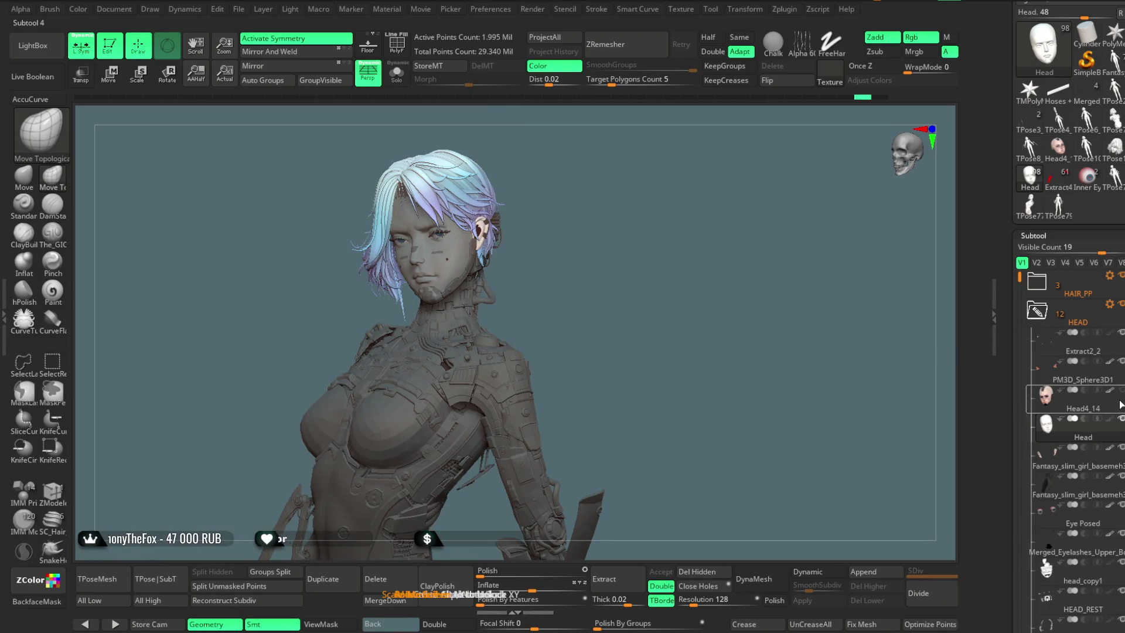
mouse_move(644, 312)
left_mouse_down("alt")
mouse_move(614, 253)
mouse_move(648, 255)
left_mouse_up("alt")
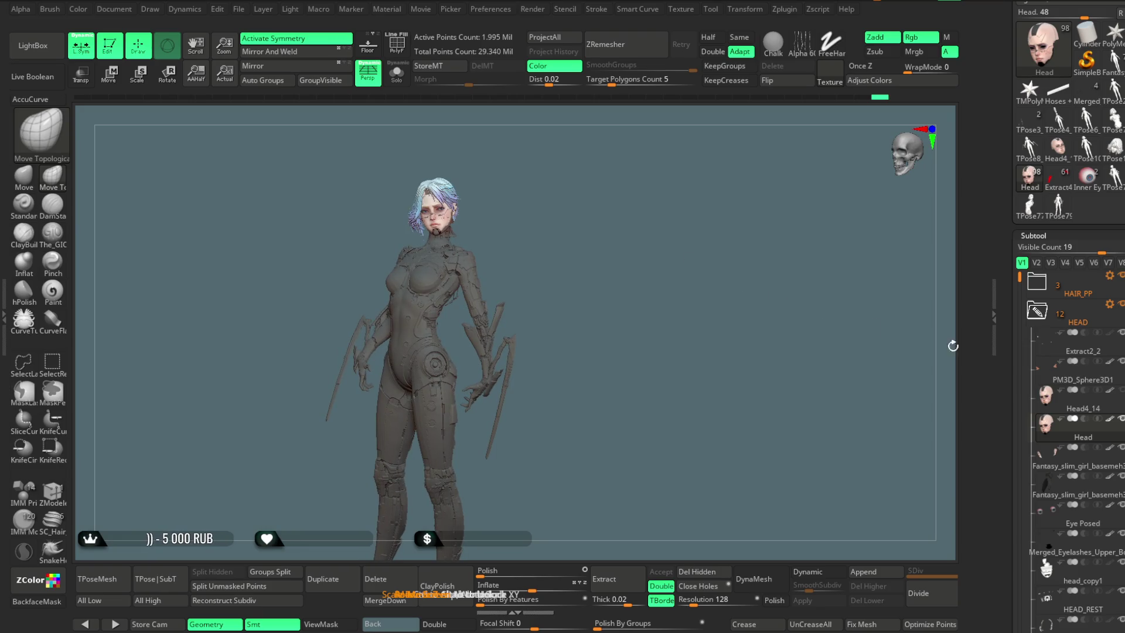
key("shift")
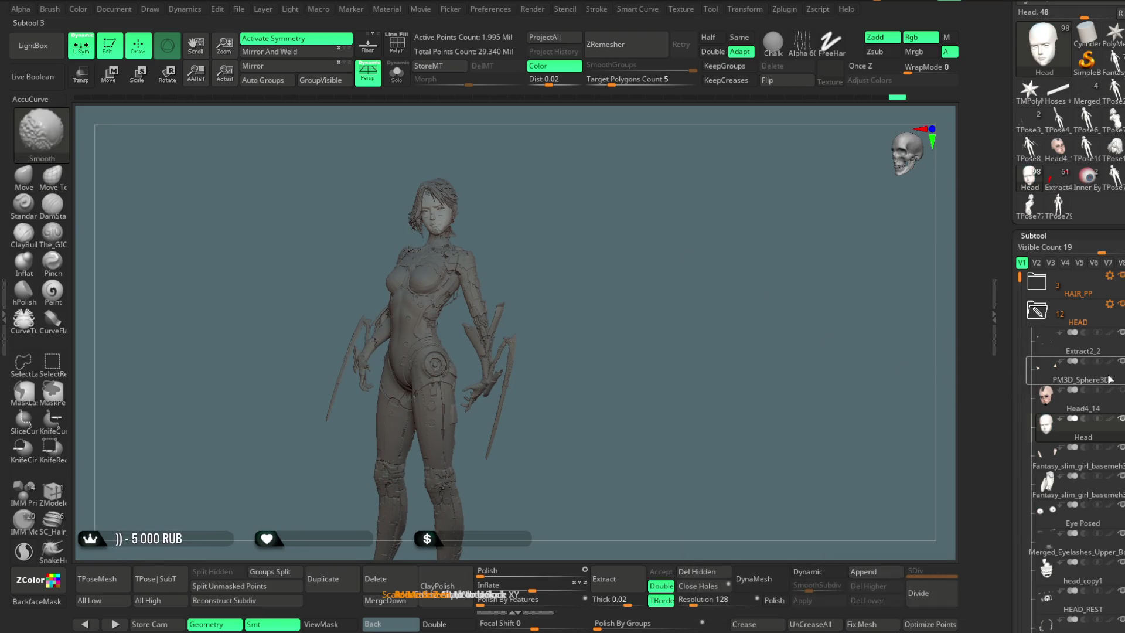
mouse_move(556, 262)
left_mouse_down()
mouse_move(600, 266)
mouse_move(593, 254)
mouse_move(601, 274)
mouse_move(587, 266)
mouse_move(609, 273)
left_mouse_up()
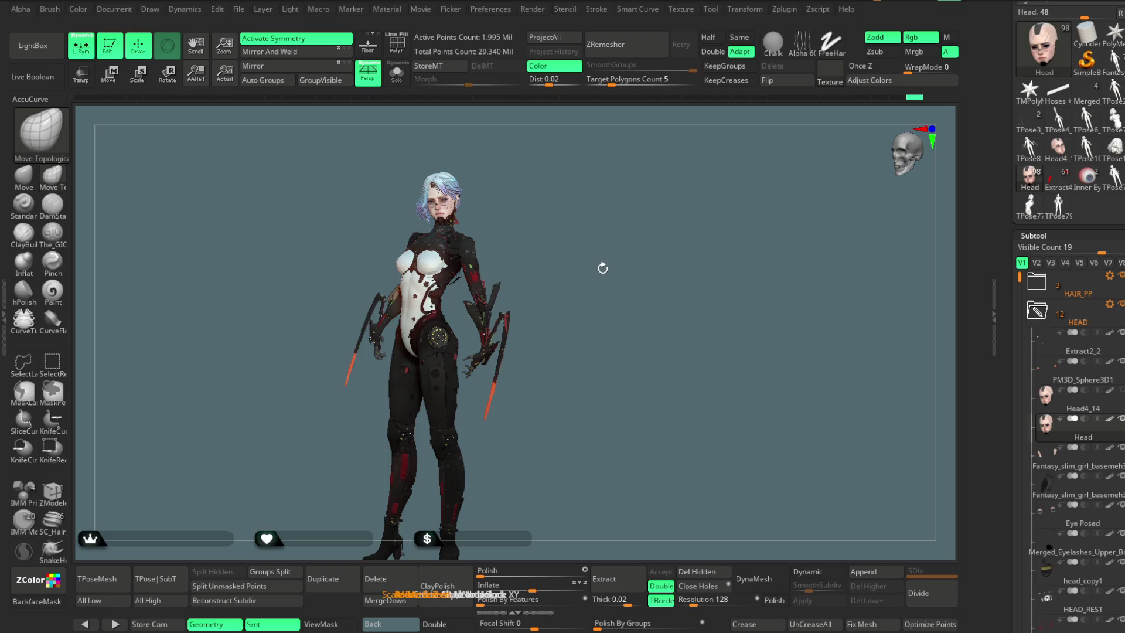
mouse_move(602, 268)
left_mouse_down()
mouse_move(570, 239)
mouse_move(653, 246)
mouse_move(599, 266)
mouse_move(585, 243)
mouse_move(543, 230)
left_mouse_up()
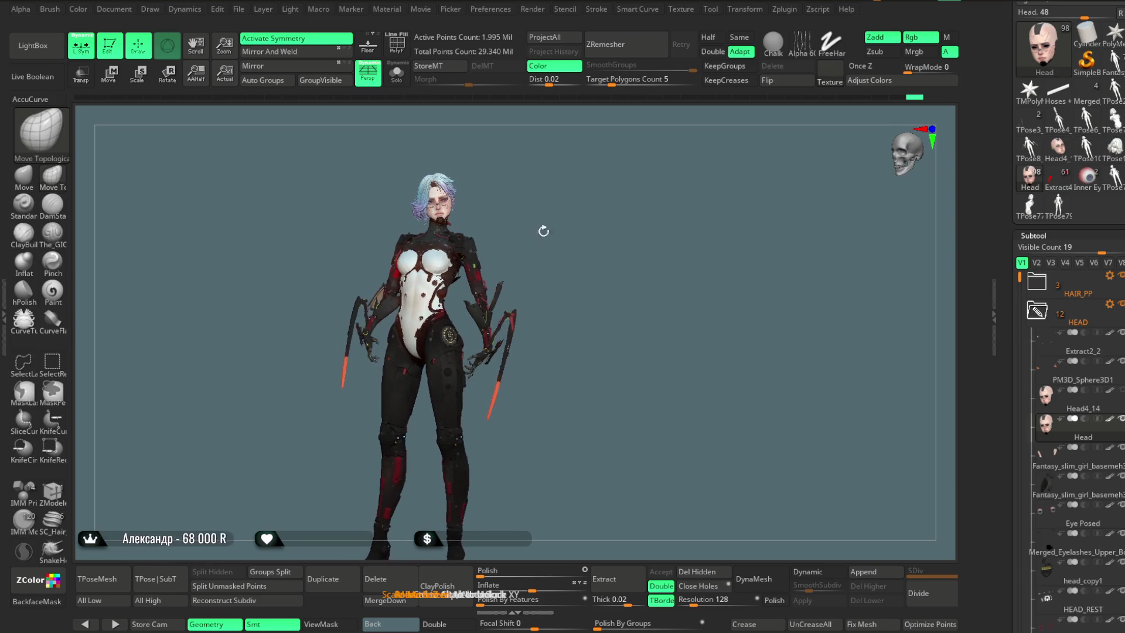
left_click(397, 75)
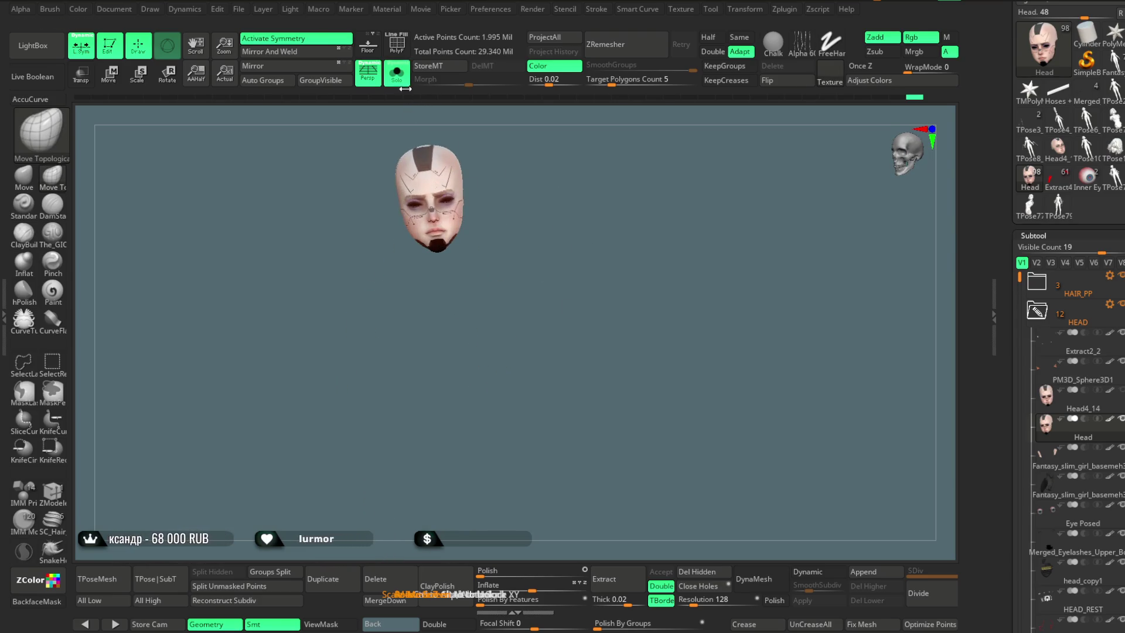
Step: Turn Solo off, zoom toward the torso and enable PolyF polygroup colours
left_click(397, 74)
scroll(613, 216, "up", 2)
scroll(621, 222, "up", 2)
scroll(634, 234, "up", 2)
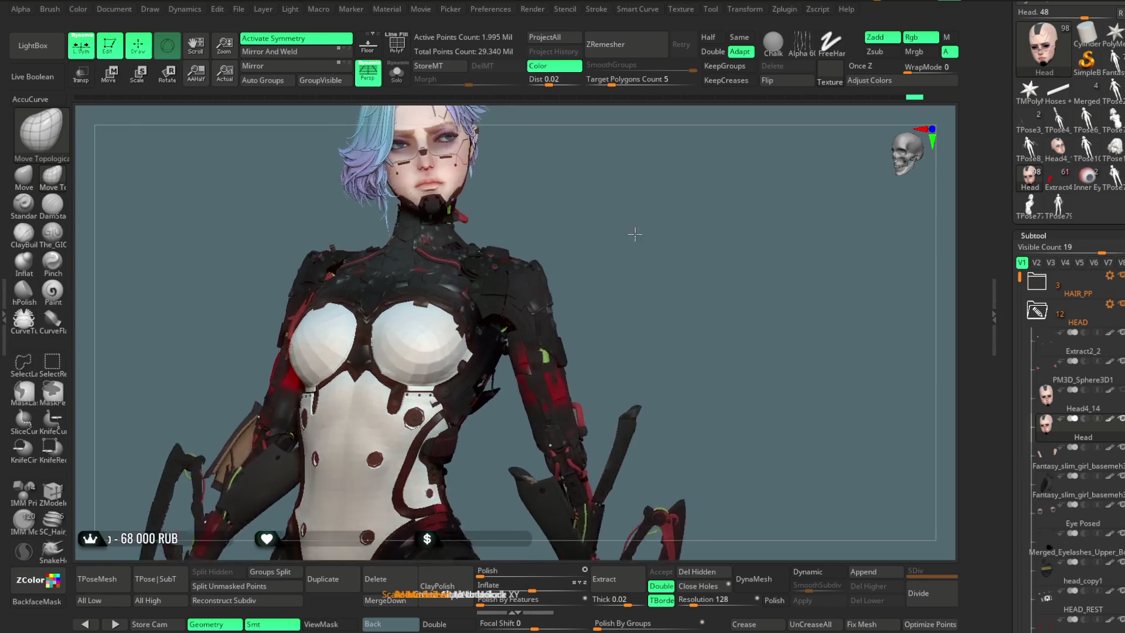
scroll(414, 335, "up", 3)
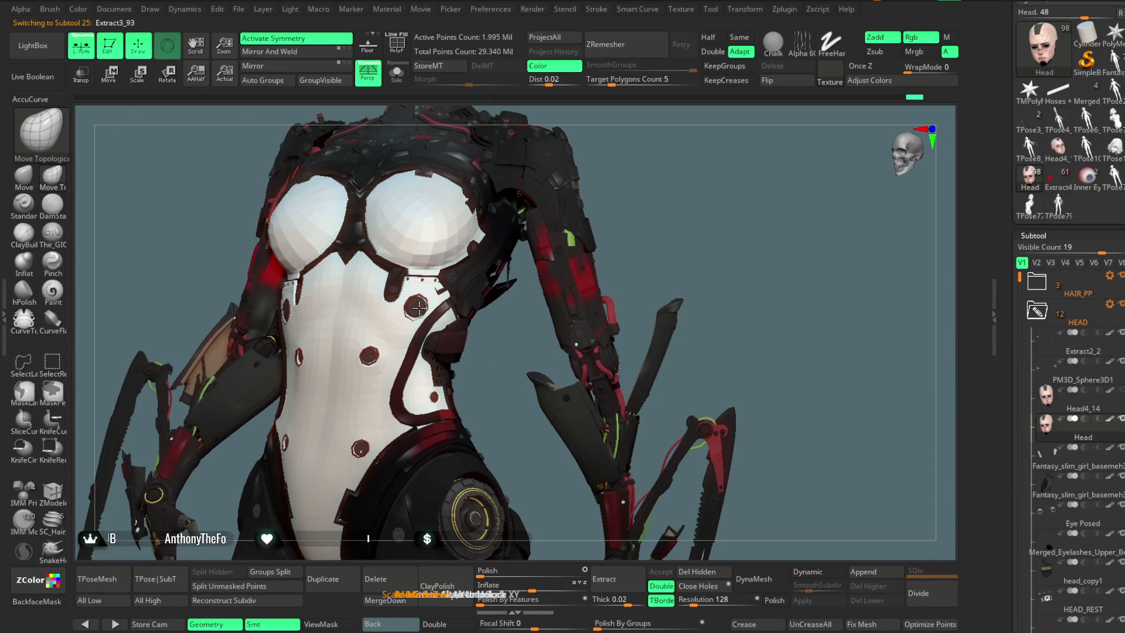
key("shift+f")
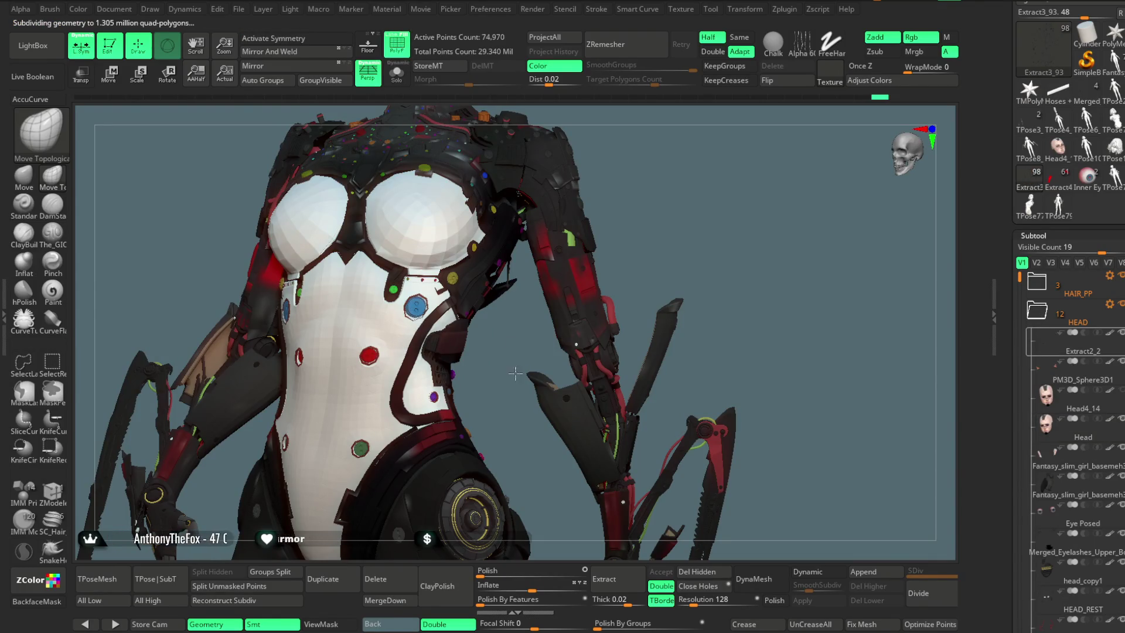
Step: Adjust the zoom and switch to the standard Move brush
scroll(515, 374, "up", 2)
scroll(627, 240, "up", 2)
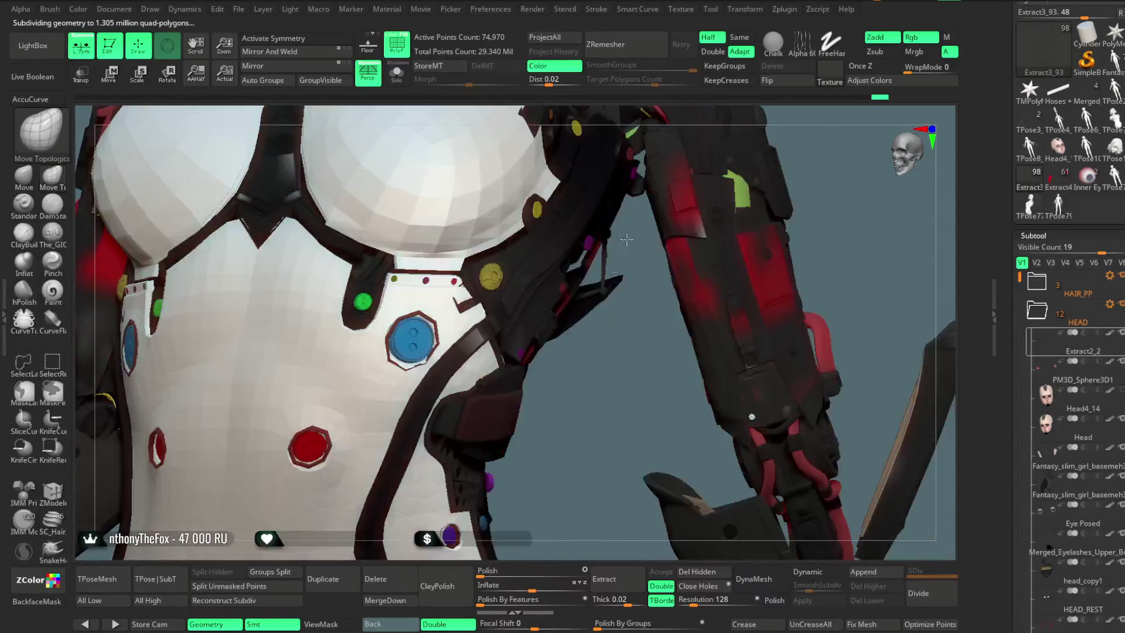
scroll(626, 240, "down", 3)
key("space")
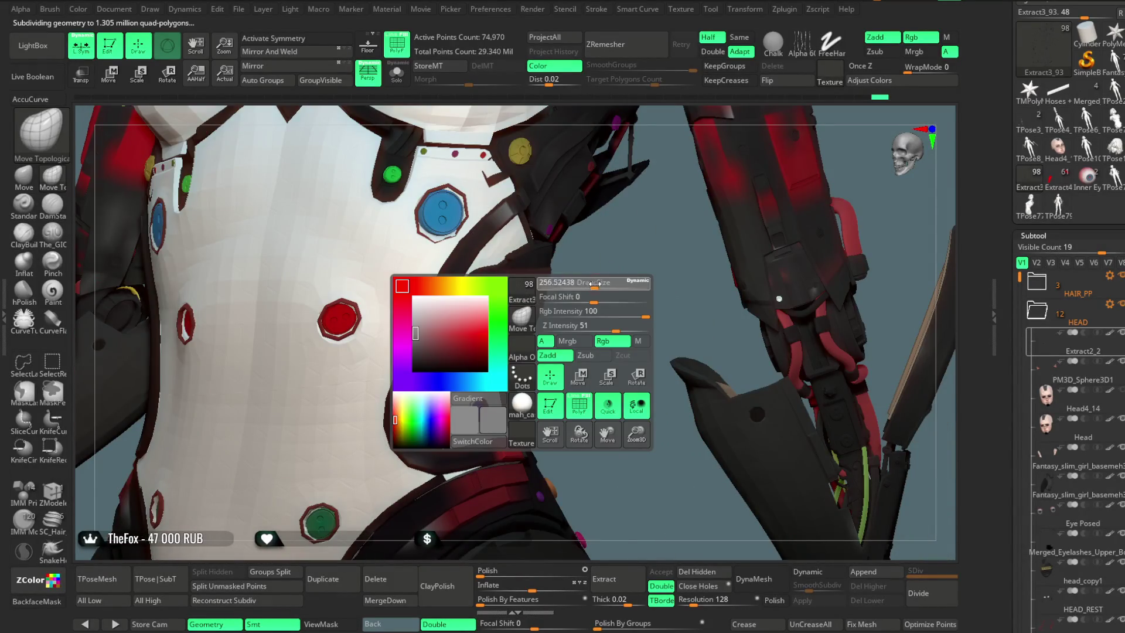
scroll(613, 293, "down", 3)
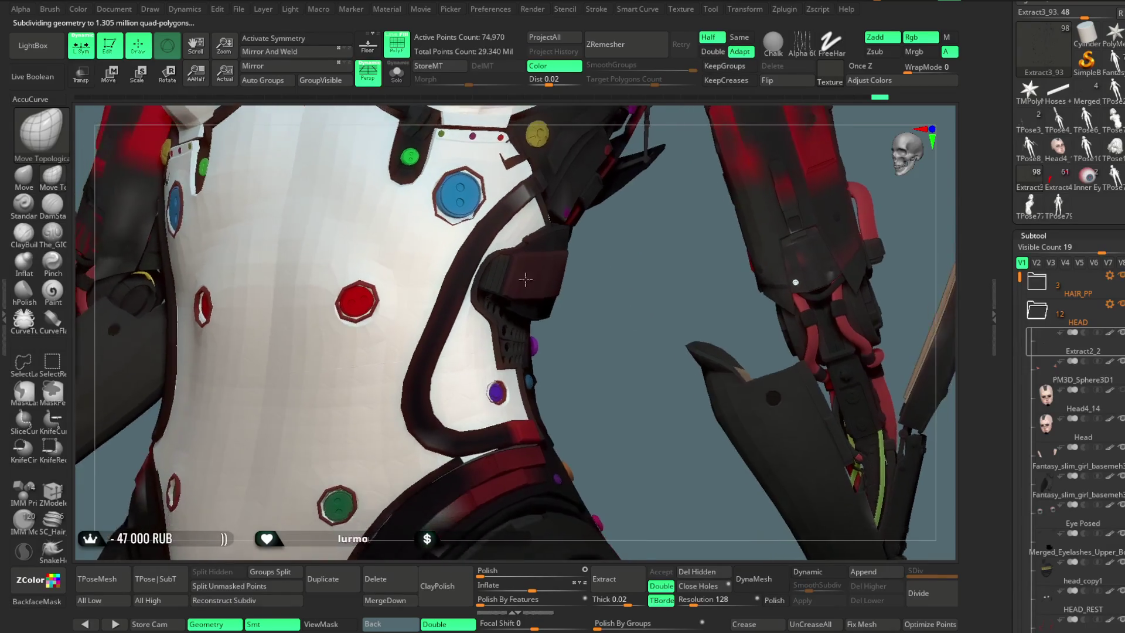
left_click(24, 176)
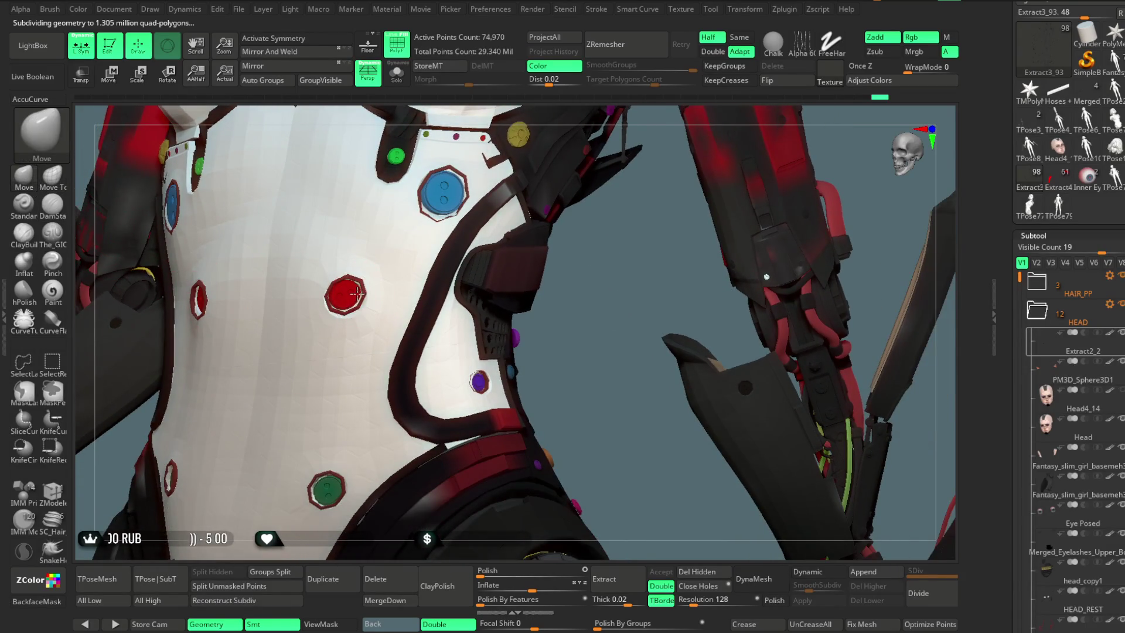
Step: Inspect the red chest buttons, return to Move Topological, and select the Chest subtool
left_click_drag(587, 313, 319, 359, "alt")
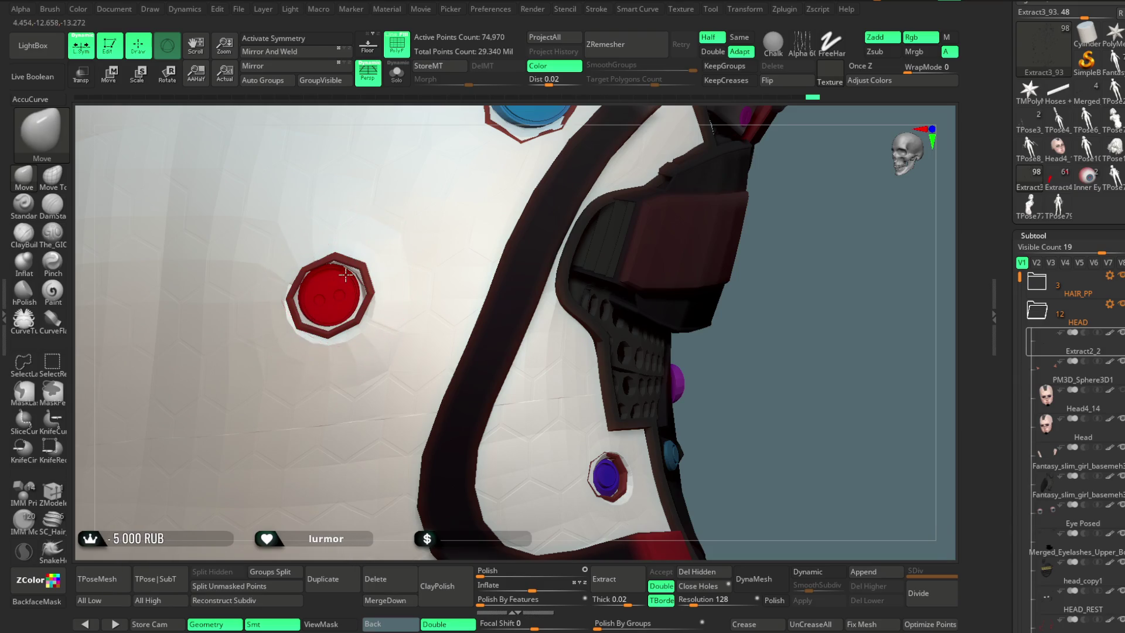
left_click_drag(729, 356, 711, 281)
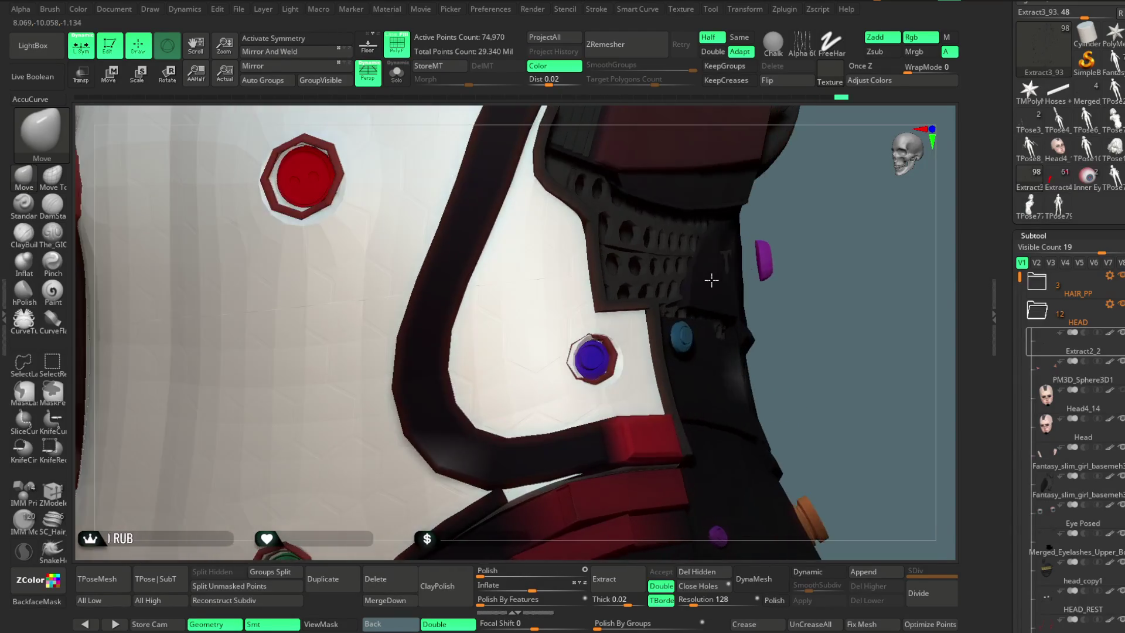
mouse_move(831, 220)
left_mouse_down()
mouse_move(787, 410)
mouse_move(537, 347)
left_mouse_up()
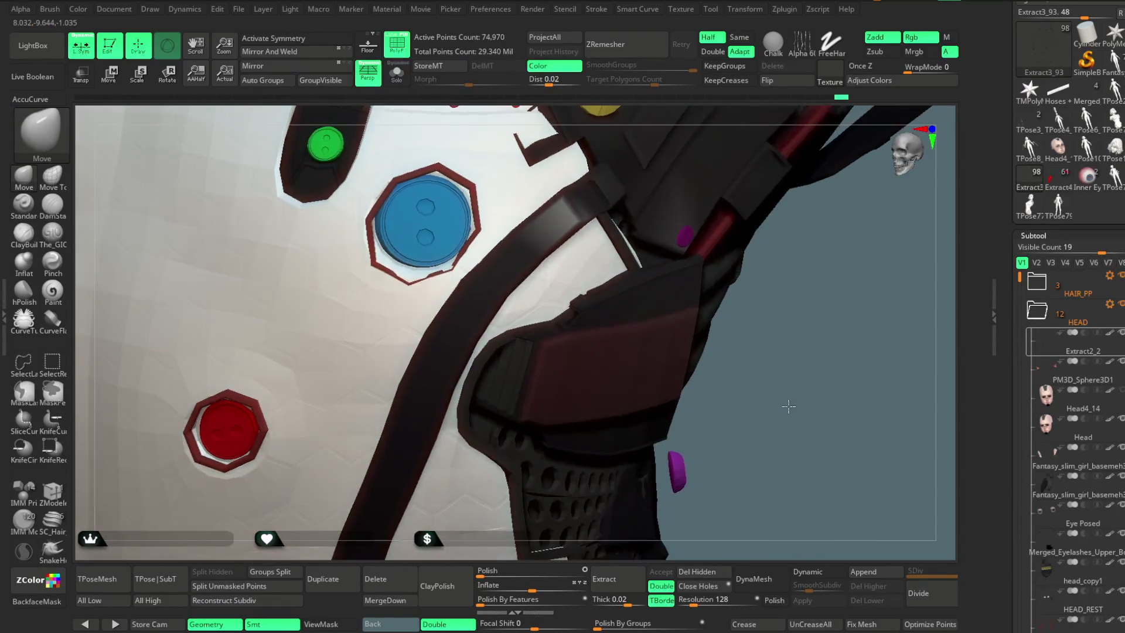
left_click(52, 188)
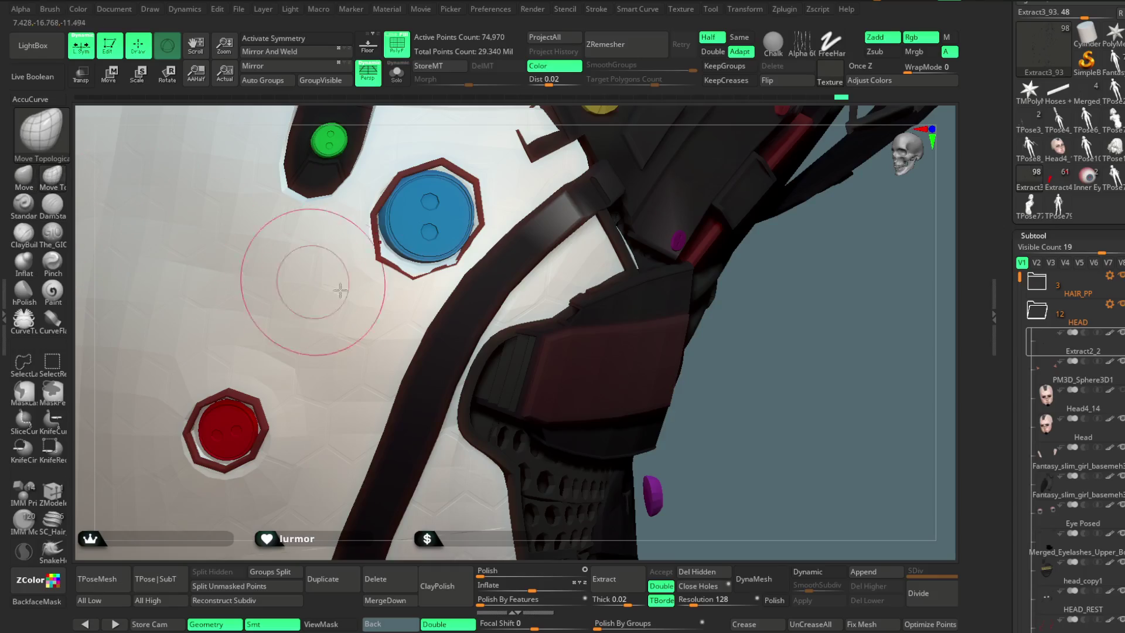
left_click(414, 277, "alt")
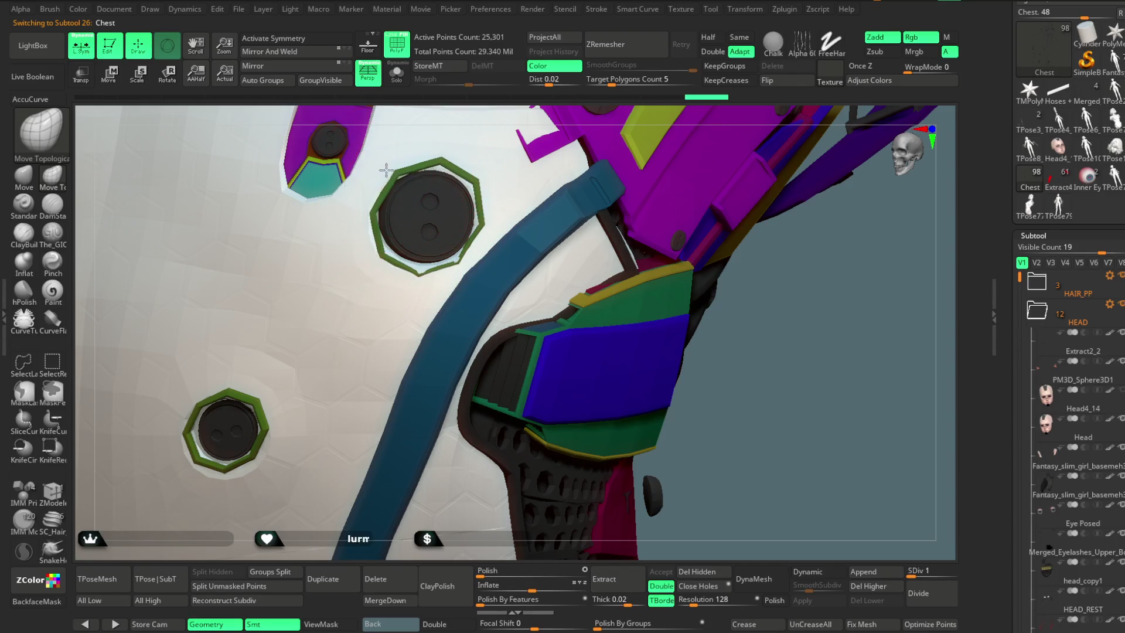
Step: Reshape and smooth the ring around a lower chest hole, then undo those edits
right_click_drag(445, 164, 396, 179)
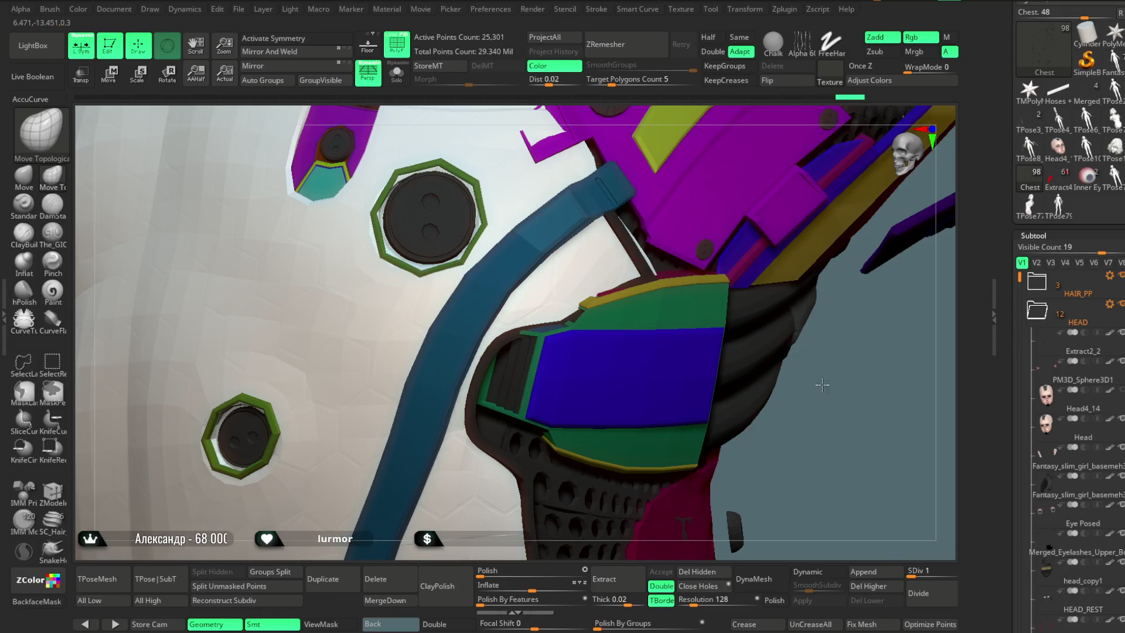
right_click_drag(822, 385, 535, 346)
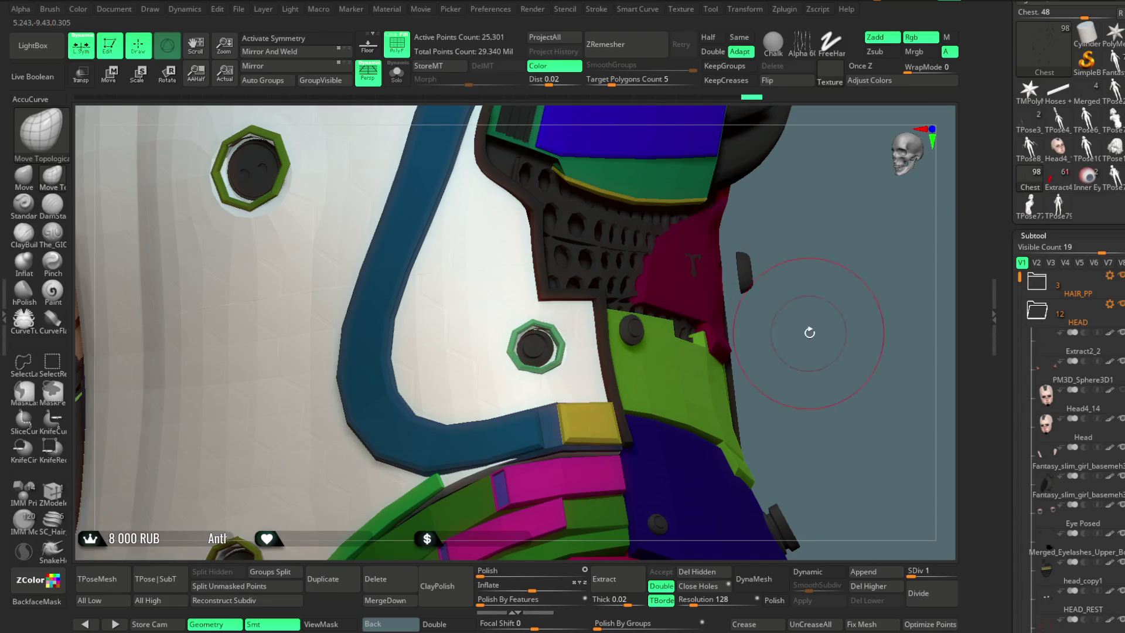
mouse_move(798, 261)
left_mouse_down()
mouse_move(764, 285)
mouse_move(396, 398)
left_mouse_up()
mouse_move(385, 399)
left_mouse_down()
mouse_move(354, 425)
mouse_move(357, 413)
left_mouse_up()
left_click_drag(624, 250, 432, 263)
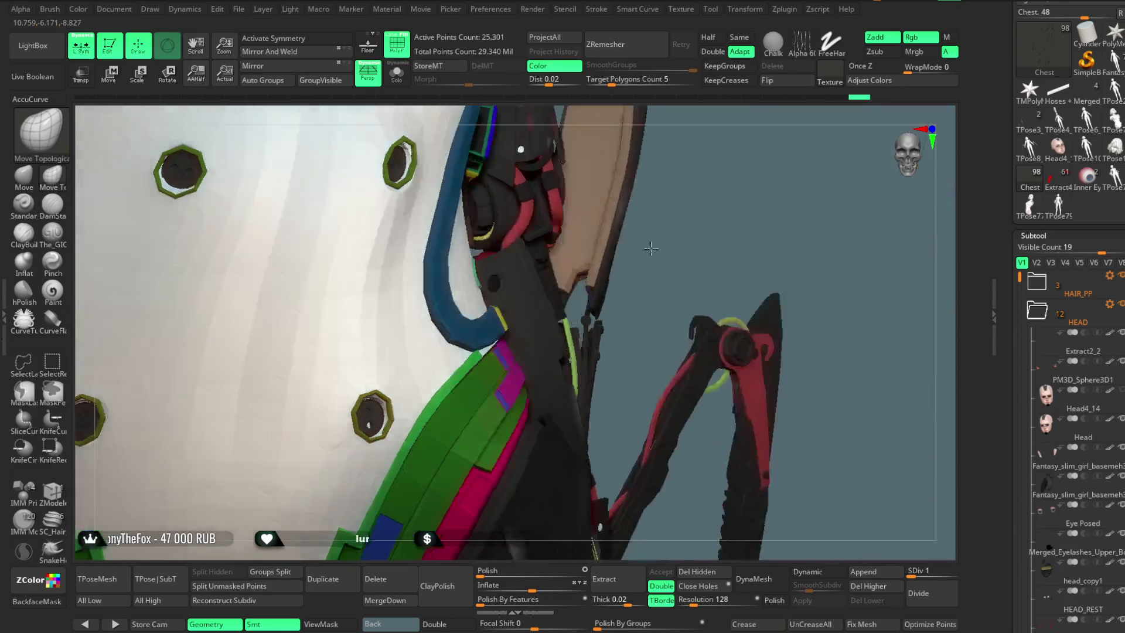
left_click_drag(257, 253, 250, 287)
key("ctrl+z")
key("ctrl+z")
Step: Reshape the upper hole's green ring, then turn off PolyF and view the back
mouse_move(602, 196)
left_mouse_down()
mouse_move(711, 249)
mouse_move(375, 312)
left_mouse_up()
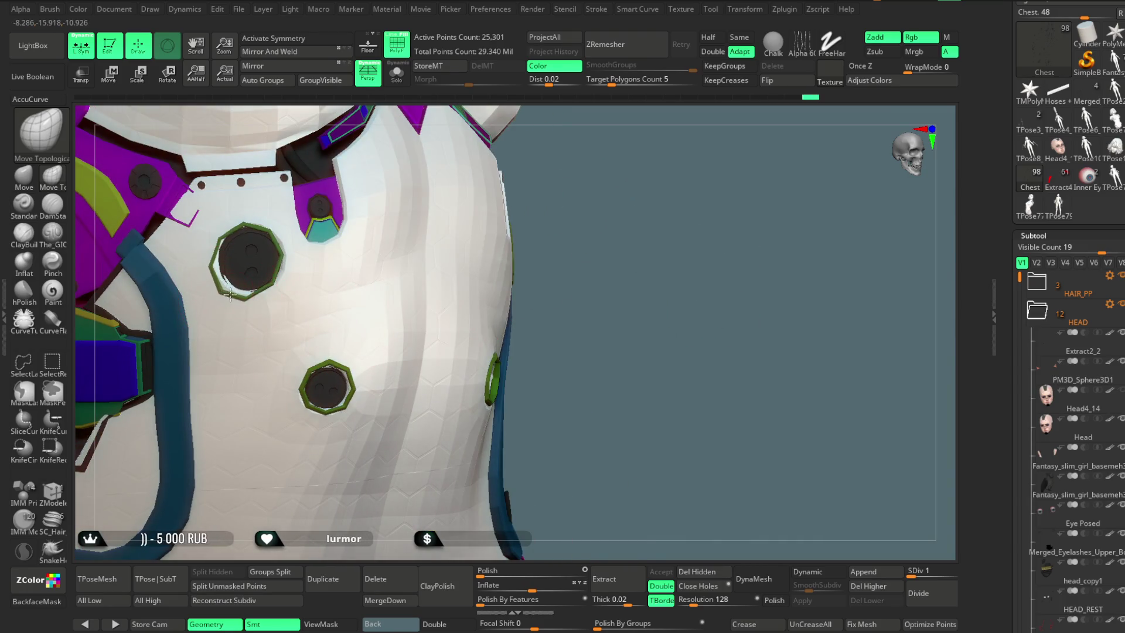
mouse_move(225, 292)
left_mouse_down()
mouse_move(287, 252)
mouse_move(214, 241)
mouse_move(226, 271)
left_mouse_up()
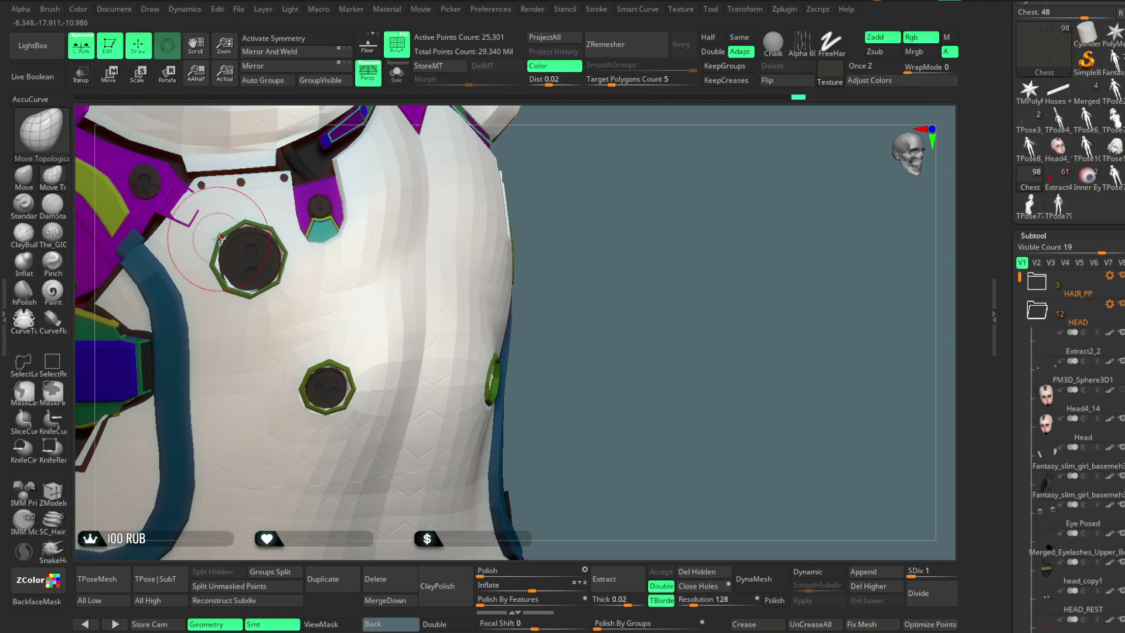
mouse_move(573, 261)
left_mouse_down()
mouse_move(567, 275)
mouse_move(695, 188)
mouse_move(670, 258)
mouse_move(460, 178)
left_mouse_up()
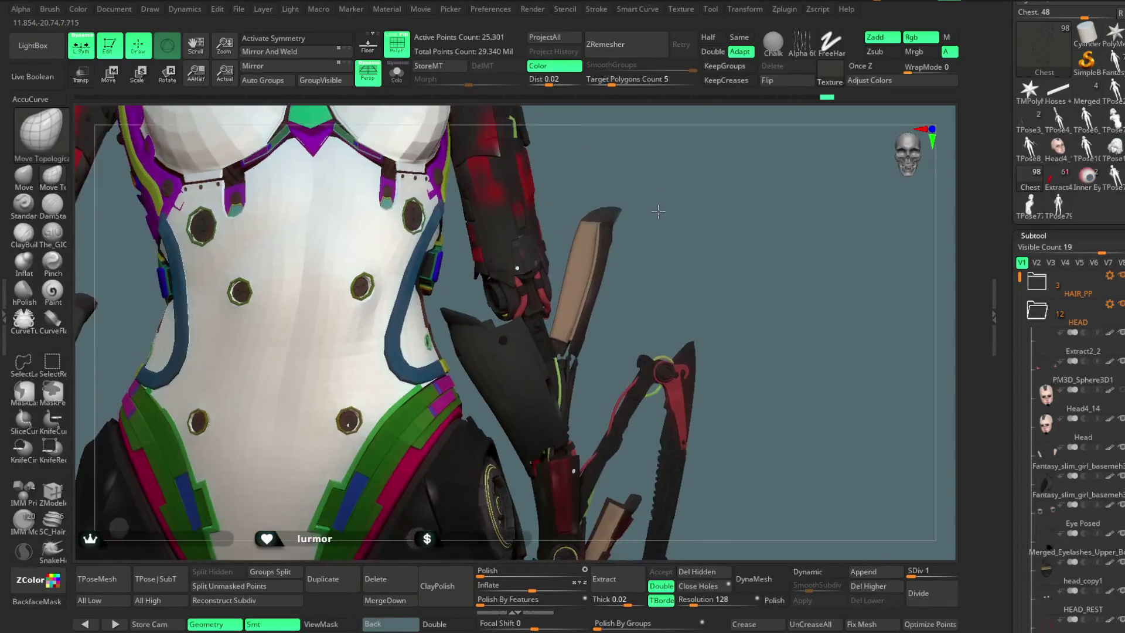
left_click(396, 44)
mouse_move(504, 252)
left_mouse_down()
mouse_move(531, 268)
mouse_move(581, 213)
mouse_move(565, 262)
mouse_move(590, 223)
mouse_move(463, 330)
left_mouse_up()
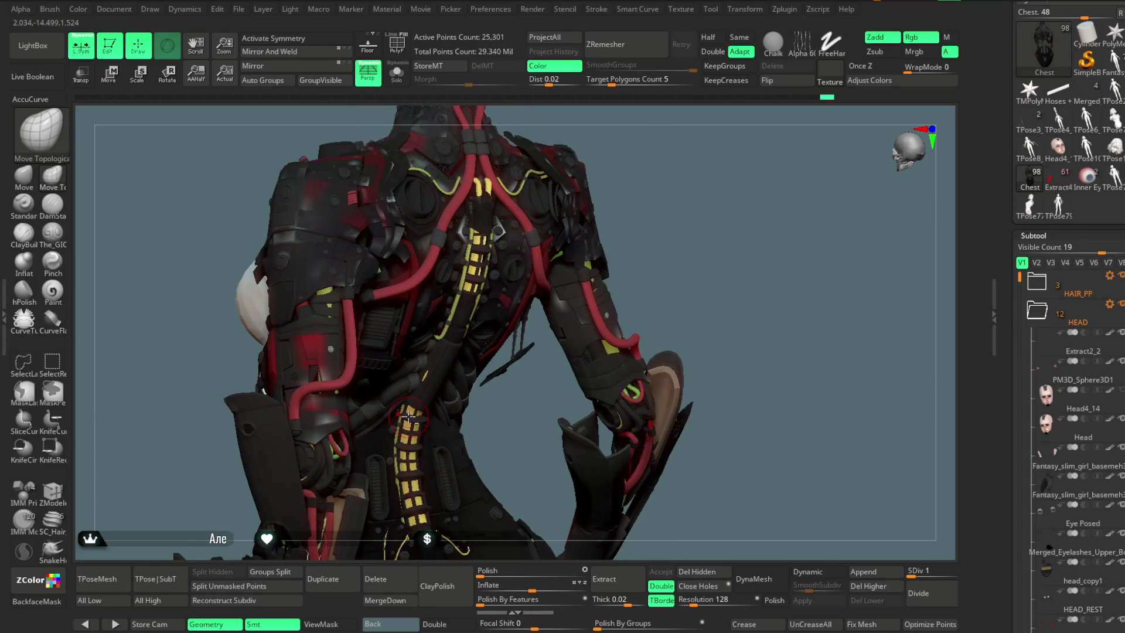
Step: From a rear view, select the Head5_6 hair and greatly enlarge the Move brush Draw Size
left_click(424, 377, "alt")
mouse_move(420, 377)
left_mouse_down()
mouse_move(662, 183)
mouse_move(625, 232)
mouse_move(605, 229)
mouse_move(615, 298)
mouse_move(623, 233)
left_mouse_up()
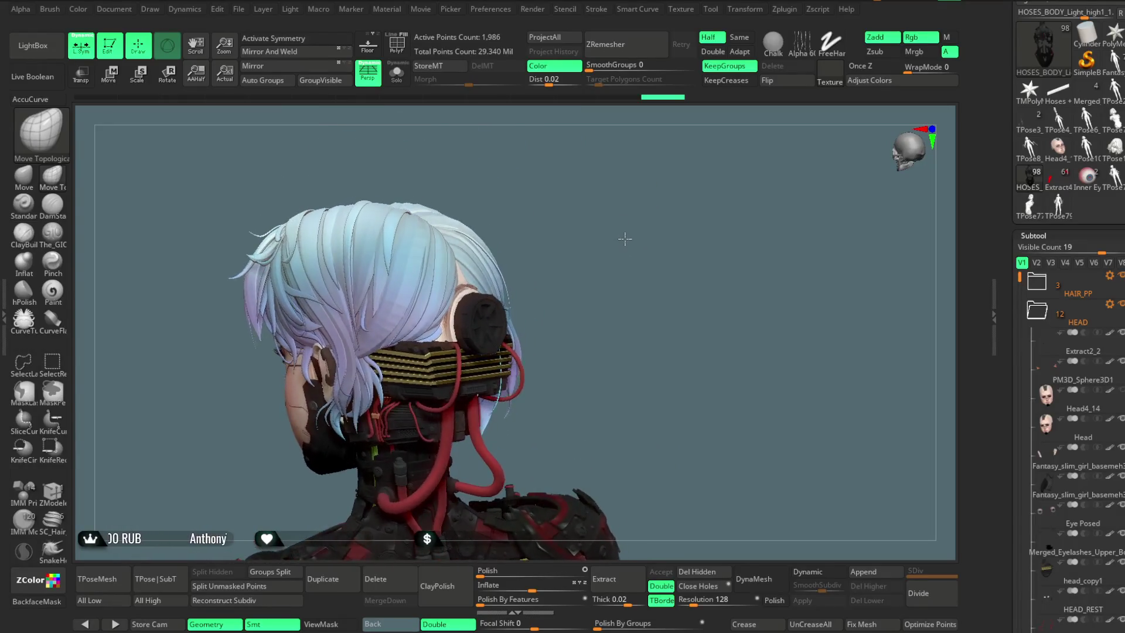
left_click_drag(624, 233, 605, 231)
left_click(24, 176)
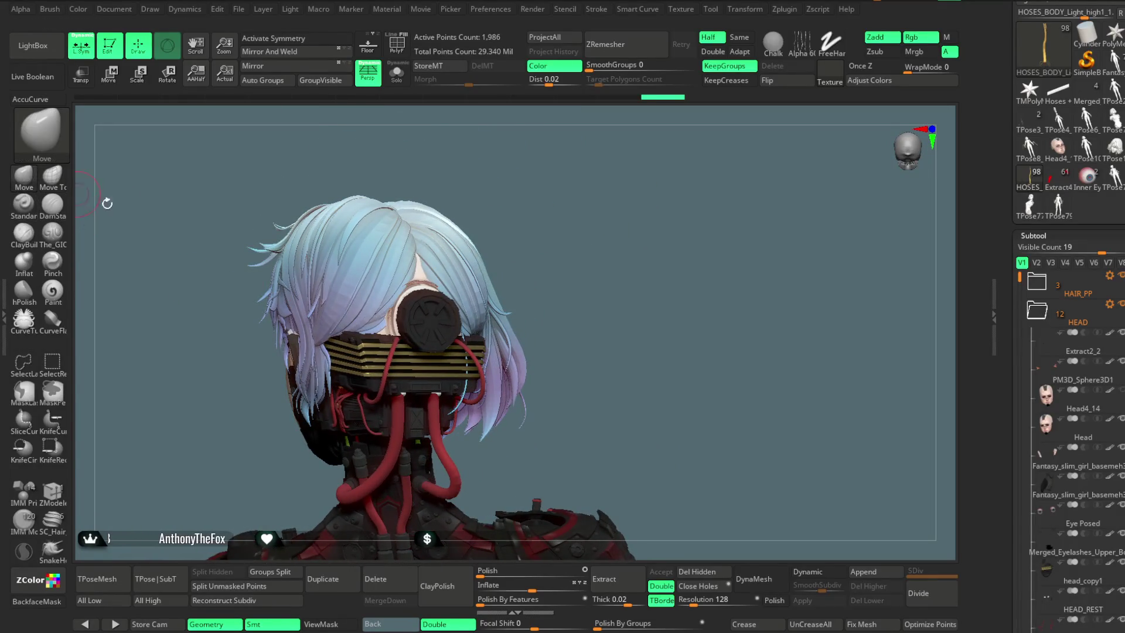
left_click(445, 266, "alt")
key("space")
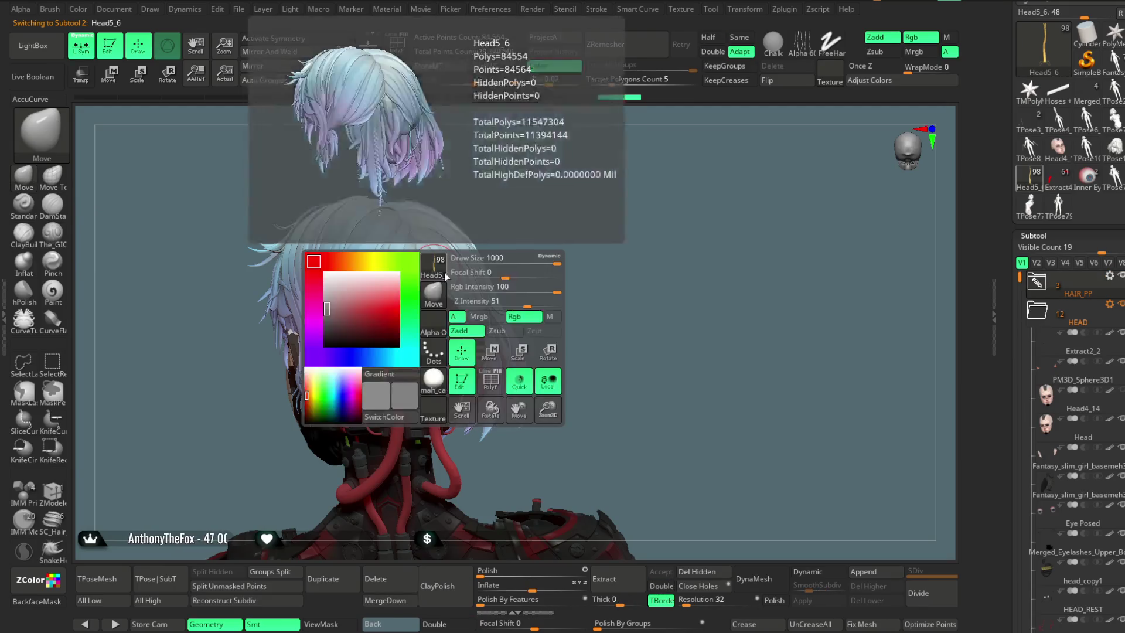
left_click_drag(543, 262, 507, 261)
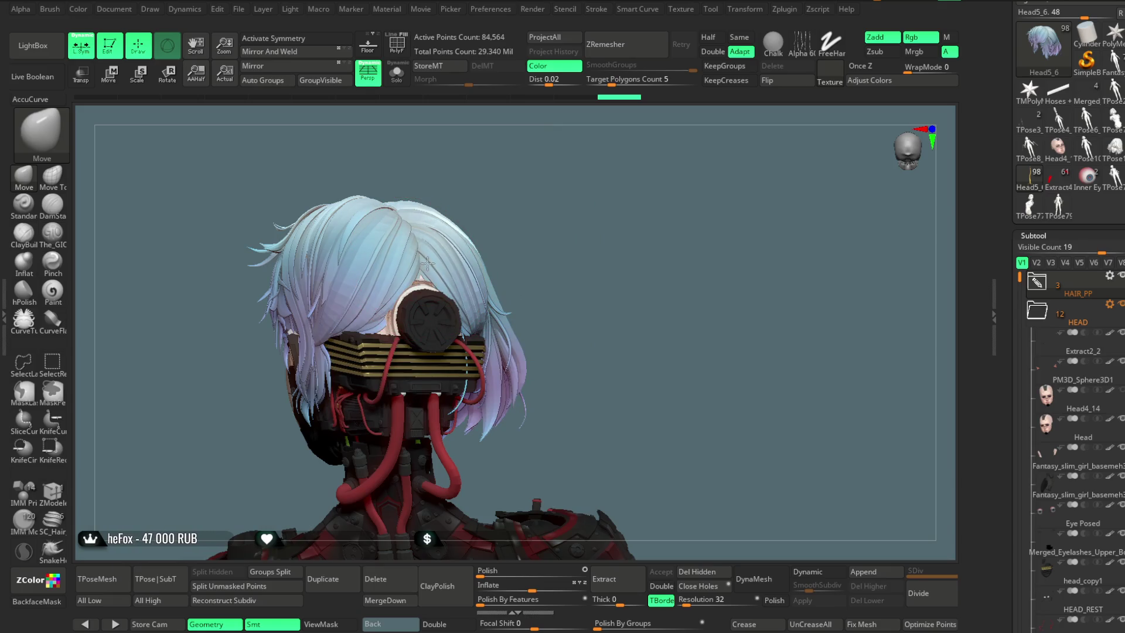
mouse_move(494, 196)
left_mouse_down()
mouse_move(476, 166)
mouse_move(421, 223)
mouse_move(469, 199)
left_mouse_up()
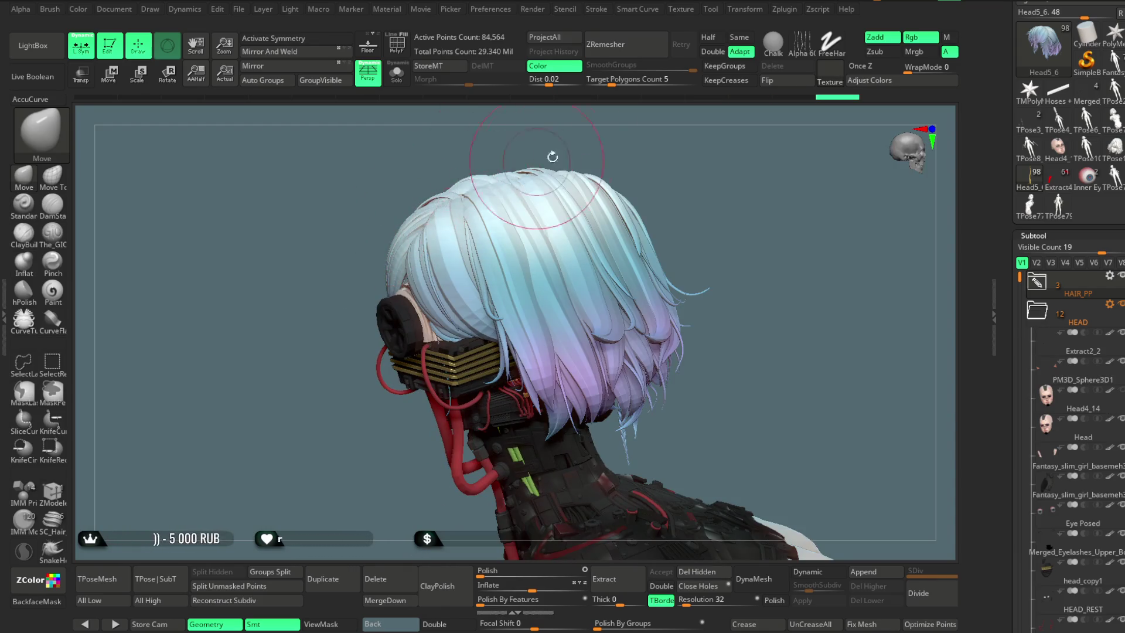
left_click_drag(551, 157, 637, 146)
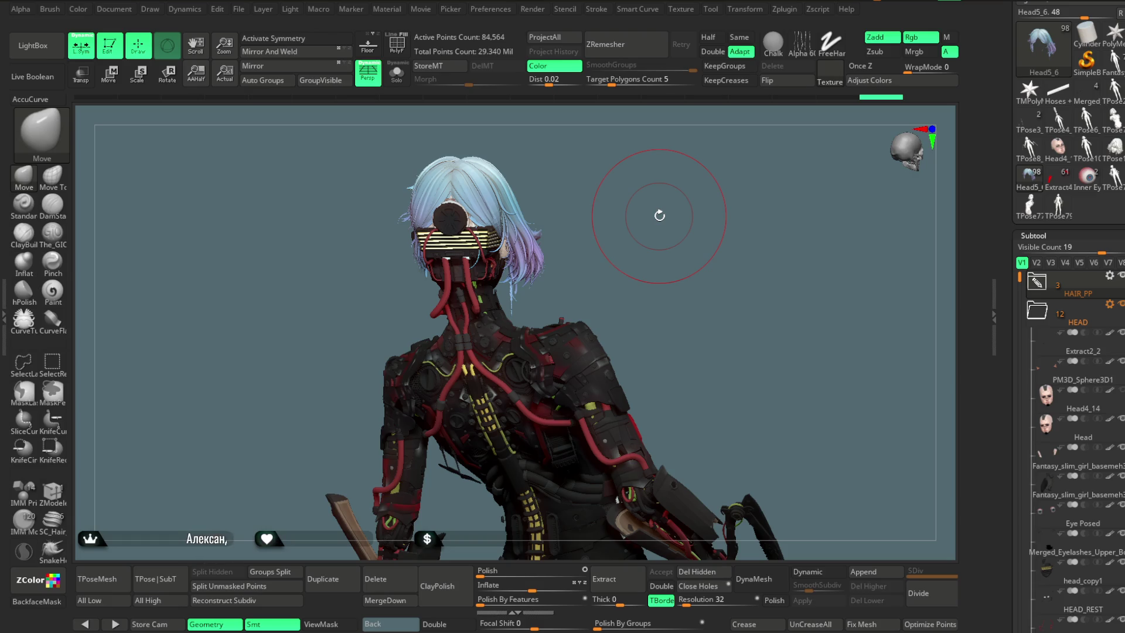
Step: Orbit to a front three-quarter view and apply Geometry > All High to every subtool
left_click_drag(698, 255, 716, 226)
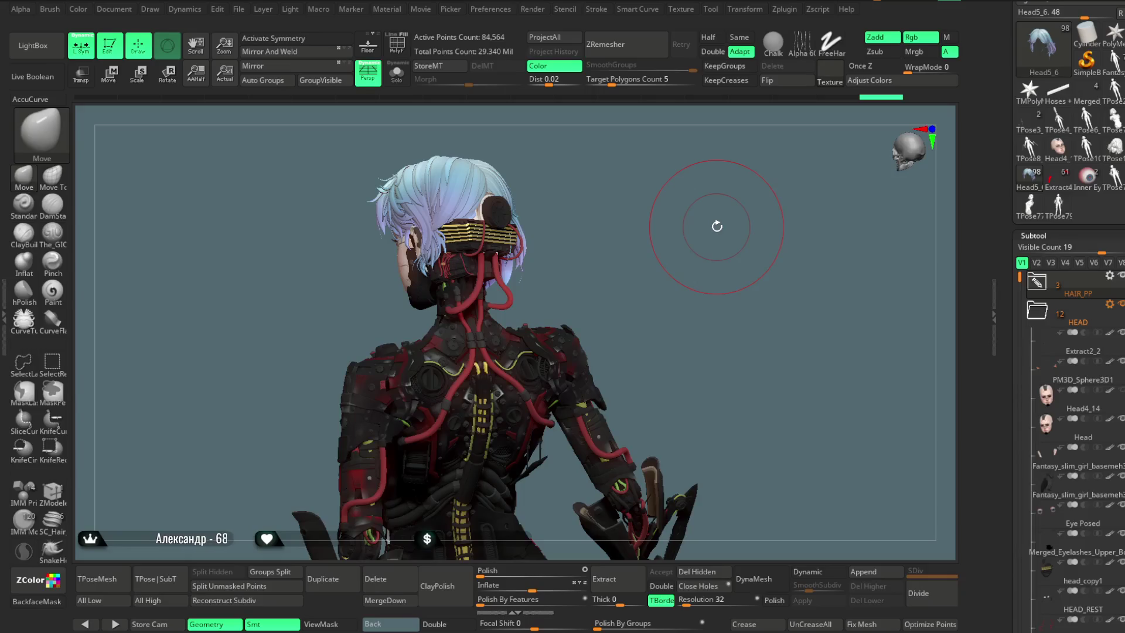
mouse_move(616, 295)
left_mouse_down()
mouse_move(644, 267)
mouse_move(615, 239)
mouse_move(617, 220)
mouse_move(611, 235)
left_mouse_up()
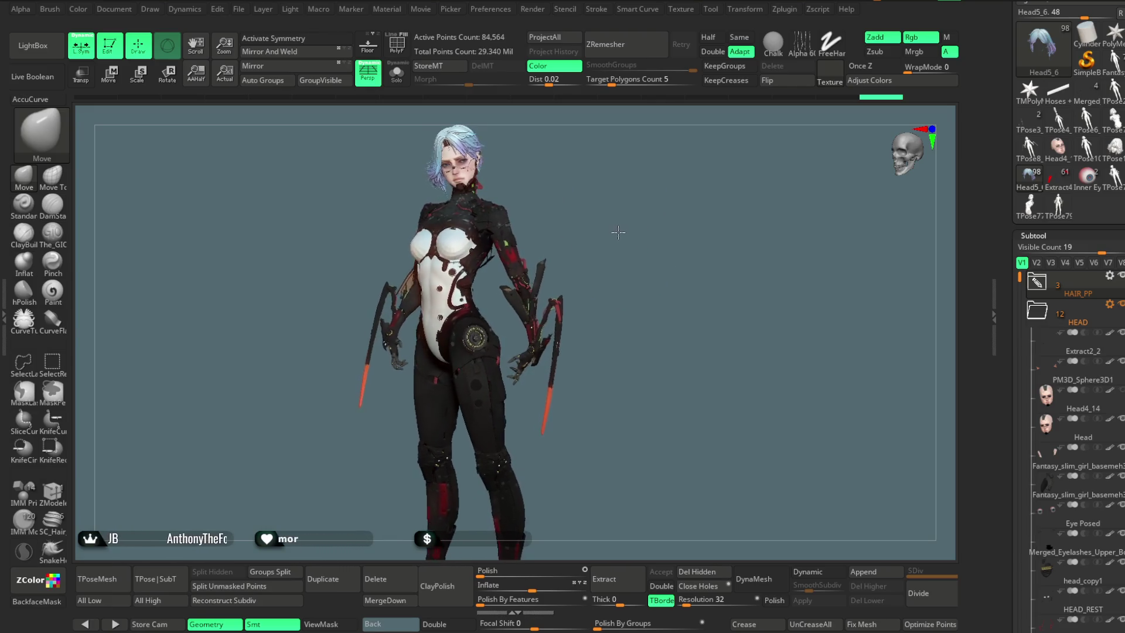
left_click_drag(611, 235, 578, 306)
left_click(163, 600)
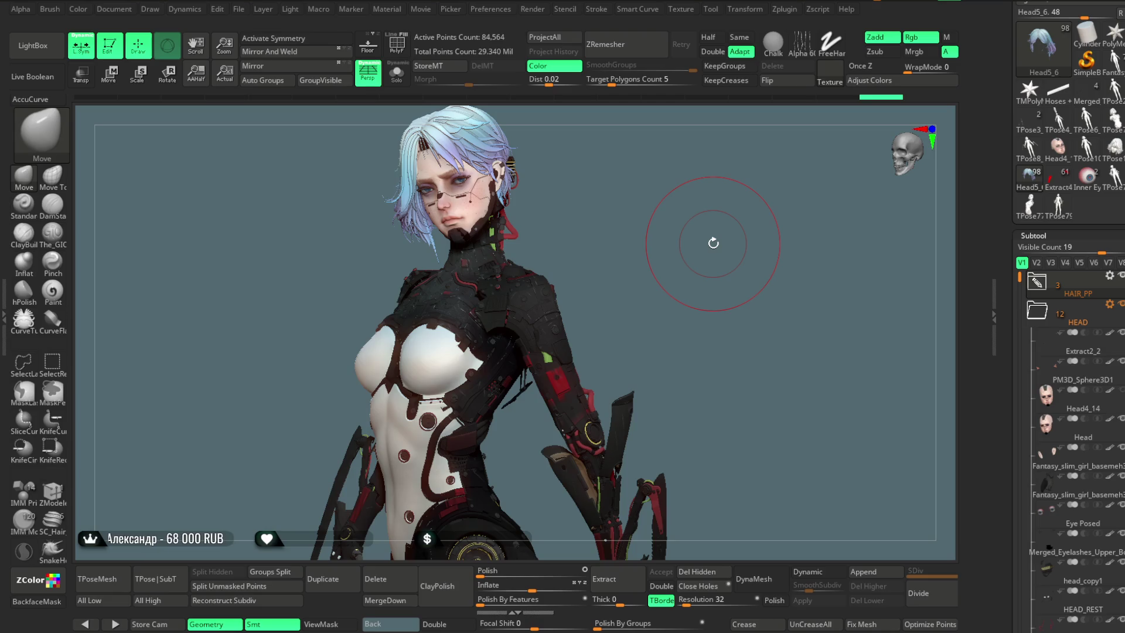
mouse_move(616, 272)
left_mouse_down()
mouse_move(632, 220)
mouse_move(618, 269)
mouse_move(598, 241)
mouse_move(650, 239)
mouse_move(613, 206)
mouse_move(614, 244)
mouse_move(641, 284)
mouse_move(505, 330)
left_mouse_up()
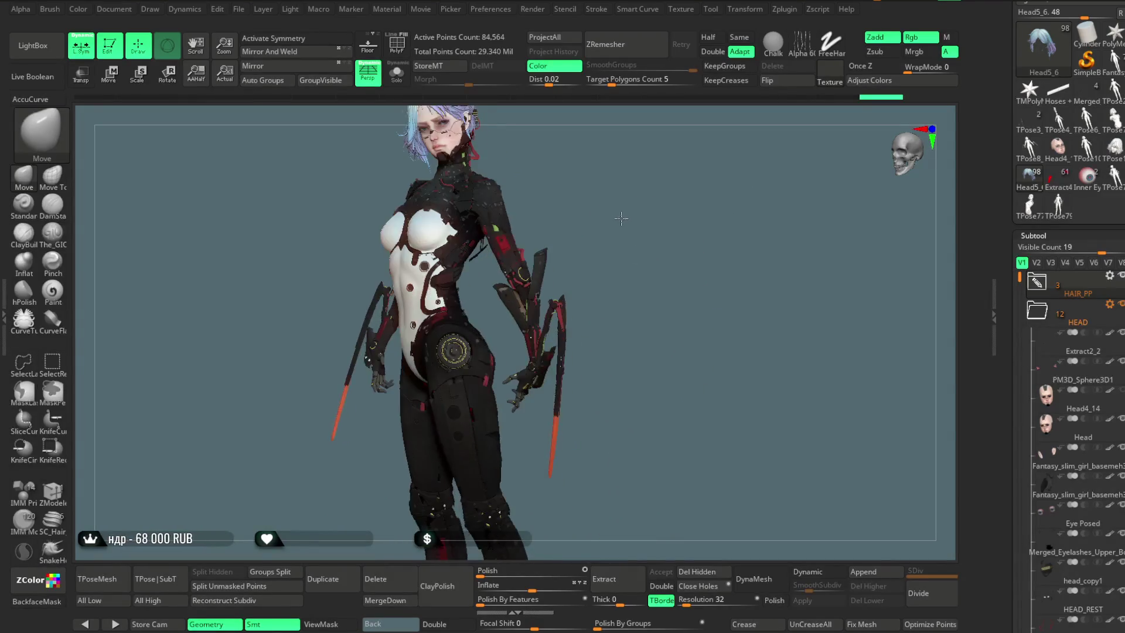
key("space")
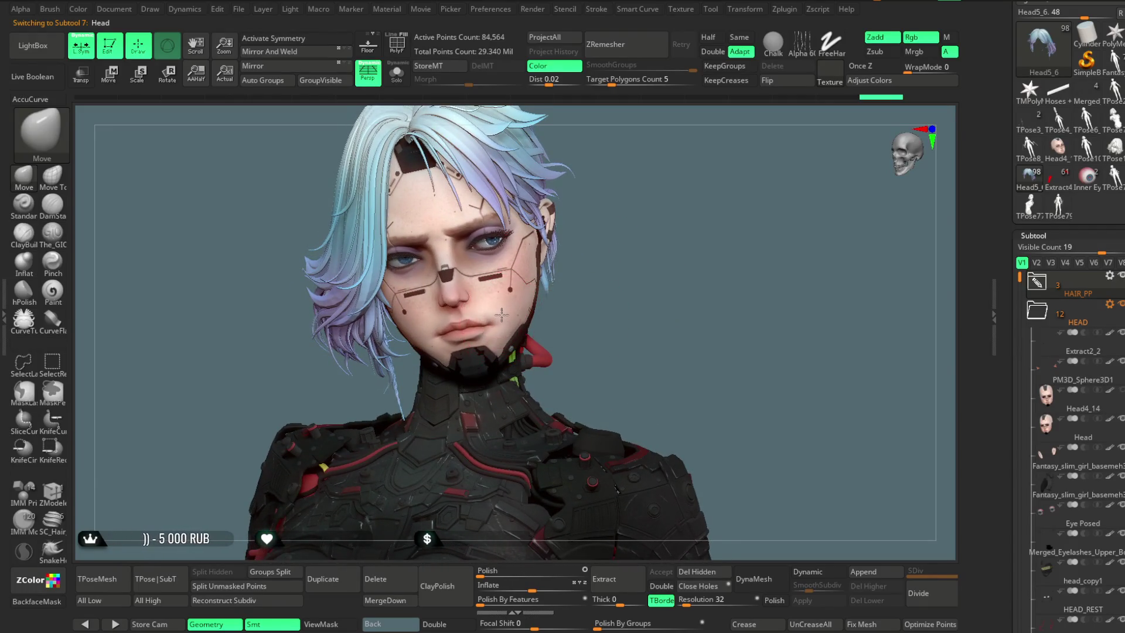
Step: Zoom in and orbit to a low frontal view of the face
mouse_move(655, 297)
left_mouse_down("alt")
mouse_move(658, 349)
mouse_move(648, 311)
mouse_move(434, 350)
left_mouse_up("alt")
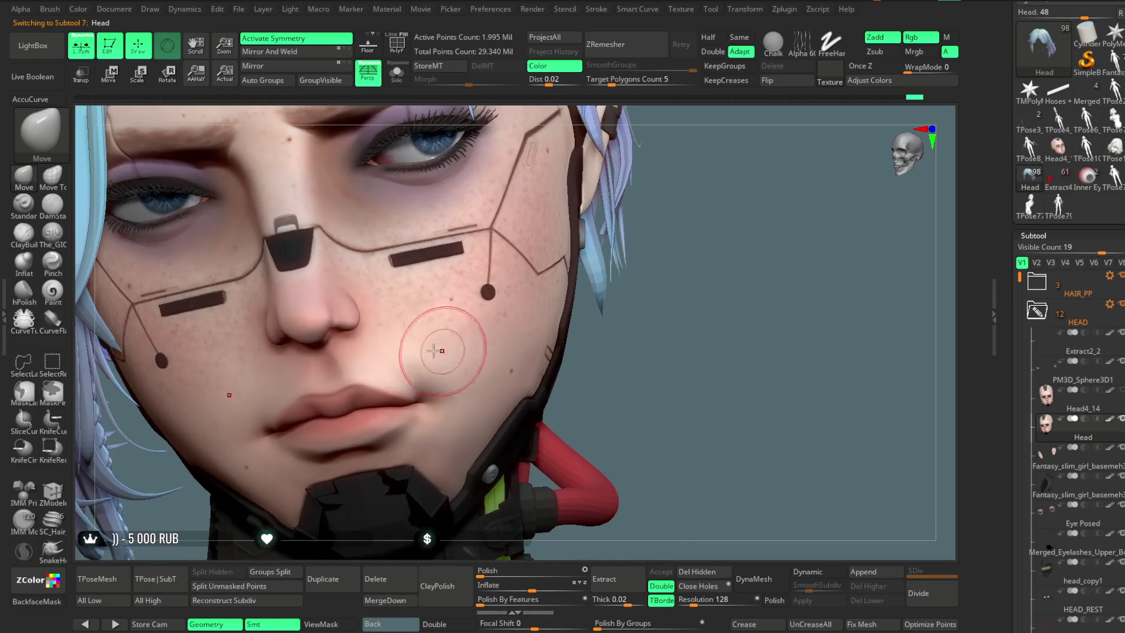
key("space")
mouse_move(728, 233)
left_mouse_down()
mouse_move(743, 231)
mouse_move(477, 301)
left_mouse_up()
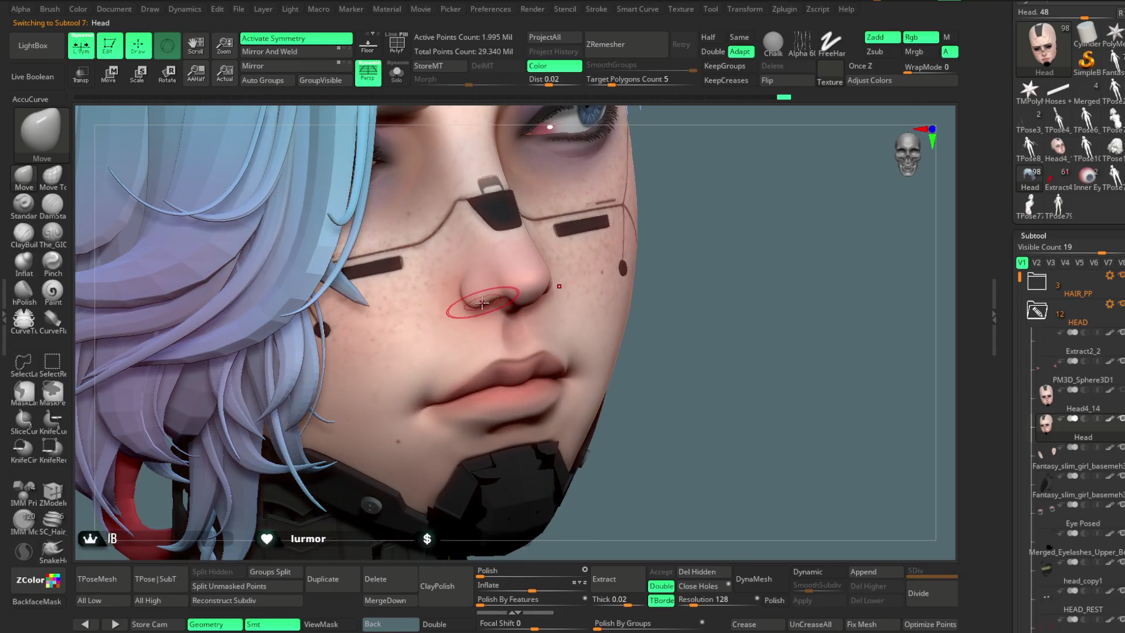
left_click_drag(728, 171, 559, 285)
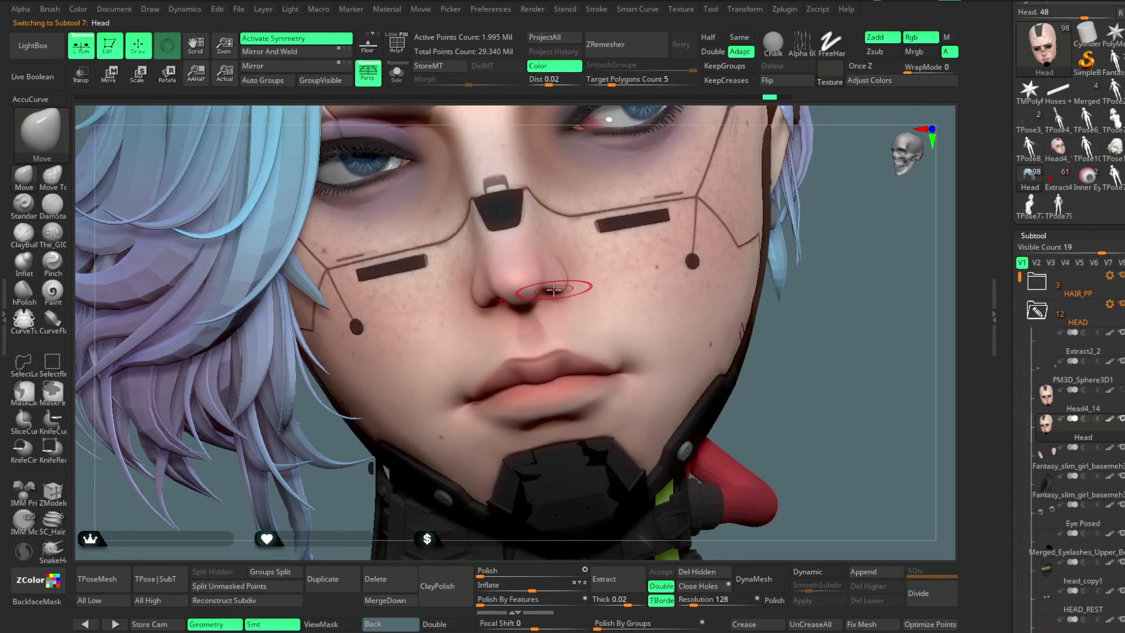
mouse_move(849, 272)
left_mouse_down()
mouse_move(799, 298)
mouse_move(595, 190)
left_mouse_up()
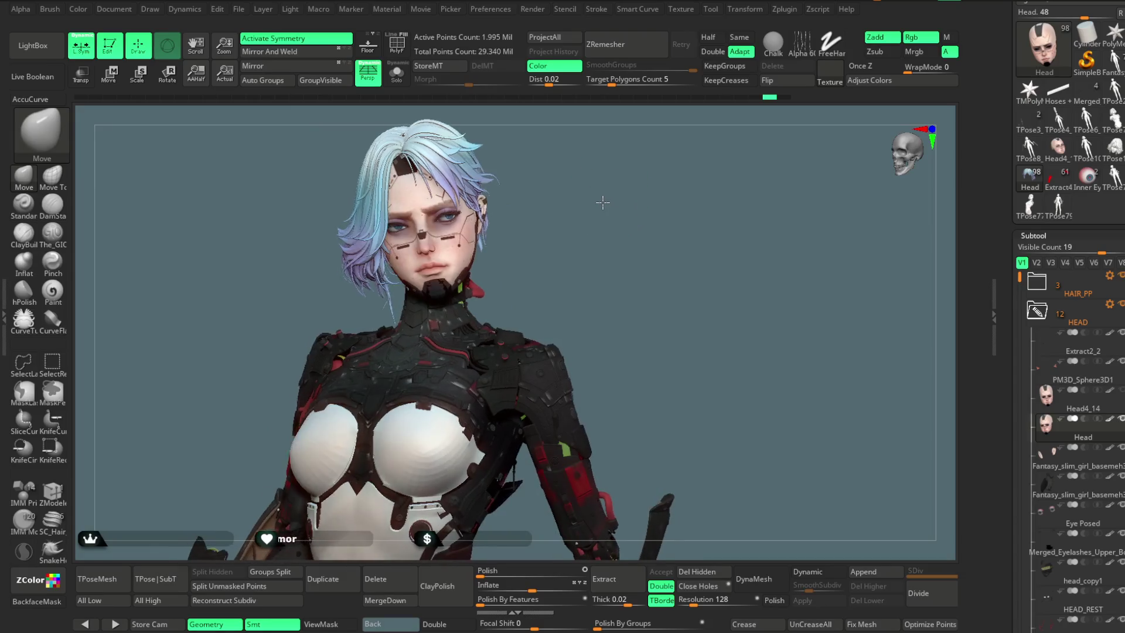
Step: Solo the Head, isolate the beard polygroup, unhide all, then turn Solo off
mouse_move(603, 231)
left_mouse_down("alt")
mouse_move(587, 234)
mouse_move(494, 375)
left_mouse_up("alt")
key("ctrl+shift+s")
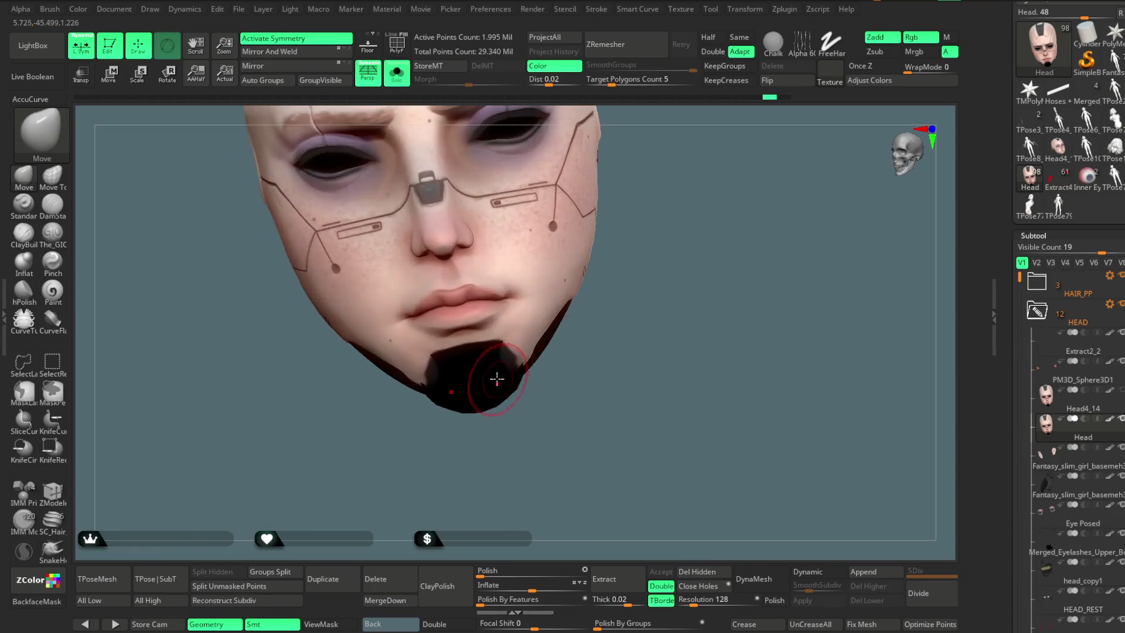
key("ctrl+shift")
left_click(494, 356, "ctrl+shift")
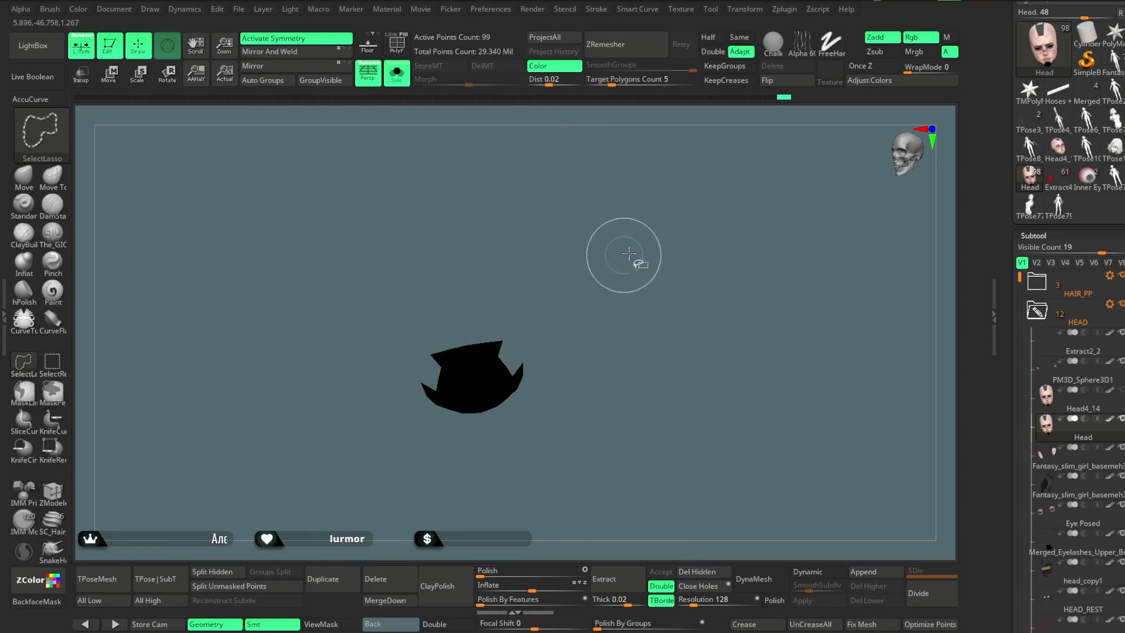
left_click(636, 322, "ctrl+shift")
mouse_move(635, 331)
left_mouse_down()
mouse_move(617, 241)
mouse_move(660, 472)
left_mouse_up()
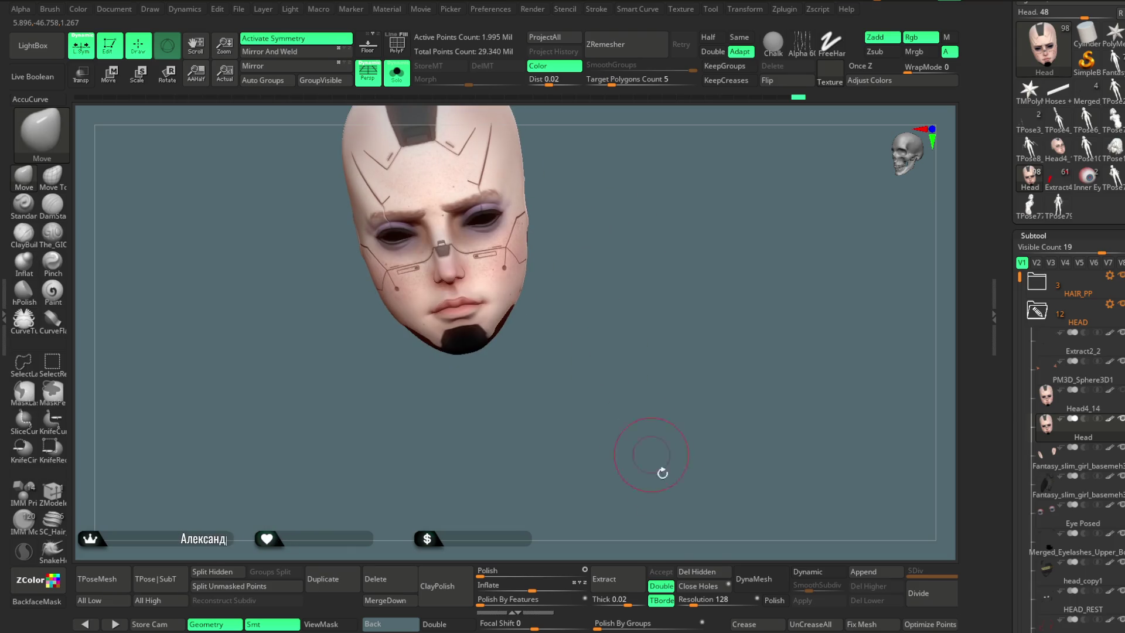
mouse_move(671, 363)
left_mouse_down()
mouse_move(633, 257)
mouse_move(567, 245)
mouse_move(598, 211)
mouse_move(577, 233)
mouse_move(598, 212)
mouse_move(595, 229)
mouse_move(610, 234)
left_mouse_up()
left_click(397, 73)
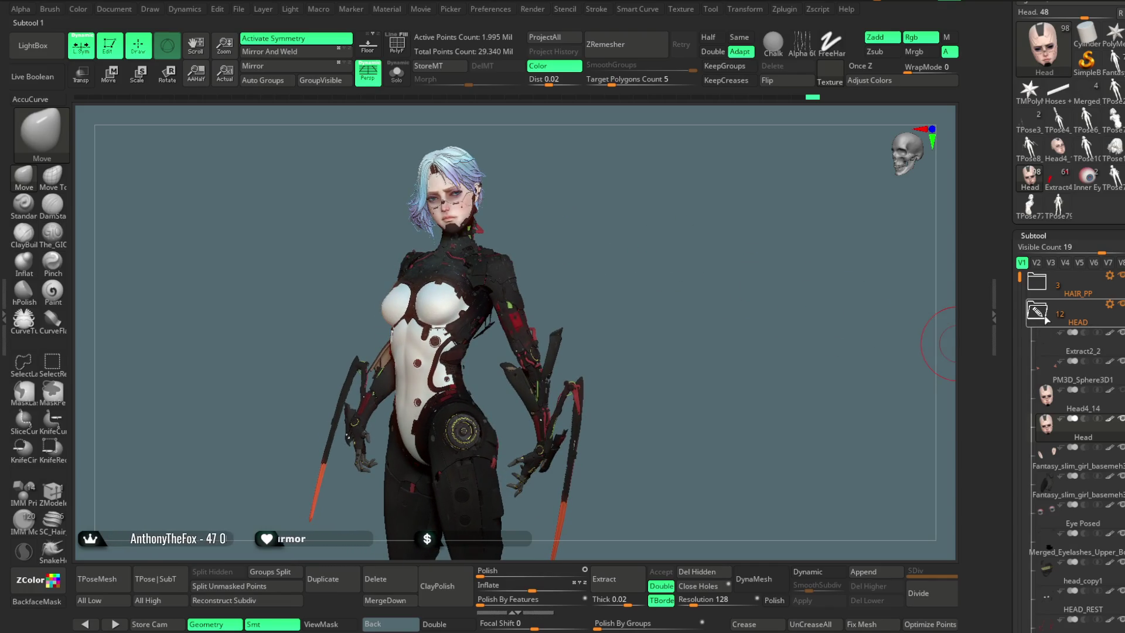
Step: Select Head4_14 then Head, collapse the HEAD folder, and orbit the view
left_click(1086, 408)
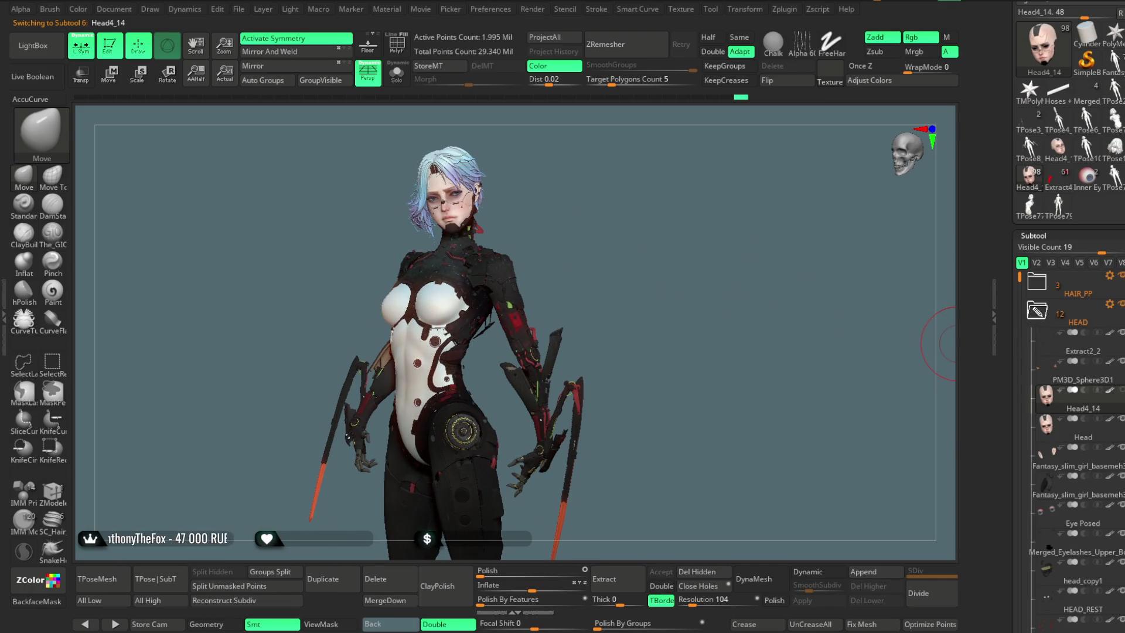
left_click(1083, 433)
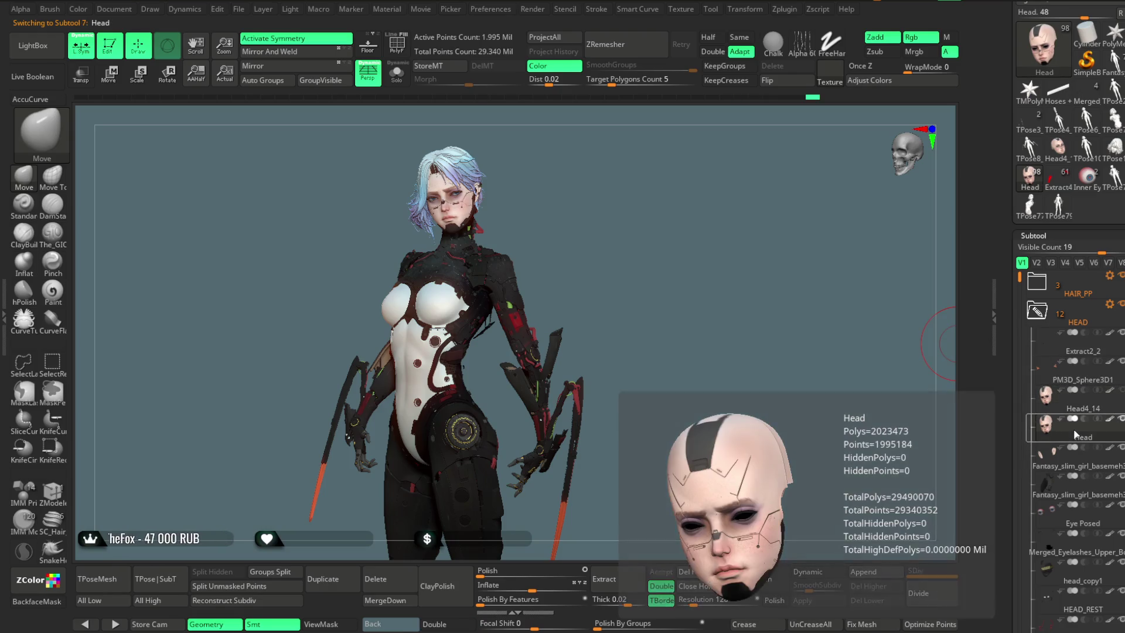
left_click(1036, 311)
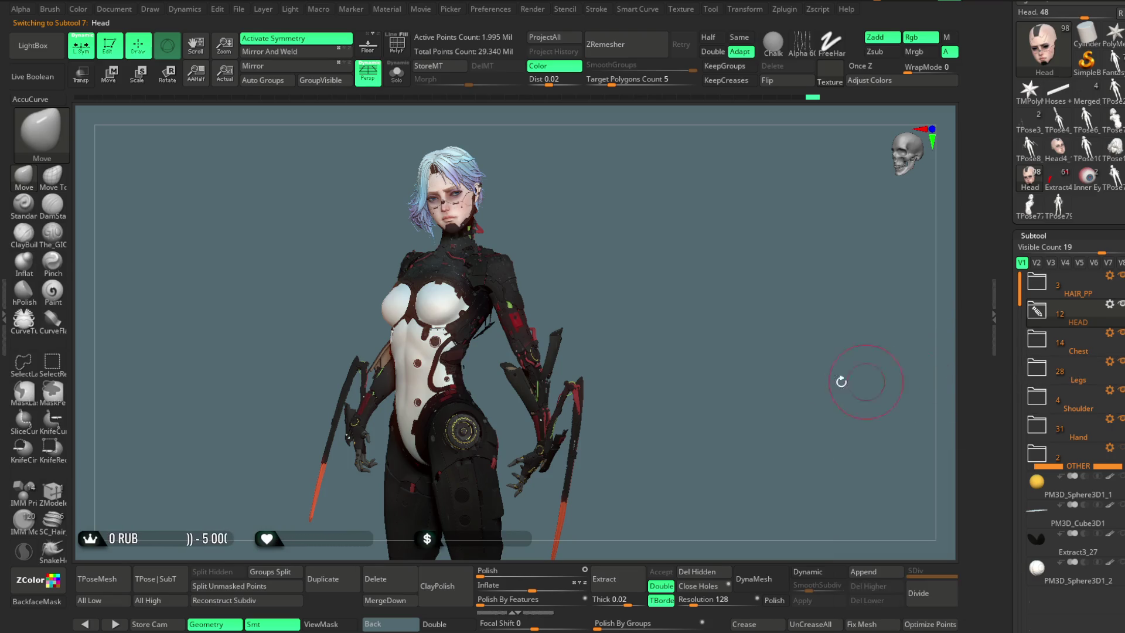
left_click_drag(631, 260, 625, 262)
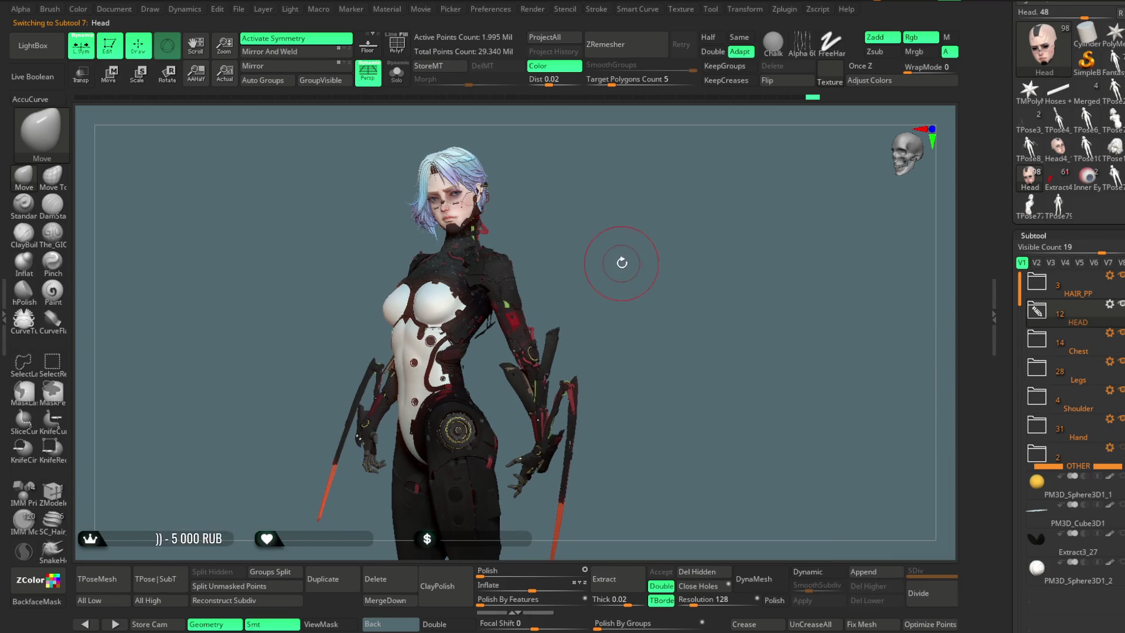
key("space")
mouse_move(637, 259)
left_mouse_down()
mouse_move(644, 247)
mouse_move(620, 231)
mouse_move(637, 240)
mouse_move(727, 205)
mouse_move(501, 302)
left_mouse_up()
left_click(501, 302, "alt")
key("space")
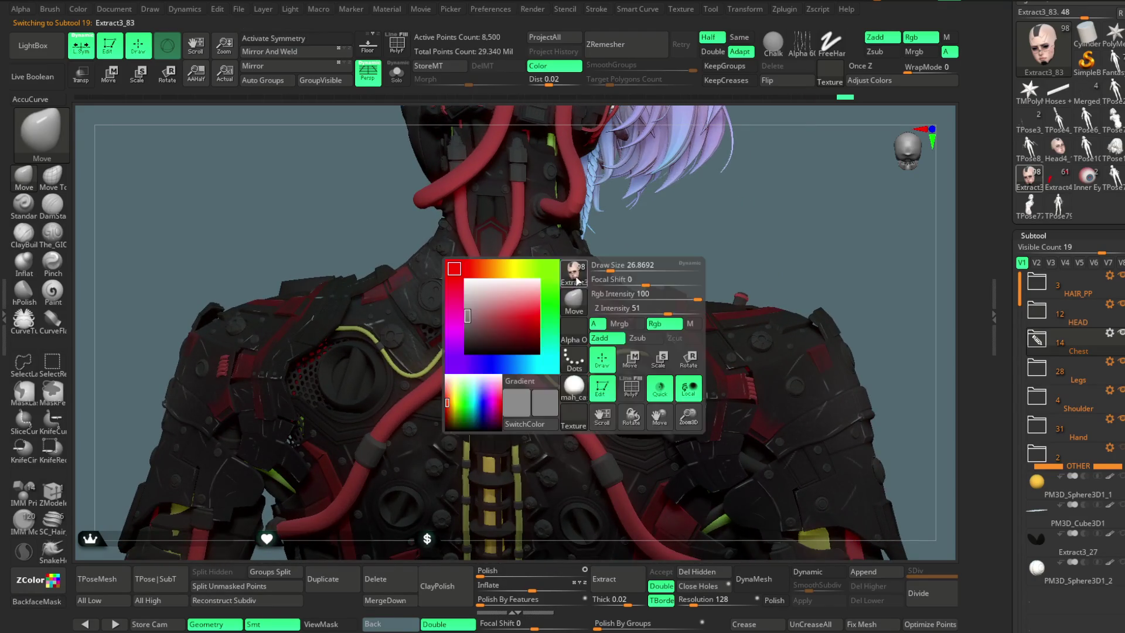
left_click_drag(695, 219, 511, 307)
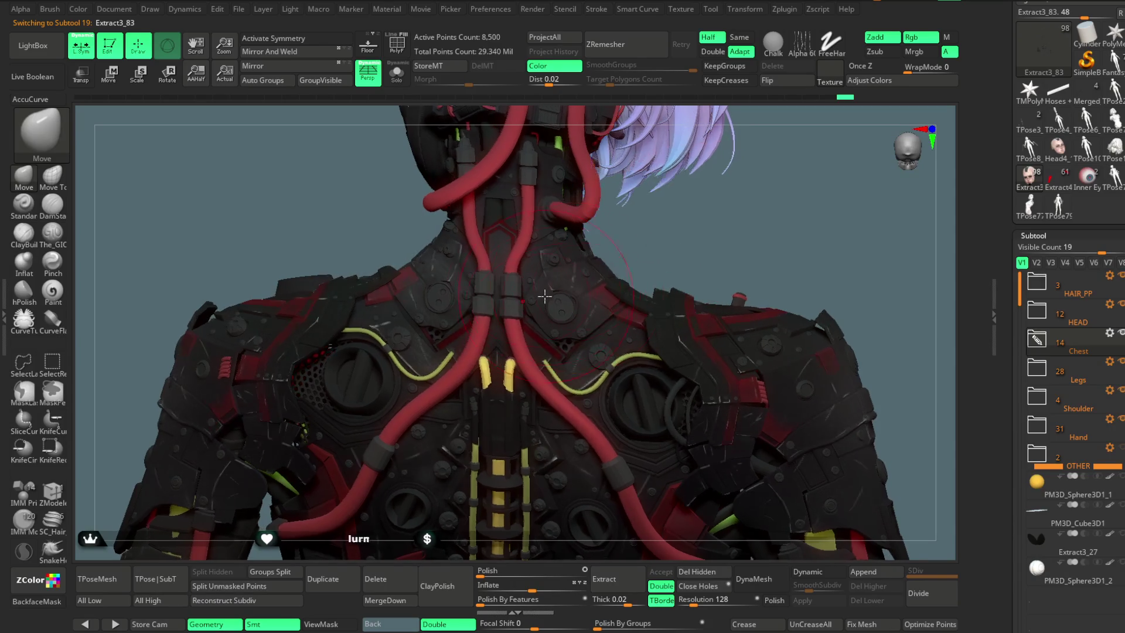
key("x")
left_click(84, 49)
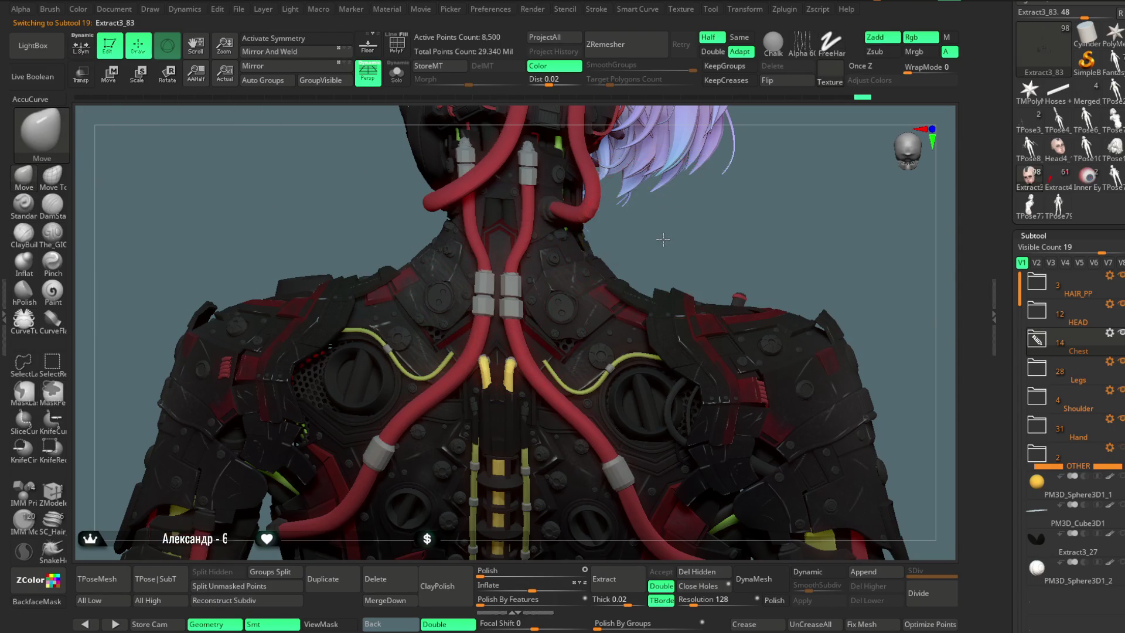
scroll(662, 238, "up", 5)
key("space")
left_click_drag(580, 291, 525, 315)
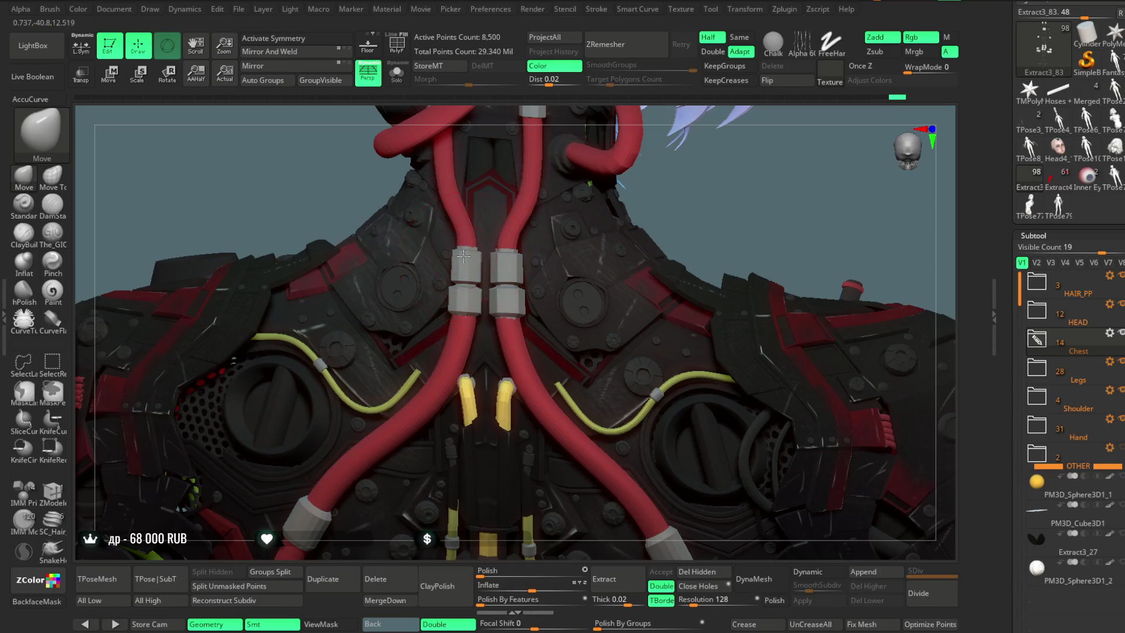
left_click_drag(708, 199, 694, 230)
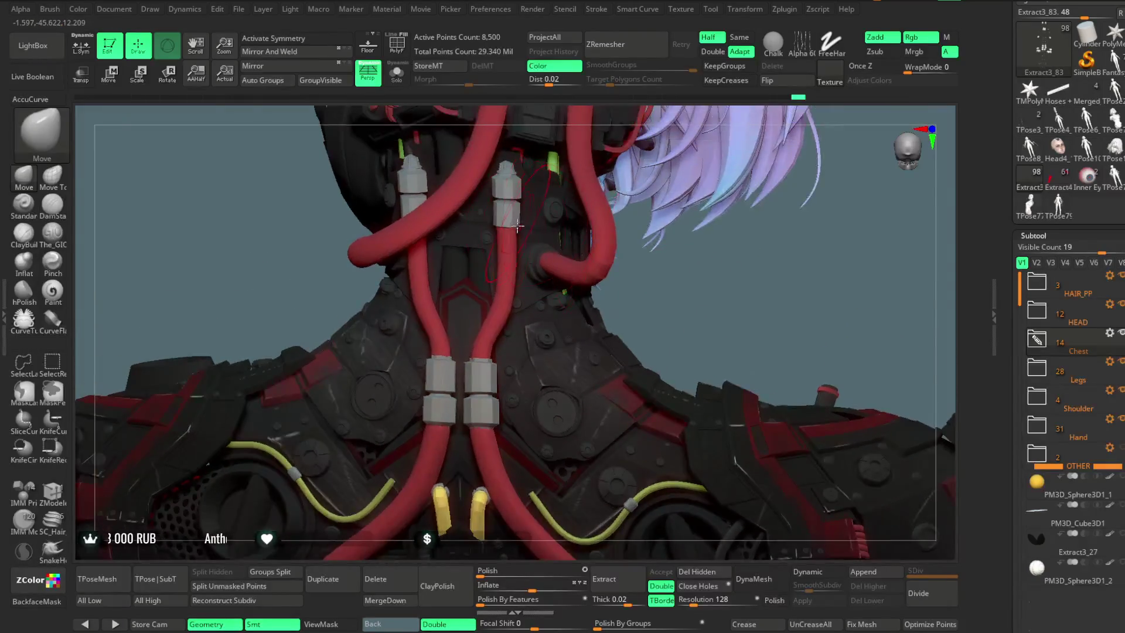
mouse_move(680, 275)
left_mouse_down()
mouse_move(805, 354)
mouse_move(541, 284)
left_mouse_up()
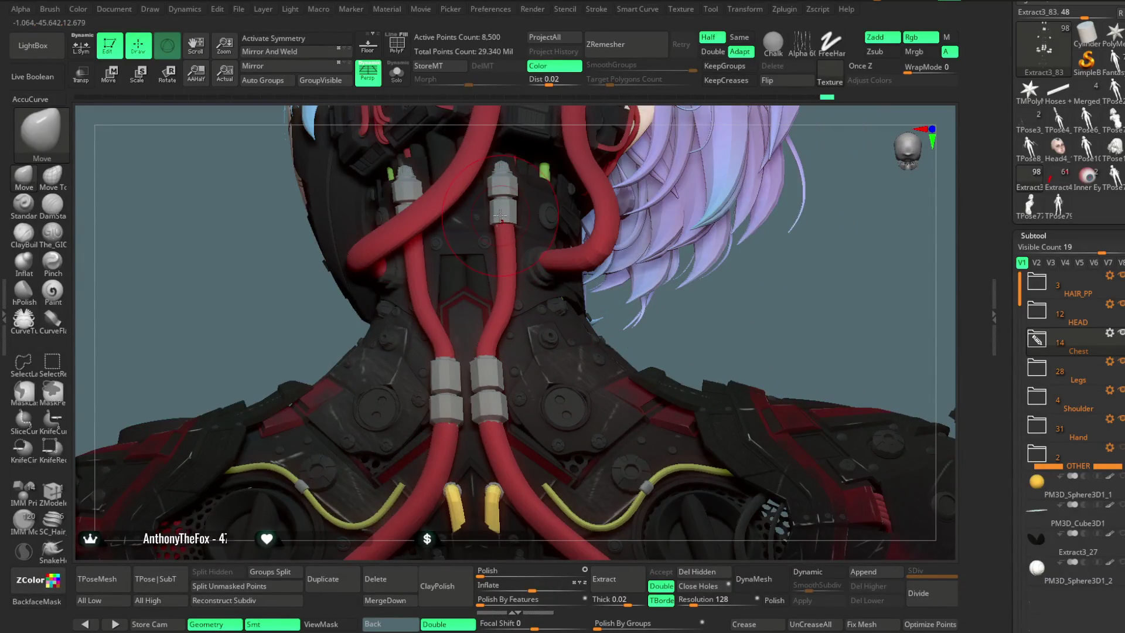
left_click_drag(730, 297, 578, 218)
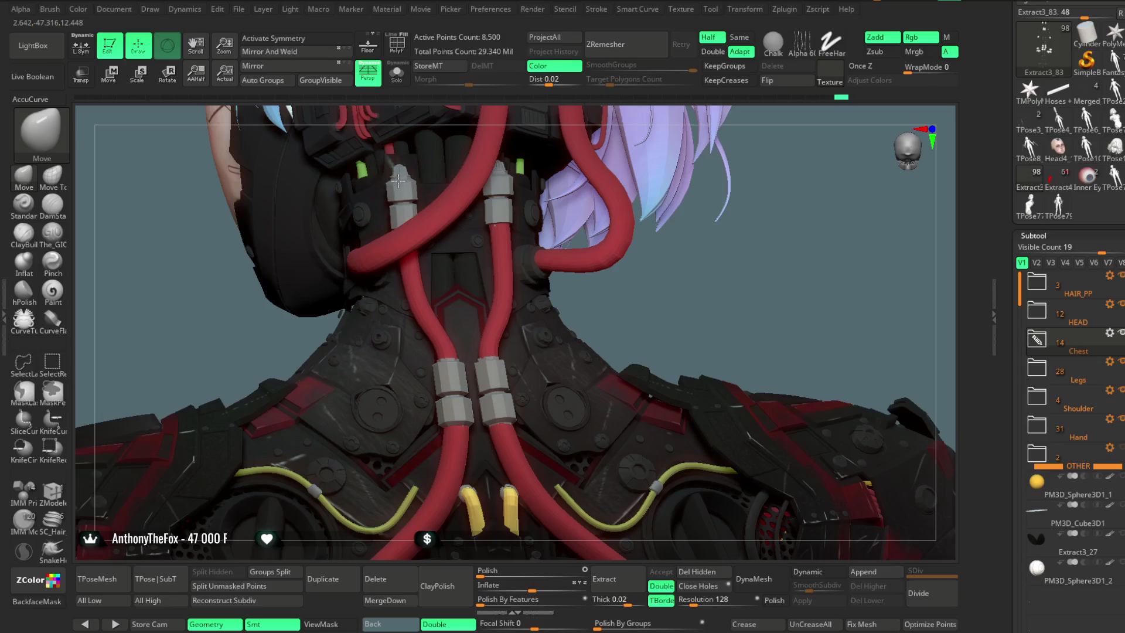
mouse_move(745, 270)
left_mouse_down()
mouse_move(690, 170)
mouse_move(728, 176)
mouse_move(622, 300)
left_mouse_up()
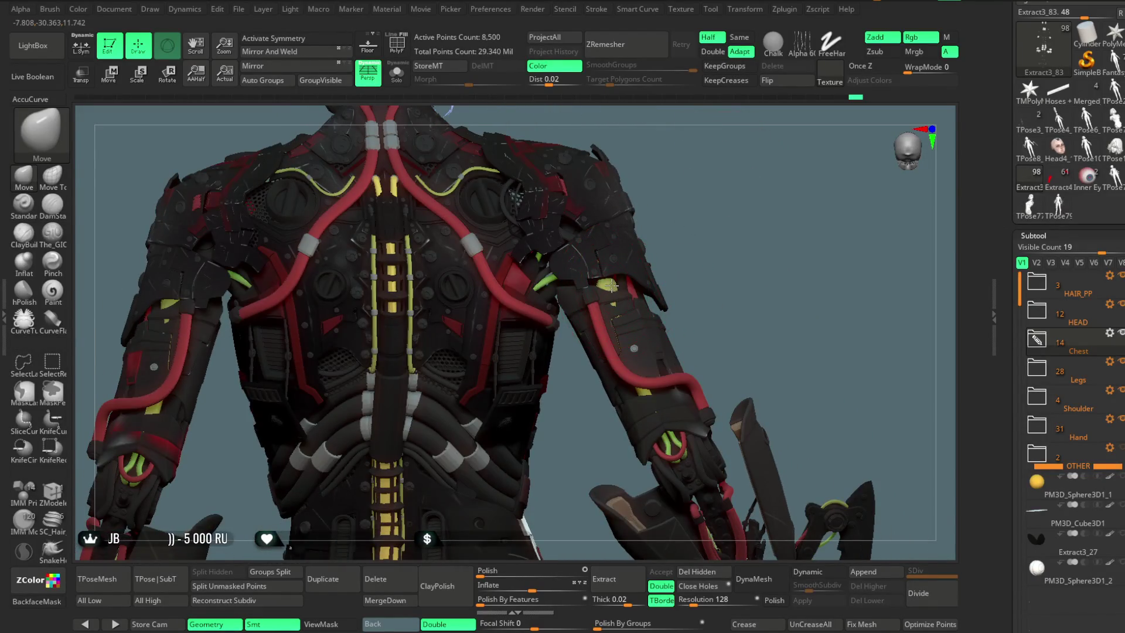
Step: Pick the arm, choose Move Topological, disable symmetry with X, then select Extract3_93
left_click(610, 285, "alt")
left_click(52, 174)
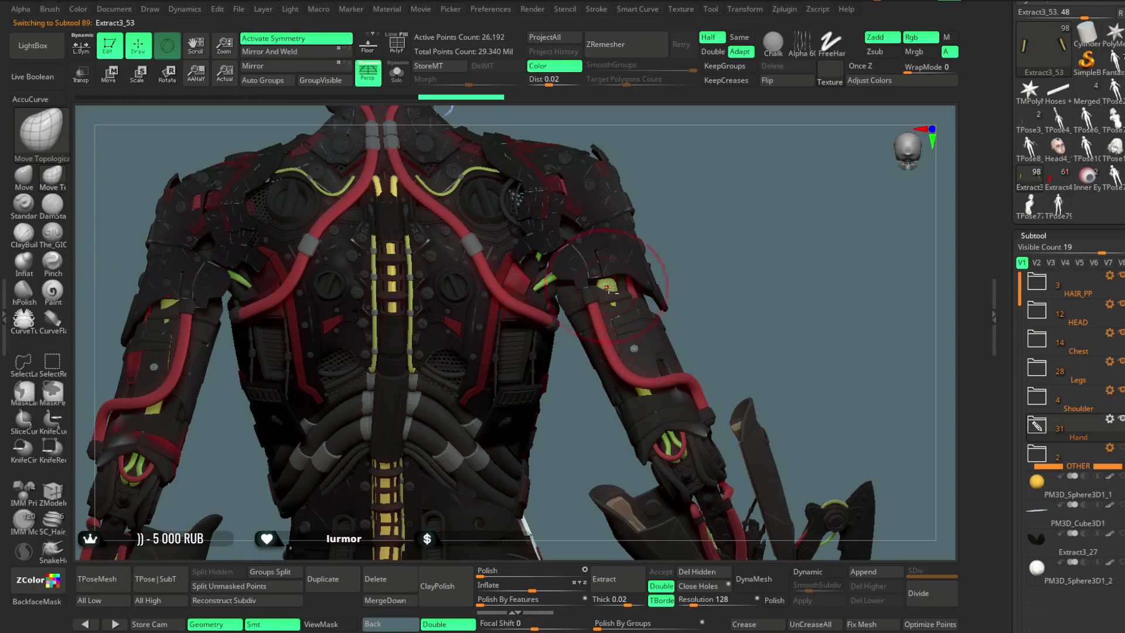
key("x")
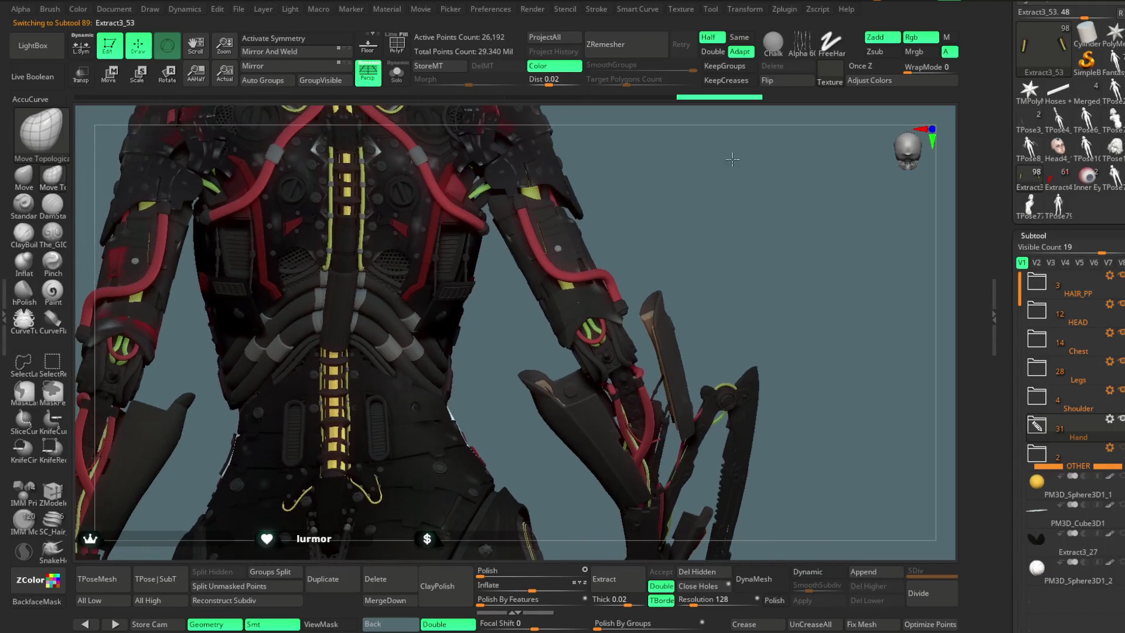
left_click(488, 367, "alt")
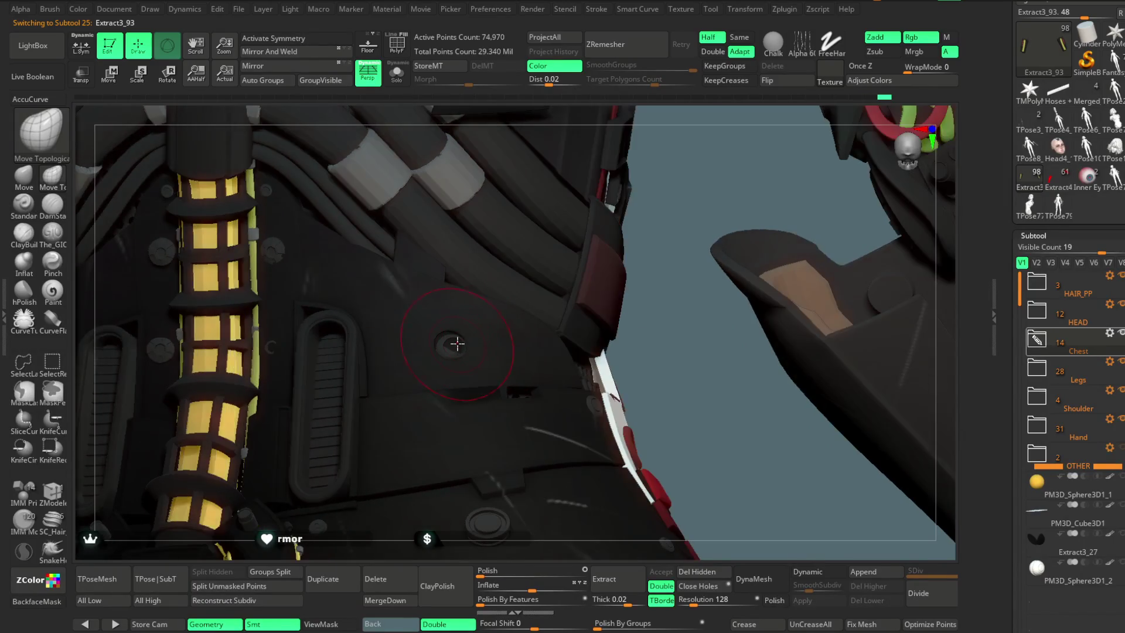
Step: Orbit around the torso to inspect the spine tube, cables and right arm
left_click_drag(663, 314, 472, 344)
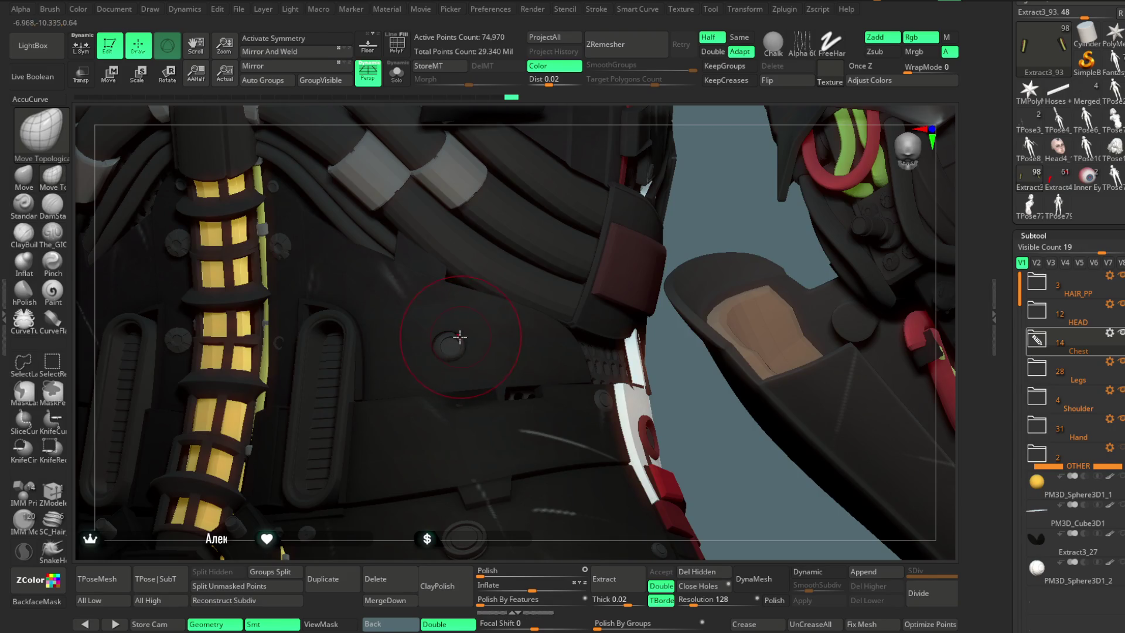
mouse_move(685, 397)
left_mouse_down()
mouse_move(673, 355)
mouse_move(345, 344)
left_mouse_up()
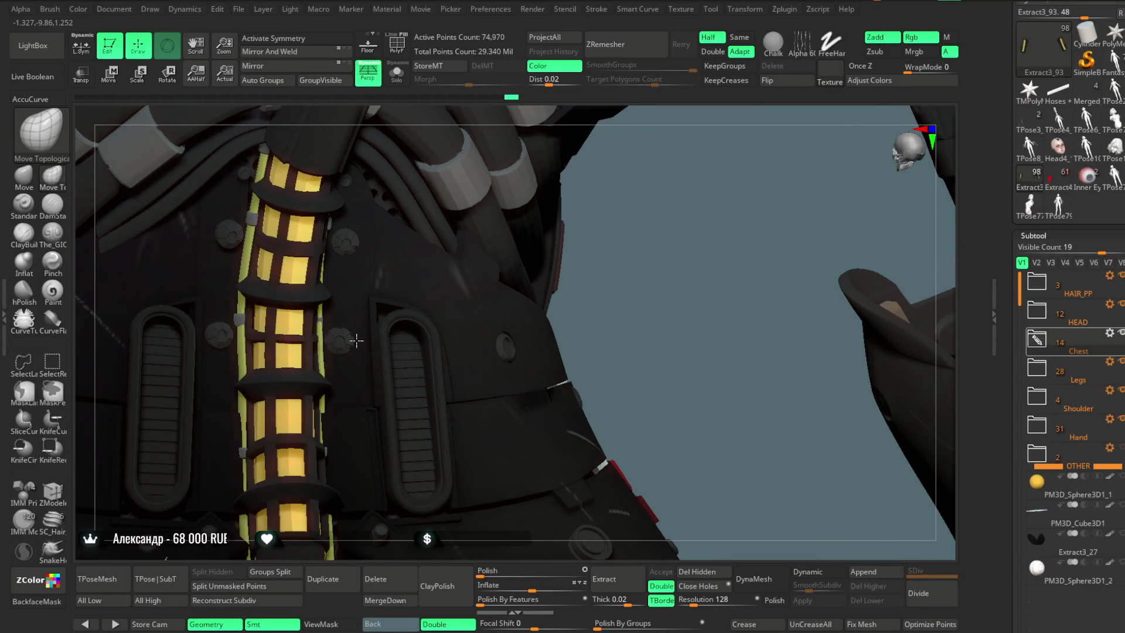
left_click_drag(357, 340, 297, 236)
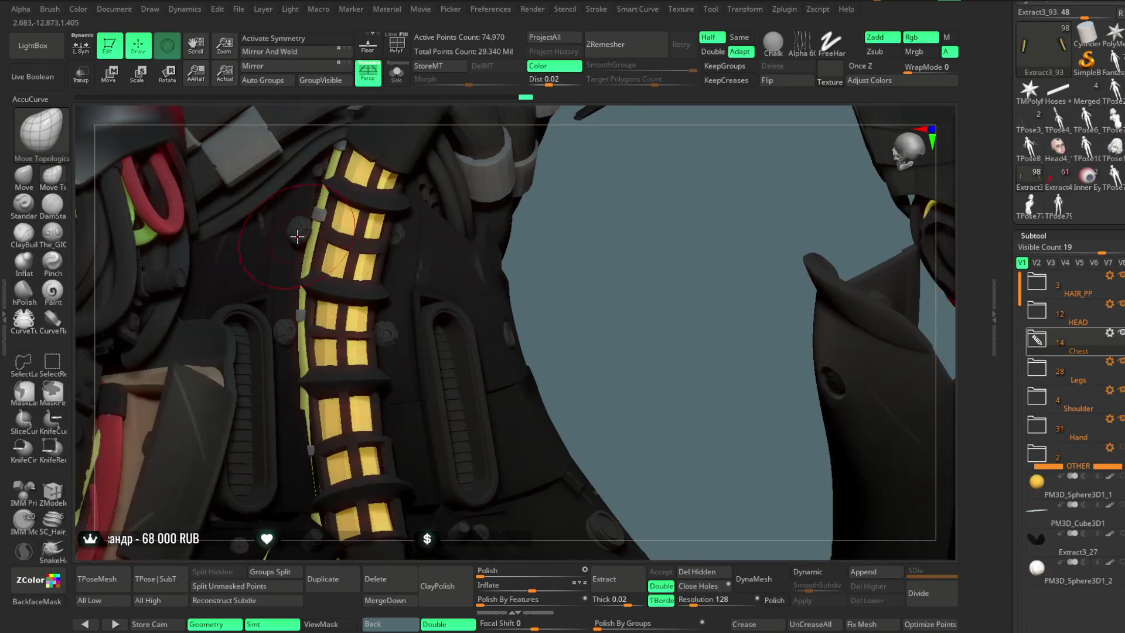
left_click_drag(494, 237, 431, 246)
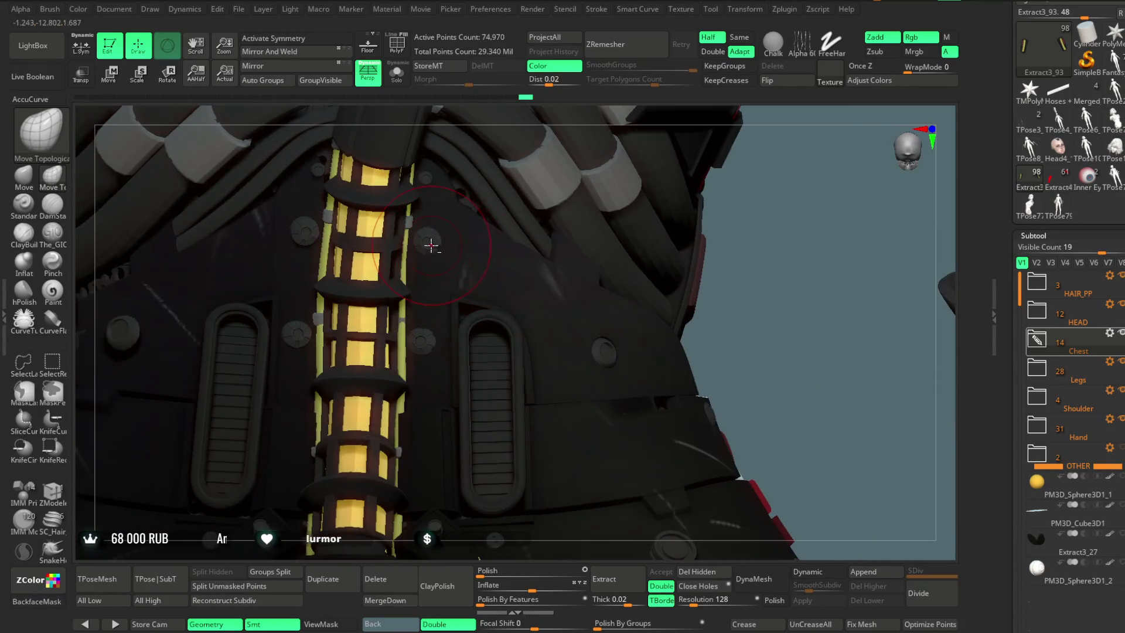
left_click_drag(754, 268, 660, 257)
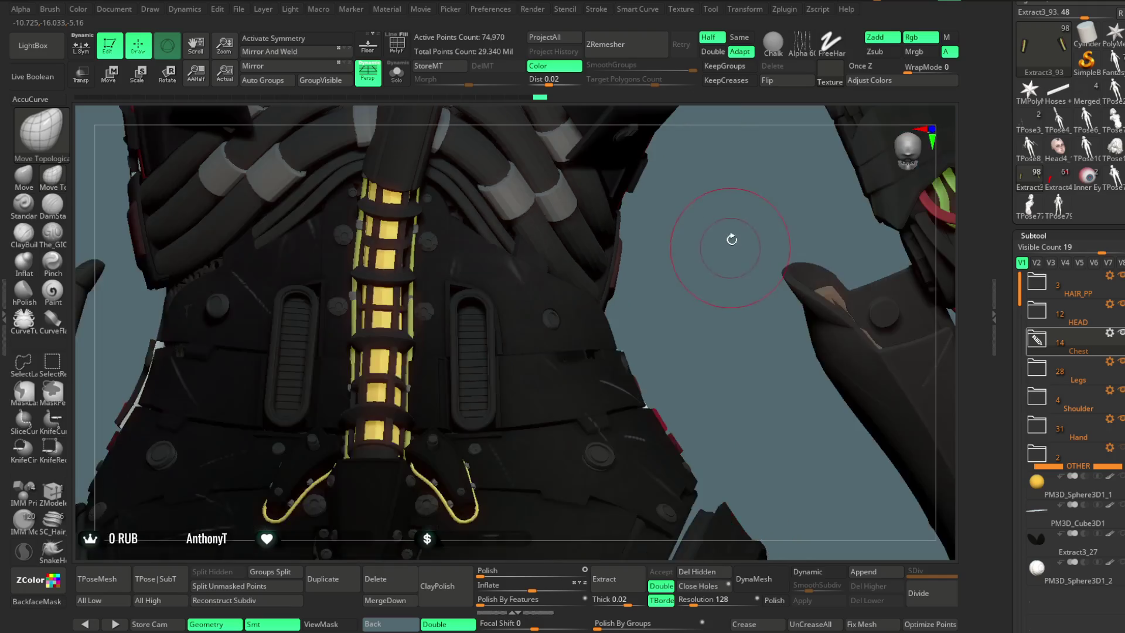
left_click_drag(176, 359, 216, 347)
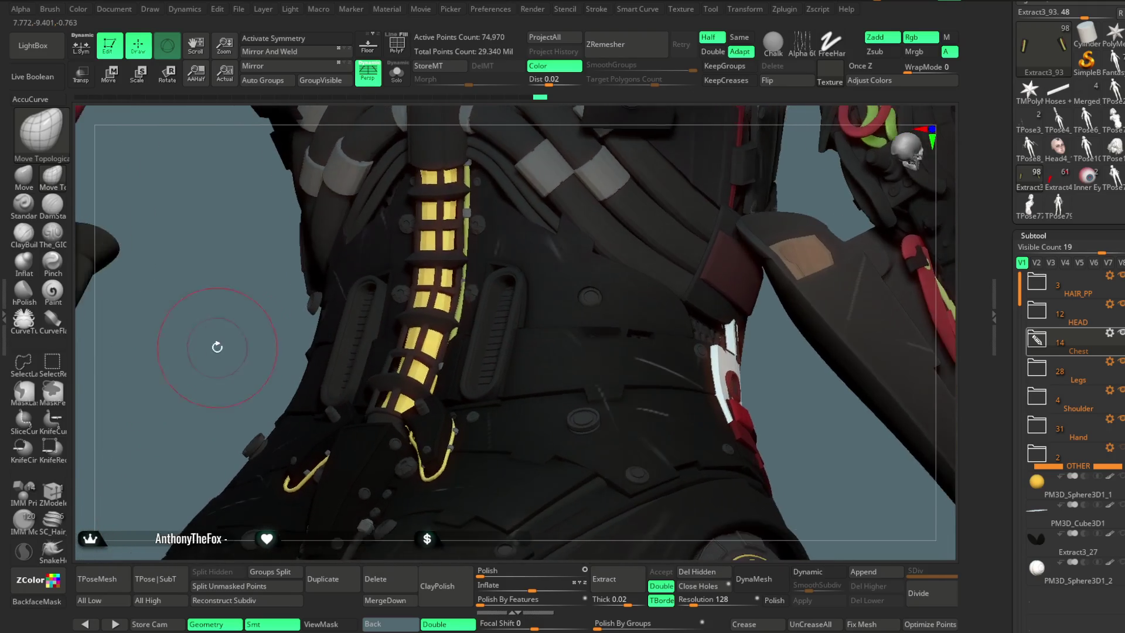
Step: Set Draw Size to 115.86 and select the Chest subtool
key("space")
left_click_drag(266, 385, 279, 384)
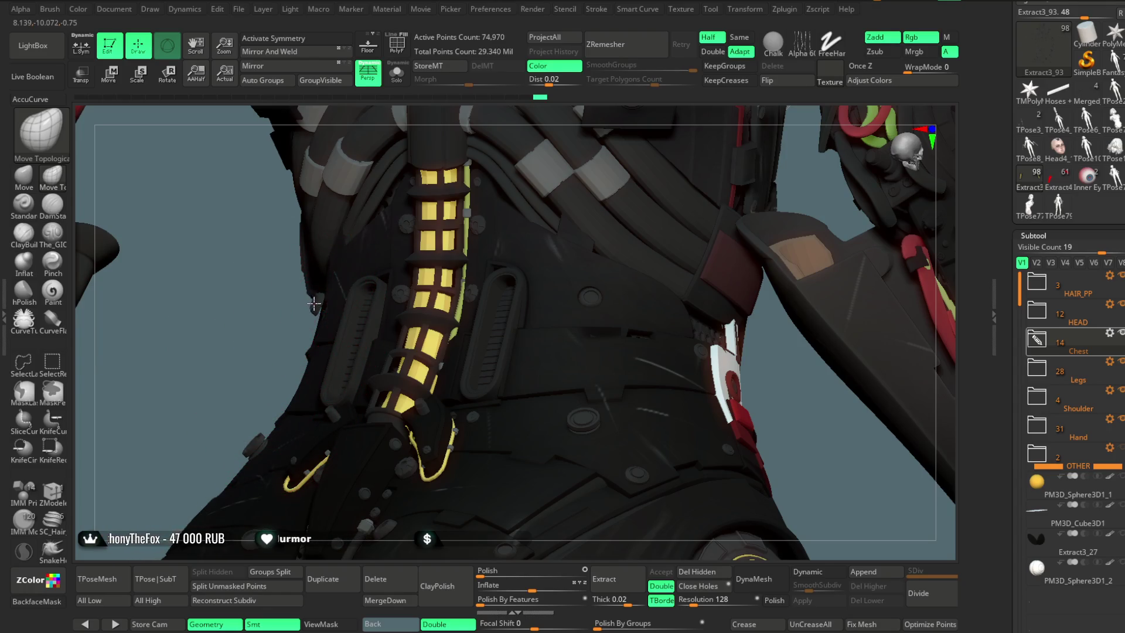
left_click_drag(314, 303, 313, 309)
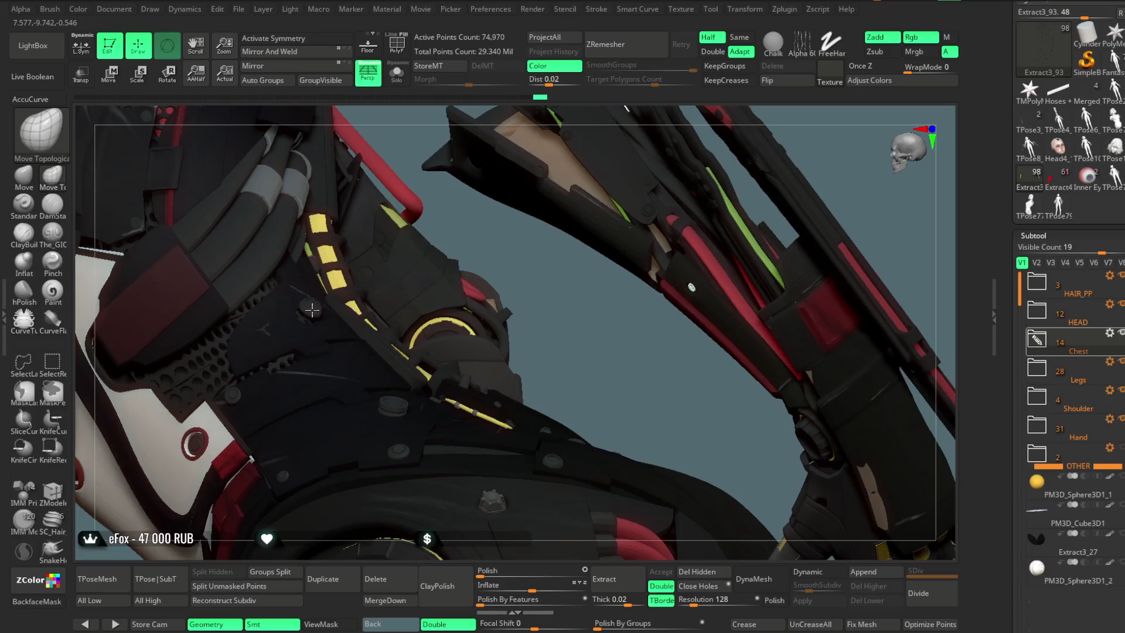
left_click(297, 323, "alt")
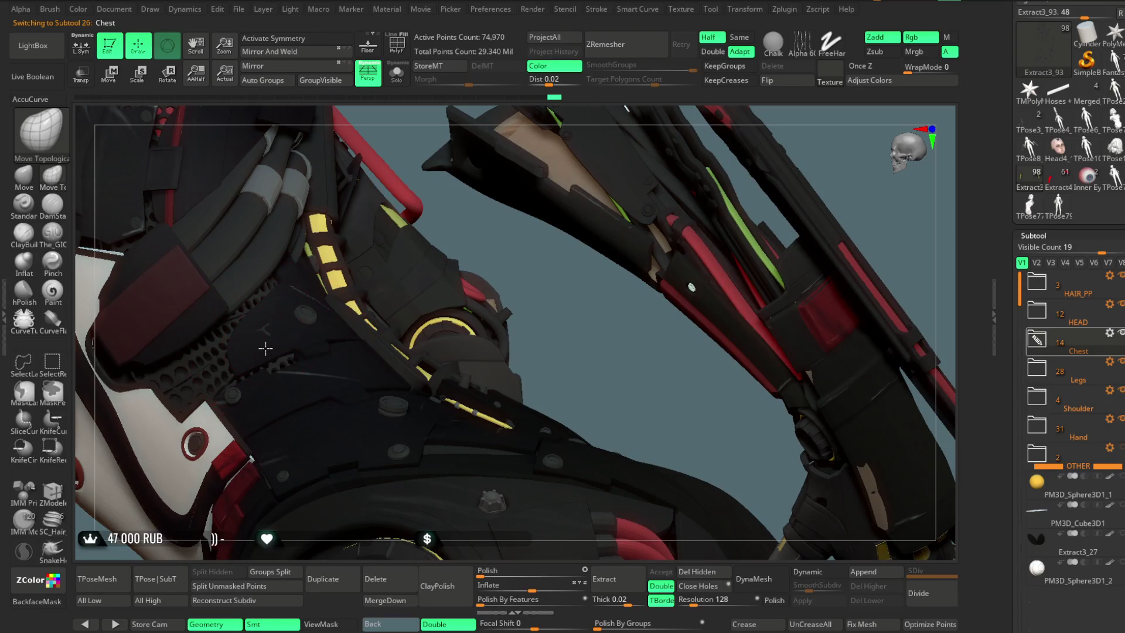
Step: Orbit the torso and select the hose-clamp piece Extract3_83
left_click(212, 366, "alt")
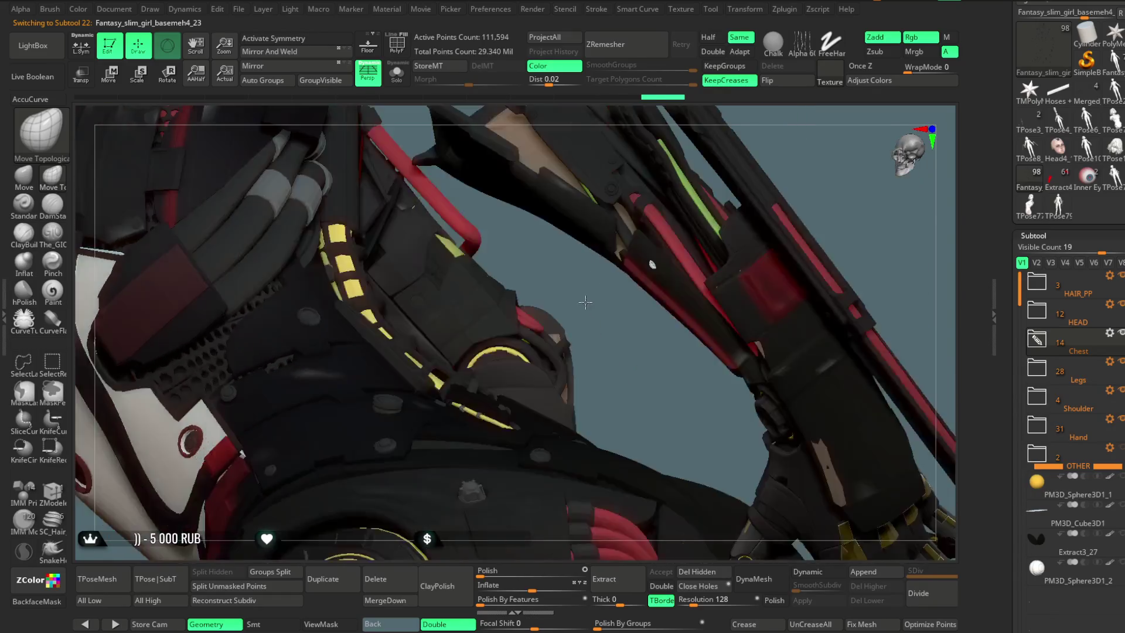
left_click_drag(568, 328, 307, 397)
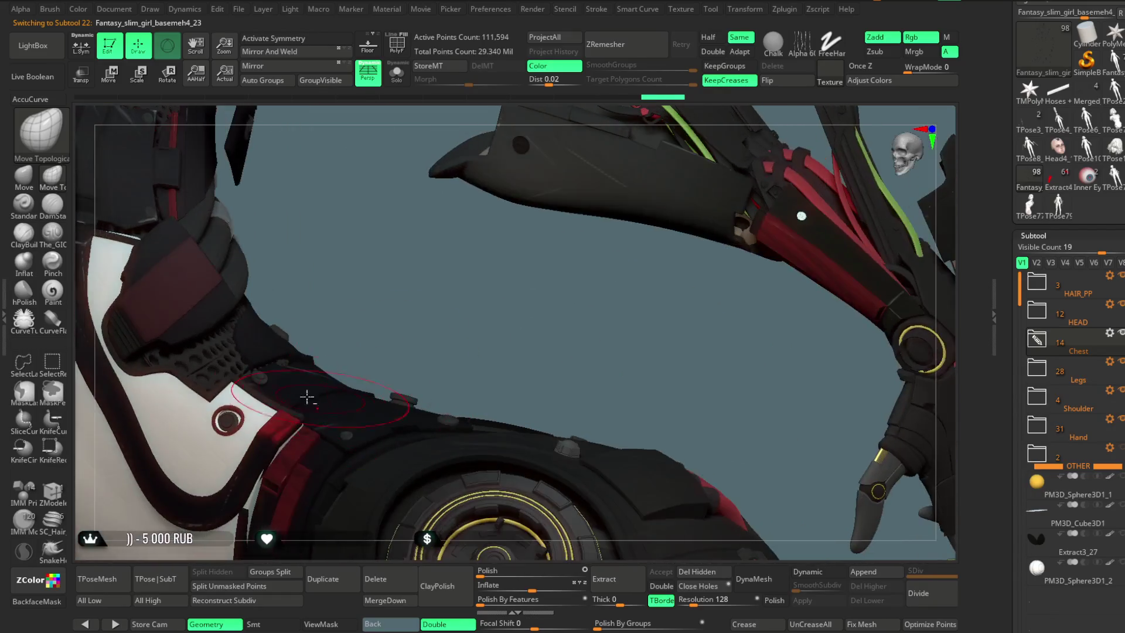
left_click(261, 375, "alt")
mouse_move(450, 320)
left_mouse_down()
mouse_move(380, 405)
mouse_move(406, 255)
left_mouse_up()
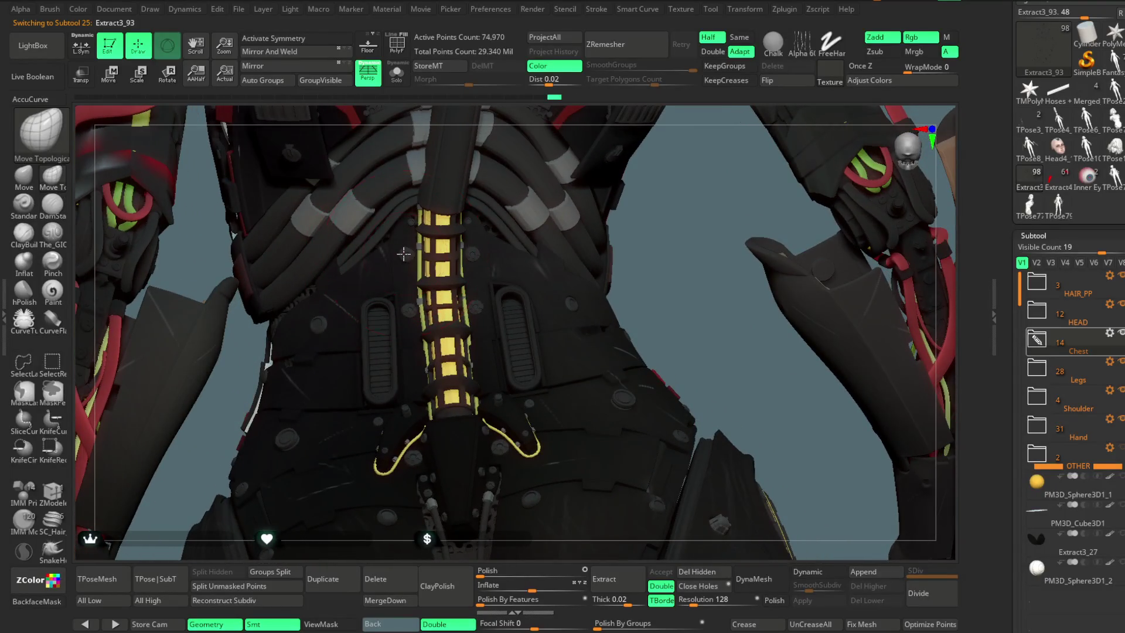
mouse_move(622, 212)
left_mouse_down()
mouse_move(543, 296)
mouse_move(539, 276)
mouse_move(526, 276)
mouse_move(578, 143)
mouse_move(587, 354)
mouse_move(427, 300)
left_mouse_up()
left_click(427, 301, "alt")
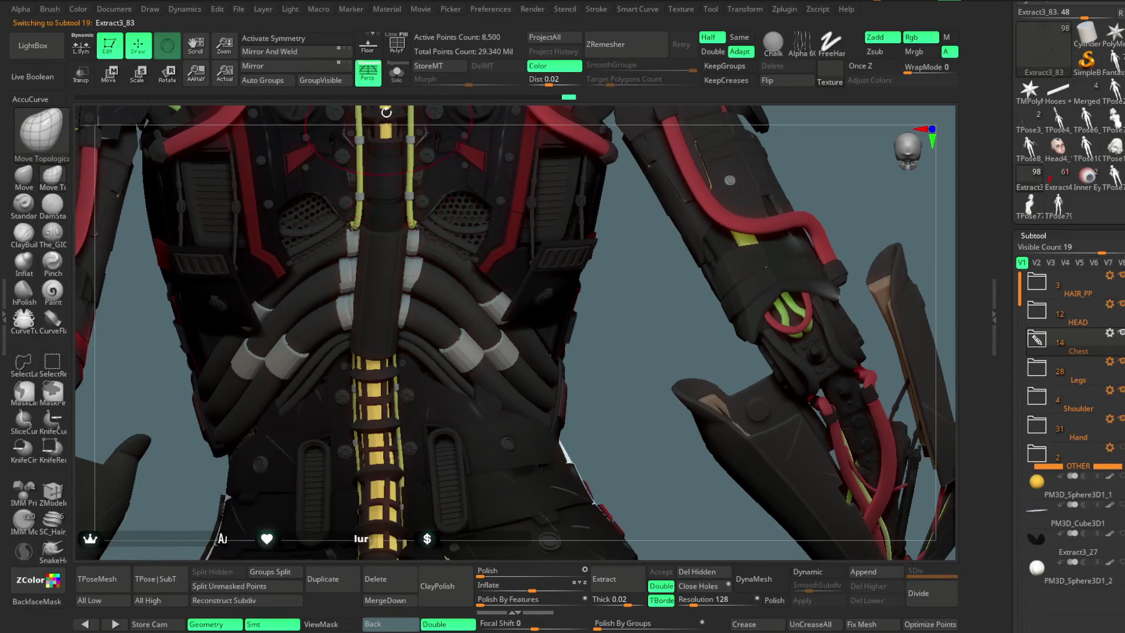
Step: Solo the clamp piece, hide the extra rings, Del Hidden, then turn Solo off
left_click(397, 73)
mouse_move(520, 233)
left_mouse_down()
mouse_move(535, 230)
mouse_move(473, 253)
left_mouse_up()
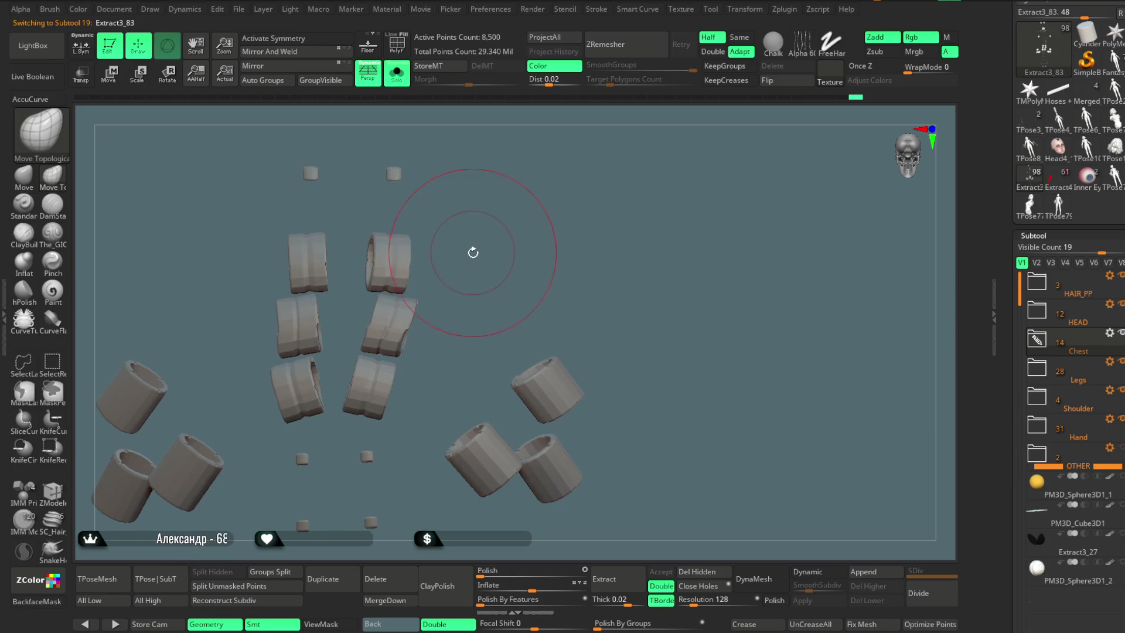
mouse_move(467, 237)
left_mouse_down("ctrl+alt+shift")
mouse_move(341, 378)
mouse_move(344, 301)
mouse_move(328, 422)
mouse_move(318, 386)
mouse_move(397, 333)
mouse_move(351, 296)
mouse_move(456, 401)
mouse_move(495, 291)
mouse_move(575, 440)
left_mouse_up("ctrl+alt+shift")
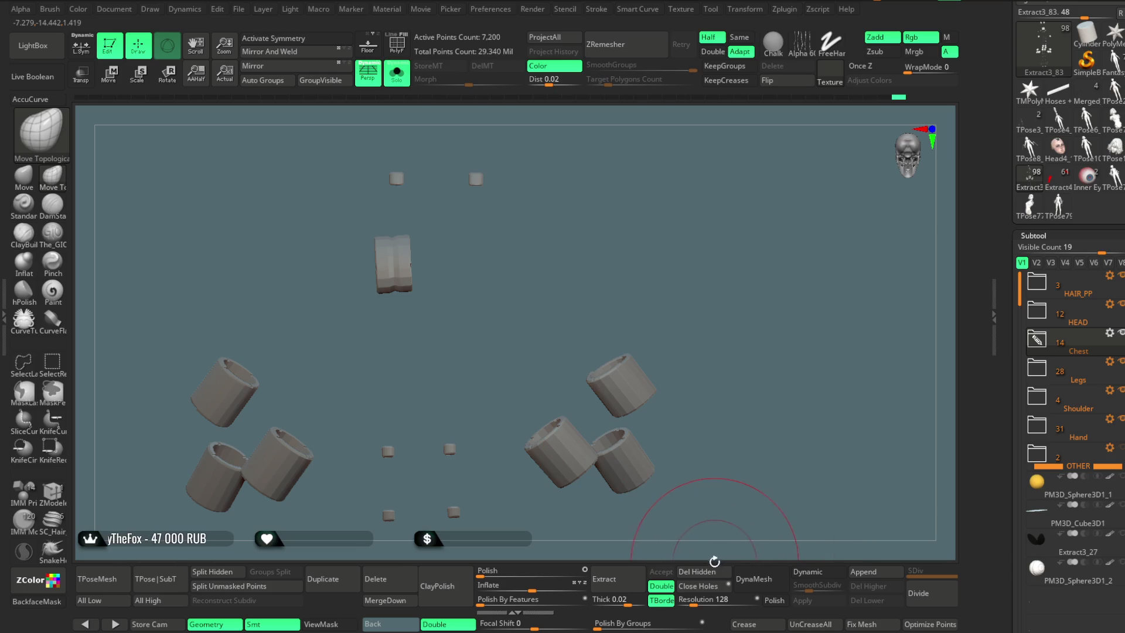
left_click(700, 572)
left_click(397, 73)
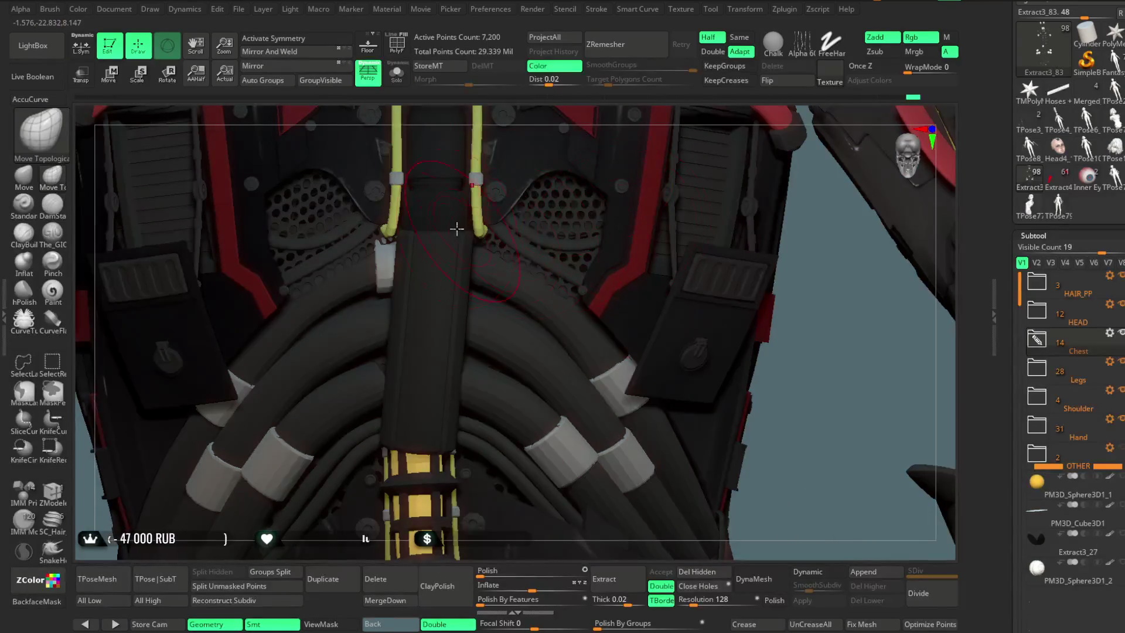
Step: Put the Move gizmo on the white clamp, undoing a trial rotation
left_click(108, 73)
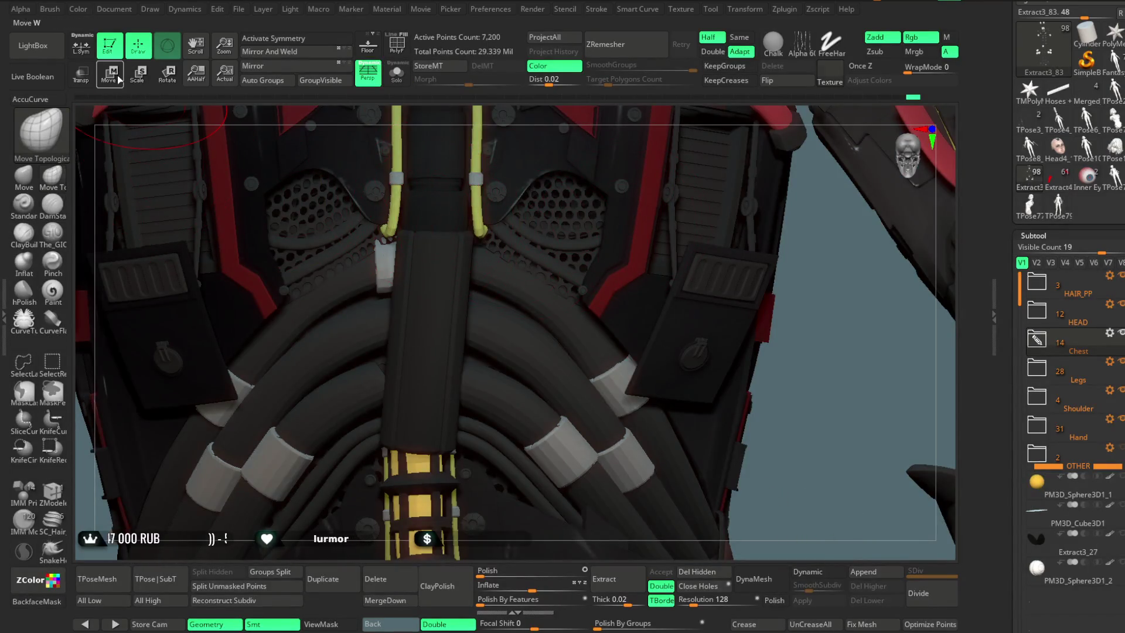
left_click(387, 262, "alt")
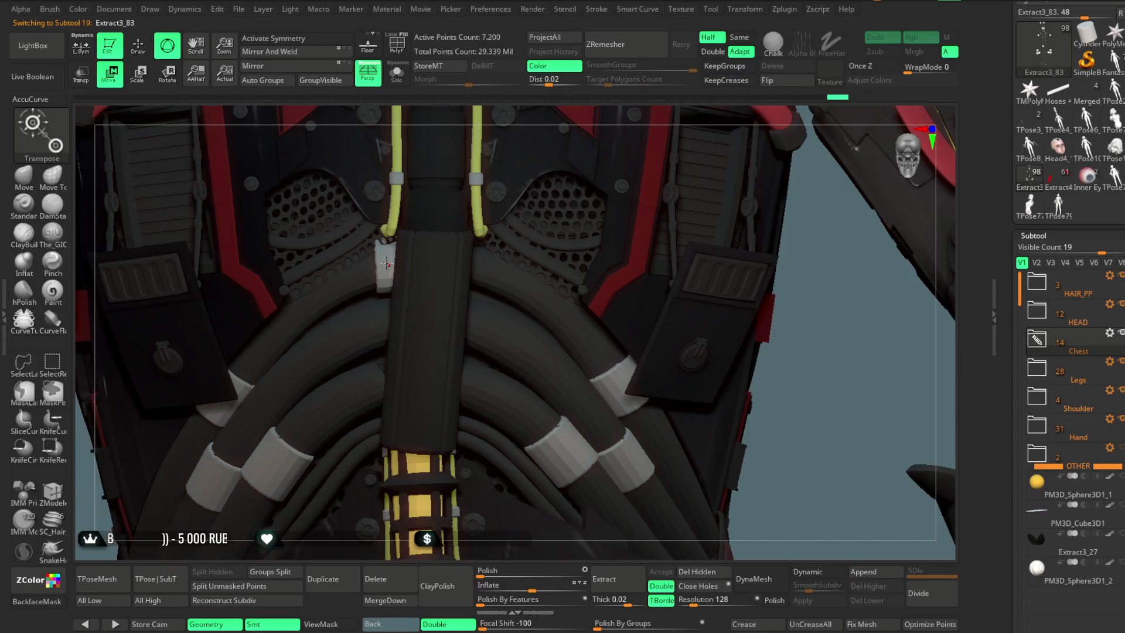
left_click(386, 262)
mouse_move(421, 262)
left_mouse_down()
mouse_move(329, 266)
mouse_move(387, 263)
left_mouse_up()
key("ctrl+z")
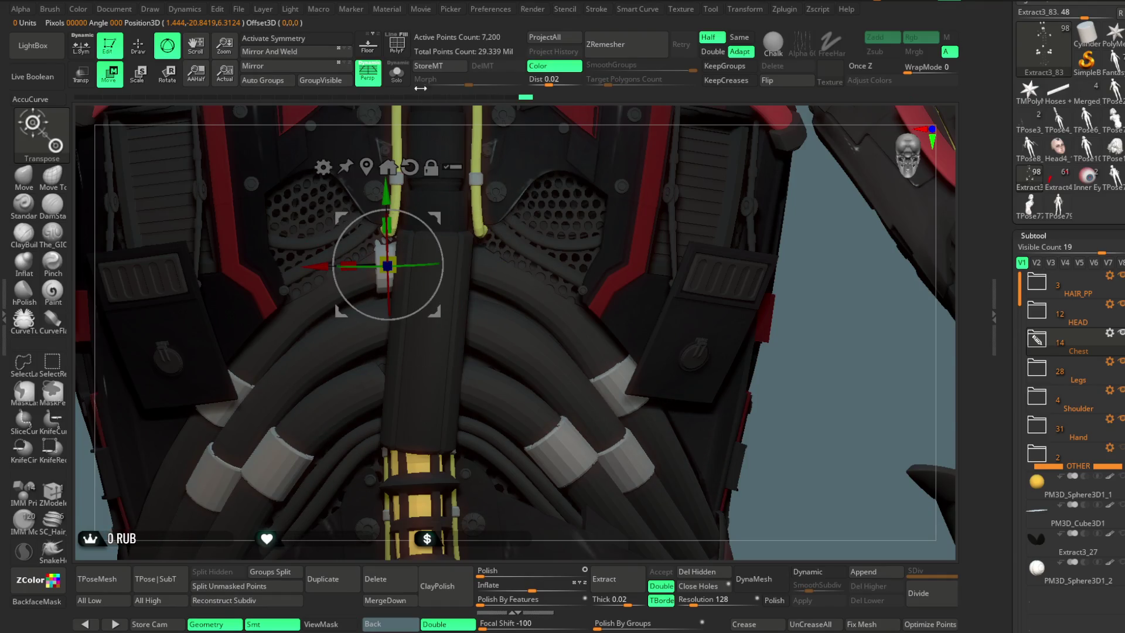
Step: Solo the clamp piece and mask everything except the white clamp, then show the whole model
left_click(396, 73)
left_click_drag(484, 233, 330, 309, "ctrl")
left_click_drag(472, 209, 305, 234, "ctrl")
left_click(397, 73)
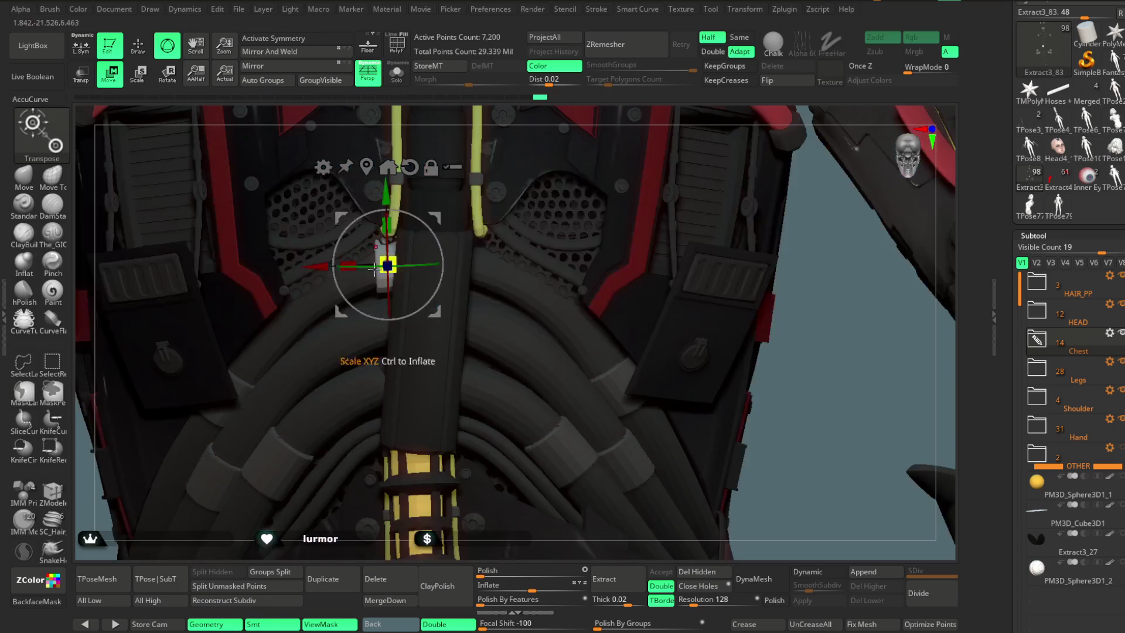
Step: Duplicate the white clamp onto the right hose, scale it down slightly and seat it
left_click_drag(374, 270, 506, 277, "ctrl")
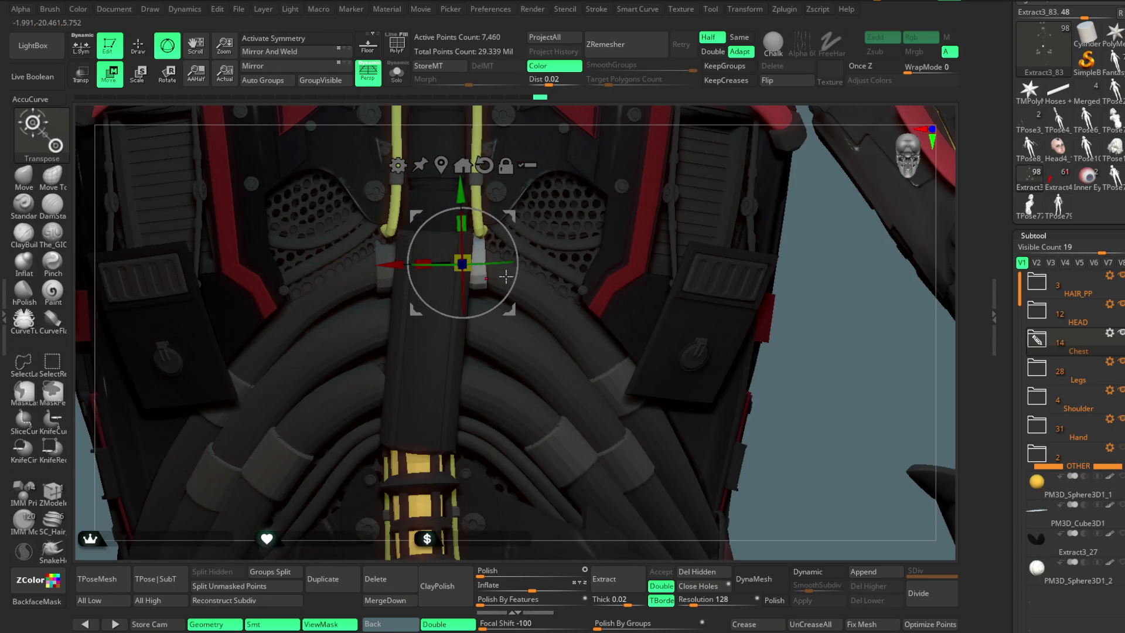
mouse_move(506, 277)
left_mouse_down("alt")
mouse_move(546, 171)
mouse_move(527, 188)
left_mouse_up("alt")
left_click_drag(462, 267, 472, 272)
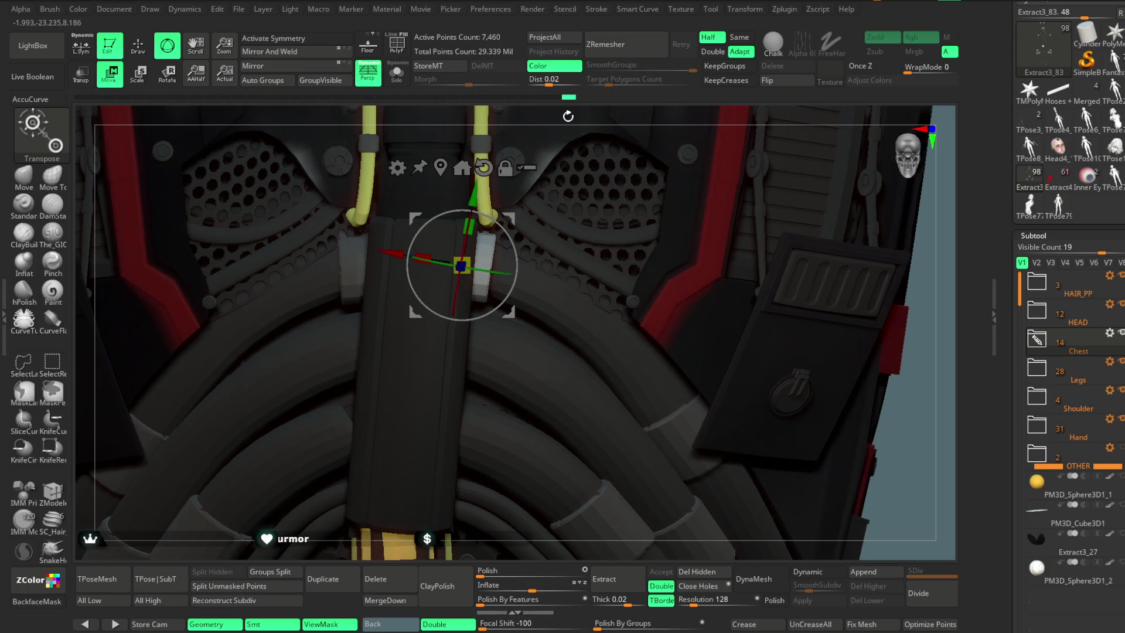
left_click_drag(305, 328, 270, 454)
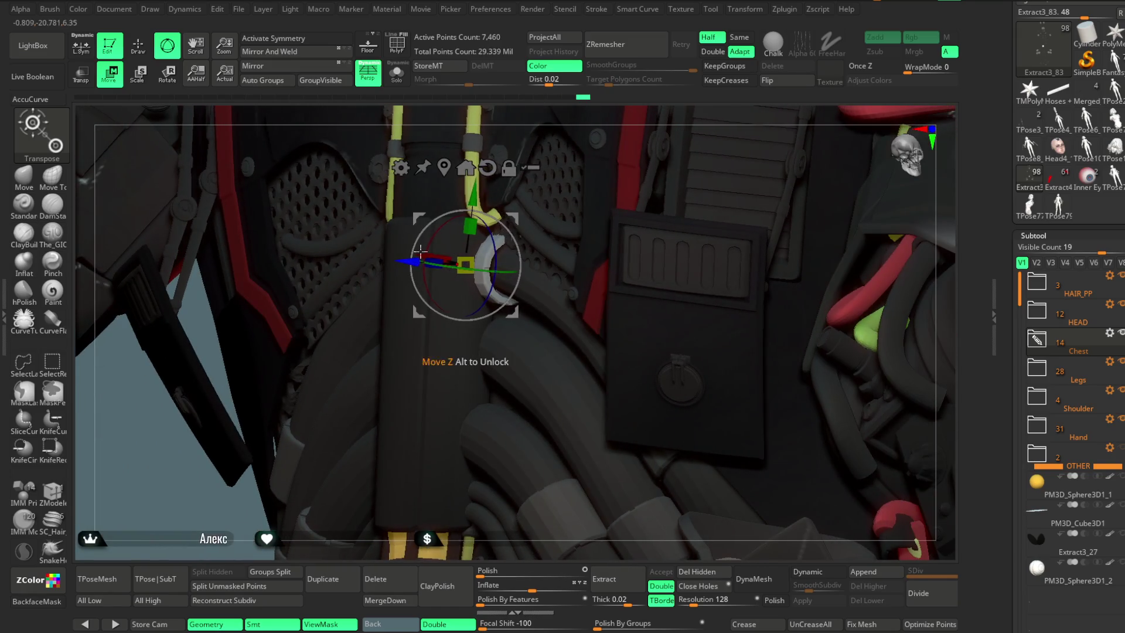
mouse_move(469, 293)
left_mouse_down()
mouse_move(586, 122)
mouse_move(545, 193)
left_mouse_up()
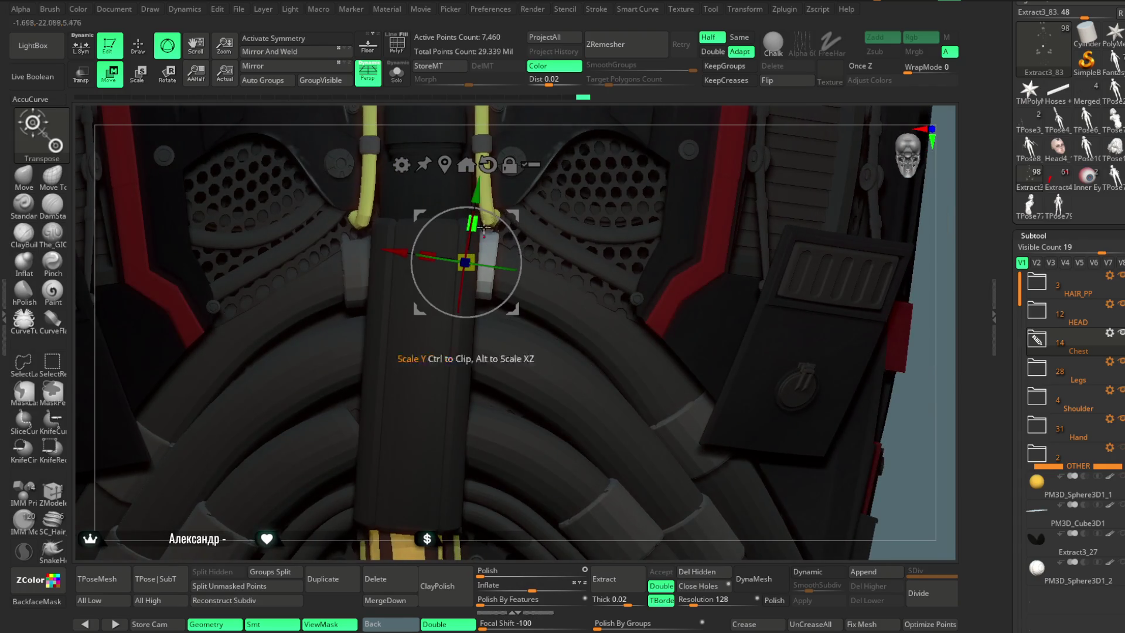
left_click_drag(476, 193, 480, 279)
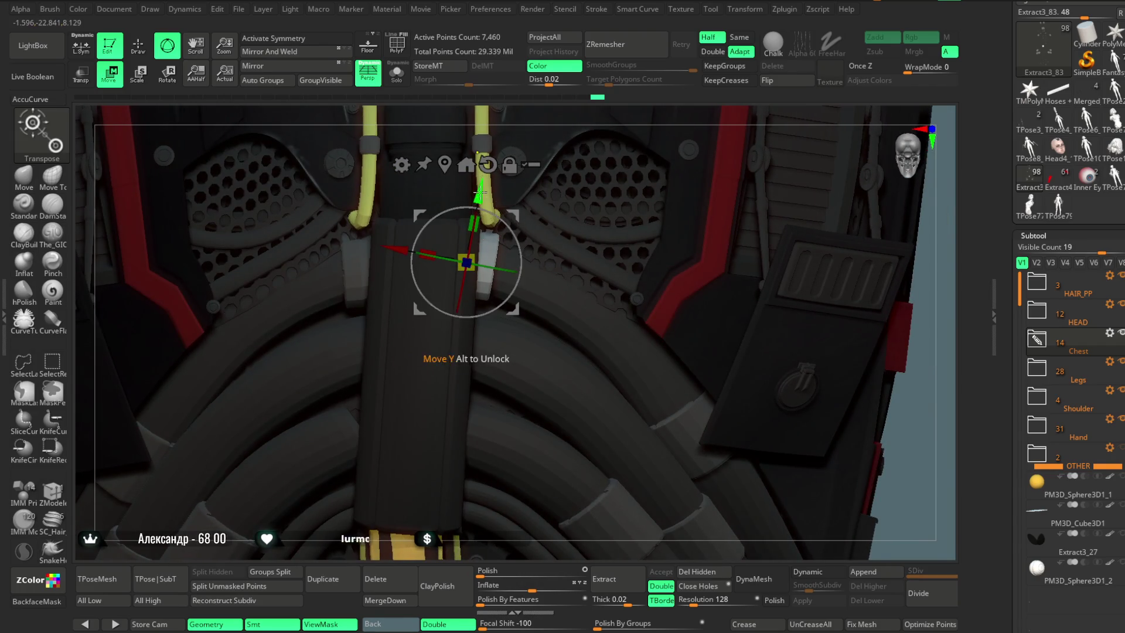
mouse_move(384, 334)
left_mouse_down()
mouse_move(415, 325)
mouse_move(390, 333)
left_mouse_up()
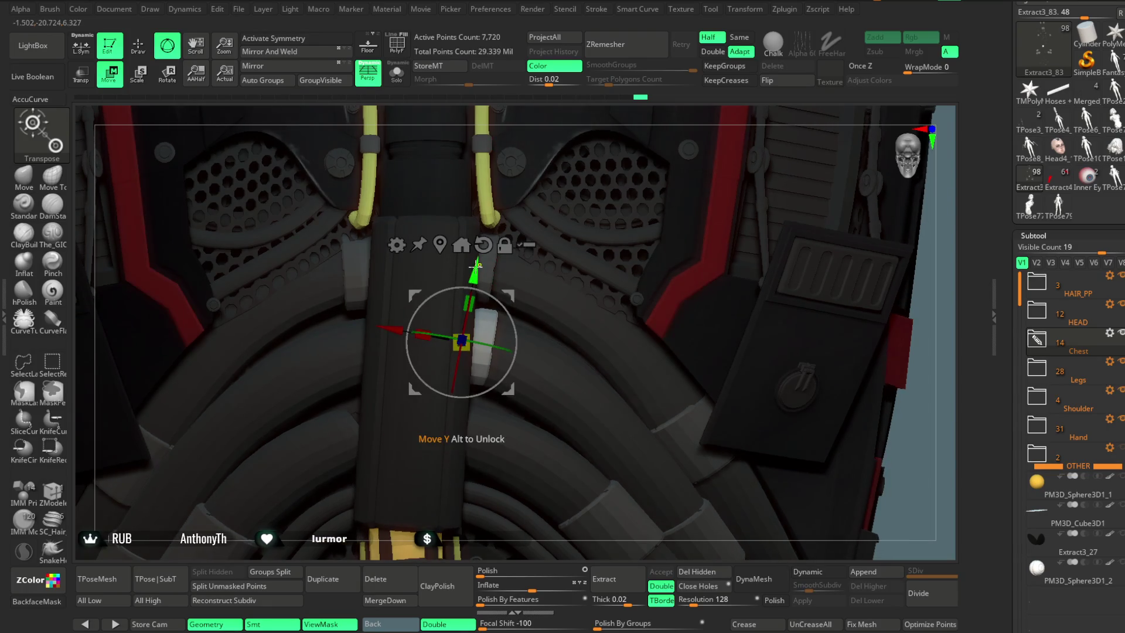
Step: Slide the white clip down the strap onto the left chest hose, checking it from several angles
left_click_drag(475, 271, 476, 364)
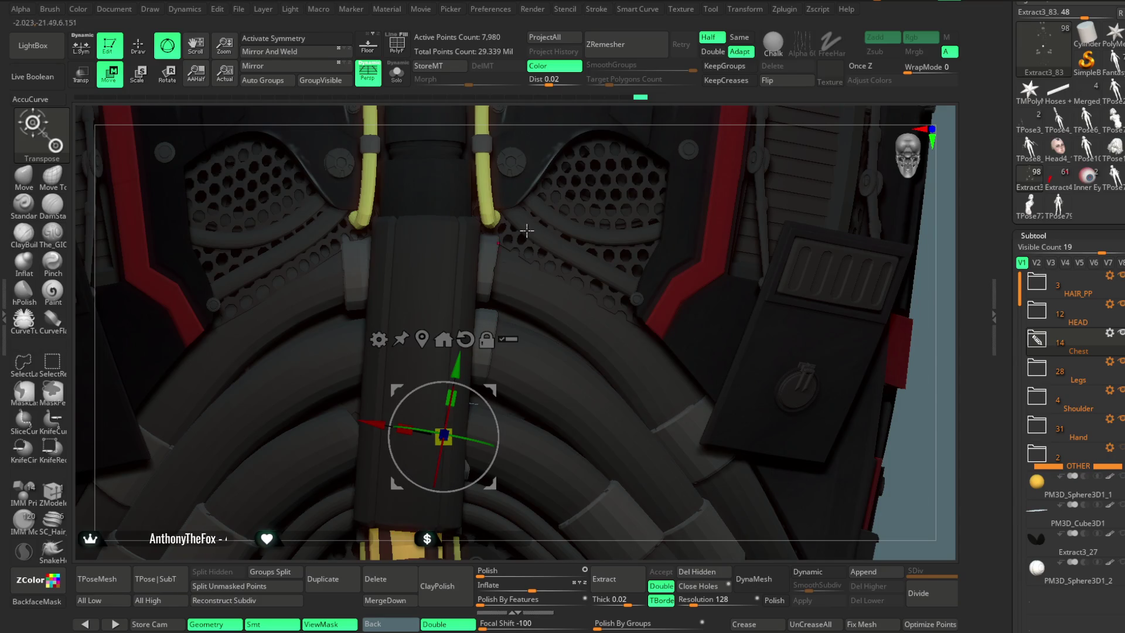
mouse_move(600, 117)
left_mouse_down()
mouse_move(605, 137)
mouse_move(579, 139)
left_mouse_up()
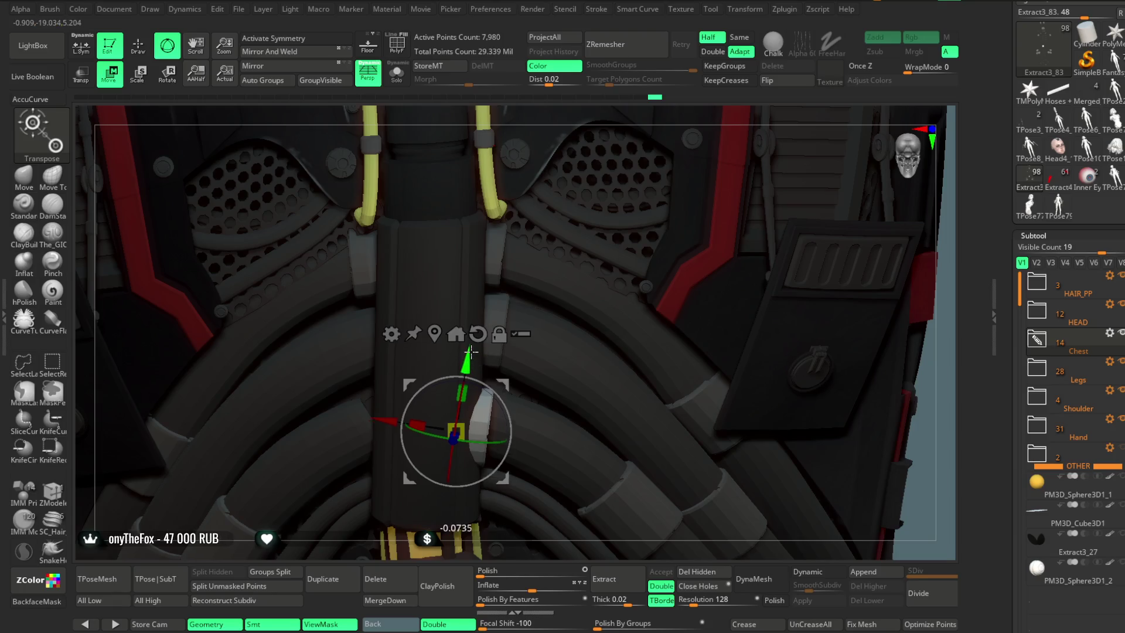
mouse_move(472, 387)
left_mouse_down()
mouse_move(452, 489)
mouse_move(447, 393)
left_mouse_up()
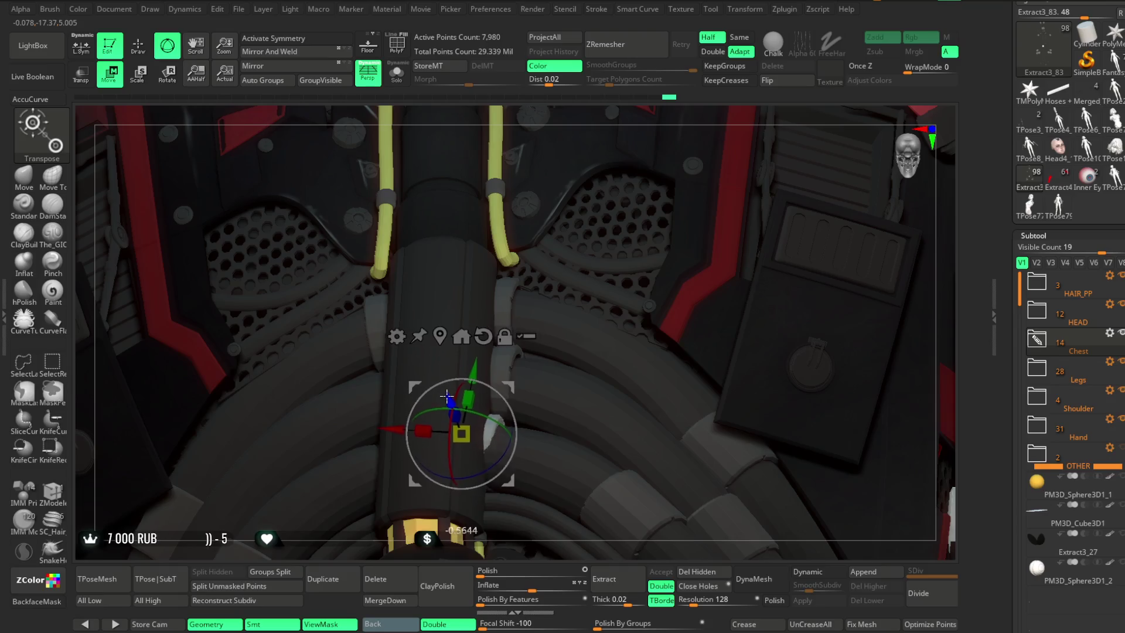
left_click_drag(447, 393, 451, 404)
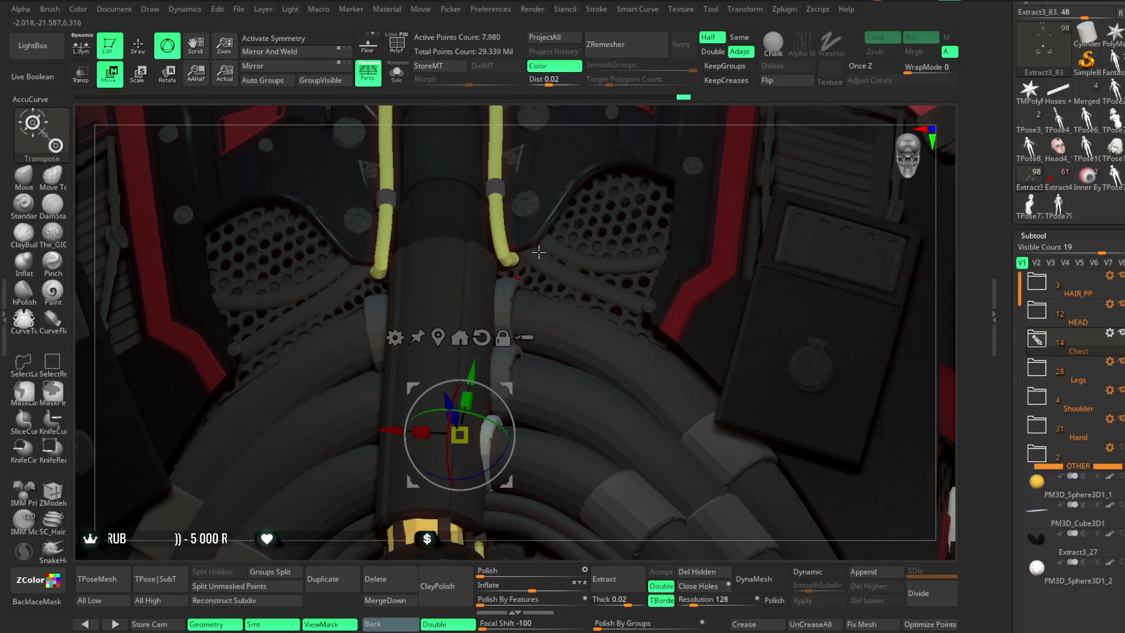
mouse_move(587, 108)
left_mouse_down()
mouse_move(458, 418)
mouse_move(429, 398)
mouse_move(396, 414)
left_mouse_up()
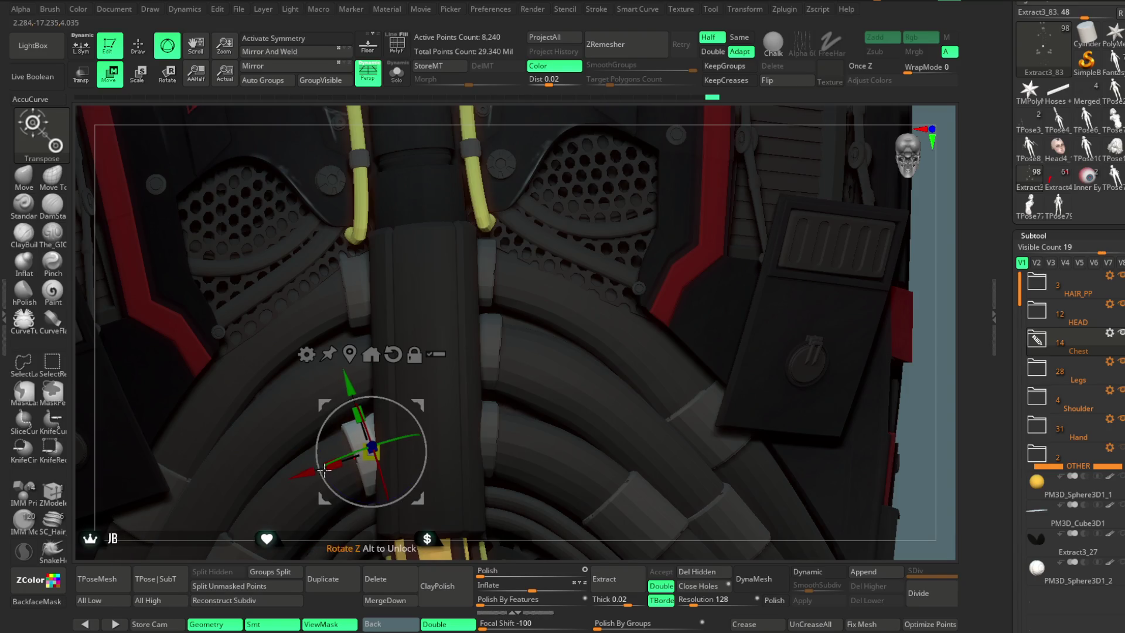
left_click_drag(299, 475, 311, 471)
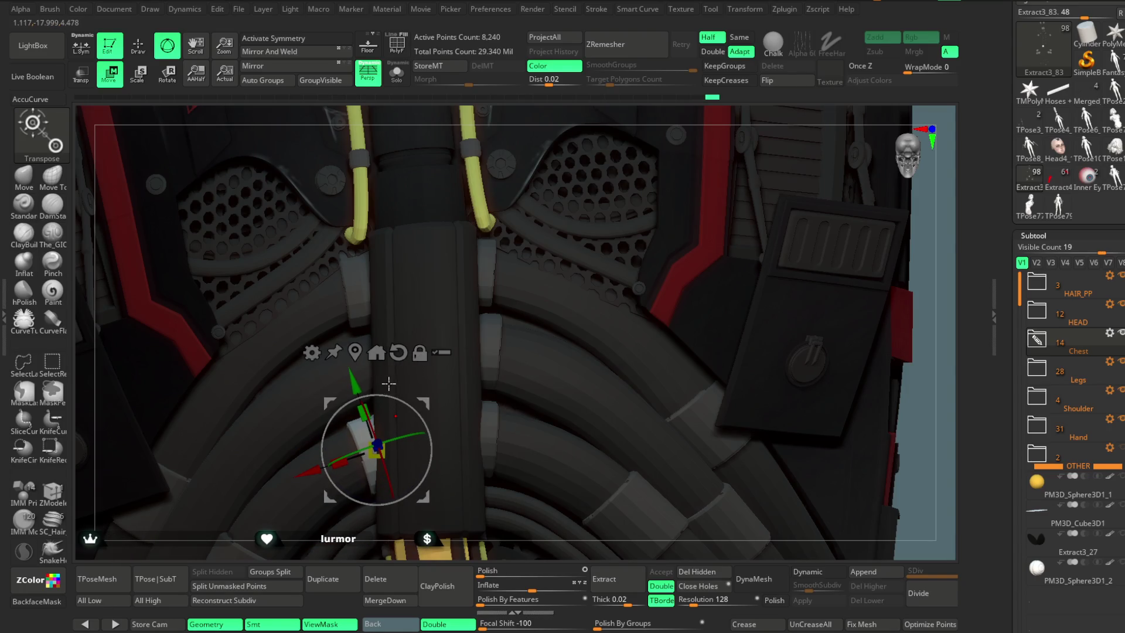
left_click_drag(356, 380, 339, 289)
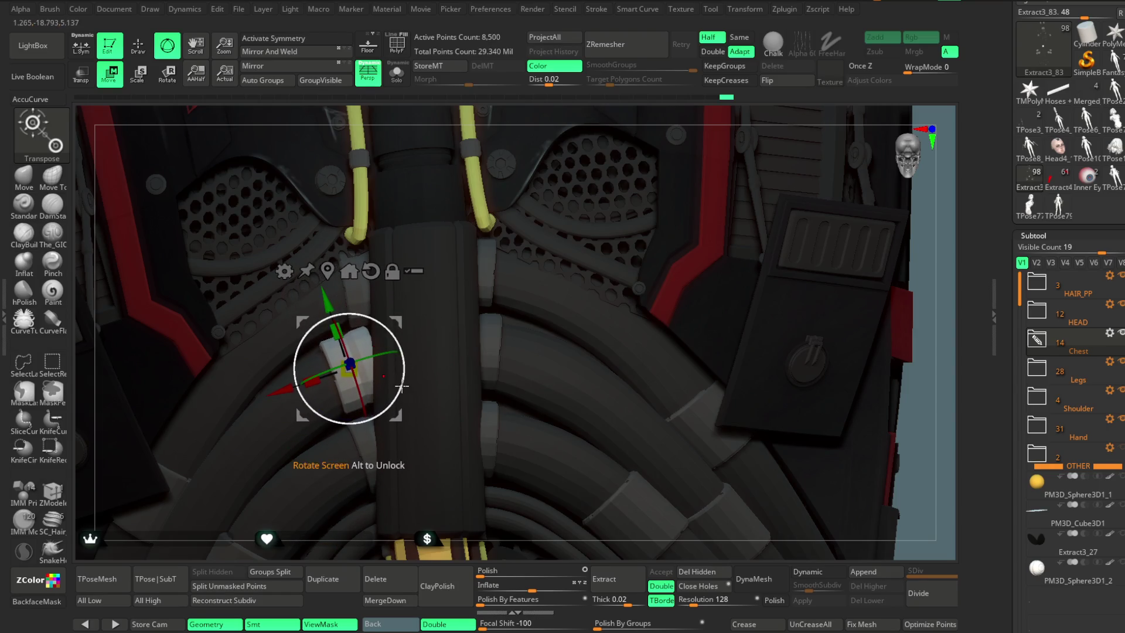
left_click_drag(285, 383, 309, 377)
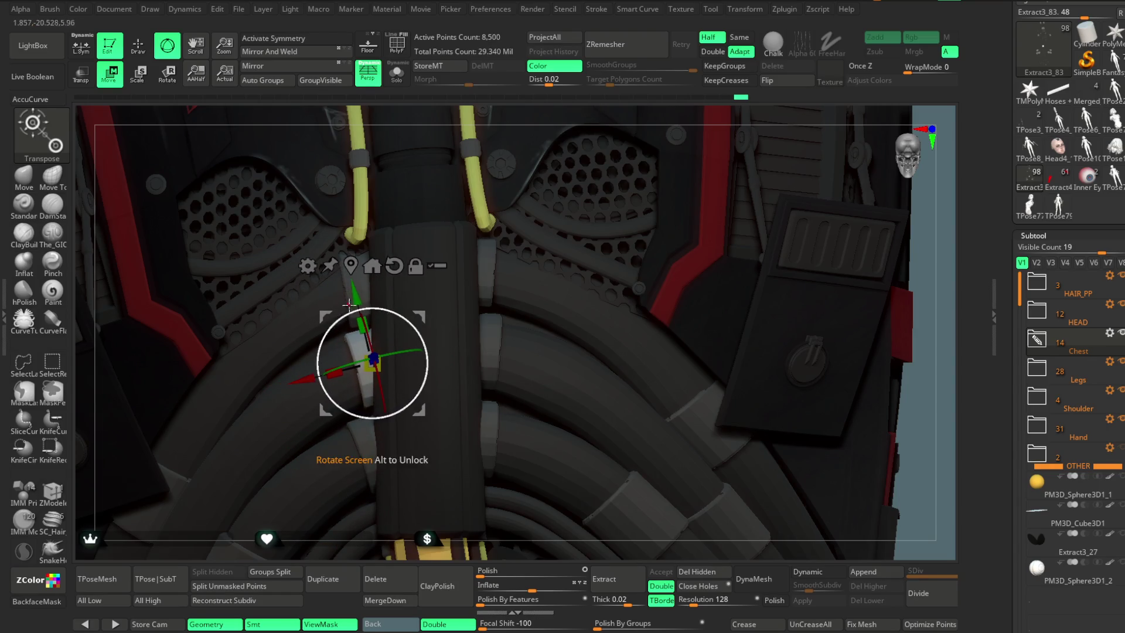
left_click_drag(555, 118, 423, 350)
left_click_drag(549, 352, 510, 372)
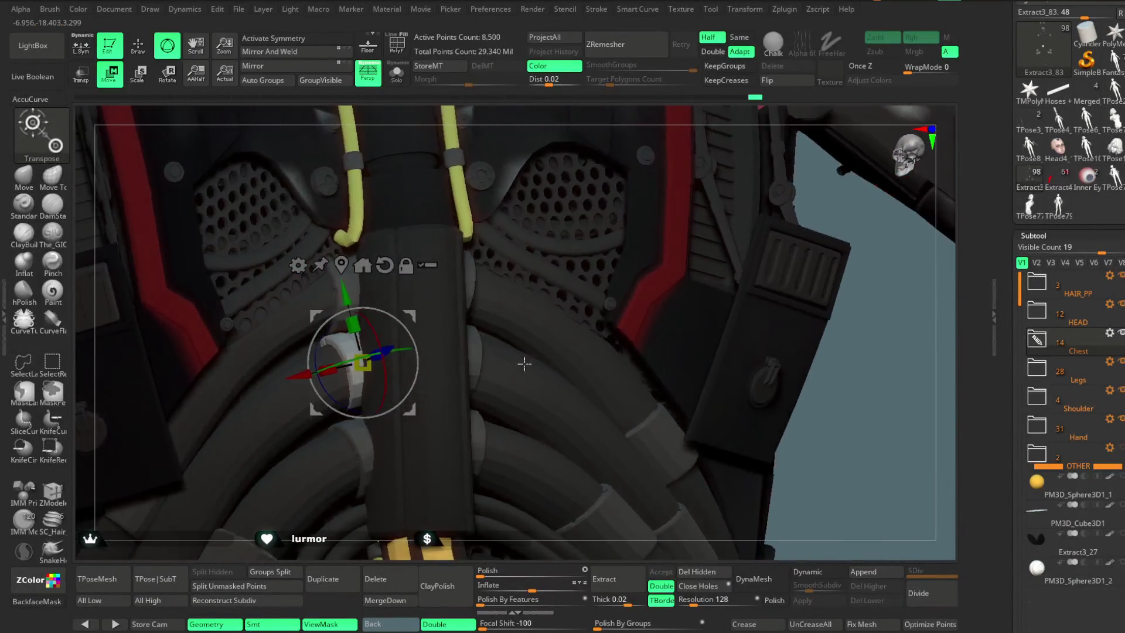
mouse_move(511, 372)
left_mouse_down()
mouse_move(677, 219)
mouse_move(635, 193)
left_mouse_up()
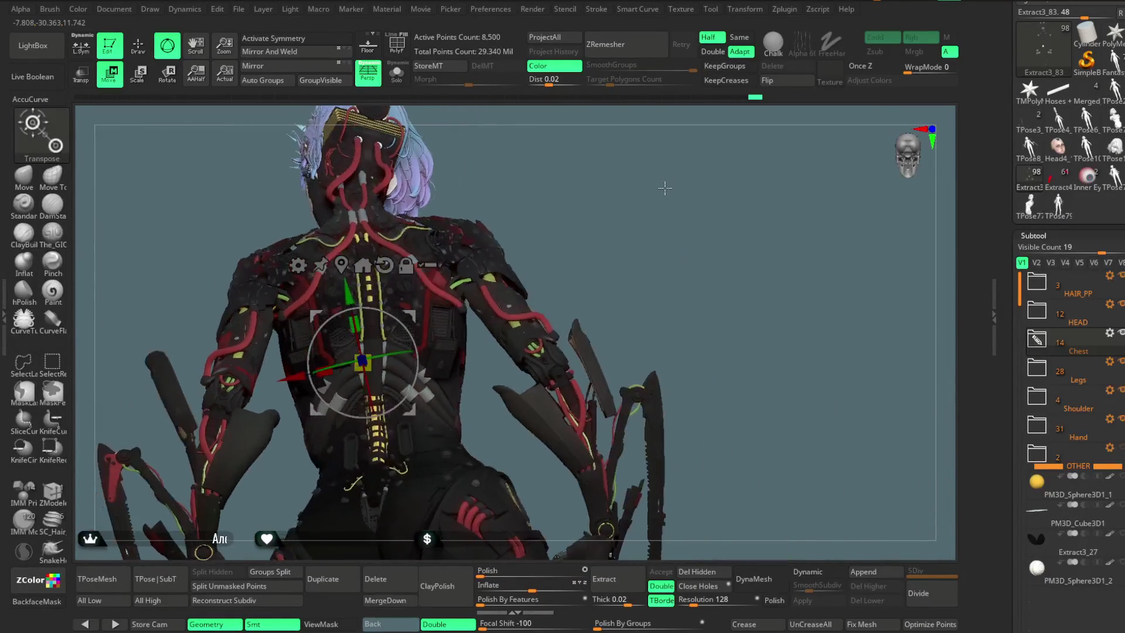
Step: Return to Draw mode with Q, frame the head and torso, and save with Ctrl+S
key("q")
key("b")
key("m")
key("t")
mouse_move(598, 176)
left_mouse_down("alt")
mouse_move(604, 223)
mouse_move(599, 213)
left_mouse_up("alt")
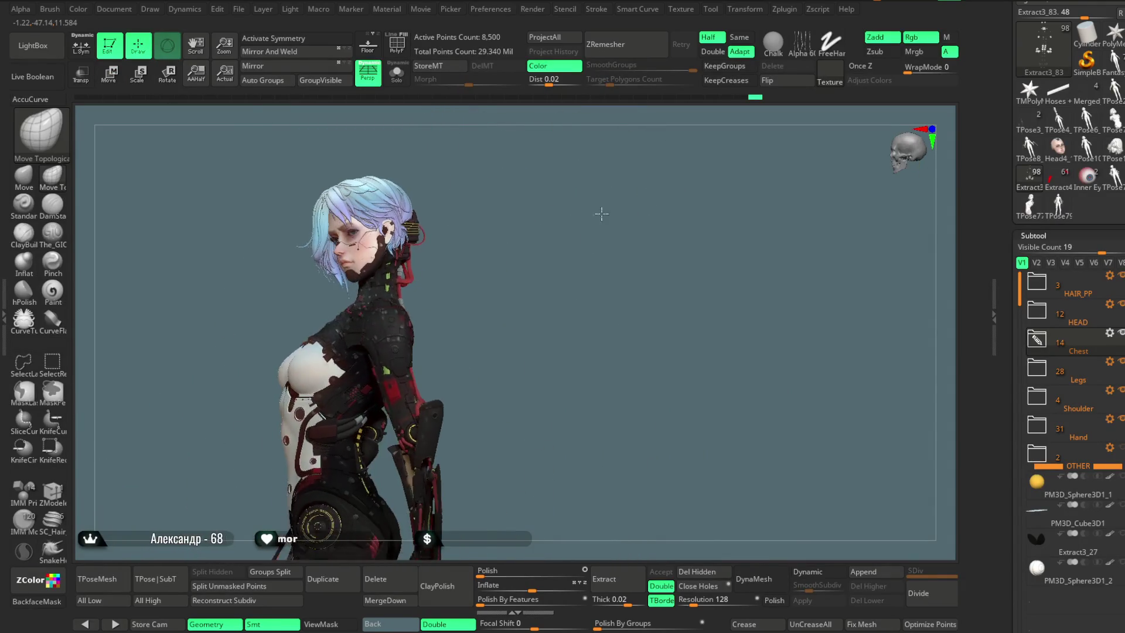
left_click(239, 10)
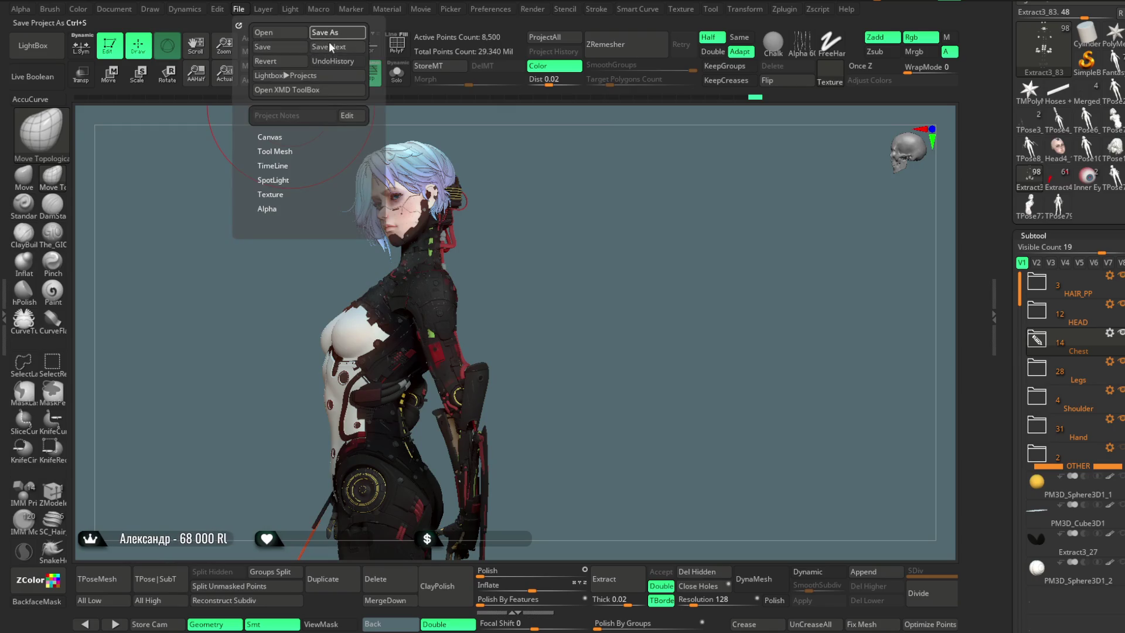
key("ctrl+s")
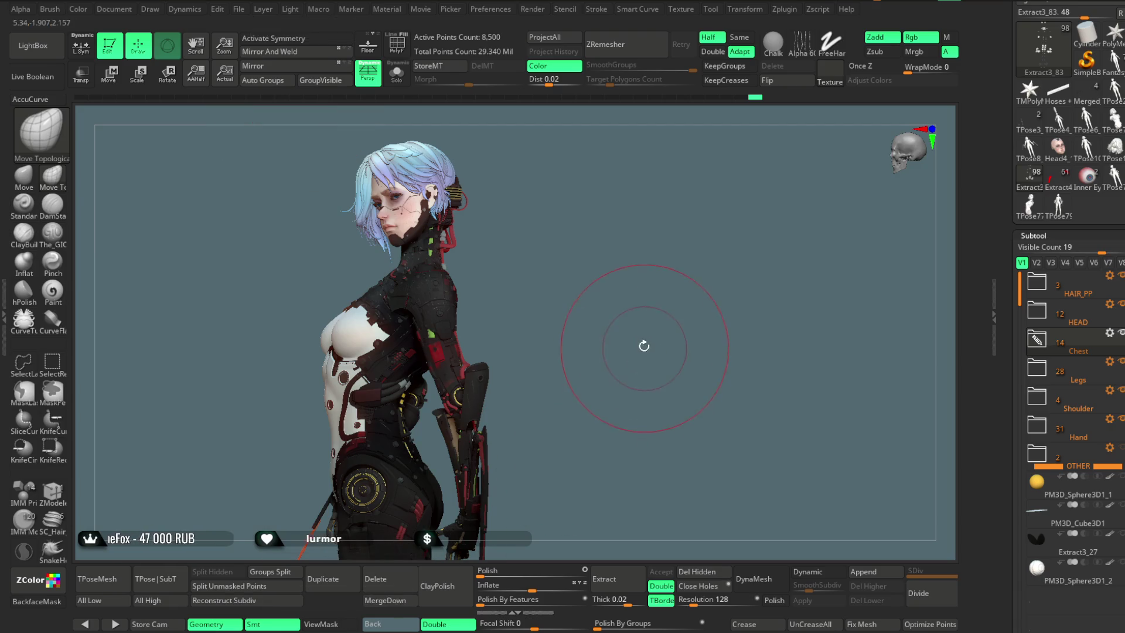
Step: Turn the model to a front view and click the hand to activate the Fists subtool
left_click_drag(658, 352, 661, 349)
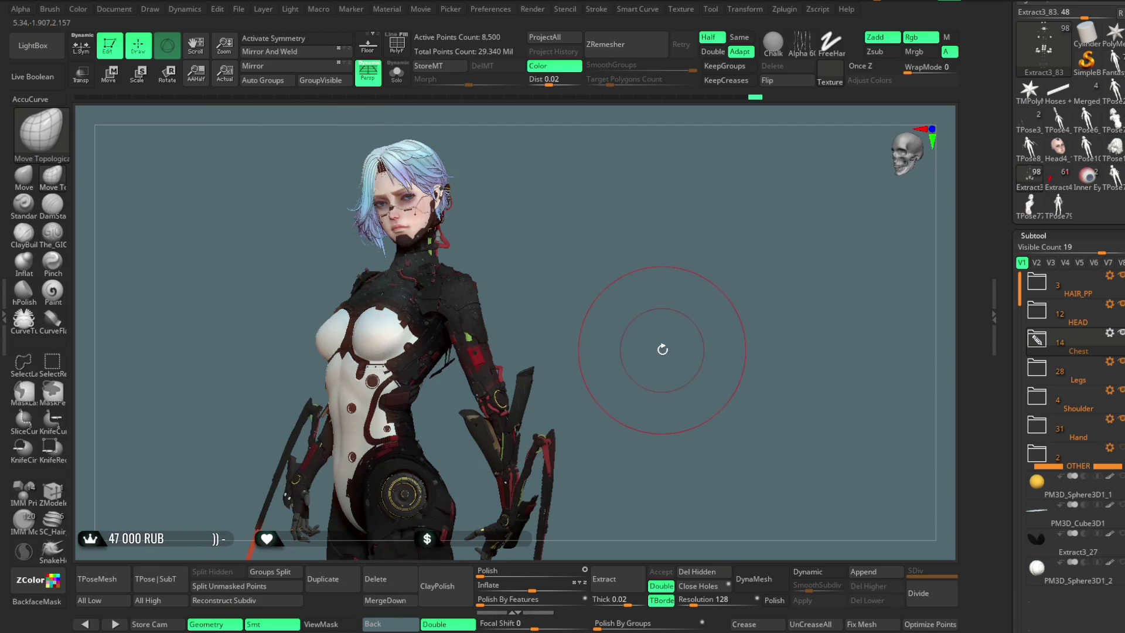
mouse_move(639, 270)
left_mouse_down()
mouse_move(616, 188)
mouse_move(590, 251)
mouse_move(609, 258)
mouse_move(607, 273)
mouse_move(602, 246)
mouse_move(615, 321)
mouse_move(683, 220)
mouse_move(662, 234)
mouse_move(638, 226)
mouse_move(658, 261)
mouse_move(642, 176)
mouse_move(518, 348)
left_mouse_up()
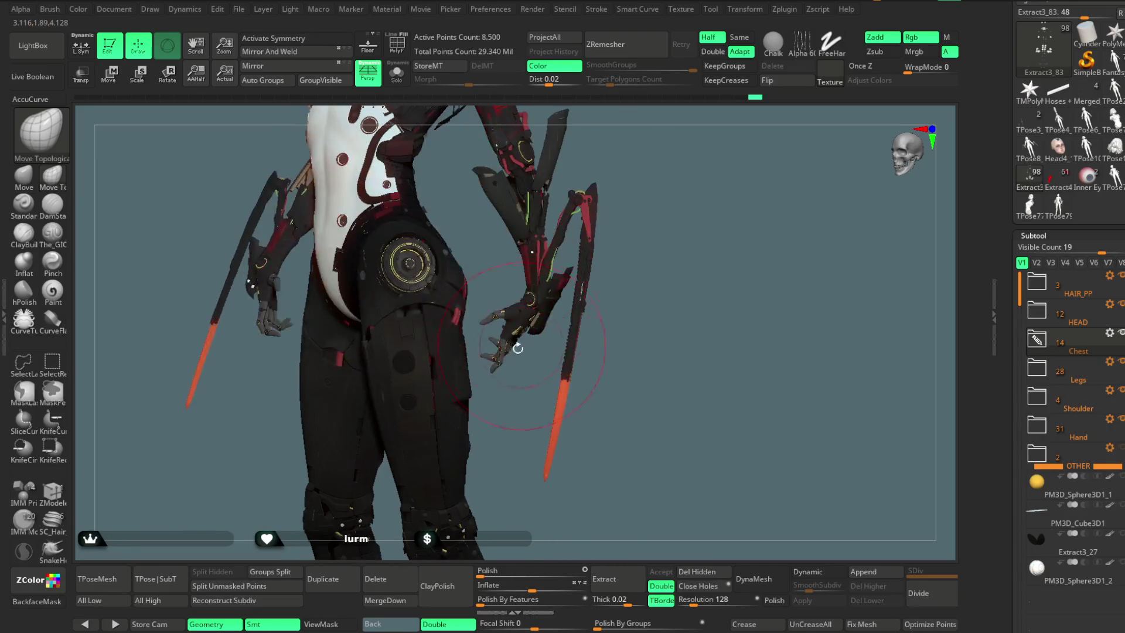
left_click(503, 349, "alt")
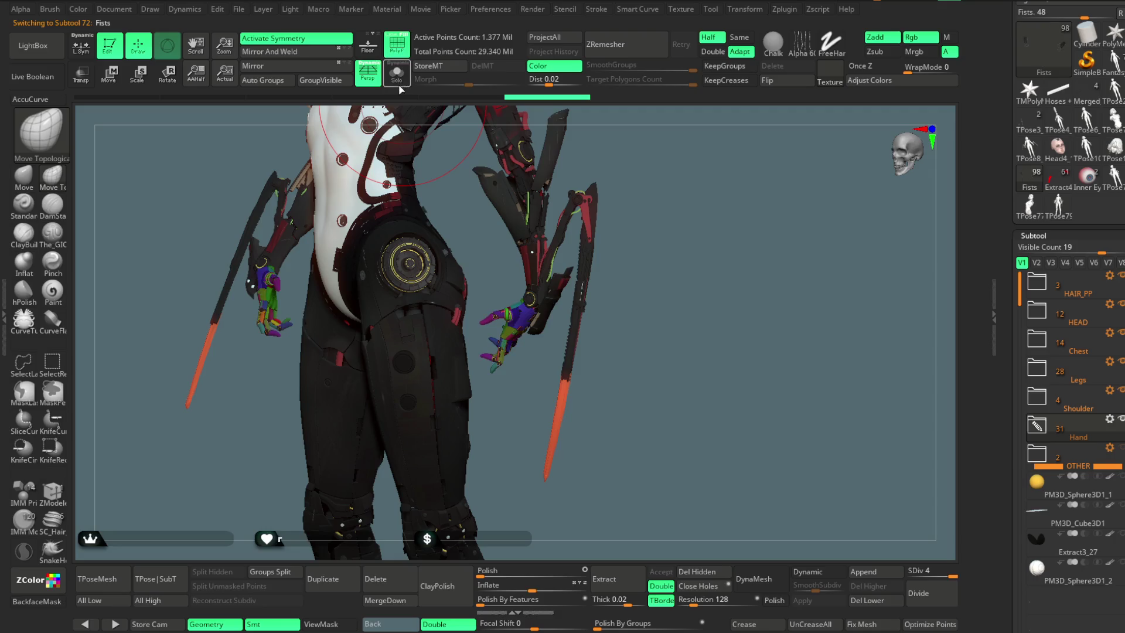
Step: Solo the Fists subtool and turn on the PolyF polygroup wireframe
left_click(398, 75)
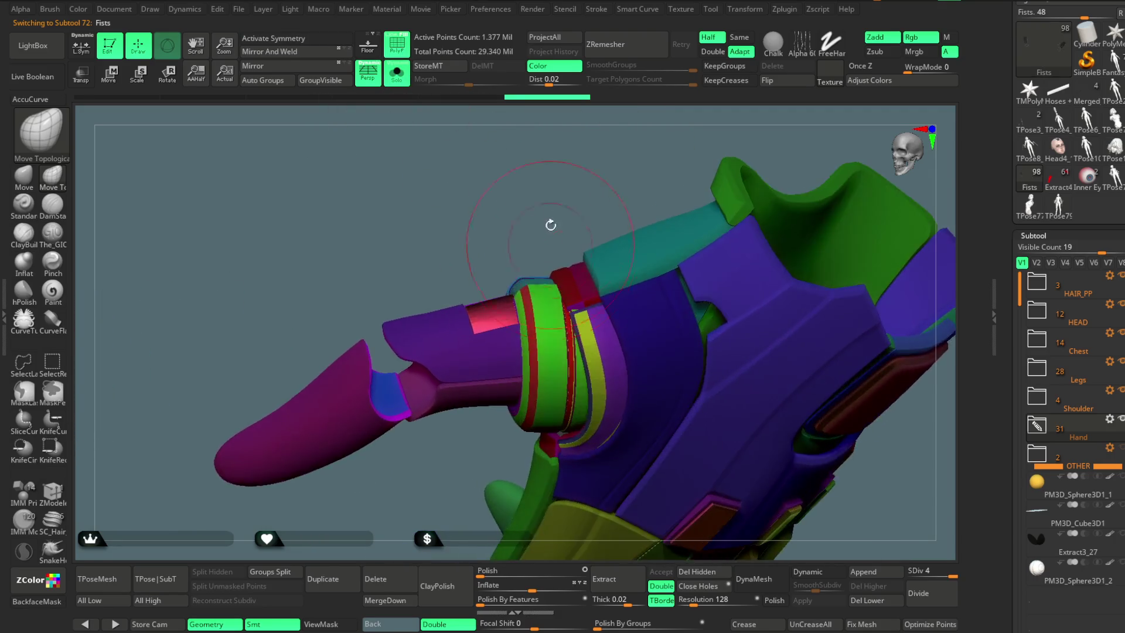
key("space")
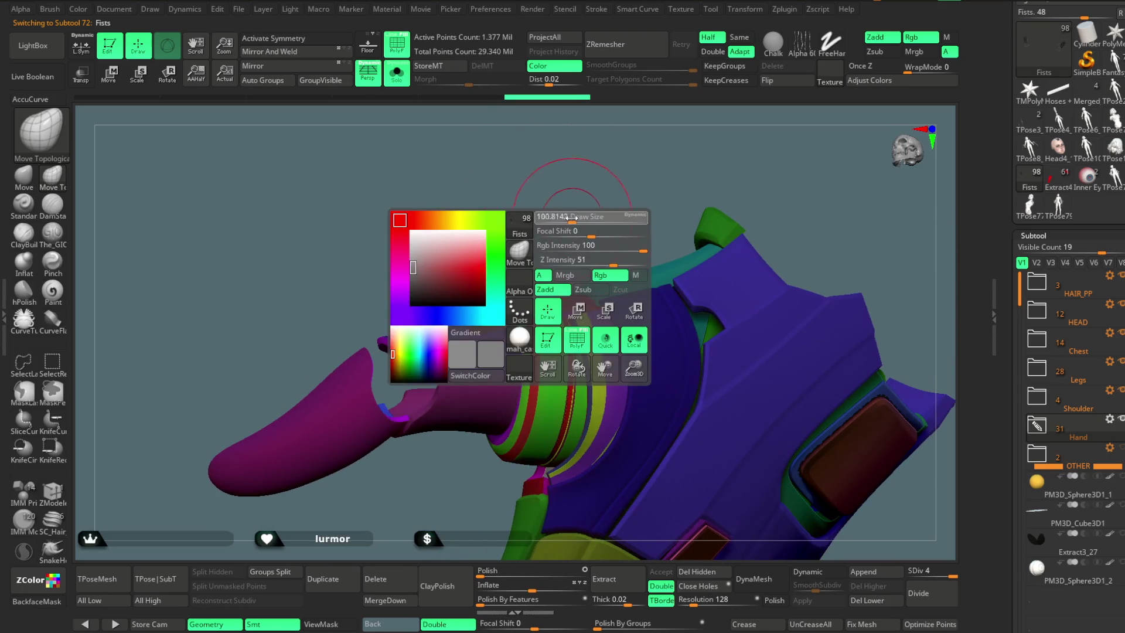
mouse_move(572, 217)
left_mouse_down()
mouse_move(586, 140)
mouse_move(602, 142)
mouse_move(610, 154)
mouse_move(549, 223)
left_mouse_up()
left_click(394, 39)
Step: Hide the purple polygroup plate on the glove with SelectRect
key("ctrl+shift")
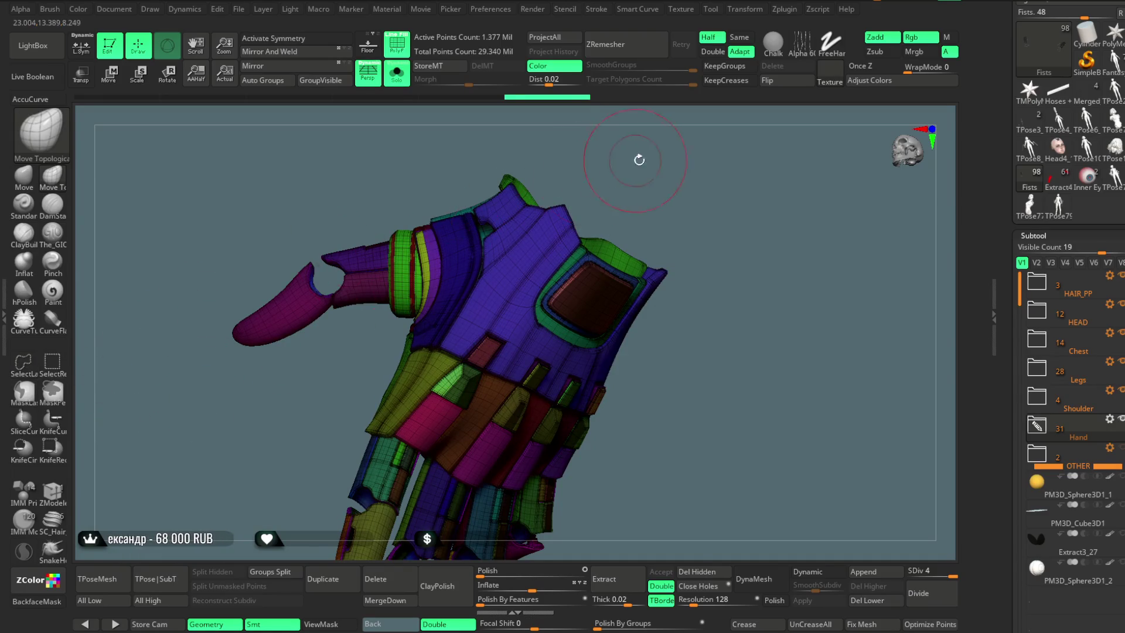
left_click_drag(639, 159, 613, 200)
key("ctrl+shift")
left_click(633, 188, "ctrl+shift")
left_click(650, 158, "ctrl+shift")
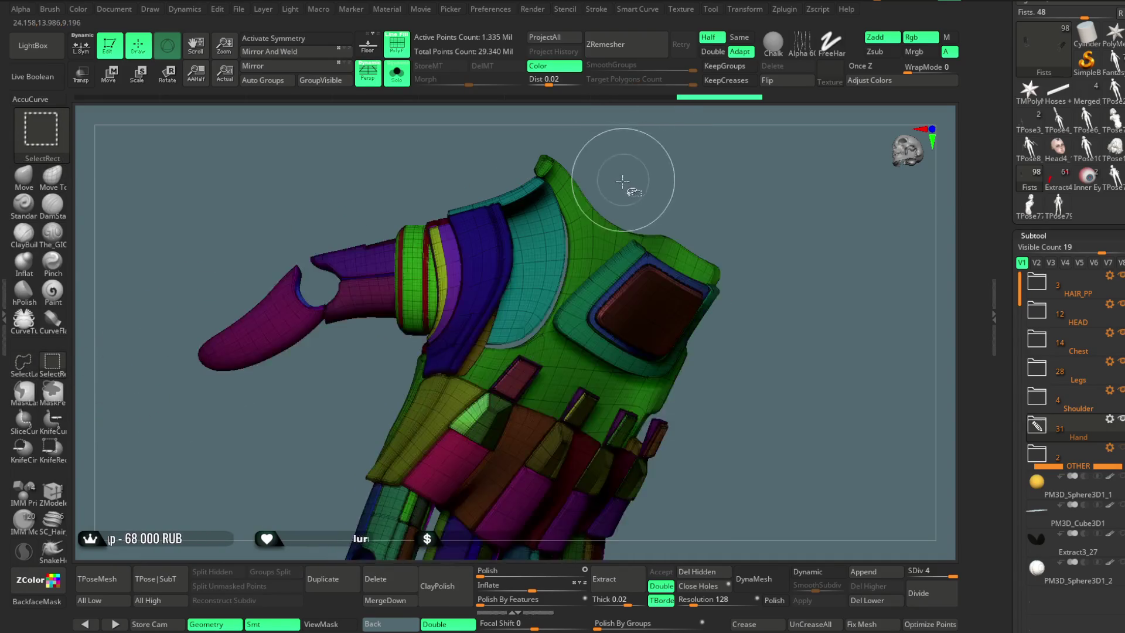
Step: Frame the hand, isolate a clicked arm polygroup, then show the full hand again
key("f")
mouse_move(582, 176)
left_mouse_down()
mouse_move(647, 146)
mouse_move(642, 131)
mouse_move(700, 153)
left_mouse_up()
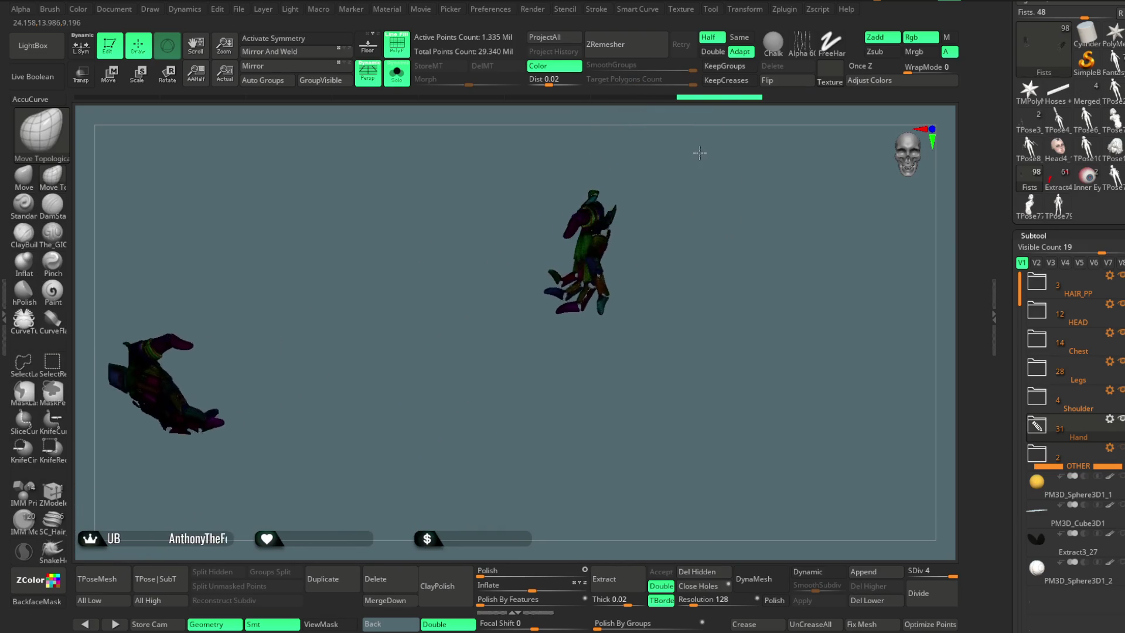
scroll(640, 252, "up", 3)
scroll(625, 231, "up", 3)
scroll(626, 226, "up", 3)
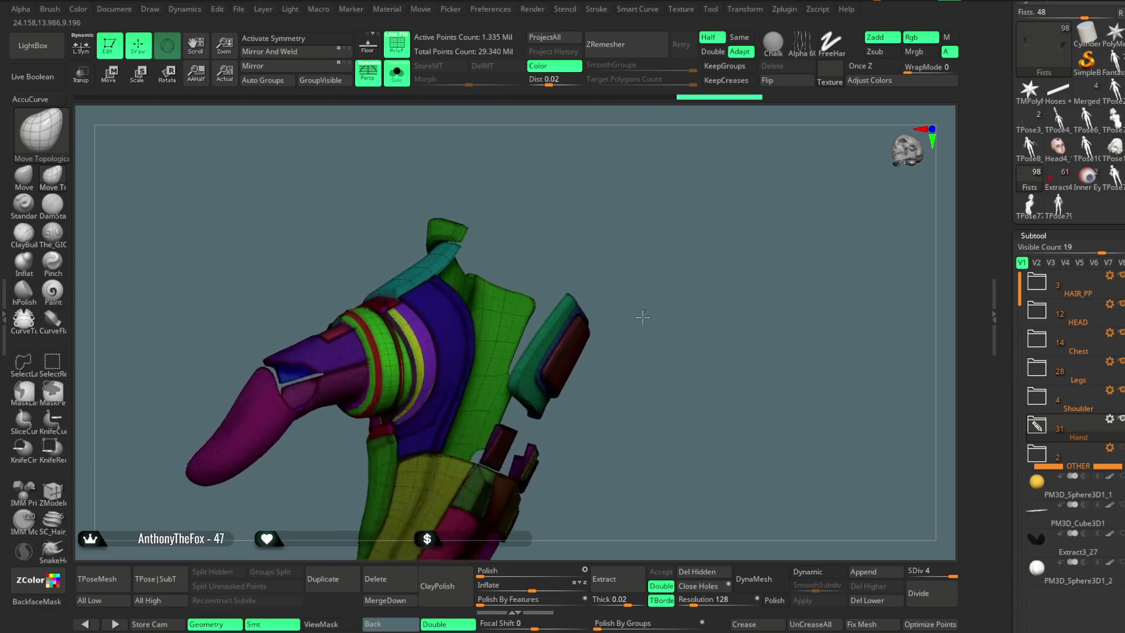
scroll(626, 220, "up", 3)
mouse_move(626, 220)
left_mouse_down()
mouse_move(602, 241)
mouse_move(565, 238)
mouse_move(627, 191)
mouse_move(628, 160)
mouse_move(548, 276)
left_mouse_up()
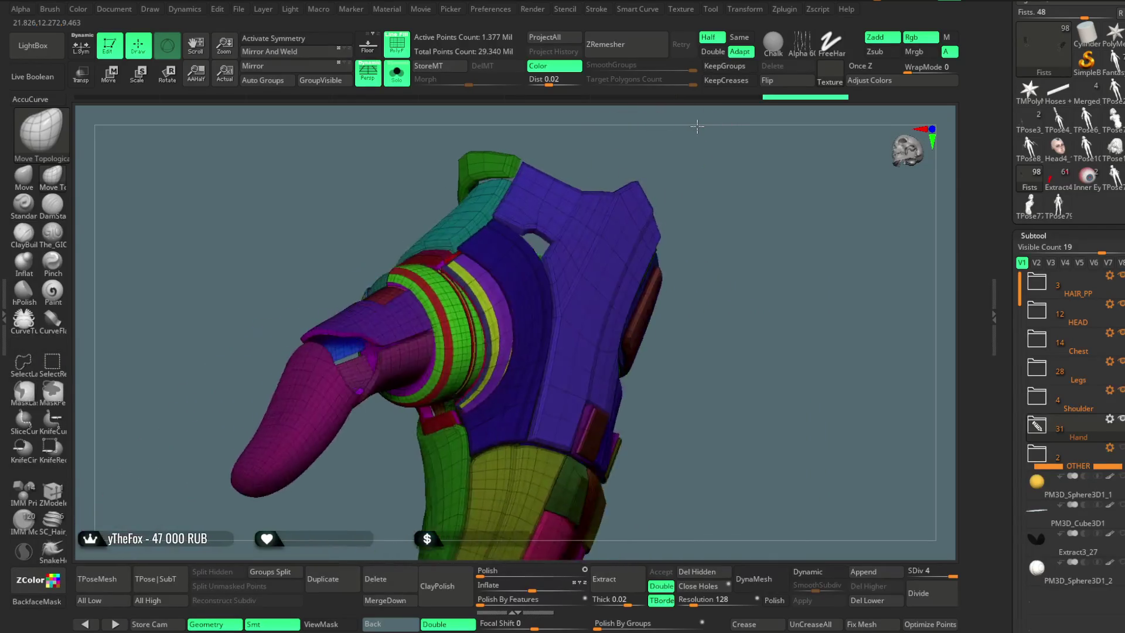
left_click(509, 291, "ctrl+shift")
left_click(644, 158, "ctrl+shift")
Step: Hide the violet wrist ring, view it alone, then bring back all hidden parts
mouse_move(648, 156)
left_mouse_down()
mouse_move(664, 127)
mouse_move(703, 158)
mouse_move(525, 305)
left_mouse_up()
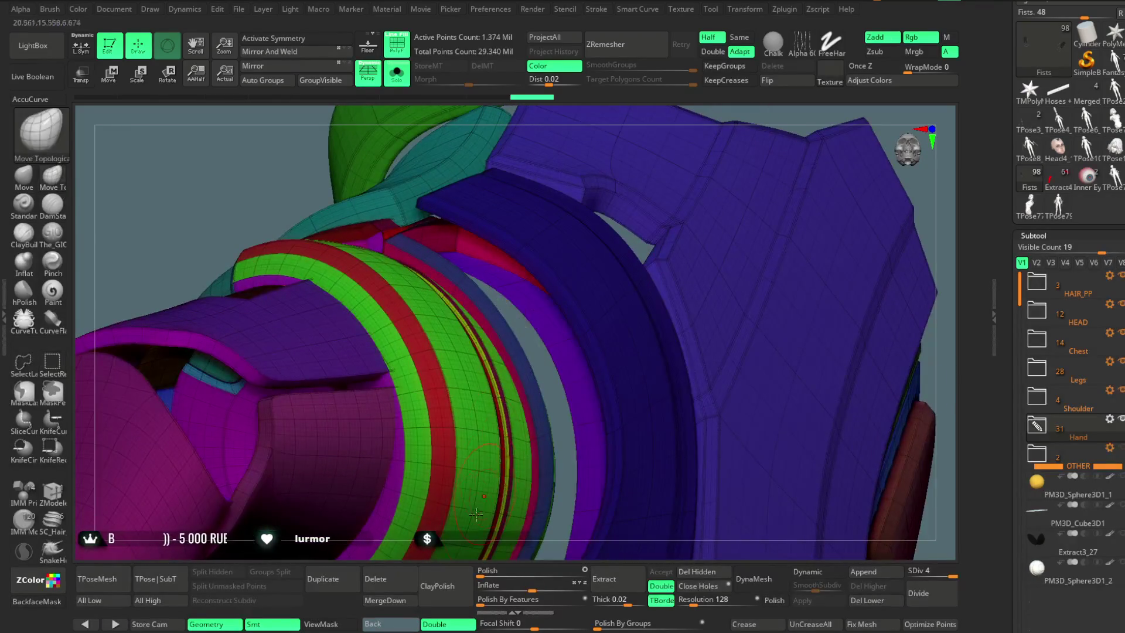
left_click(498, 287, "ctrl+alt+shift")
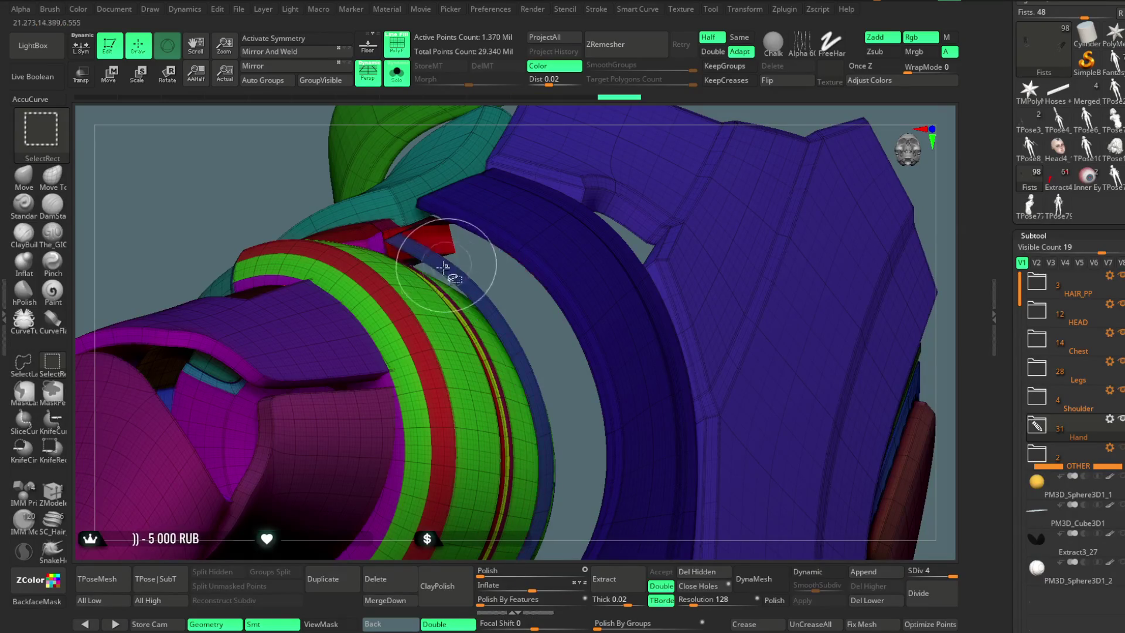
mouse_move(485, 285)
left_mouse_down()
mouse_move(525, 310)
mouse_move(588, 196)
left_mouse_up()
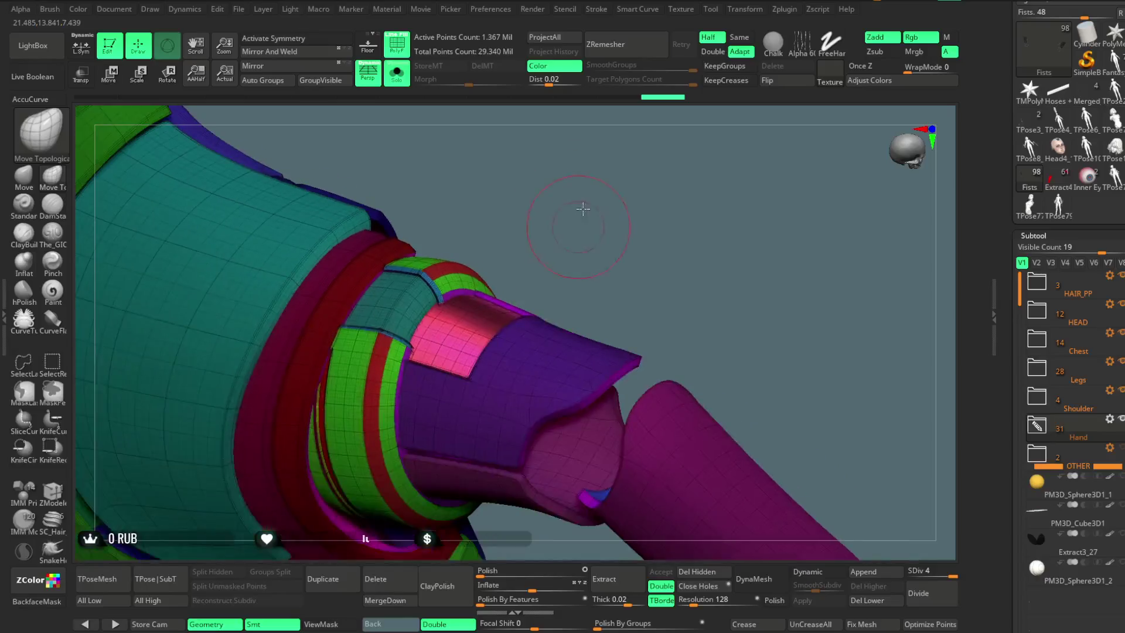
mouse_move(588, 197)
left_mouse_down()
mouse_move(607, 213)
mouse_move(605, 184)
left_mouse_up()
left_click(615, 213, "ctrl+shift")
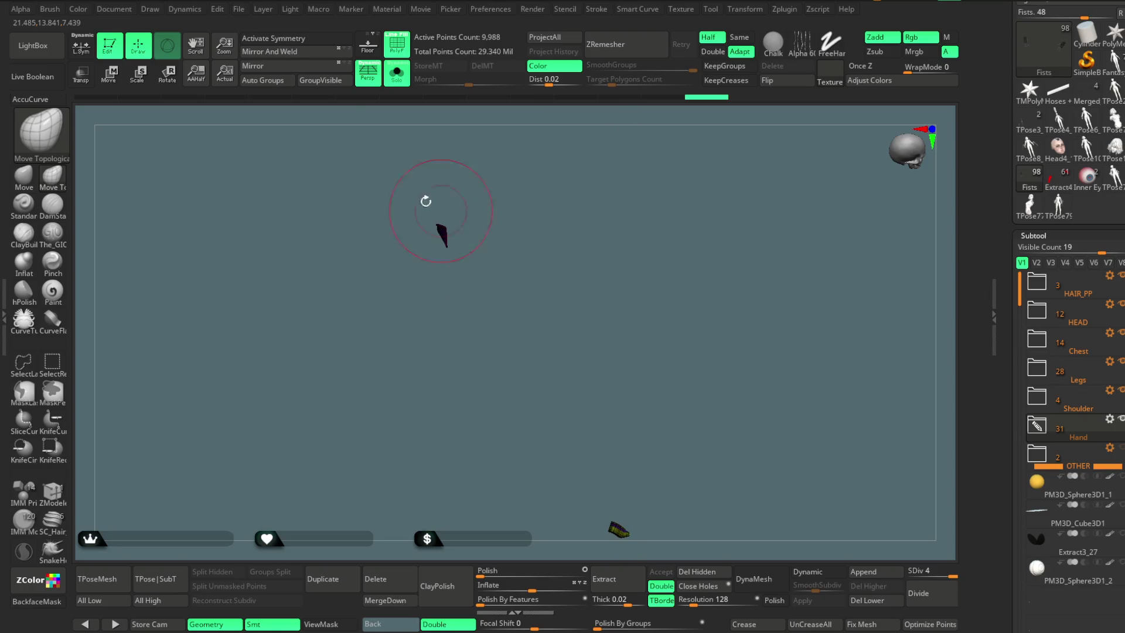
left_click(554, 207, "ctrl+shift")
mouse_move(553, 188)
left_mouse_down("alt")
mouse_move(630, 168)
mouse_move(468, 302)
left_mouse_up("alt")
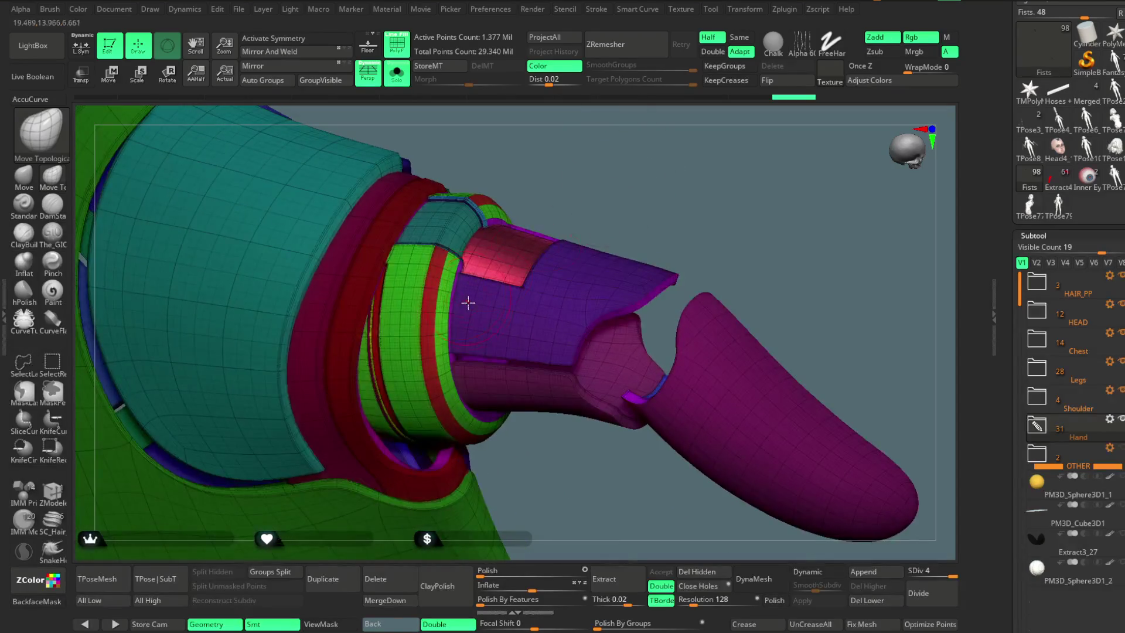
Step: Drop to the lowest subdivision and test isolating the green and red forearm ring pieces
key("shift+d")
key("shift+d")
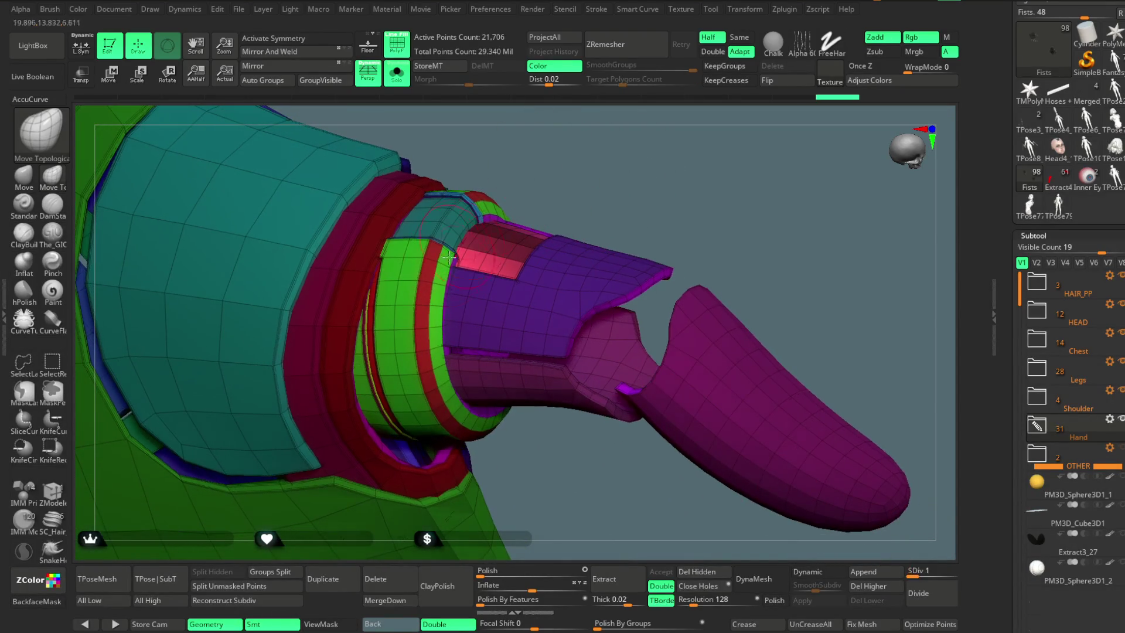
left_click(426, 242, "ctrl+shift")
left_click_drag(535, 161, 450, 212, "ctrl+shift")
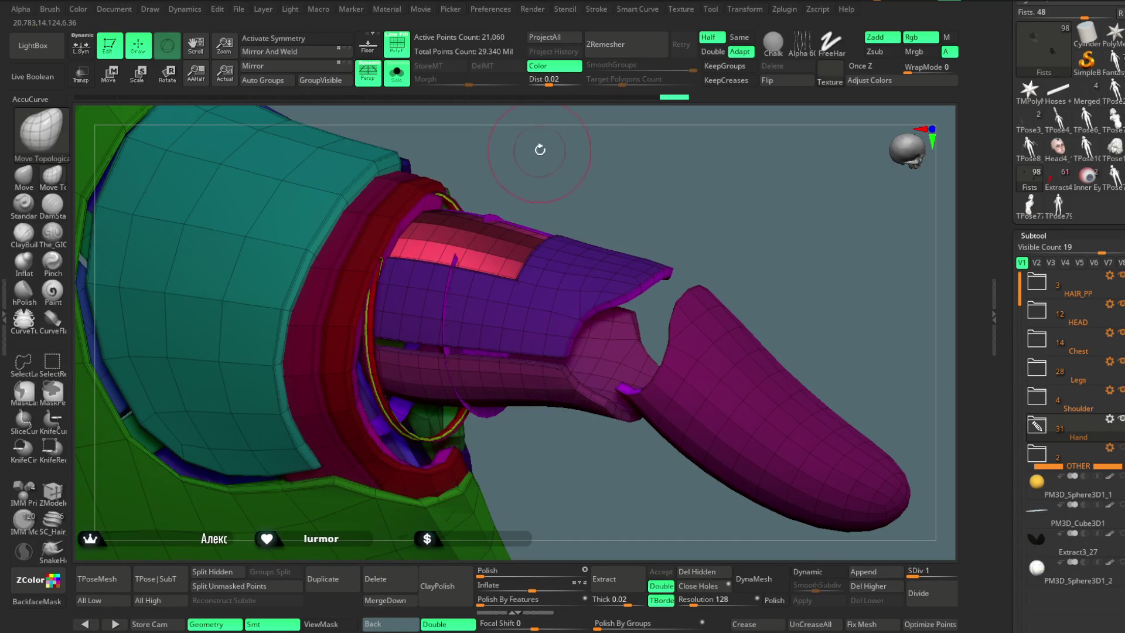
left_click_drag(540, 150, 550, 129)
left_click(445, 202, "ctrl+alt+shift")
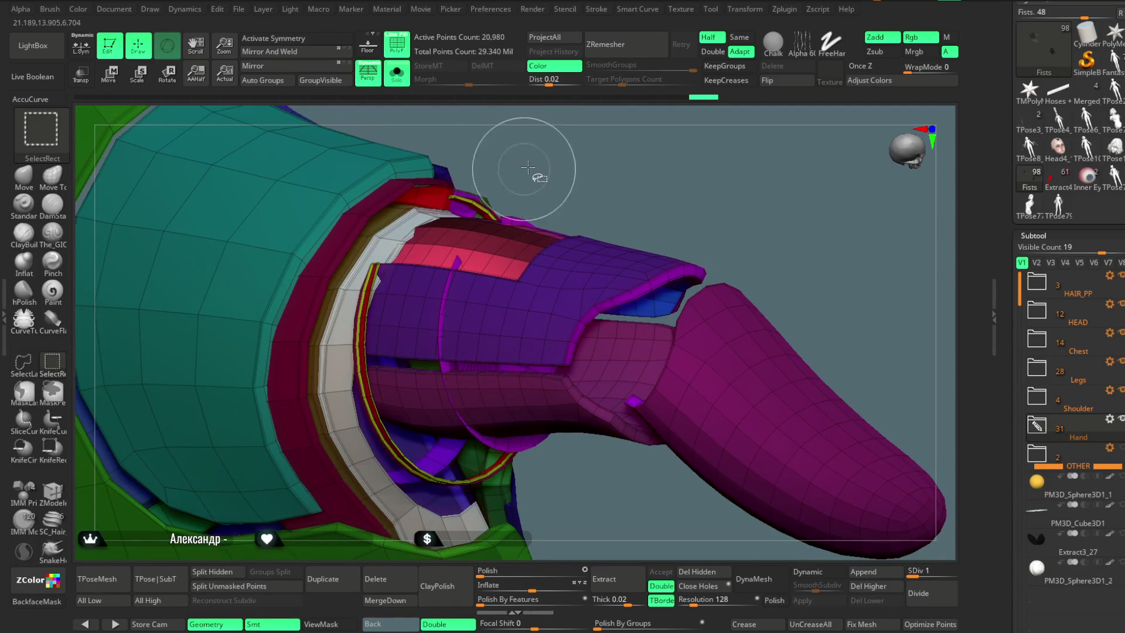
key("ctrl+z")
mouse_move(586, 481)
left_mouse_down()
mouse_move(560, 385)
mouse_move(415, 404)
mouse_move(600, 311)
mouse_move(557, 287)
left_mouse_up()
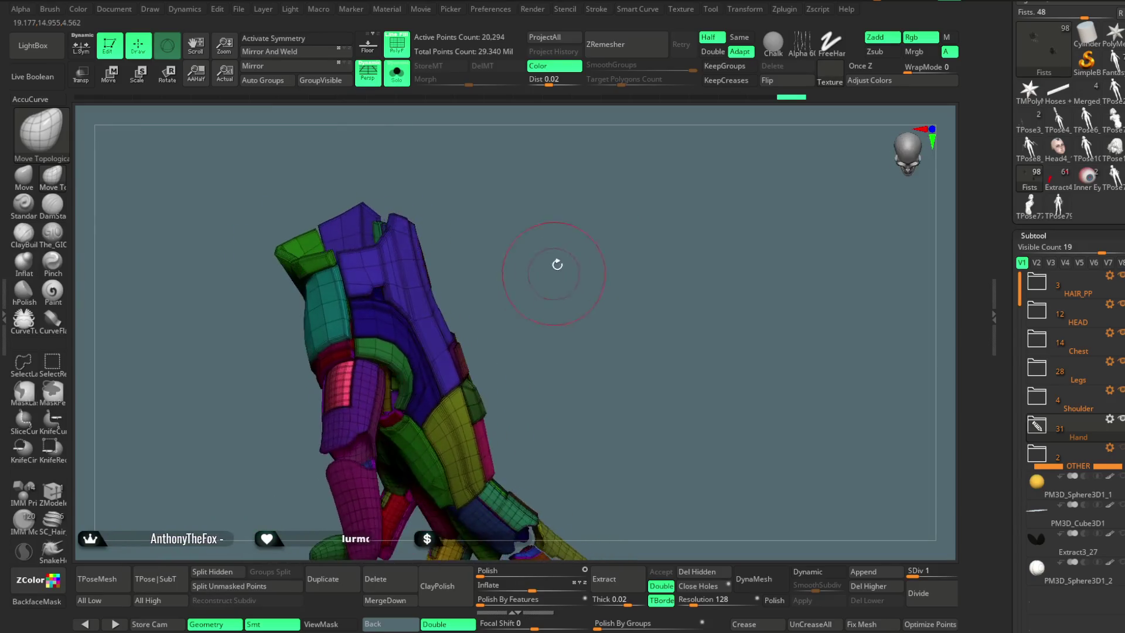
left_click(574, 266, "ctrl+shift")
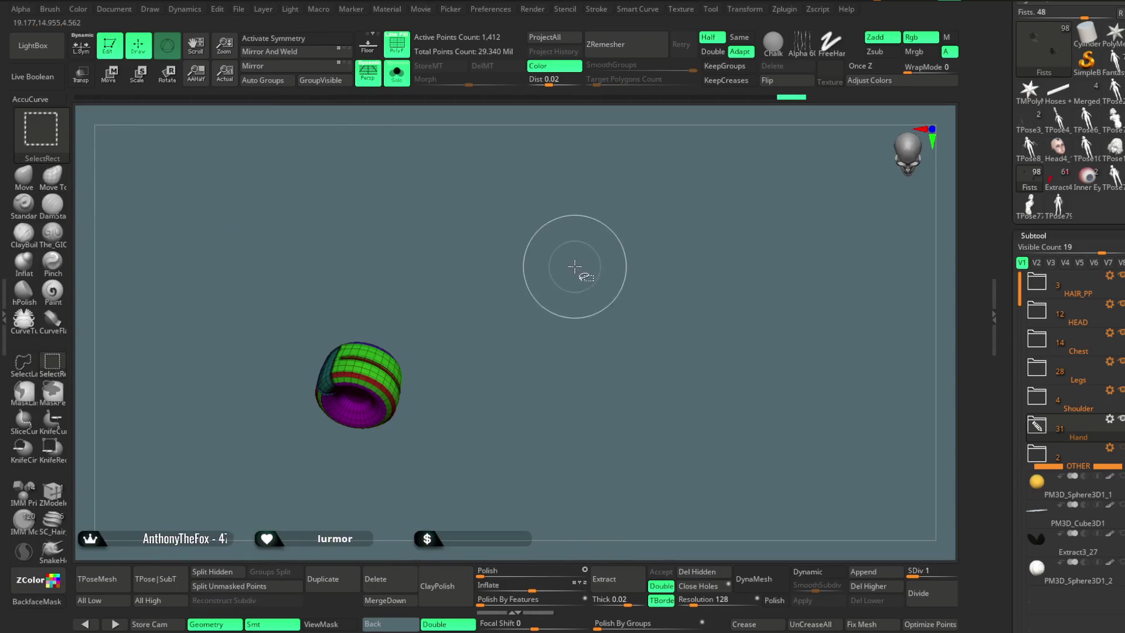
left_click(504, 239, "ctrl+shift")
Step: Isolate the crescent red wrist ring alone, then restore the arm and inspect the cuff
left_click_drag(545, 233, 435, 213)
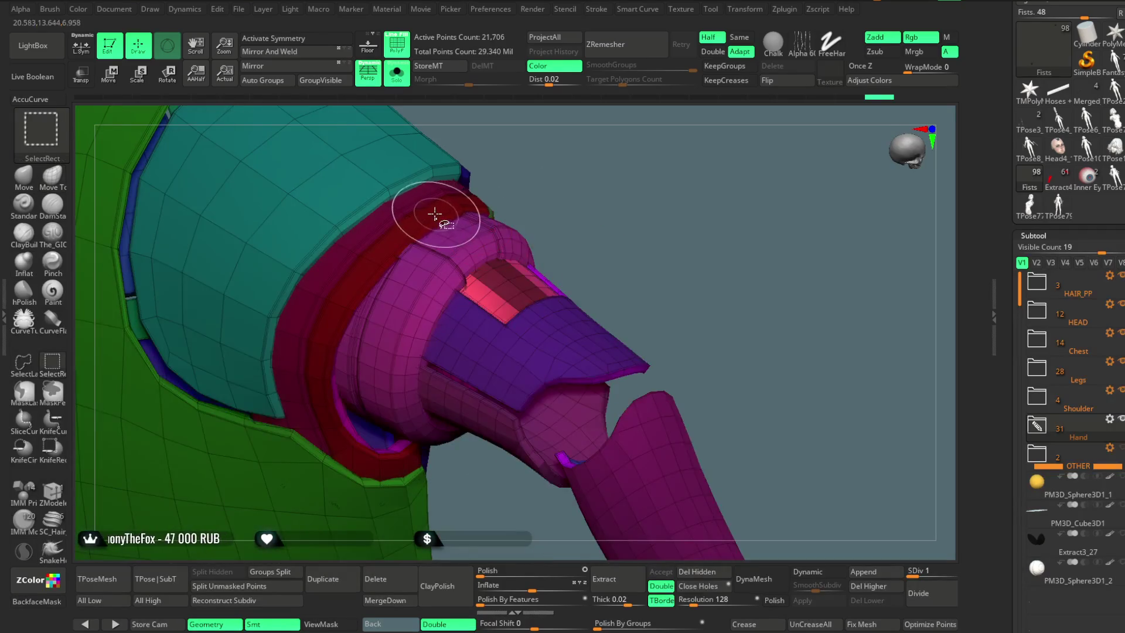
left_click_drag(572, 216, 414, 228)
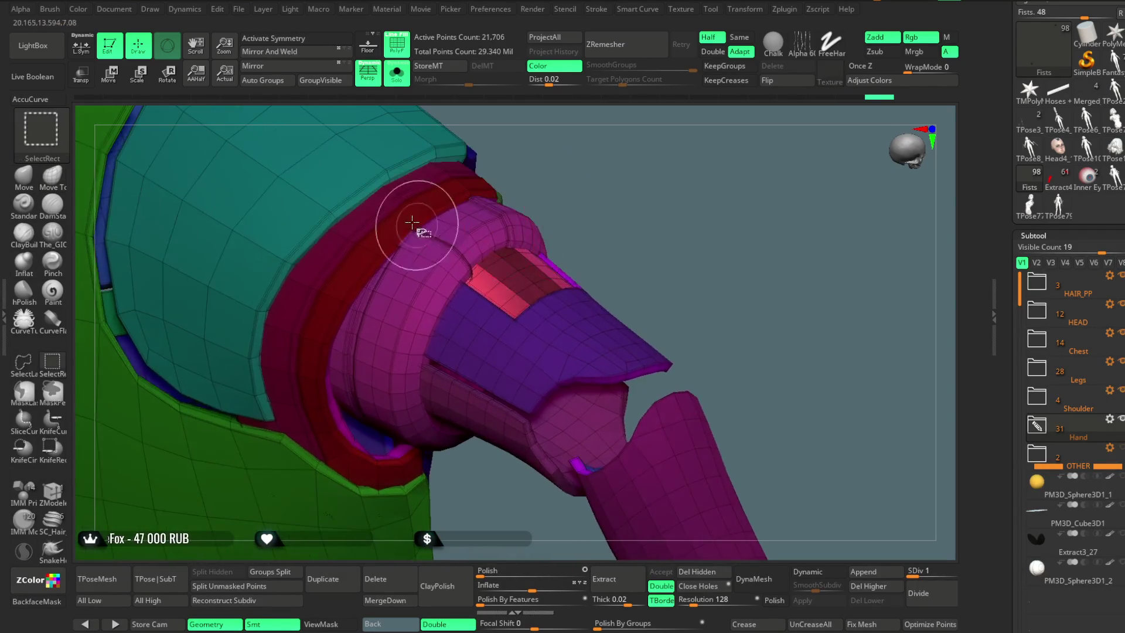
left_click(406, 197, "ctrl+shift")
left_click(569, 158, "ctrl+shift")
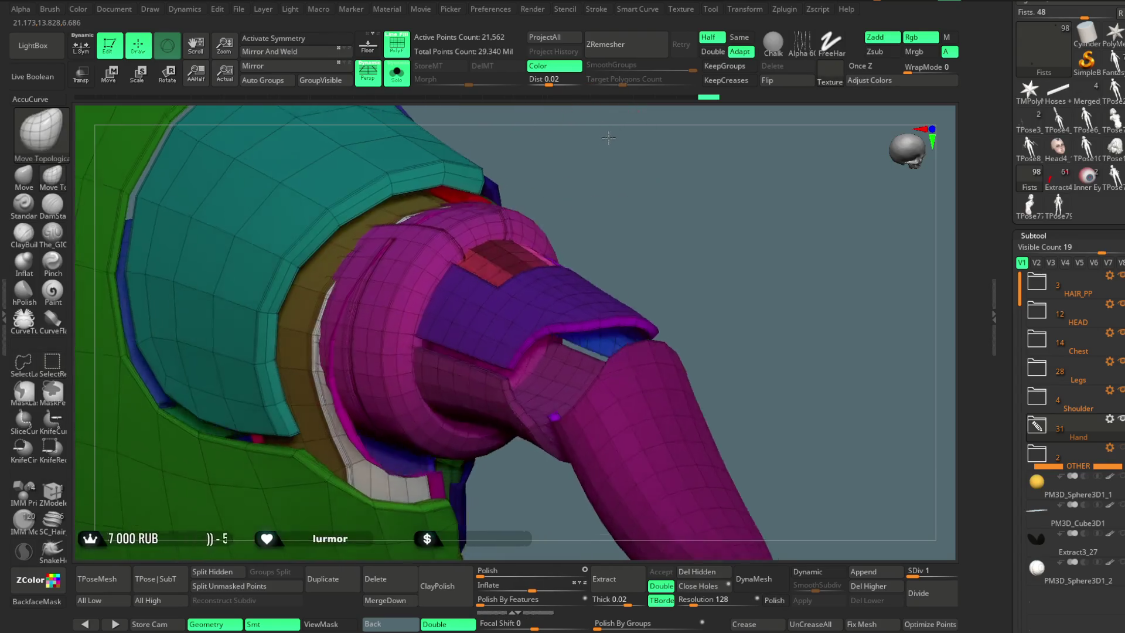
left_click_drag(632, 188, 444, 404)
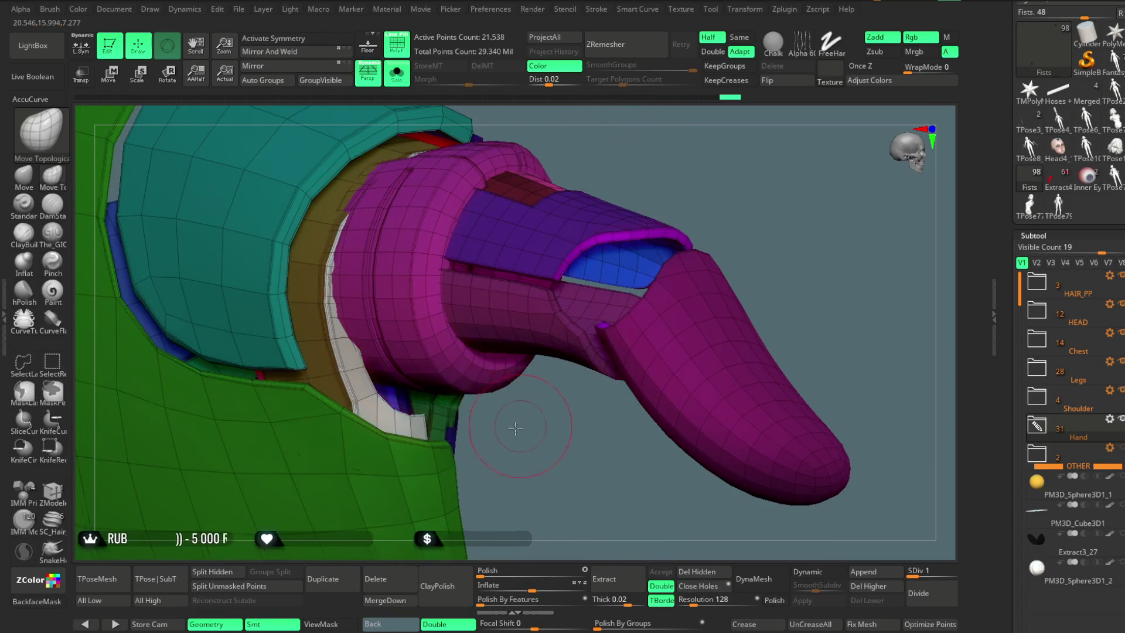
left_click_drag(516, 428, 404, 424)
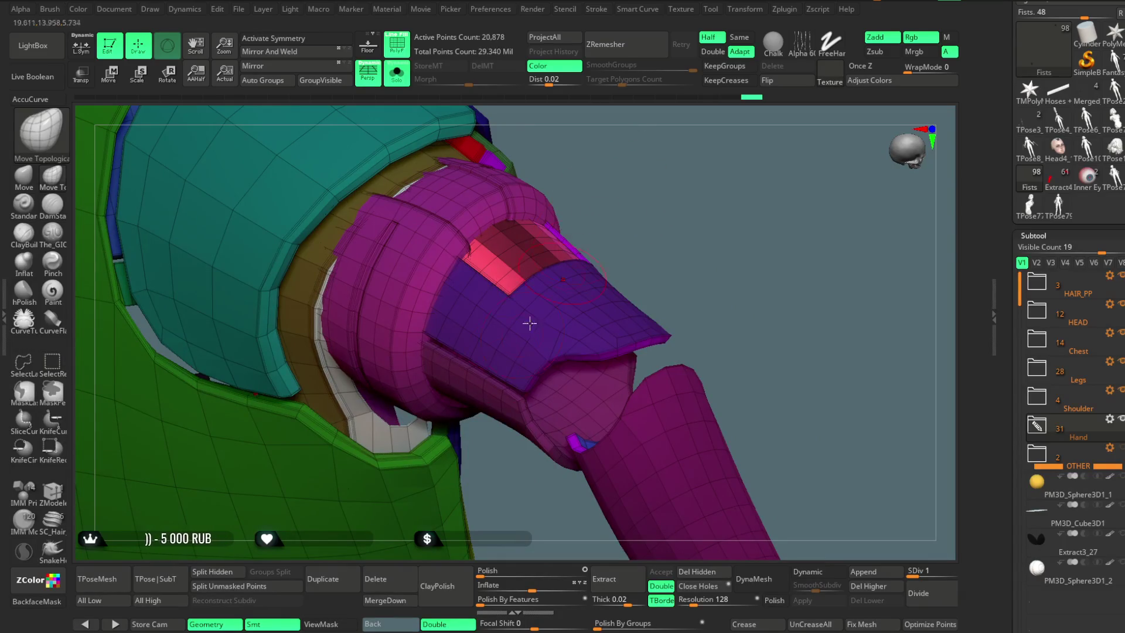
left_click_drag(529, 294, 565, 164)
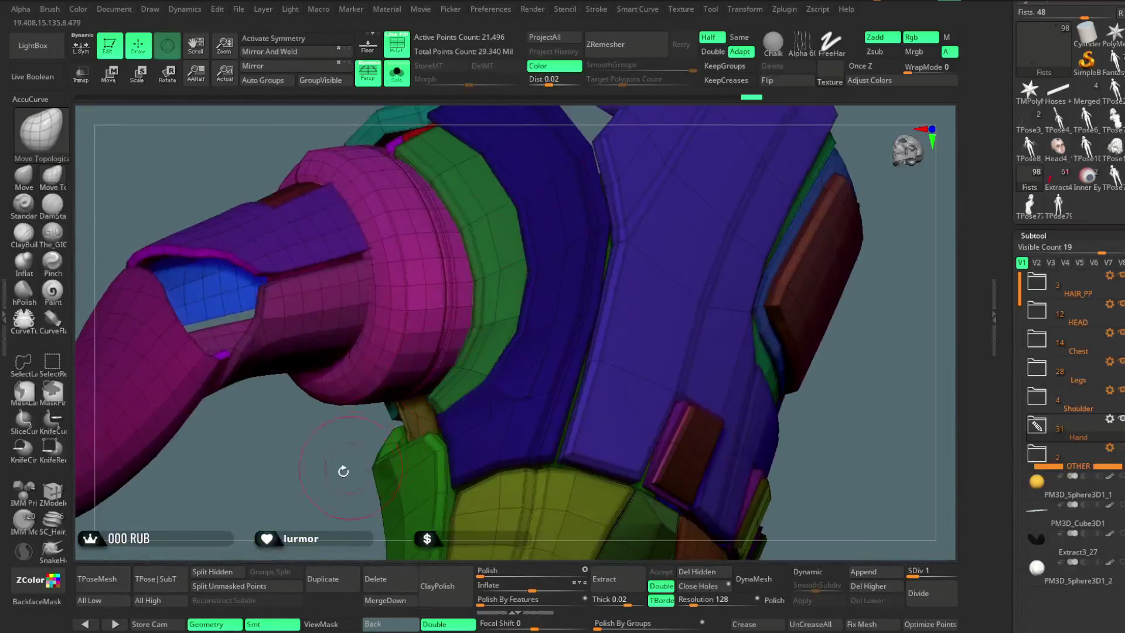
left_click_drag(342, 467, 394, 440, "alt")
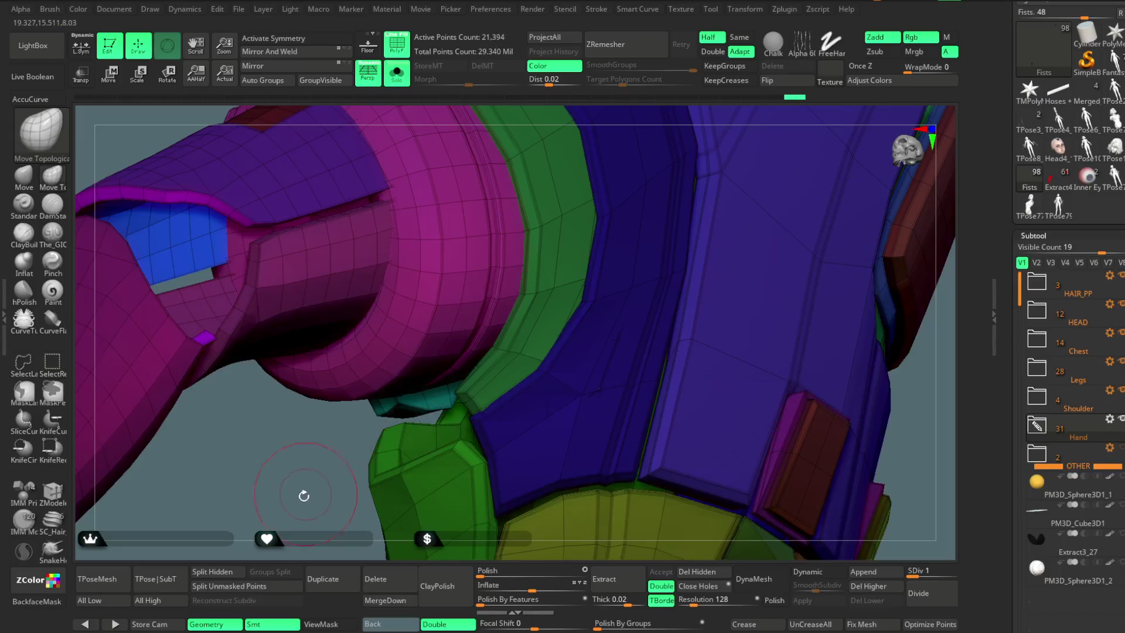
left_click_drag(304, 495, 371, 477)
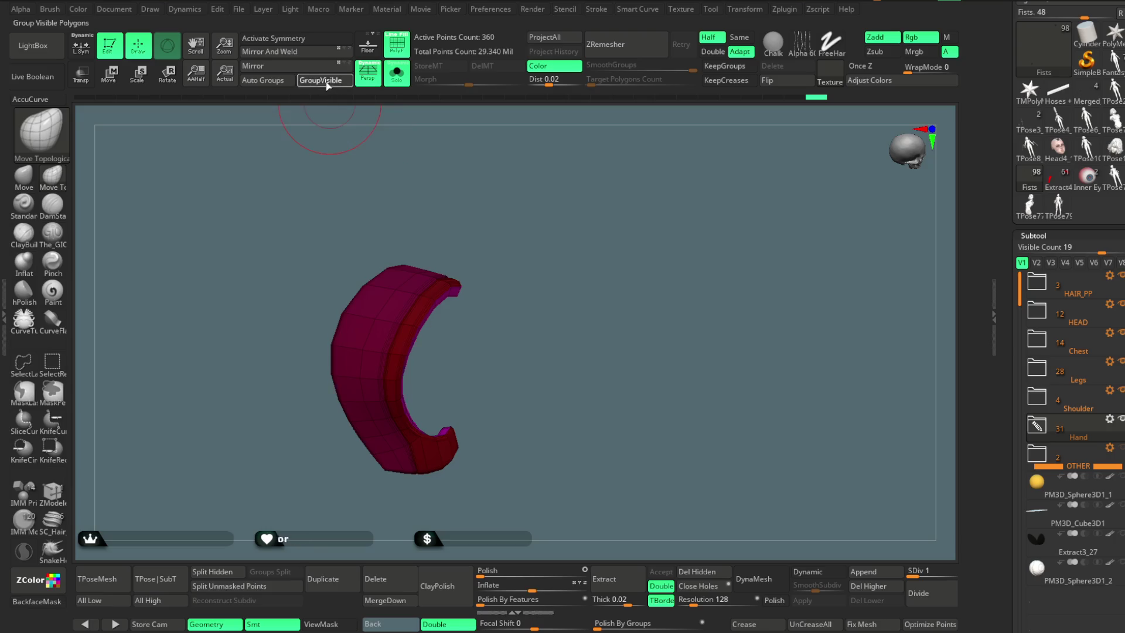
Step: Hide the teal and purple fingertip groups and invert visibility to keep the inner finger panels
left_click(327, 82)
left_click_drag(539, 221, 646, 229)
left_click(553, 187, "ctrl+alt+shift")
left_click(559, 339, "ctrl+alt+shift")
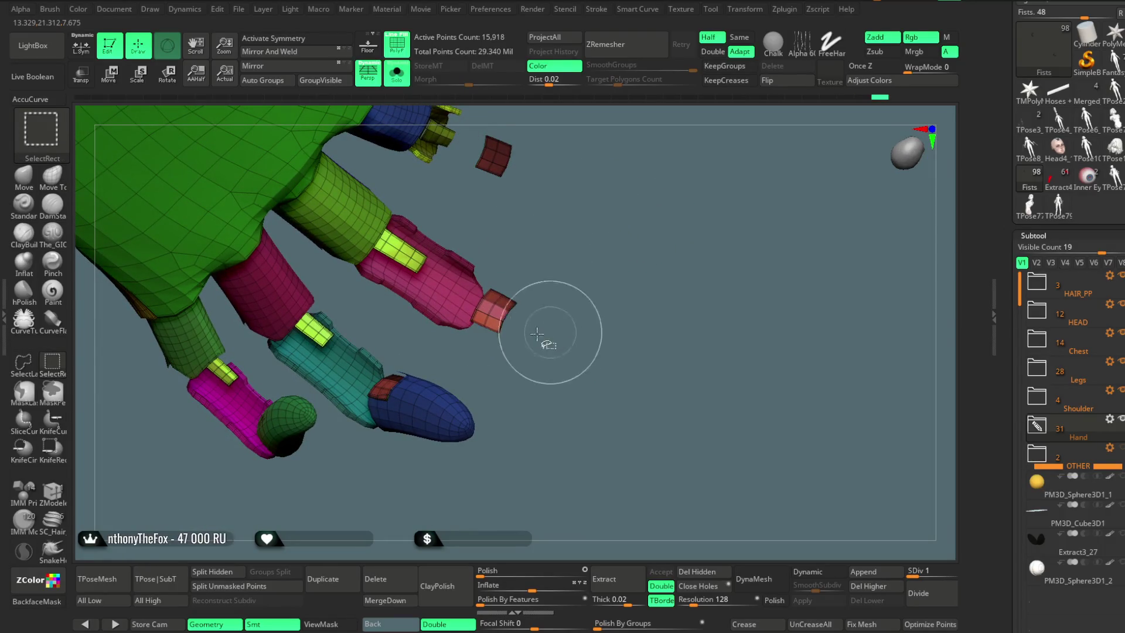
mouse_move(473, 357)
left_mouse_down()
mouse_move(516, 372)
mouse_move(520, 417)
mouse_move(462, 370)
left_mouse_up()
mouse_move(351, 451)
left_mouse_down("ctrl+shift")
mouse_move(502, 447)
mouse_move(540, 371)
mouse_move(514, 429)
mouse_move(517, 497)
left_mouse_up("ctrl+shift")
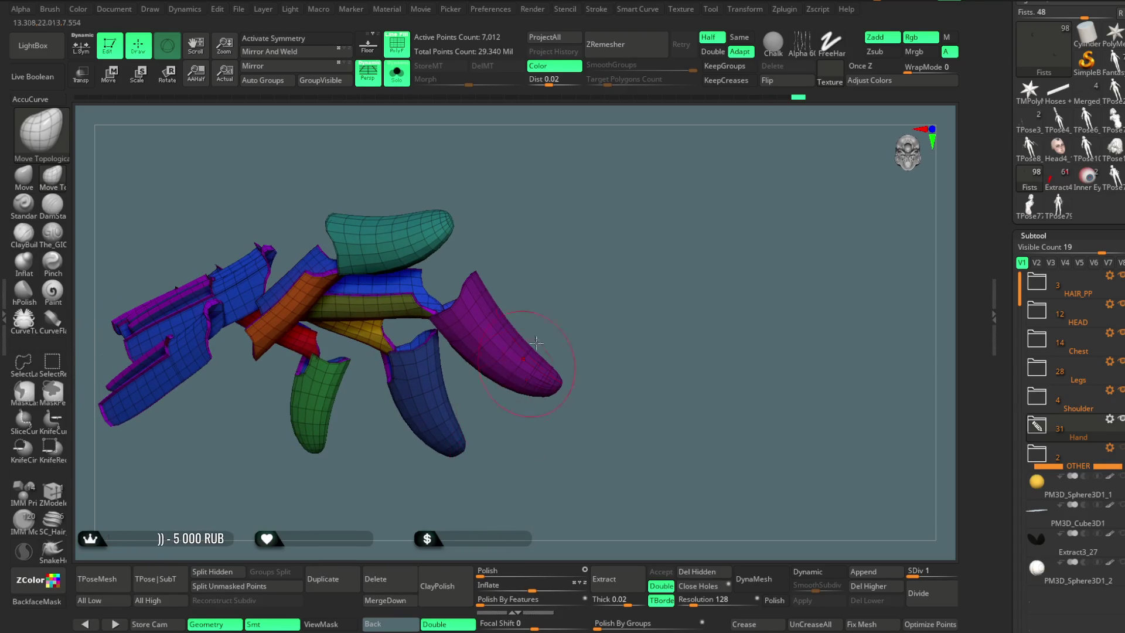
key("ctrl+shift+z")
Step: Inspect the remaining finger plates and merge them into one polygroup with GroupVisible
mouse_move(613, 105)
left_mouse_down()
mouse_move(615, 218)
mouse_move(498, 234)
left_mouse_up()
mouse_move(404, 320)
left_mouse_down()
mouse_move(398, 452)
mouse_move(180, 375)
left_mouse_up()
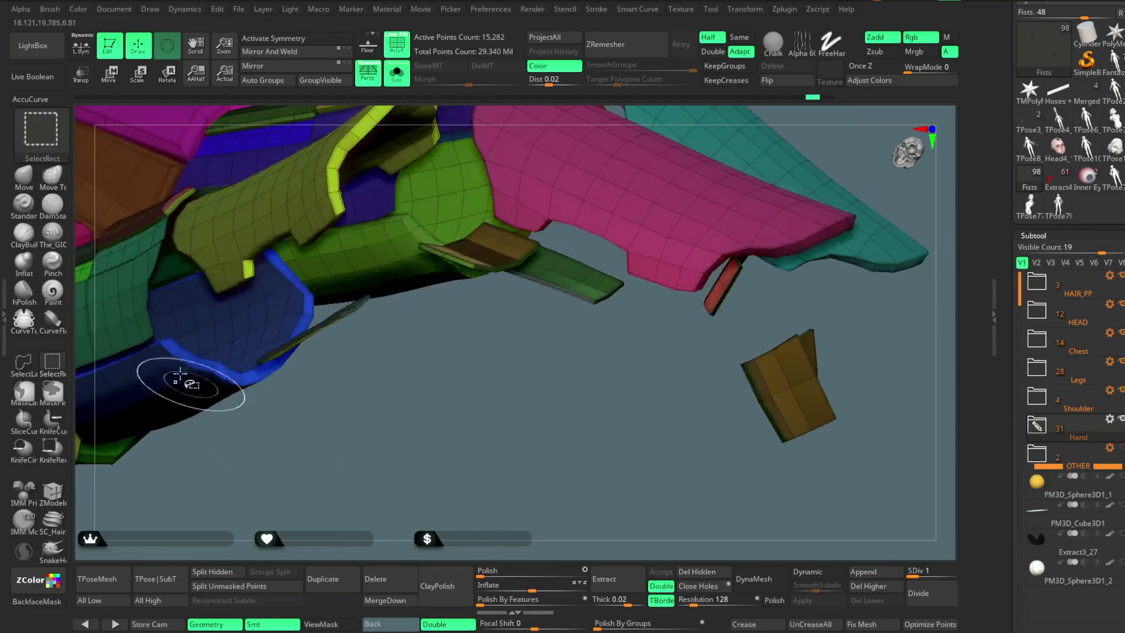
mouse_move(467, 452)
left_mouse_down()
mouse_move(465, 474)
mouse_move(432, 360)
left_mouse_up()
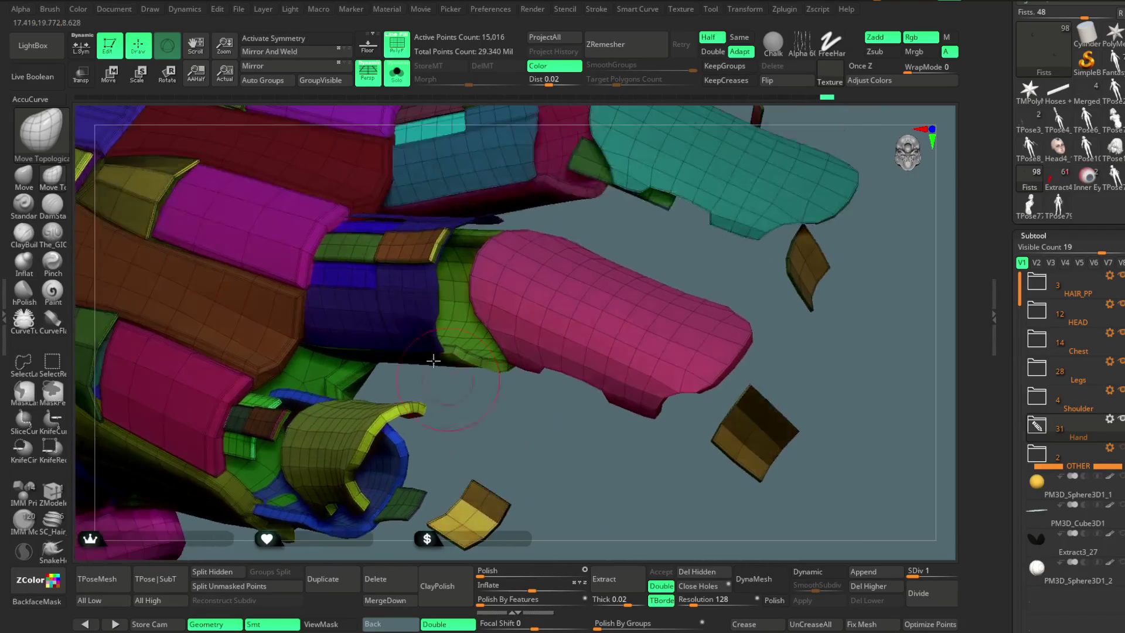
left_click_drag(516, 182, 431, 304)
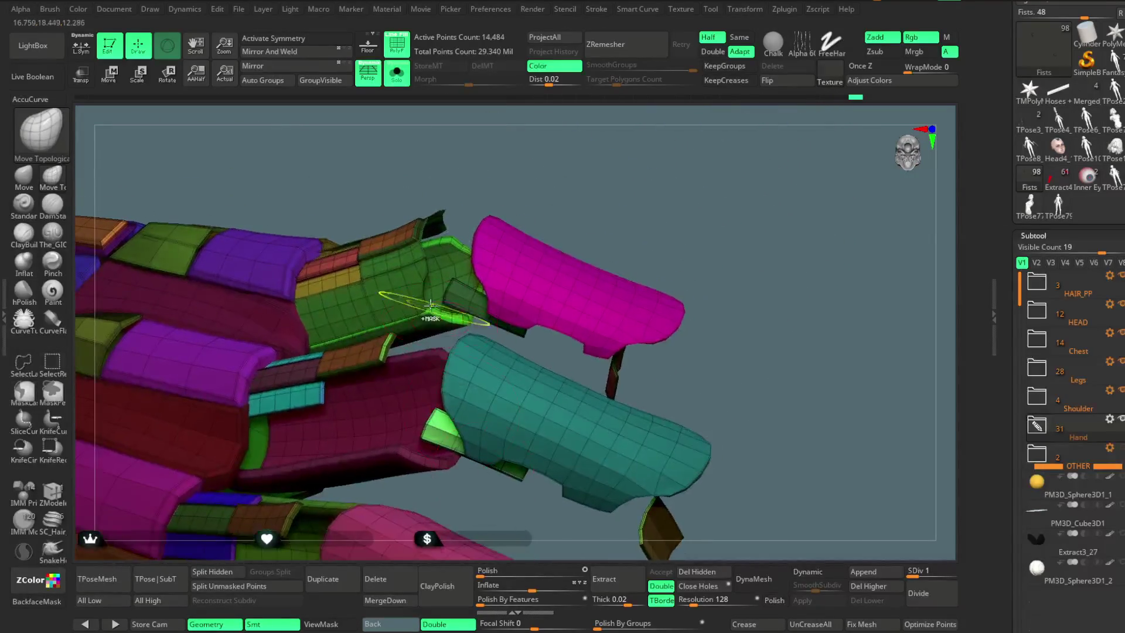
mouse_move(516, 221)
left_mouse_down()
mouse_move(658, 174)
mouse_move(649, 328)
mouse_move(675, 326)
mouse_move(688, 231)
mouse_move(621, 190)
left_mouse_up()
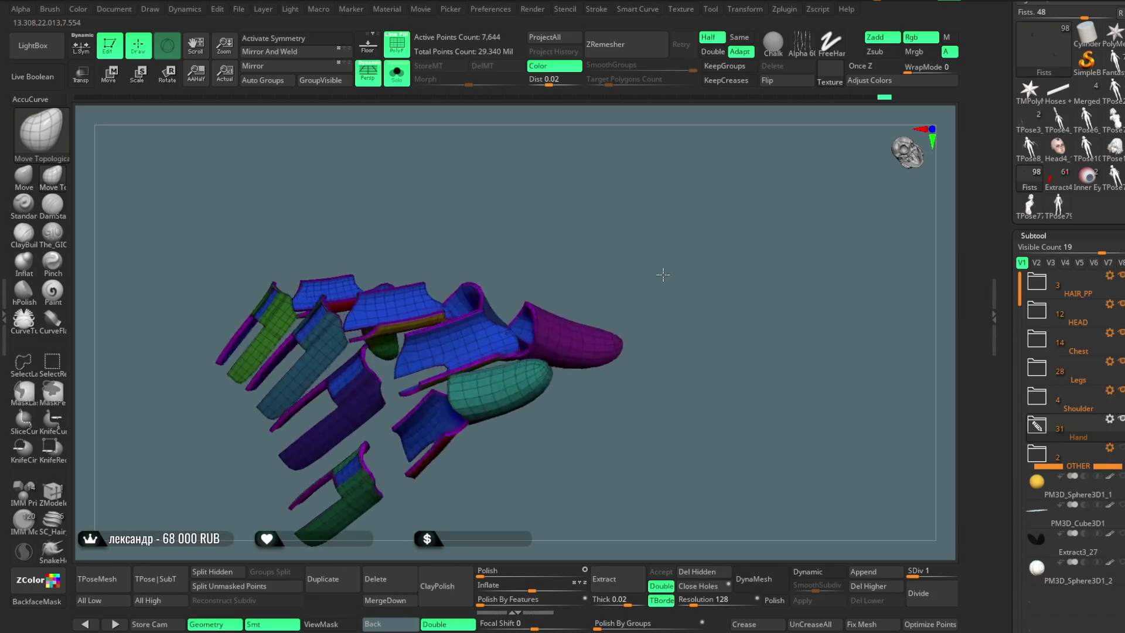
left_click_drag(589, 267, 641, 262)
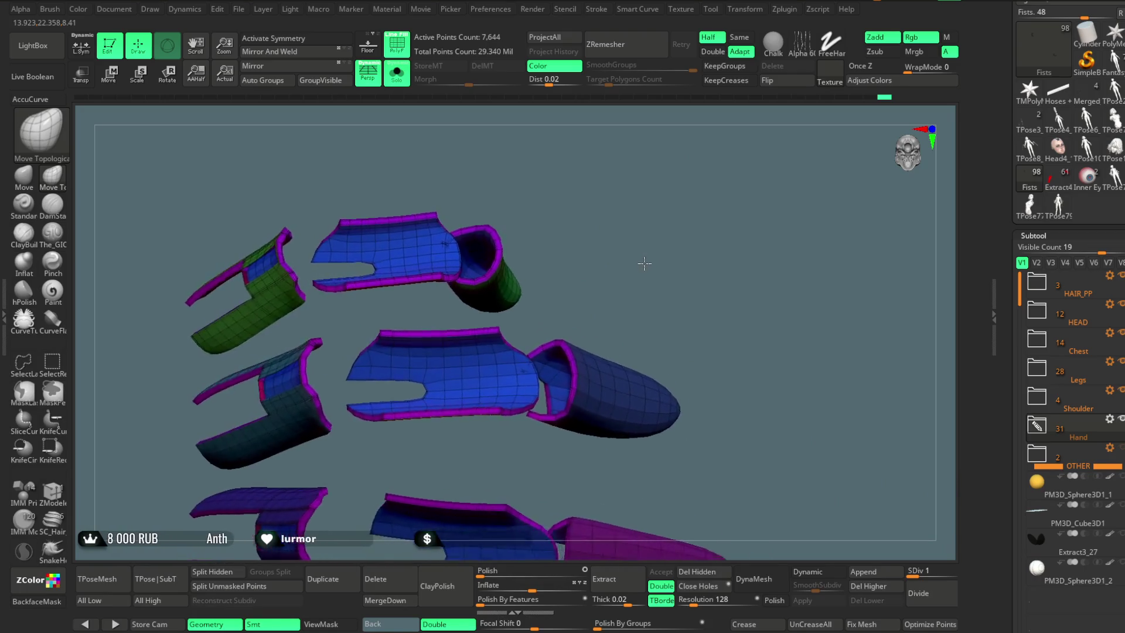
mouse_move(641, 262)
left_mouse_down()
mouse_move(660, 244)
mouse_move(508, 342)
left_mouse_up()
left_click(331, 81)
Step: Hide the magenta and yellow-outlined finger segments one by one
left_click(615, 223, "ctrl+shift")
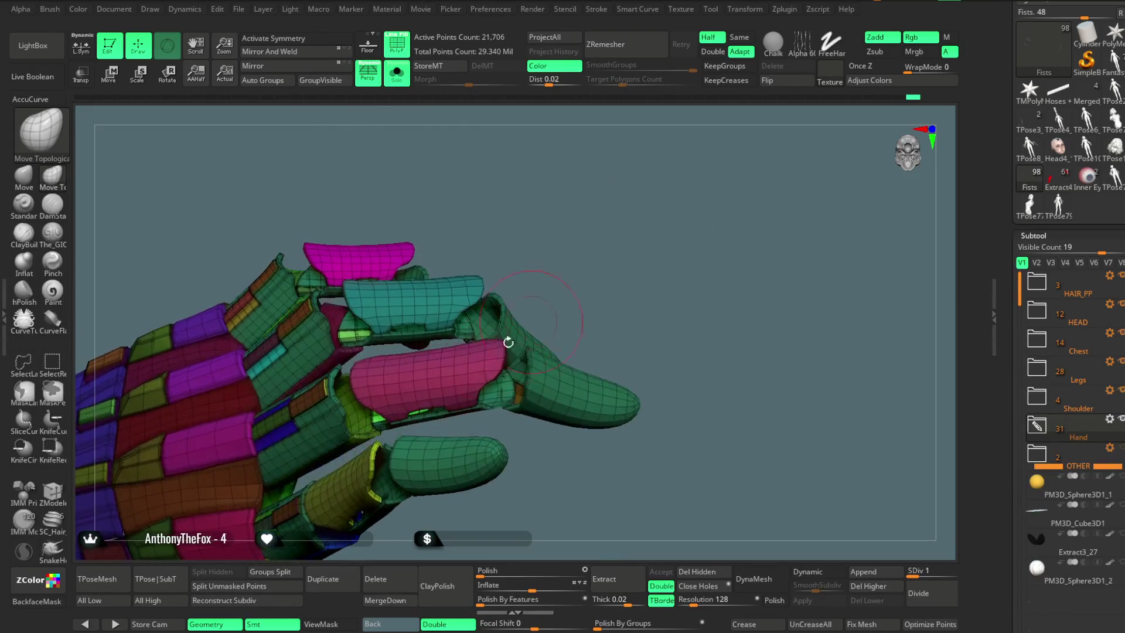
left_click(464, 367, "ctrl+shift")
mouse_move(574, 223)
left_mouse_down()
mouse_move(615, 201)
mouse_move(526, 338)
left_mouse_up()
left_click(615, 201, "ctrl+shift")
left_click(526, 338, "ctrl+alt+shift")
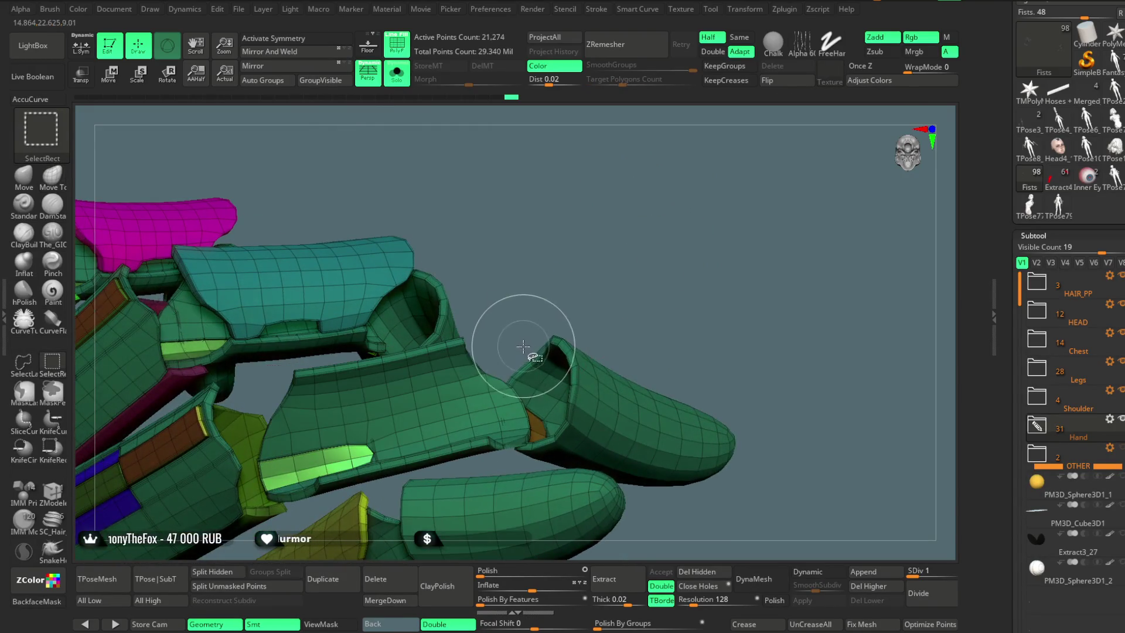
left_click(399, 270, "ctrl+alt+shift")
mouse_move(504, 192)
left_mouse_down()
mouse_move(360, 270)
mouse_move(530, 216)
mouse_move(450, 349)
left_mouse_up()
left_click(360, 276, "ctrl+alt+shift")
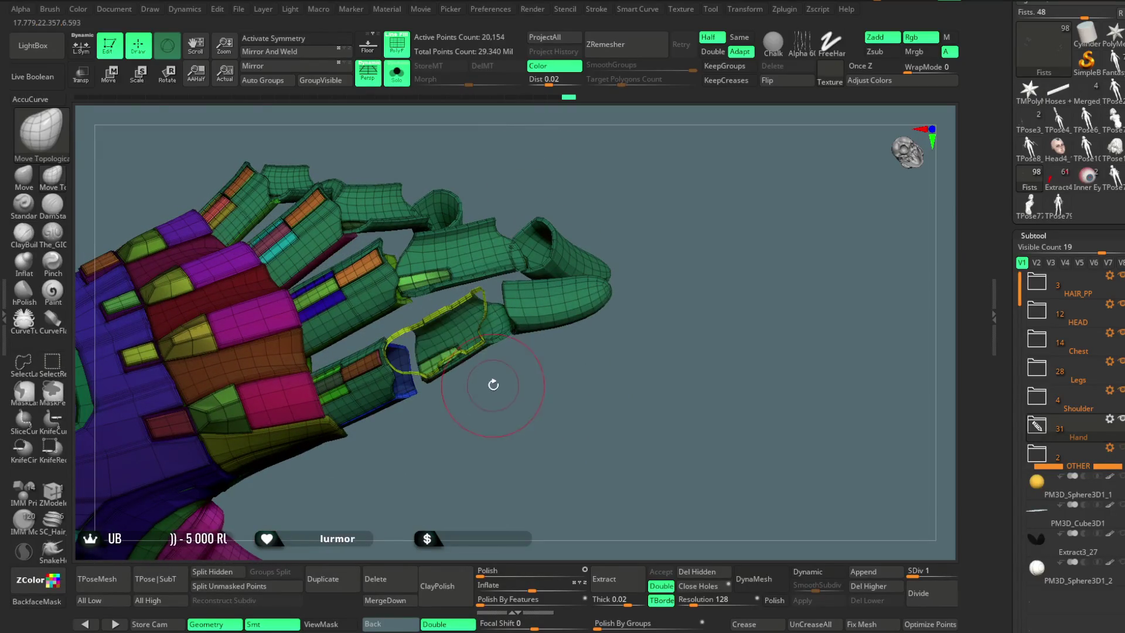
left_click_drag(493, 384, 504, 367)
left_click(471, 275, "ctrl+alt+shift")
Step: Isolate the single brown finger piece, then bring back the whole hand mesh
mouse_move(471, 275)
left_mouse_down()
mouse_move(585, 167)
mouse_move(571, 190)
left_mouse_up()
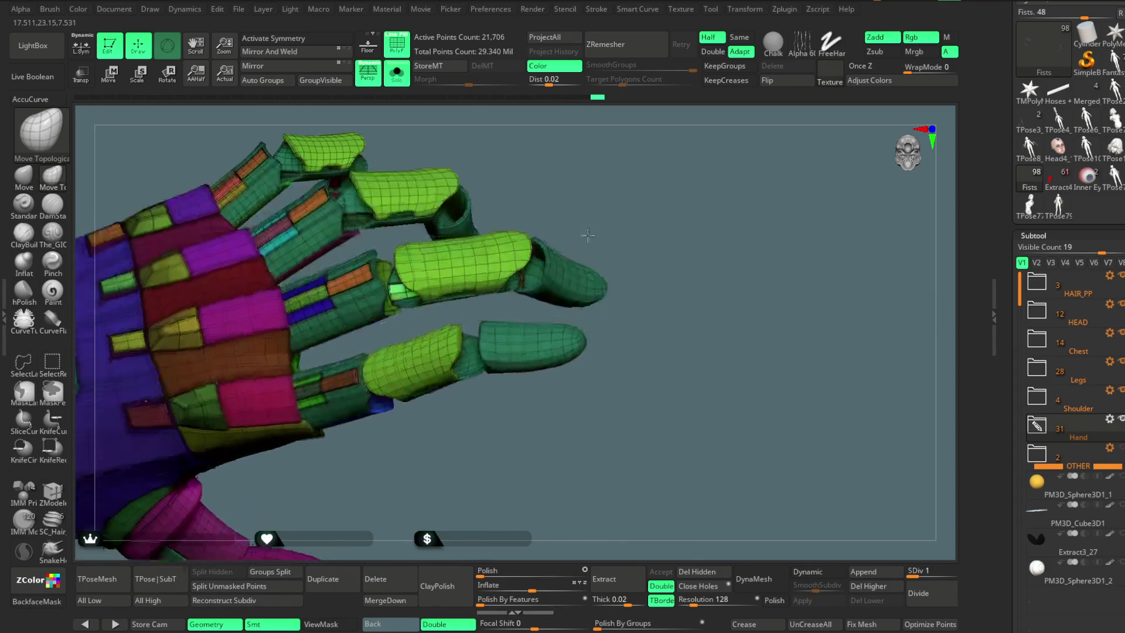
mouse_move(591, 207)
left_mouse_down()
mouse_move(603, 226)
mouse_move(439, 275)
left_mouse_up()
left_click(442, 293, "ctrl+shift")
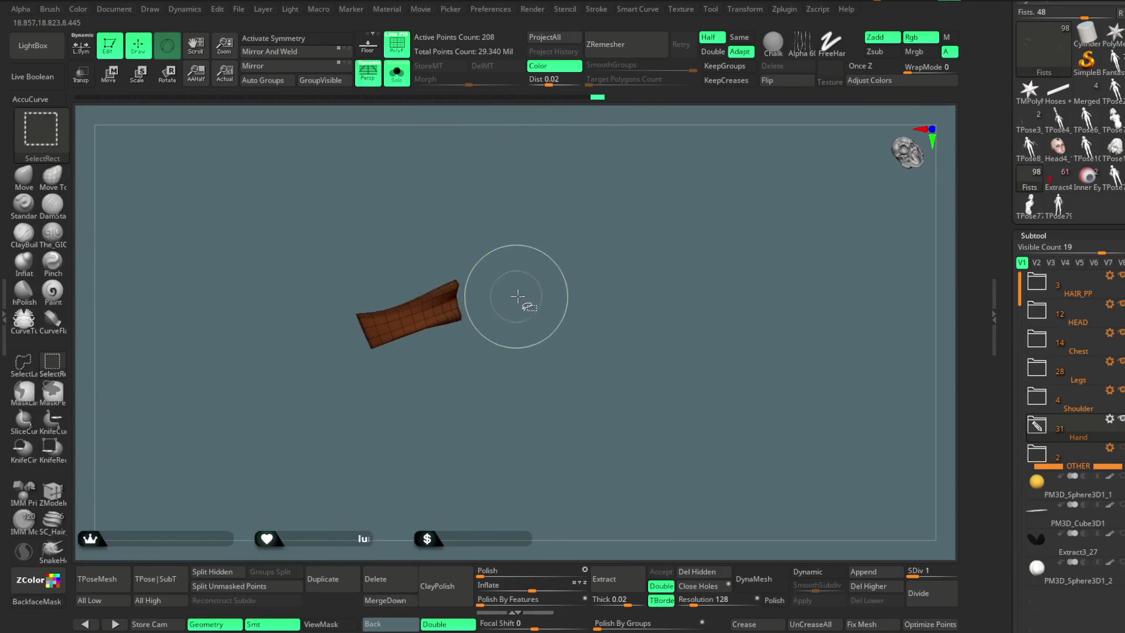
left_click(521, 318, "ctrl+shift")
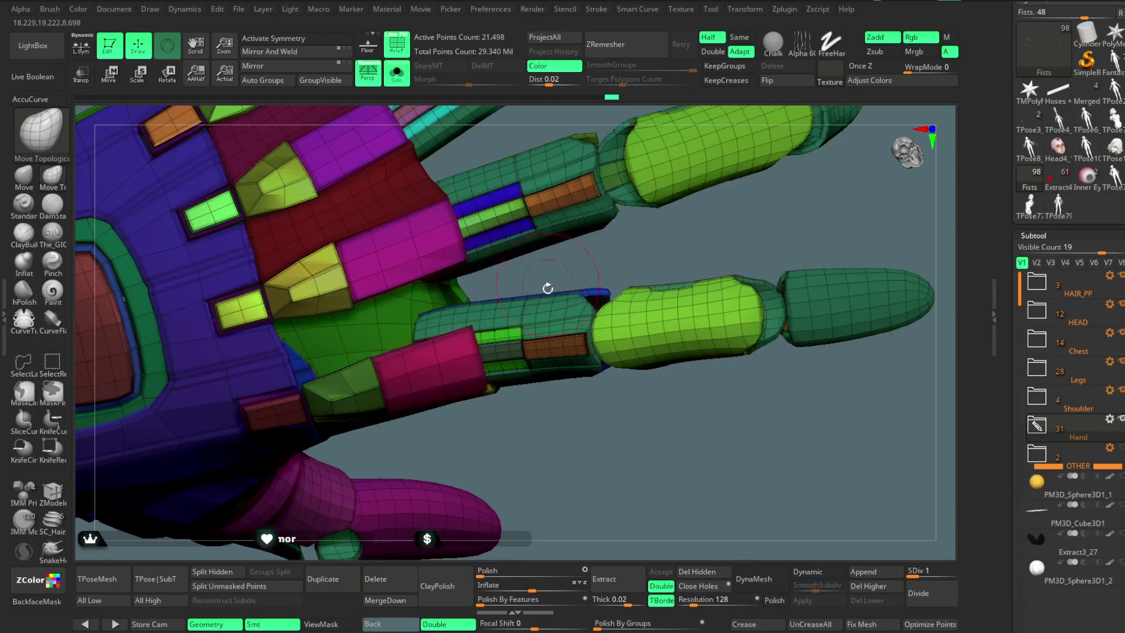
left_click_drag(596, 277, 475, 370)
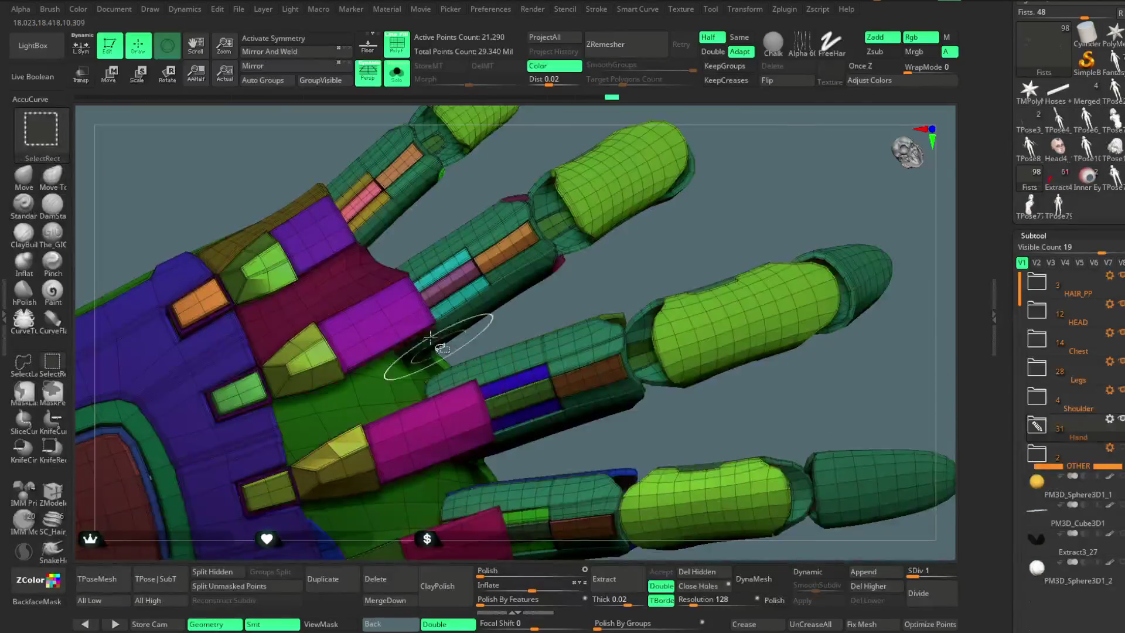
left_click_drag(481, 192, 521, 311)
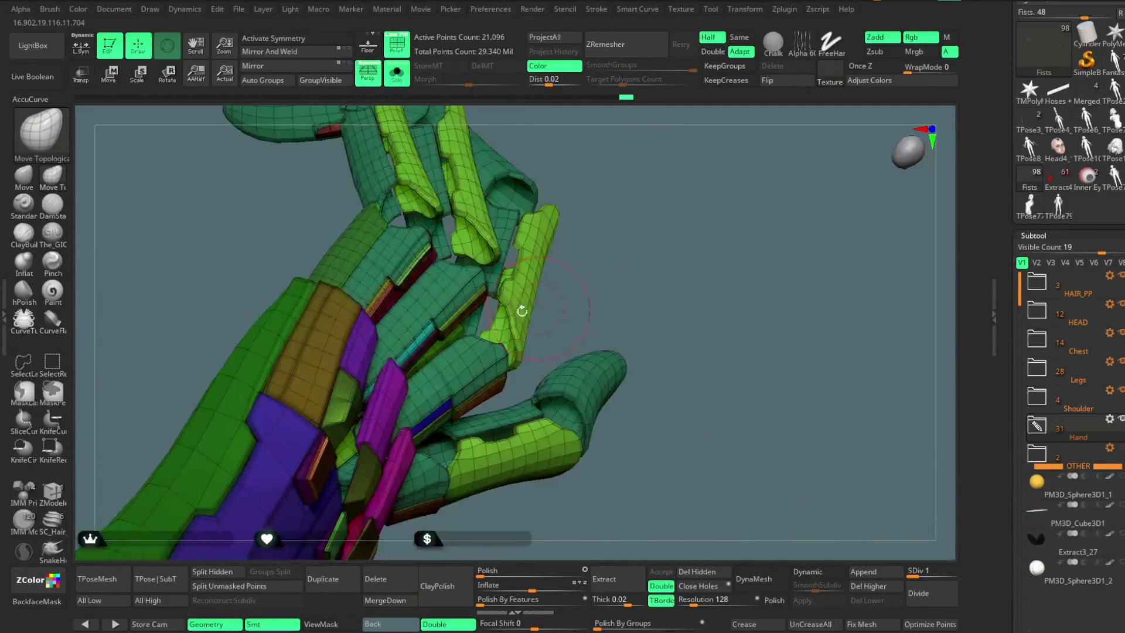
Step: Unhide both hands, then hide a small hand part and the green palm group
key("f")
mouse_move(609, 143)
left_mouse_down()
mouse_move(541, 215)
mouse_move(535, 201)
mouse_move(557, 247)
mouse_move(572, 147)
left_mouse_up()
left_click(545, 222, "ctrl+shift")
left_click(445, 375, "ctrl+alt+shift")
mouse_move(433, 421)
left_mouse_down()
mouse_move(433, 377)
mouse_move(446, 412)
mouse_move(317, 387)
left_mouse_up()
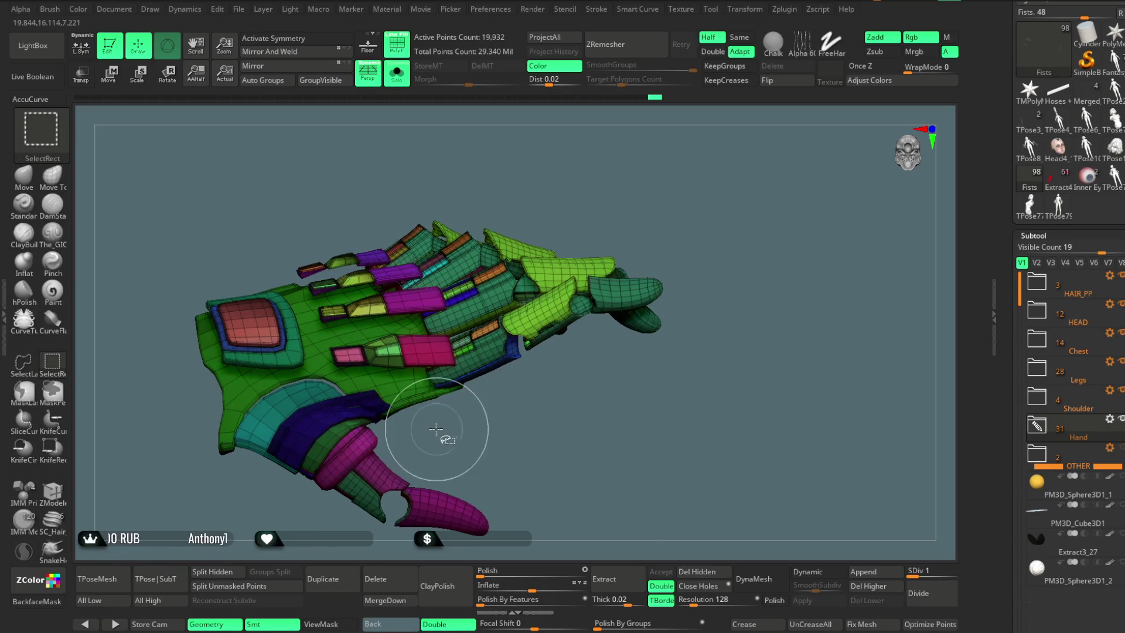
left_click(403, 383, "ctrl+alt+shift")
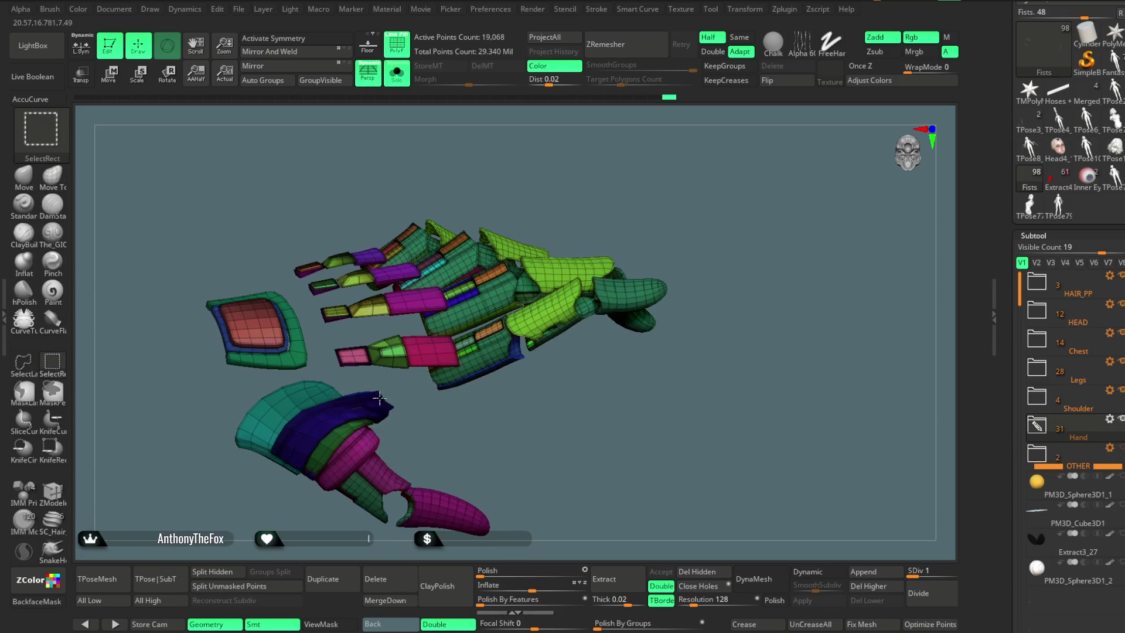
Step: Hide the teal piece, isolate the fingertip pieces, then invert so the fingertips are hidden
scroll(416, 431, "up", 2)
scroll(415, 410, "up", 2)
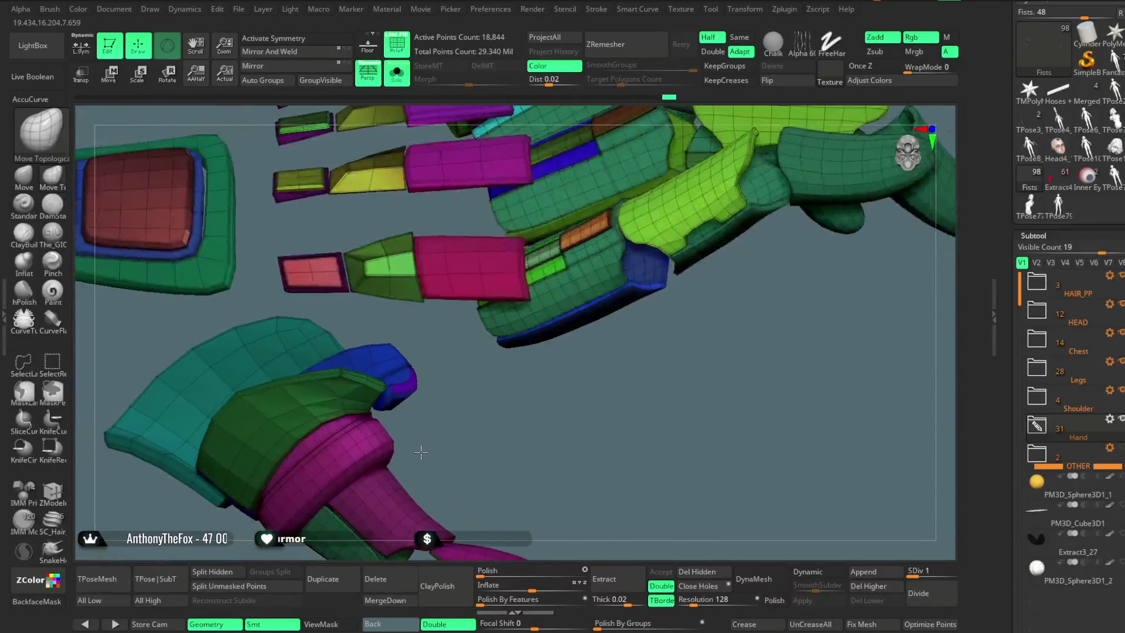
scroll(415, 396, "up", 1)
left_click_drag(445, 403, 364, 396)
left_click(335, 357, "ctrl+alt+shift")
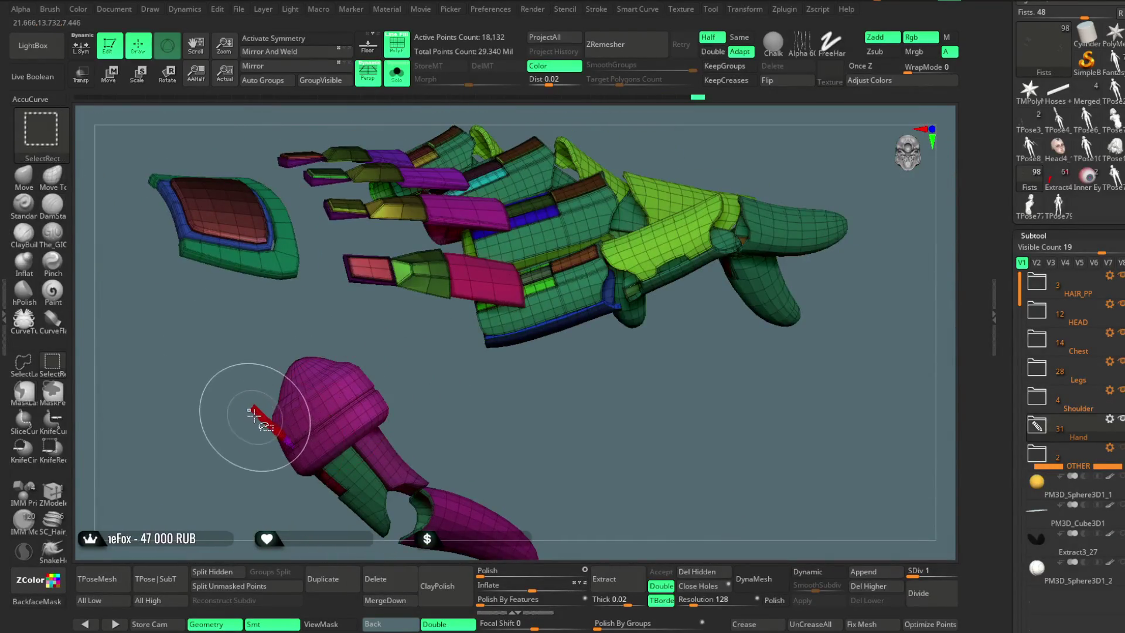
mouse_move(254, 438)
left_mouse_down()
mouse_move(282, 520)
mouse_move(409, 350)
mouse_move(376, 449)
left_mouse_up()
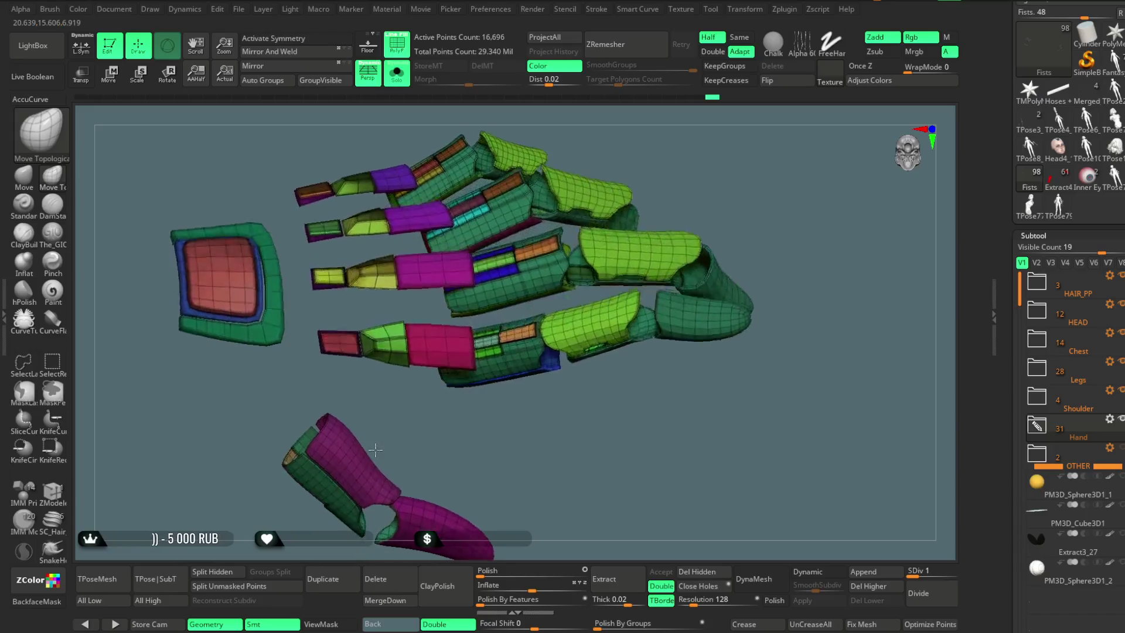
mouse_move(375, 449)
left_mouse_down()
mouse_move(568, 224)
mouse_move(517, 250)
left_mouse_up()
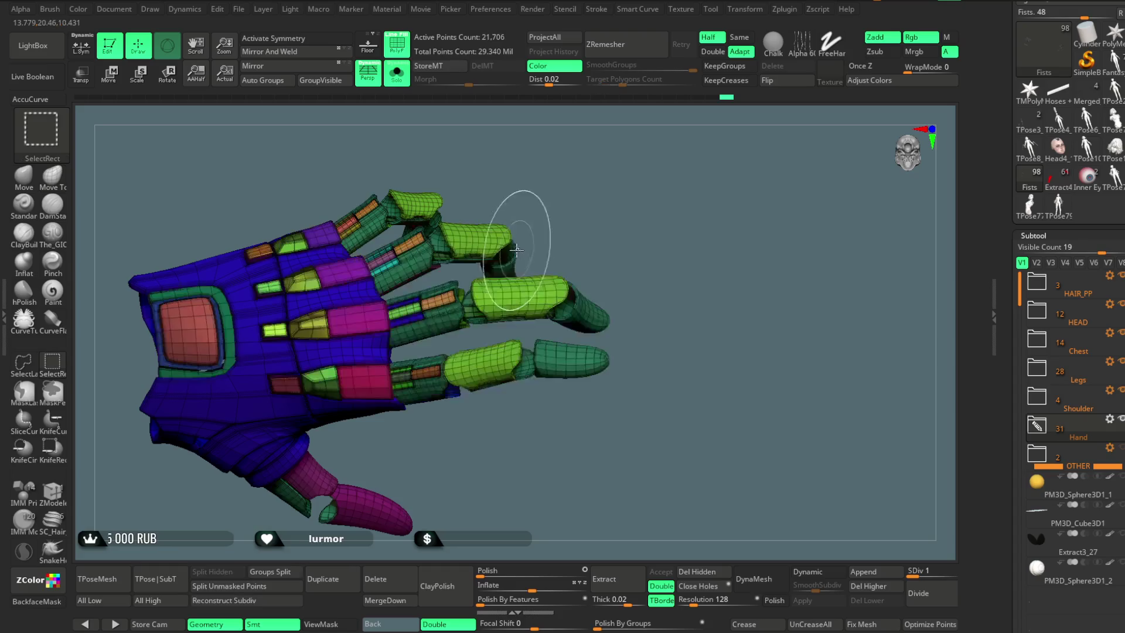
left_click_drag(547, 188, 502, 289)
left_click(502, 289, "ctrl+shift")
mouse_move(550, 258)
left_mouse_down("ctrl+shift")
mouse_move(565, 250)
mouse_move(508, 285)
left_mouse_up("ctrl+shift")
Step: Invert visibility to show only the finger segments, then reveal every glove plate
left_click_drag(571, 228, 547, 246)
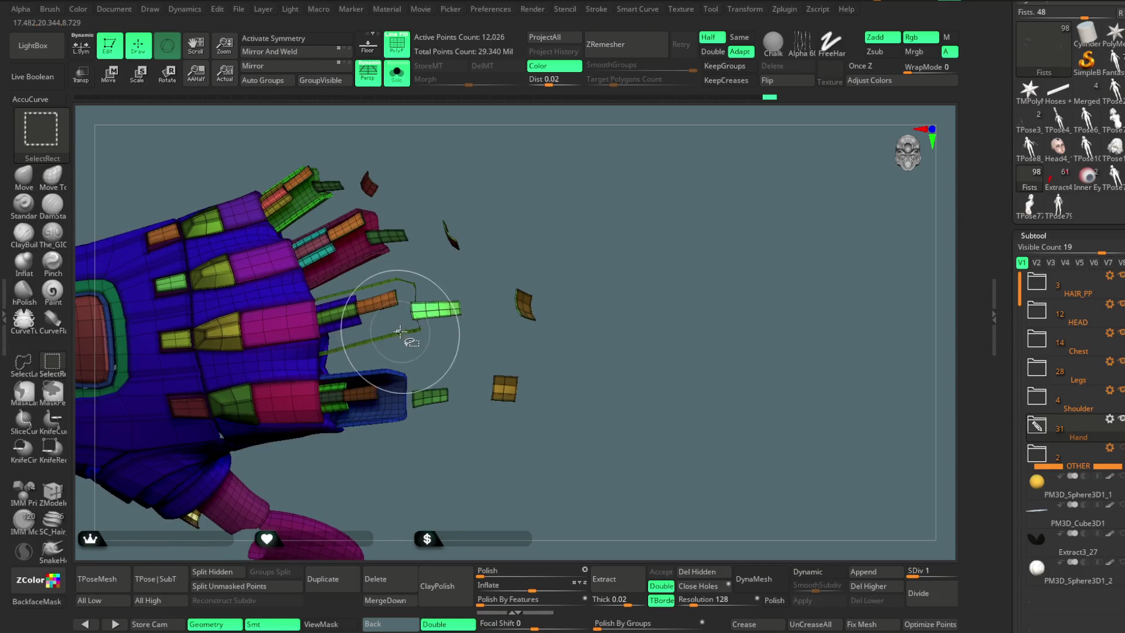
mouse_move(408, 344)
left_mouse_down()
mouse_move(429, 399)
mouse_move(394, 340)
left_mouse_up()
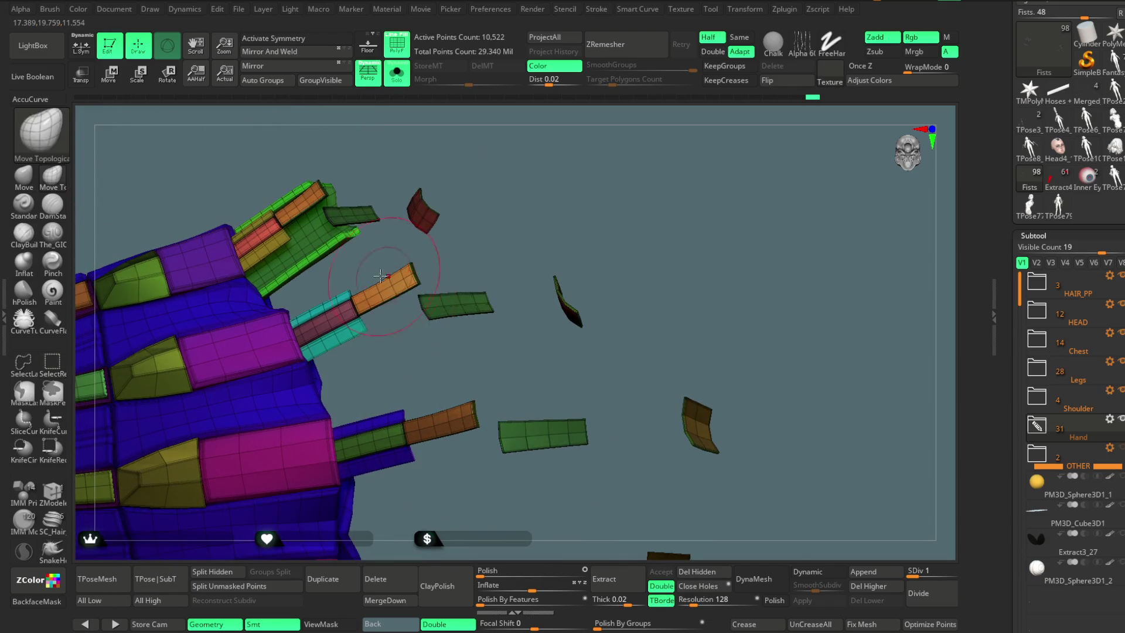
left_click_drag(394, 250, 534, 181)
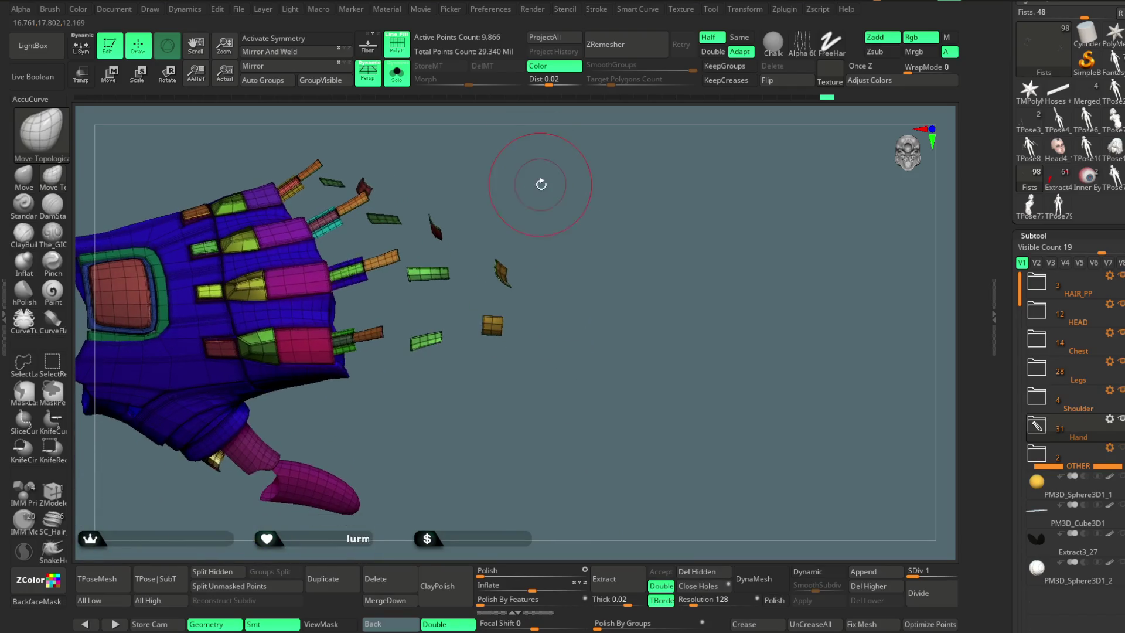
left_click_drag(534, 181, 307, 352)
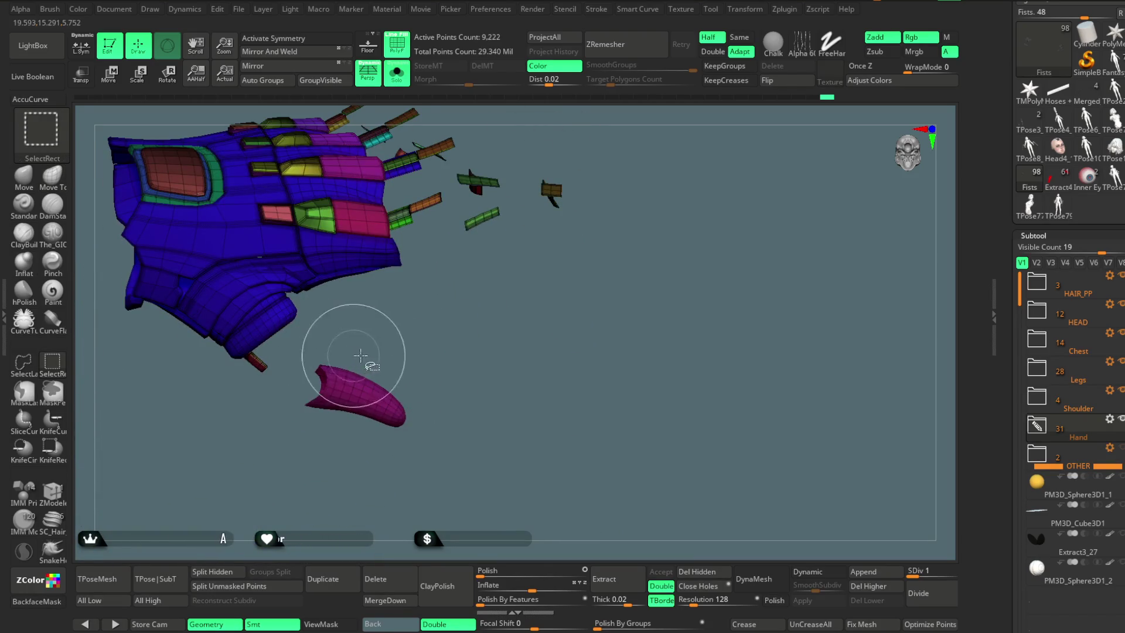
left_click_drag(375, 375, 515, 193)
left_click(545, 170, "ctrl+shift")
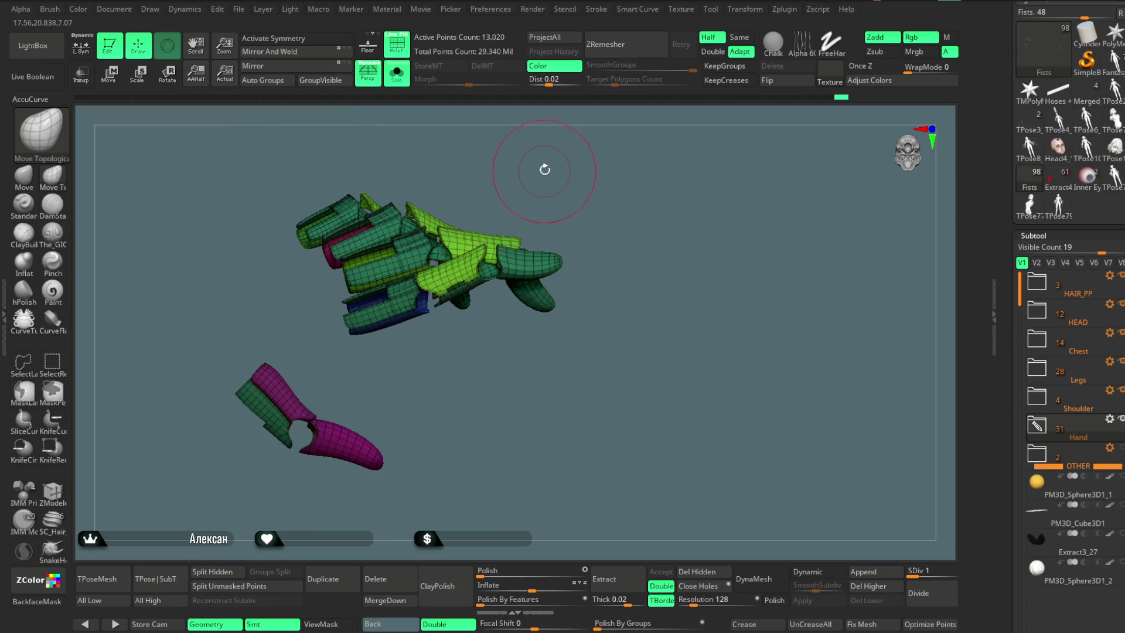
left_click(564, 165, "ctrl+shift")
left_click_drag(557, 194, 546, 298, "alt")
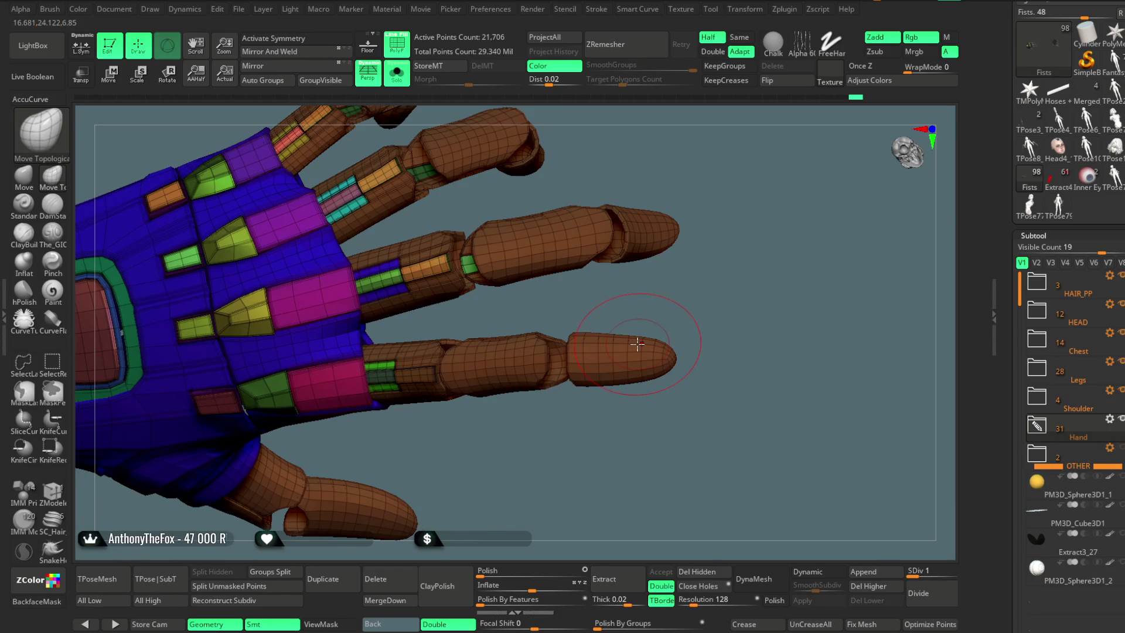
mouse_move(518, 388)
left_mouse_down()
mouse_move(718, 149)
mouse_move(689, 192)
left_mouse_up()
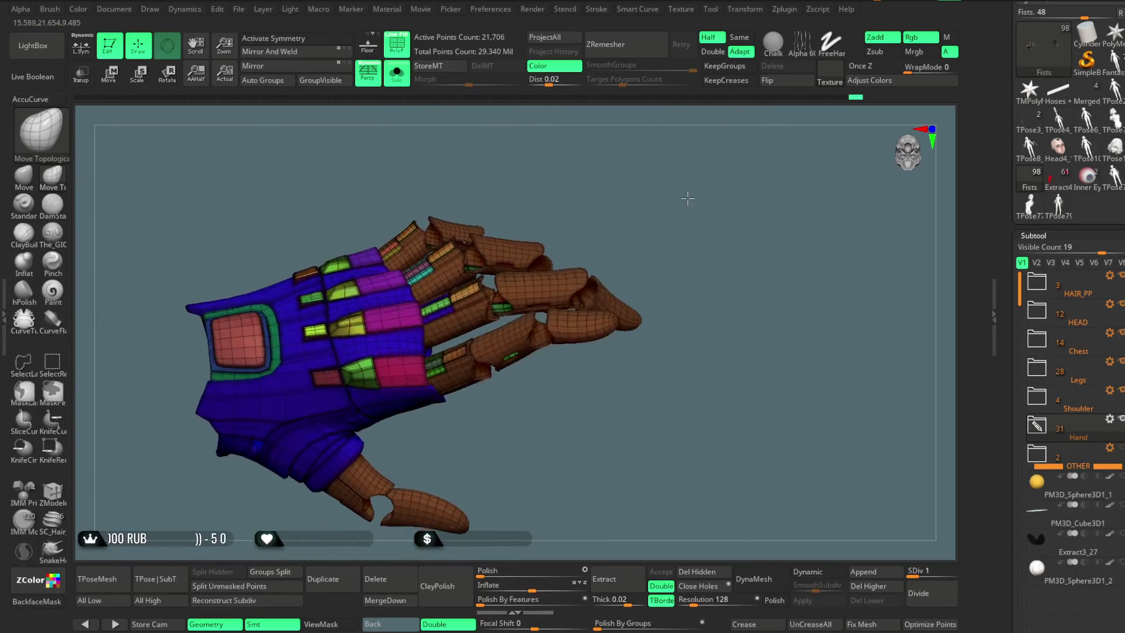
mouse_move(688, 191)
left_mouse_down()
mouse_move(690, 180)
mouse_move(593, 299)
mouse_move(553, 420)
left_mouse_up()
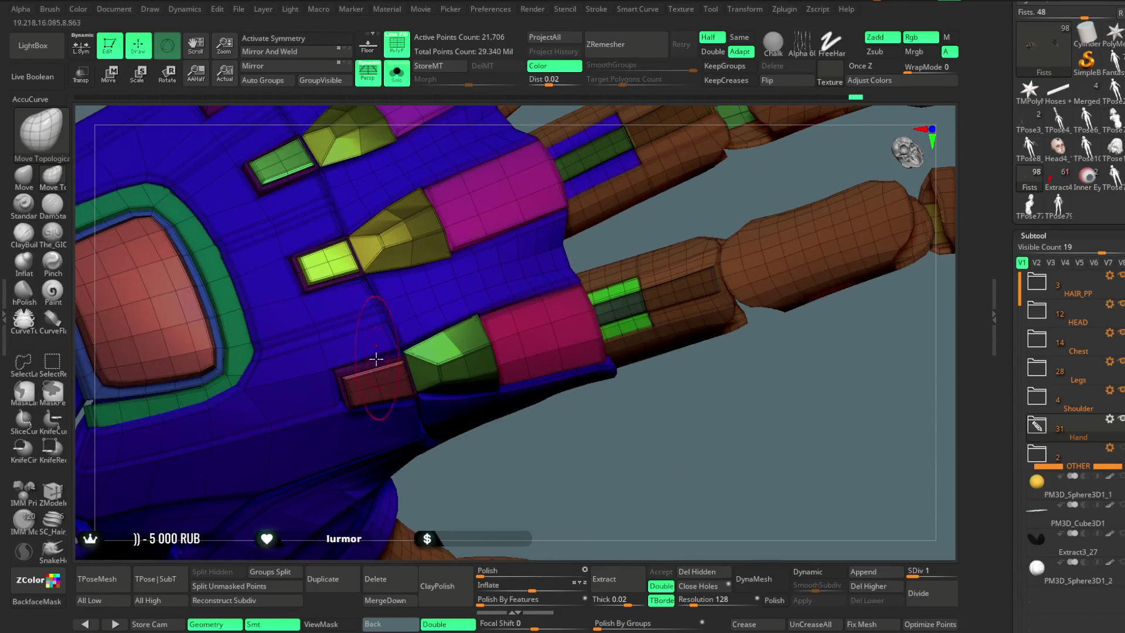
left_click(376, 358, "ctrl+shift")
left_click(448, 293, "ctrl+shift")
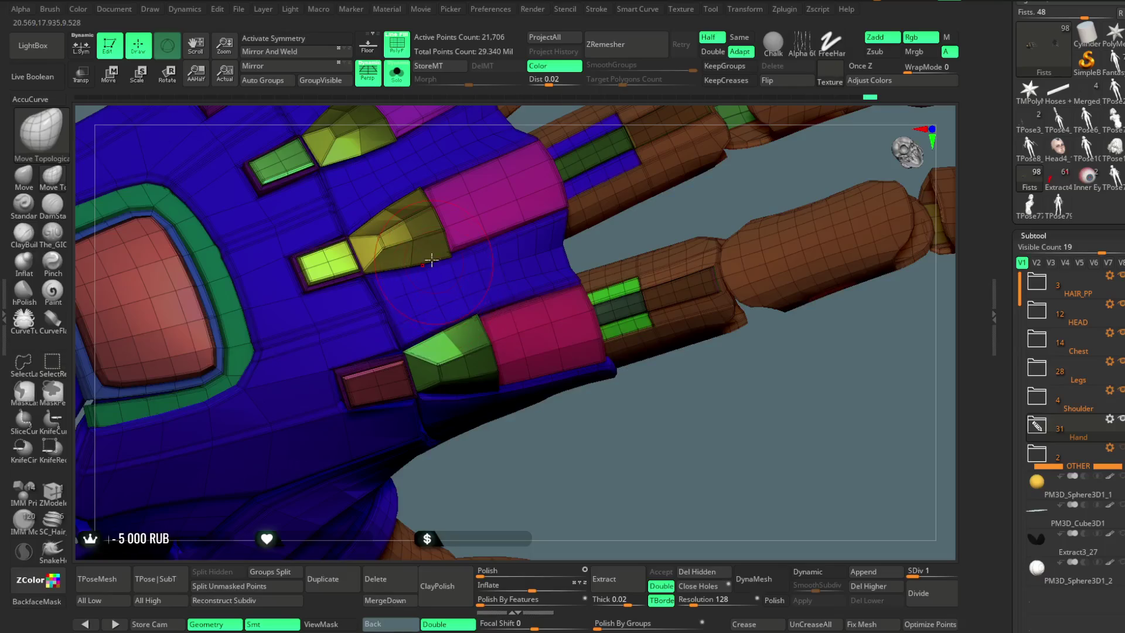
left_click(413, 236, "ctrl+shift")
left_click(472, 297, "ctrl+shift")
left_click(453, 354, "ctrl+shift")
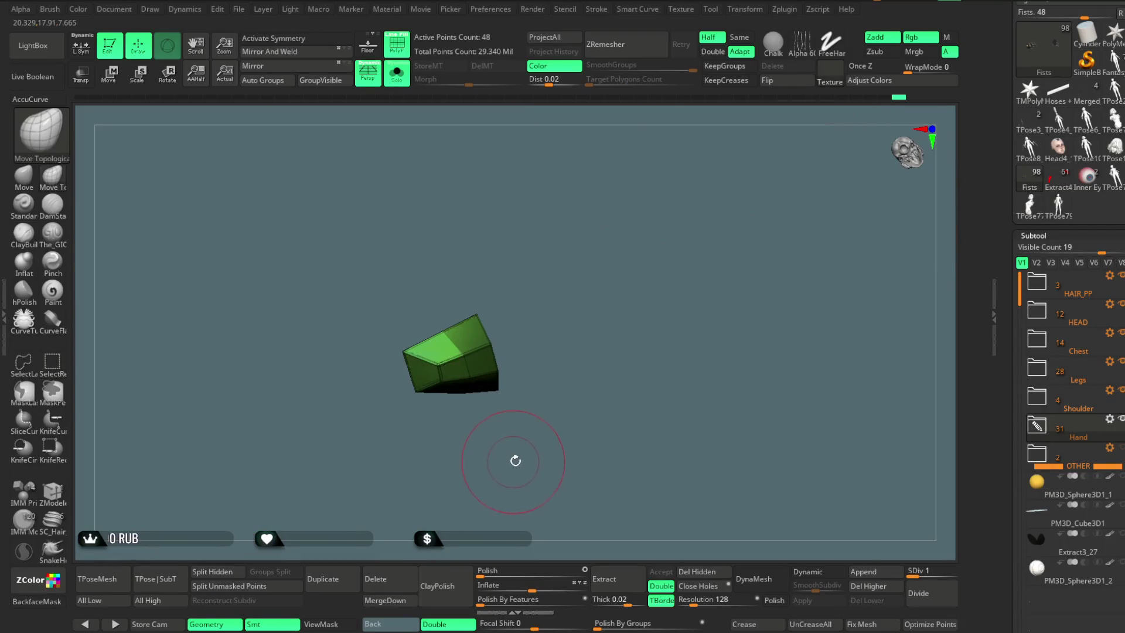
left_click(527, 477, "ctrl+shift")
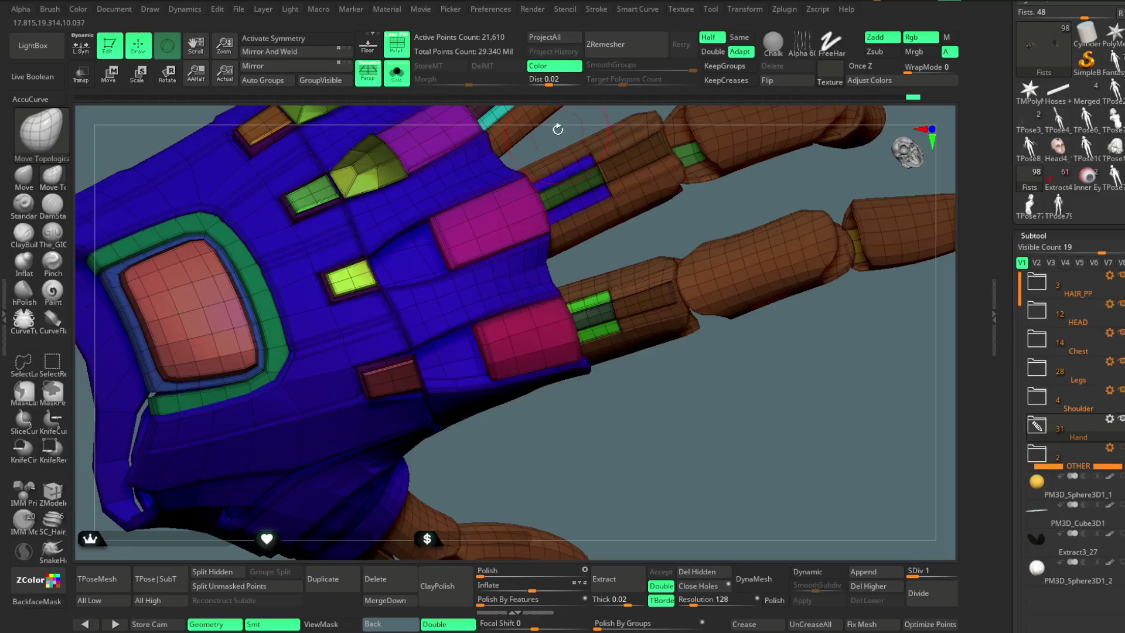
left_click_drag(558, 129, 377, 333)
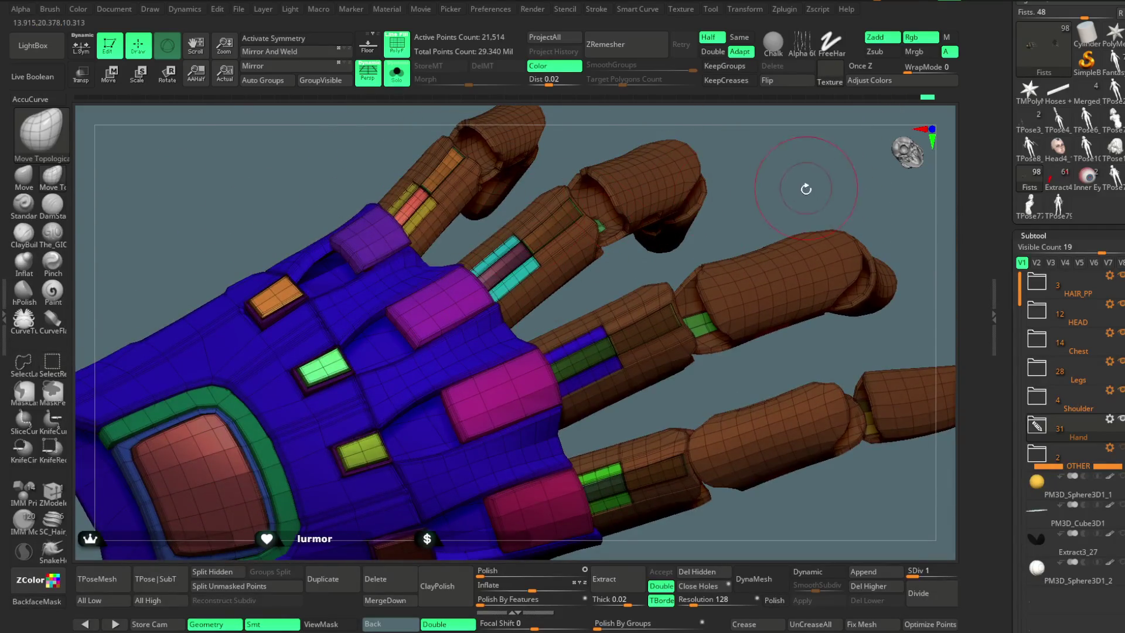
left_click_drag(805, 189, 655, 196)
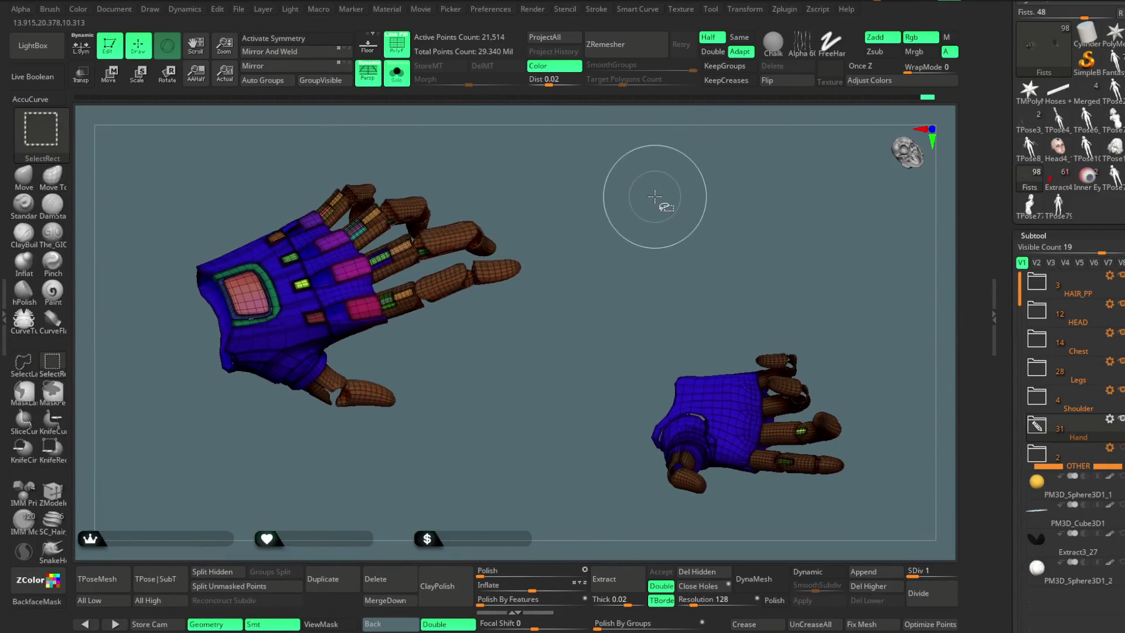
left_click(666, 239, "ctrl+shift")
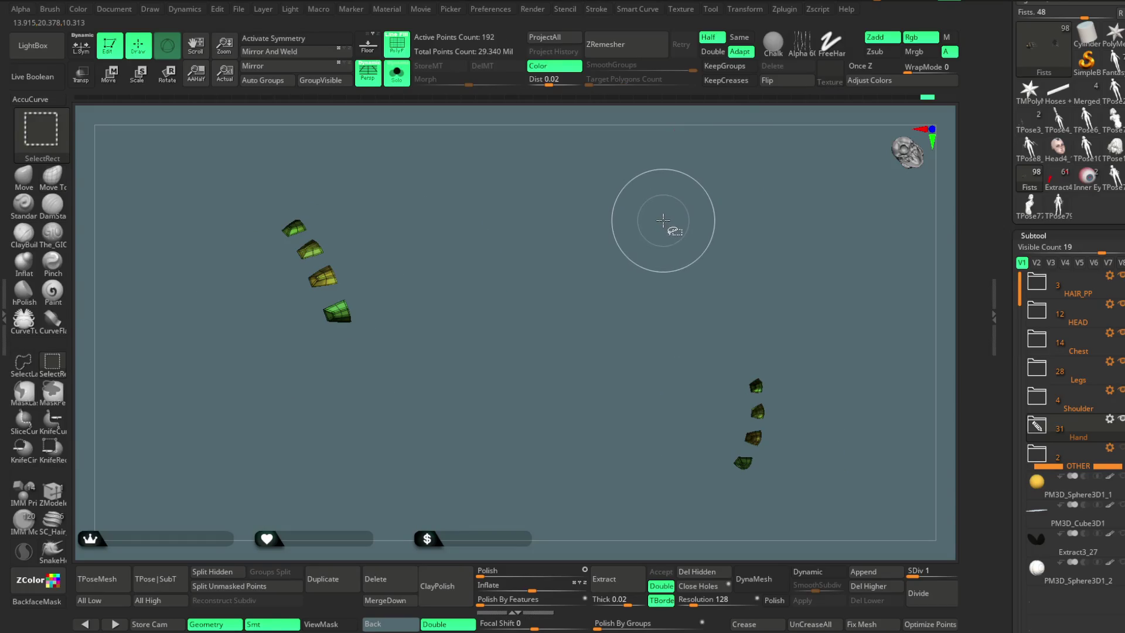
left_click(628, 228, "ctrl+shift")
mouse_move(643, 201)
left_mouse_down()
mouse_move(720, 171)
mouse_move(695, 193)
mouse_move(720, 163)
left_mouse_up()
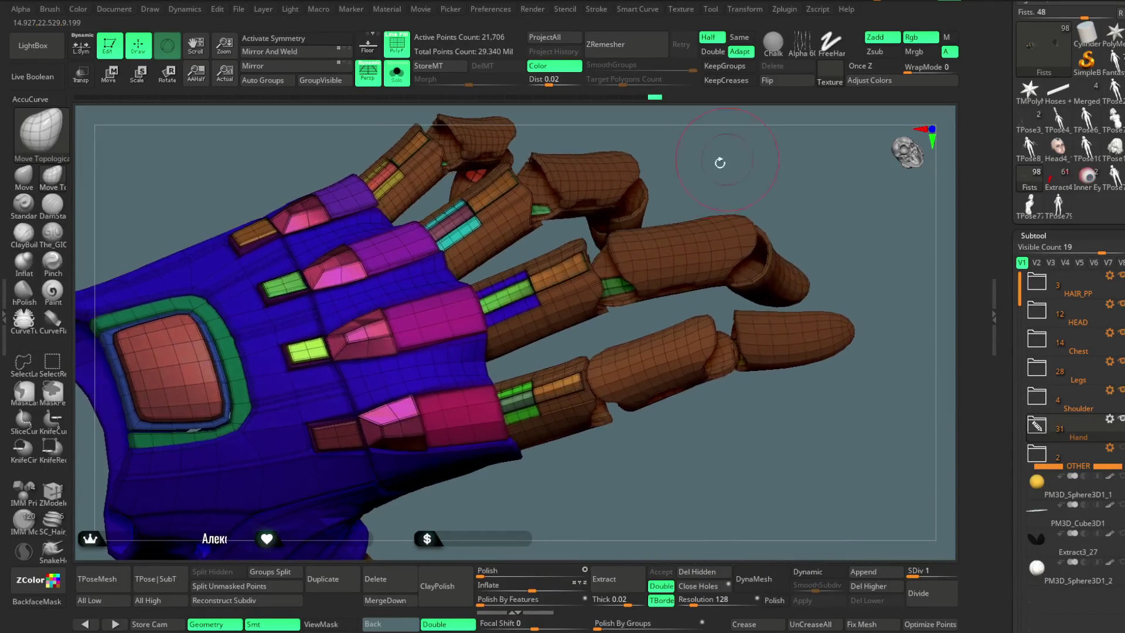
left_click(276, 343, "ctrl+shift")
left_click(237, 257, "ctrl+shift")
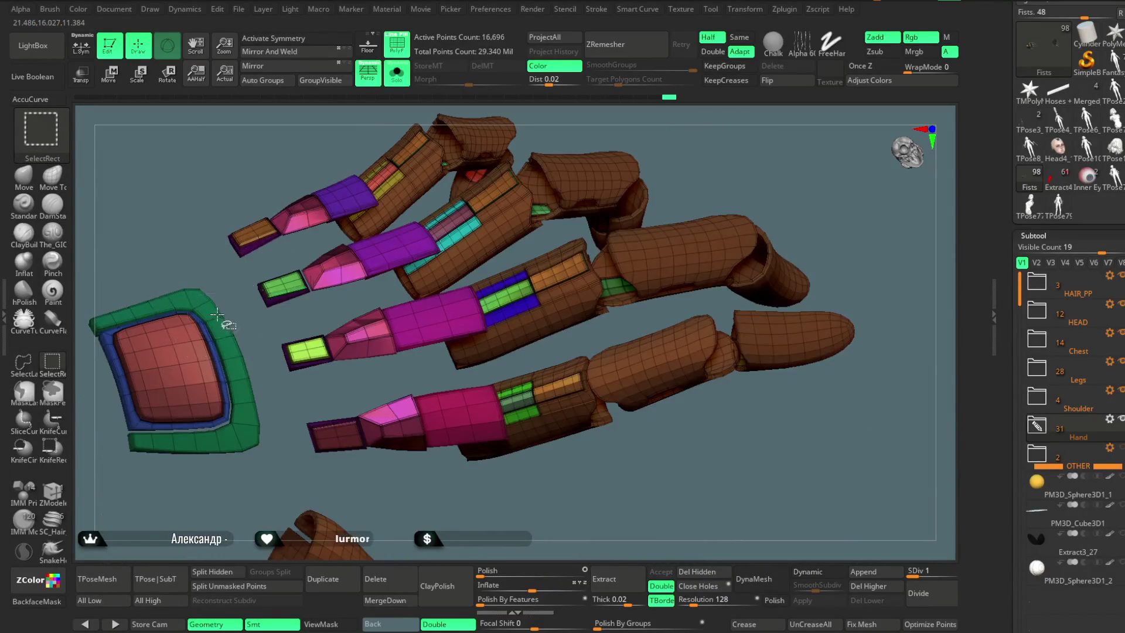
left_click(225, 291, "ctrl+shift")
left_click(555, 236, "ctrl")
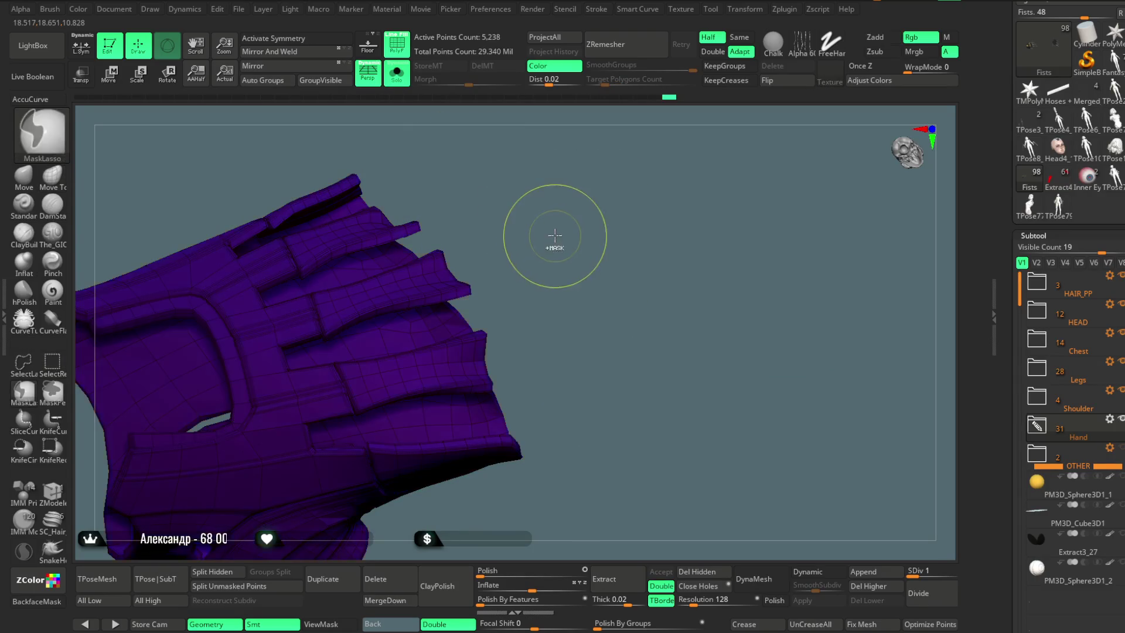
left_click(736, 149, "ctrl+shift")
mouse_move(744, 144)
left_mouse_down()
mouse_move(709, 176)
mouse_move(736, 277)
mouse_move(552, 304)
left_mouse_up()
left_click(537, 254, "ctrl+shift")
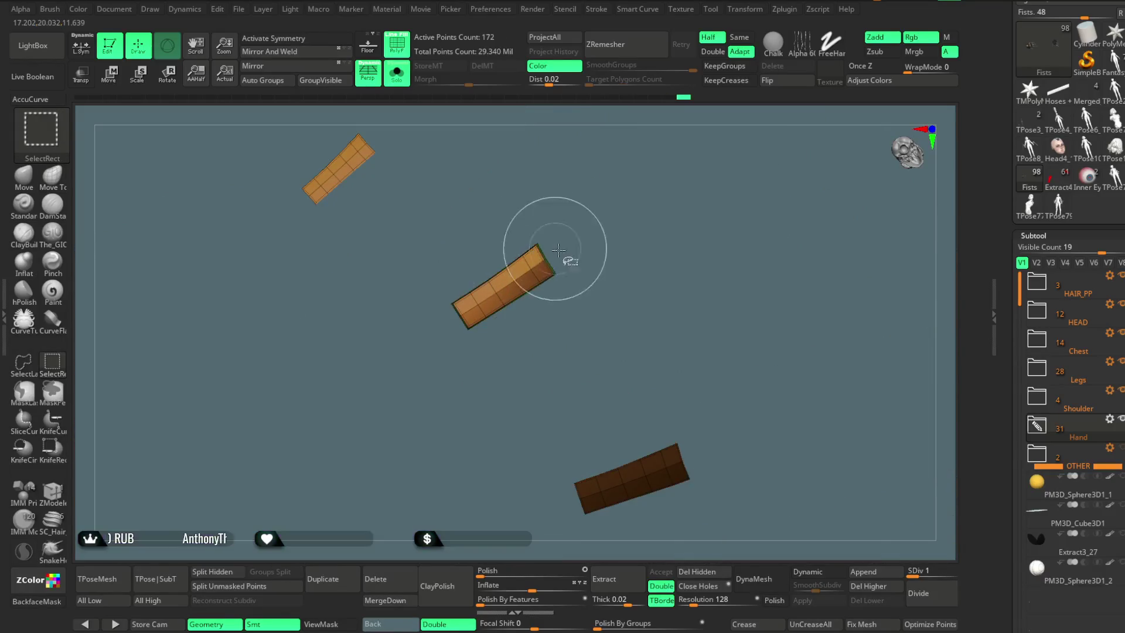
left_click(597, 354, "ctrl+shift")
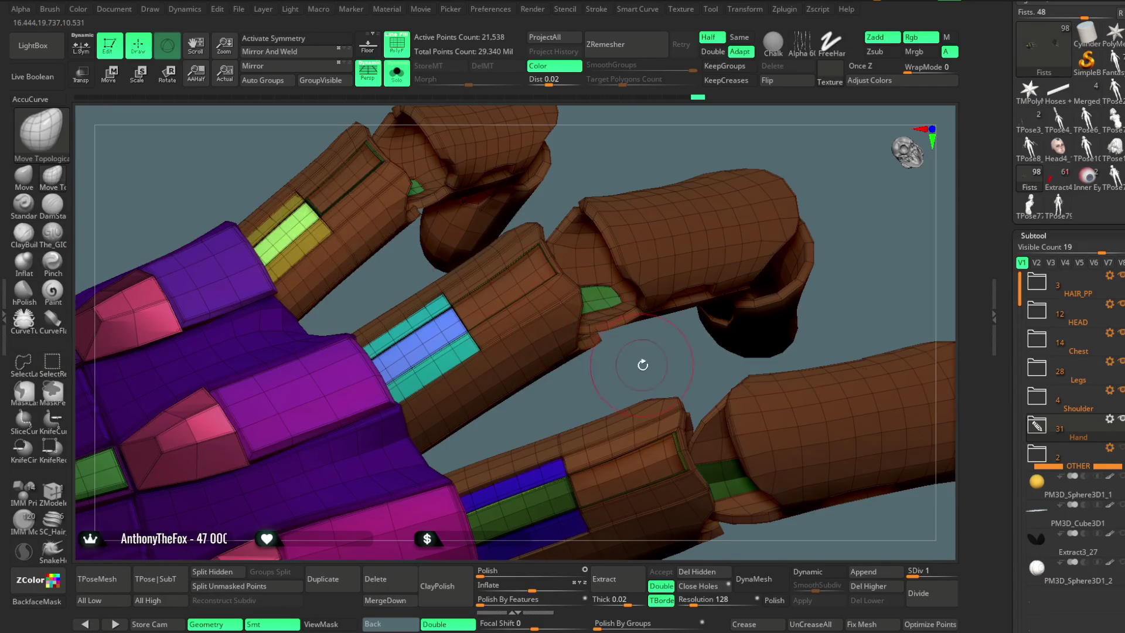
Step: Hide the blue strips on the finger and the maroon plate on the glove
left_click_drag(642, 365, 579, 258)
mouse_move(530, 306)
left_mouse_down()
mouse_move(515, 328)
mouse_move(547, 447)
mouse_move(450, 413)
left_mouse_up()
left_click(520, 330, "ctrl+shift")
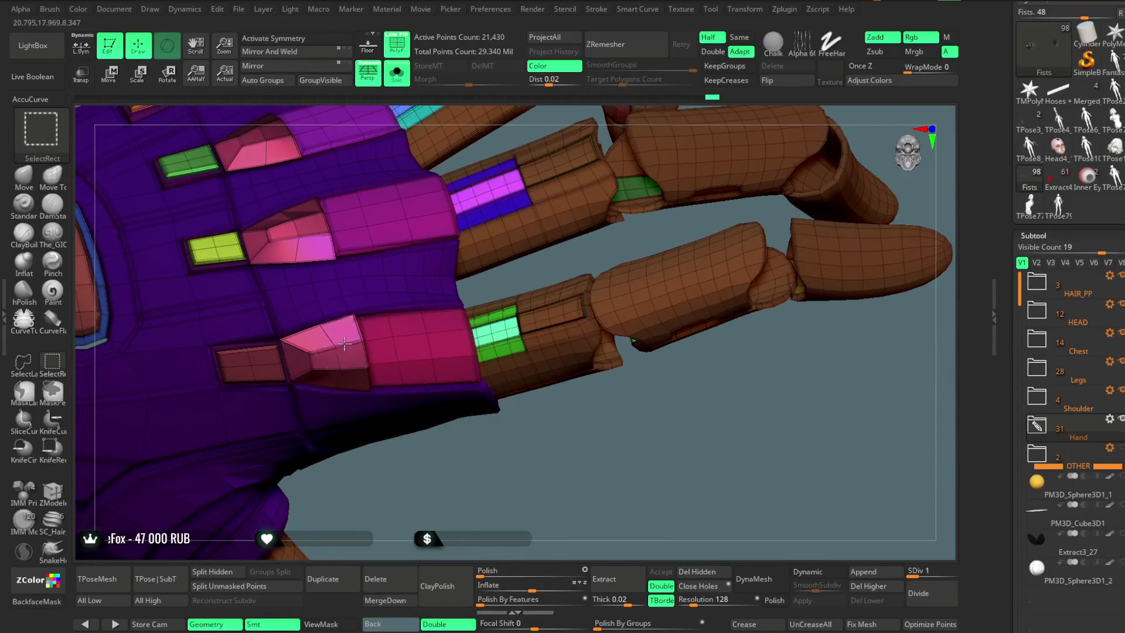
left_click(253, 365, "ctrl+shift")
Step: Orbit and zoom closely around the fingers to inspect the finger segments
left_click_drag(372, 459, 346, 375)
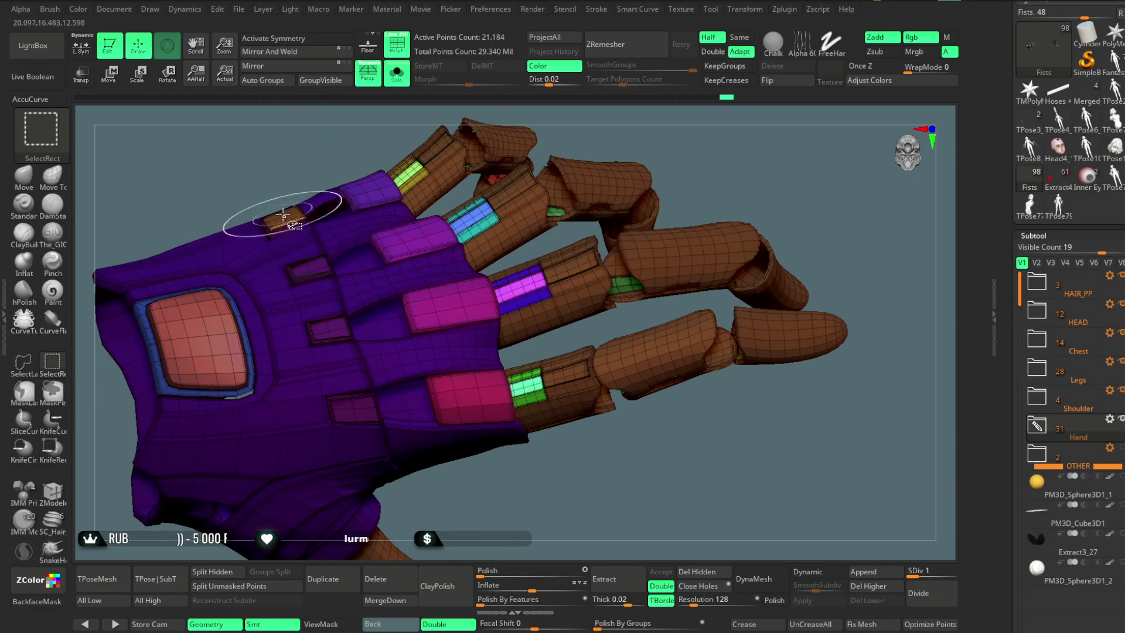
left_click_drag(578, 209, 504, 314)
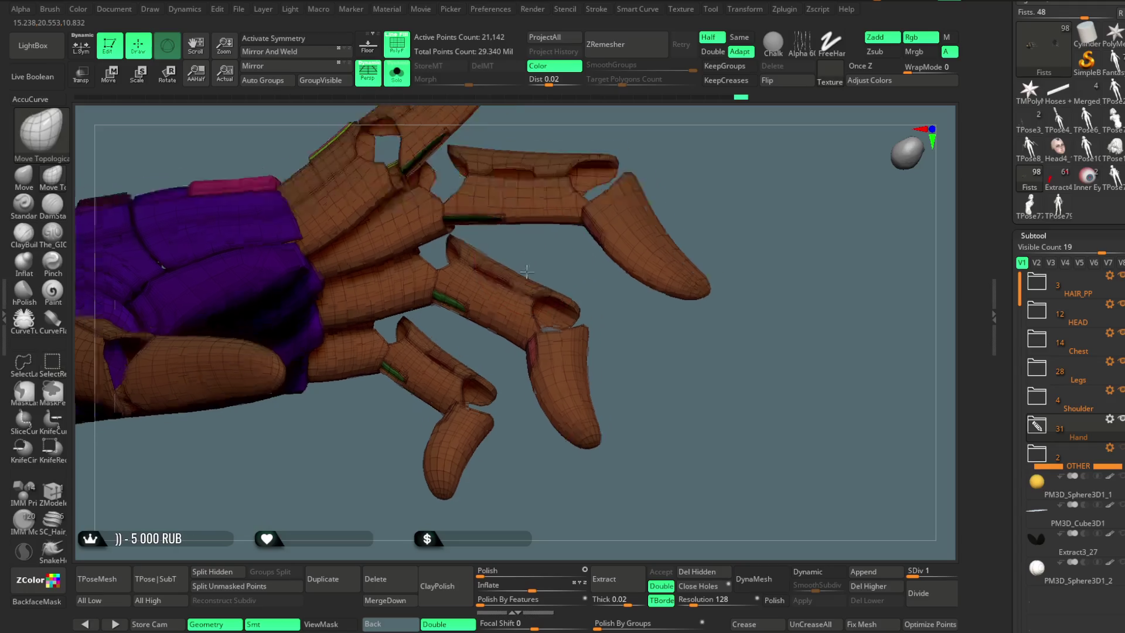
left_click_drag(521, 274, 452, 296)
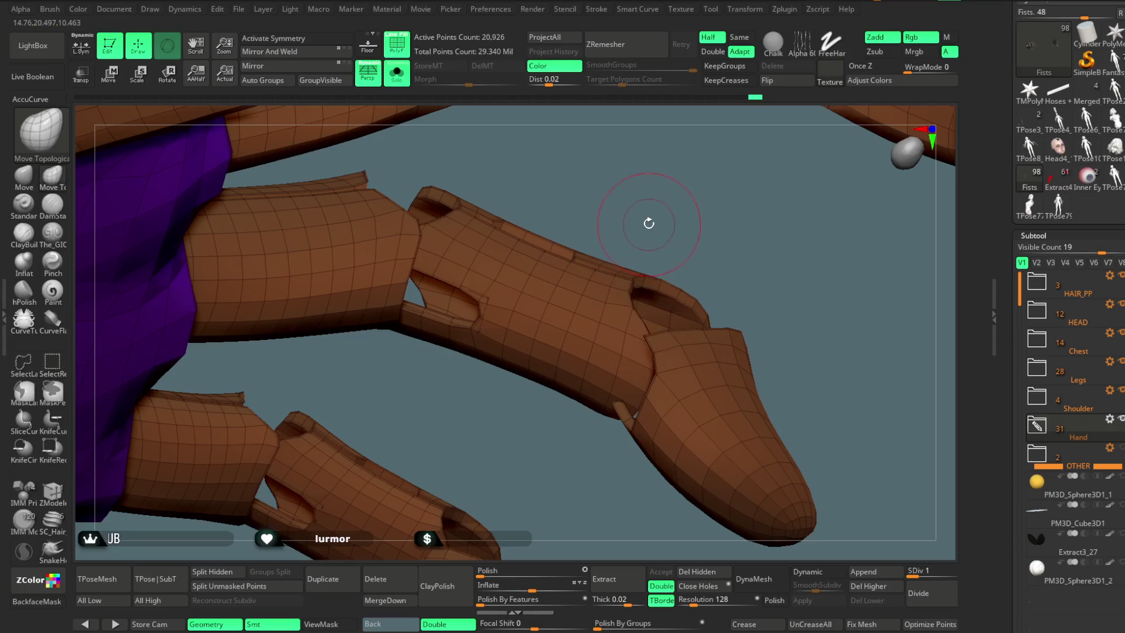
mouse_move(640, 208)
left_mouse_down()
mouse_move(622, 333)
mouse_move(602, 314)
left_mouse_up()
mouse_move(675, 171)
left_mouse_down()
mouse_move(680, 129)
mouse_move(472, 233)
left_mouse_up()
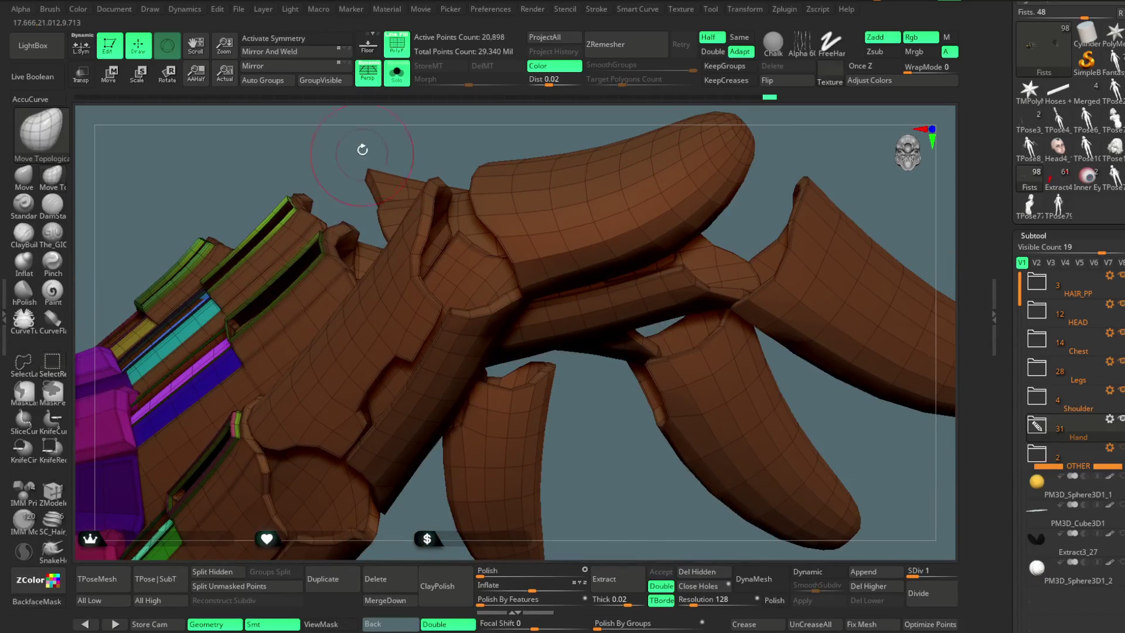
left_click_drag(362, 150, 422, 323)
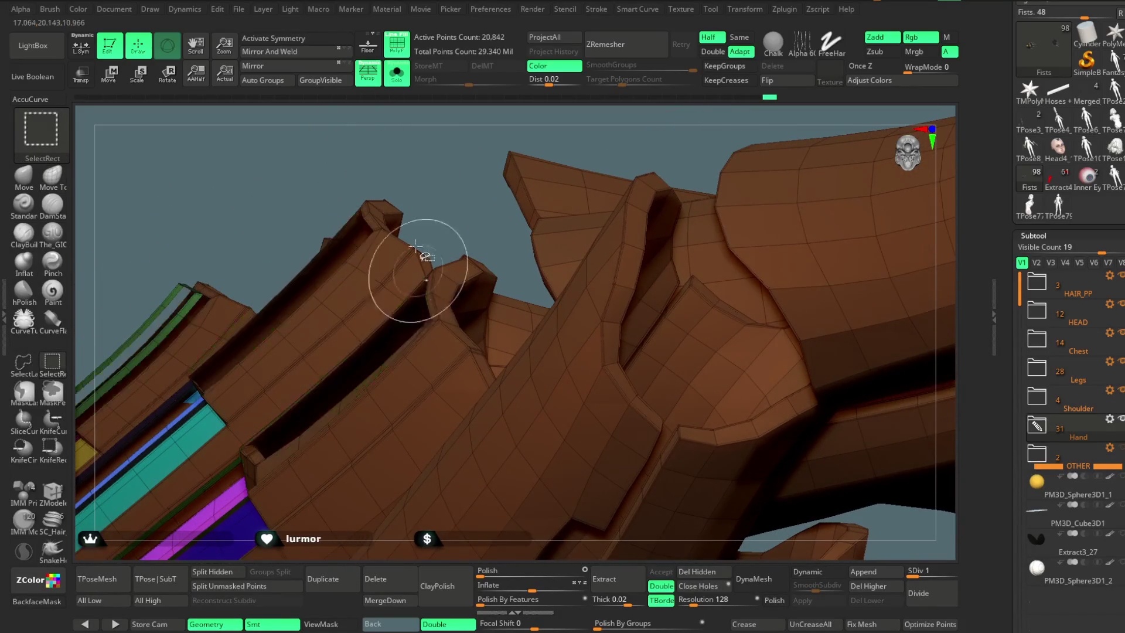
mouse_move(403, 160)
left_mouse_down()
mouse_move(306, 316)
mouse_move(369, 164)
mouse_move(493, 161)
left_mouse_up()
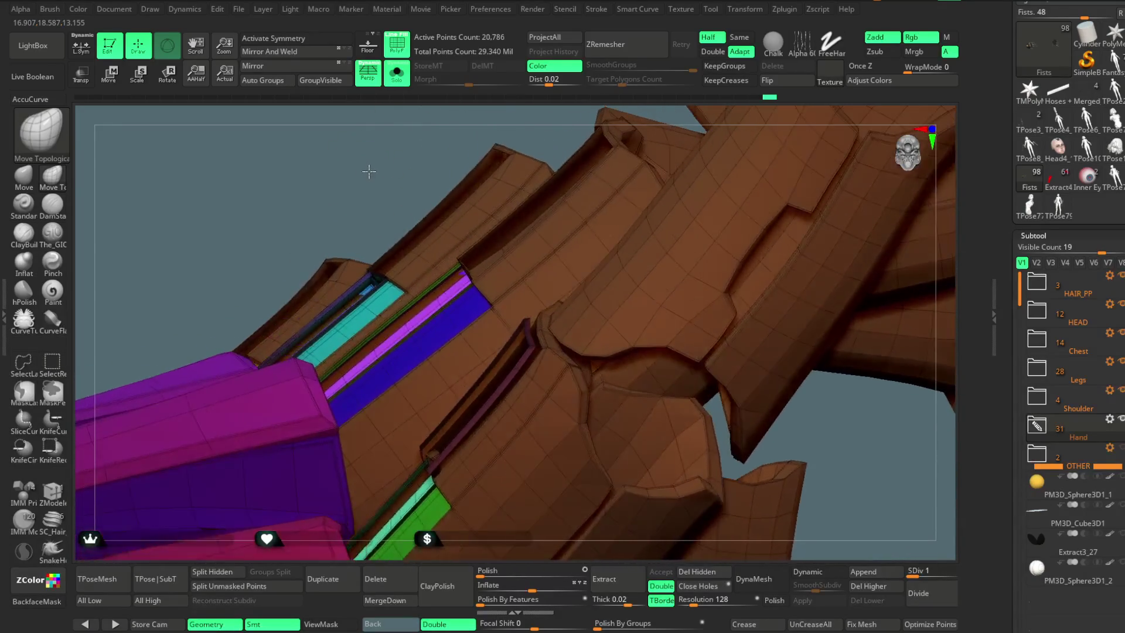
mouse_move(351, 170)
left_mouse_down()
mouse_move(489, 155)
mouse_move(490, 439)
left_mouse_up()
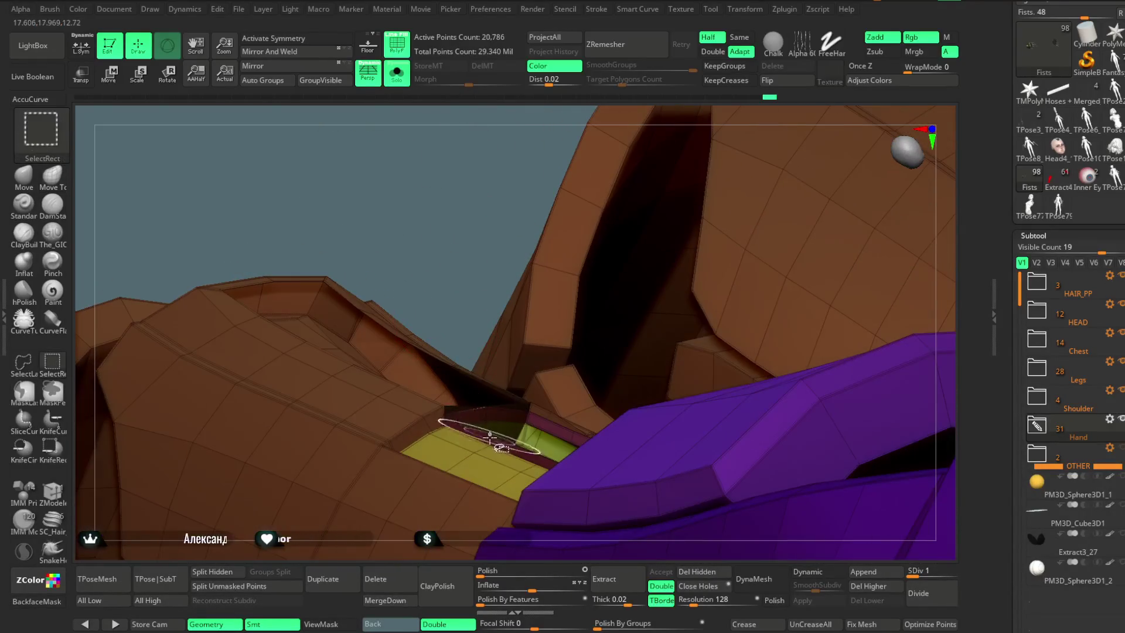
Step: Hide the brown finger segments, leaving the purple glove and its coloured finger strips
mouse_move(468, 315)
left_mouse_down()
mouse_move(208, 296)
mouse_move(291, 432)
left_mouse_up()
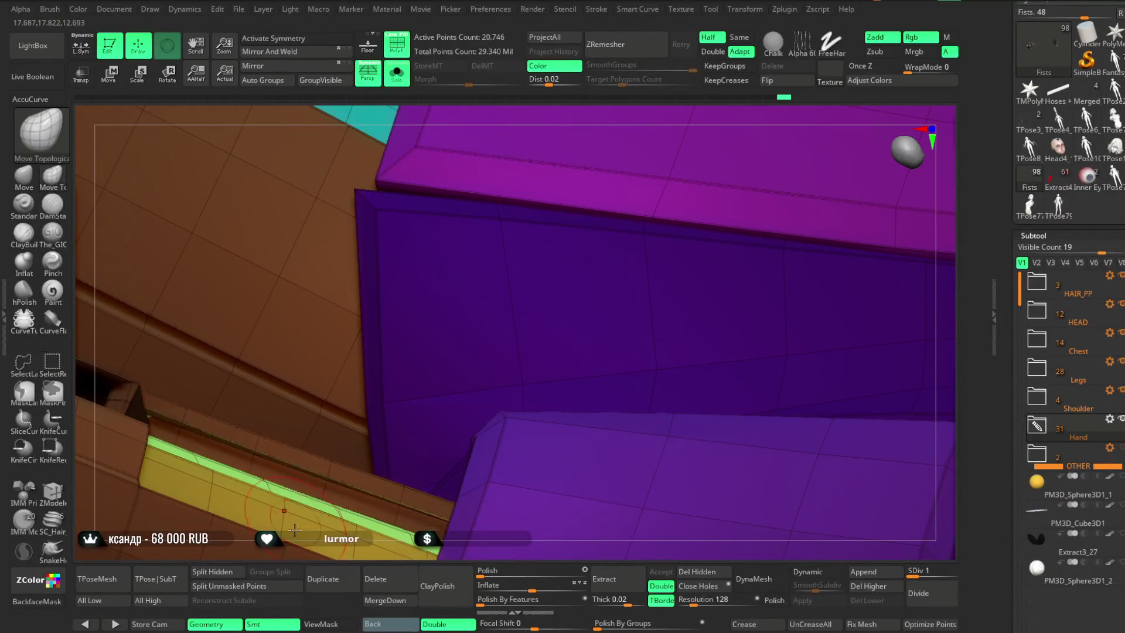
left_click_drag(297, 547, 383, 215)
mouse_move(447, 127)
left_mouse_down()
mouse_move(495, 289)
mouse_move(555, 162)
left_mouse_up()
mouse_move(497, 226)
left_mouse_down()
mouse_move(515, 252)
mouse_move(490, 281)
mouse_move(522, 206)
mouse_move(532, 215)
mouse_move(373, 296)
mouse_move(485, 213)
mouse_move(463, 255)
left_mouse_up()
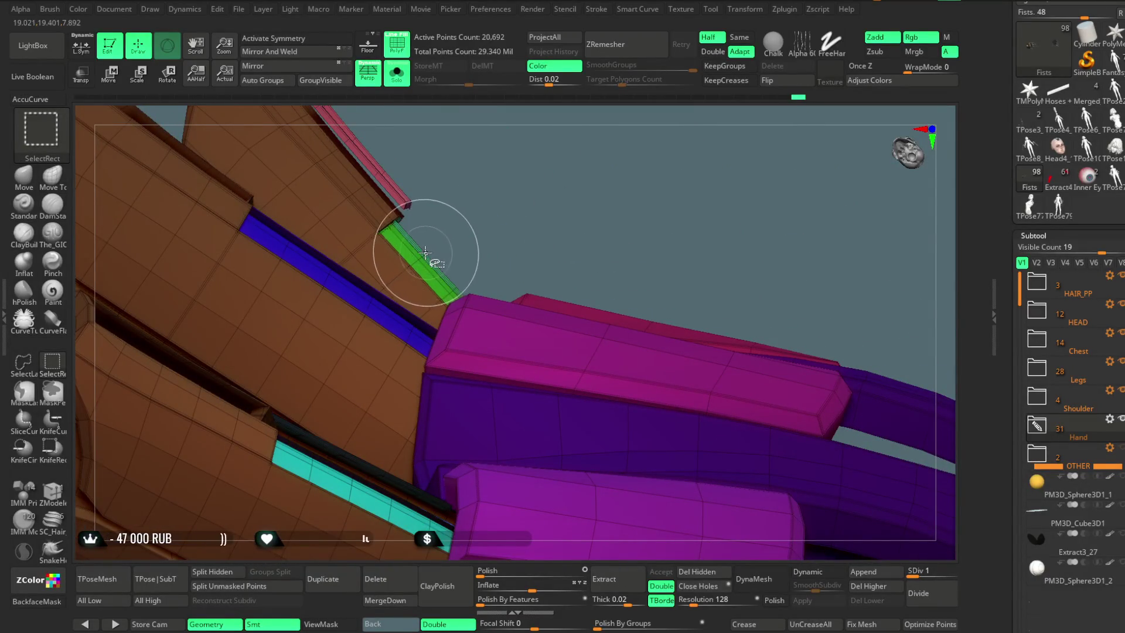
mouse_move(463, 218)
left_mouse_down()
mouse_move(480, 219)
mouse_move(474, 211)
left_mouse_up()
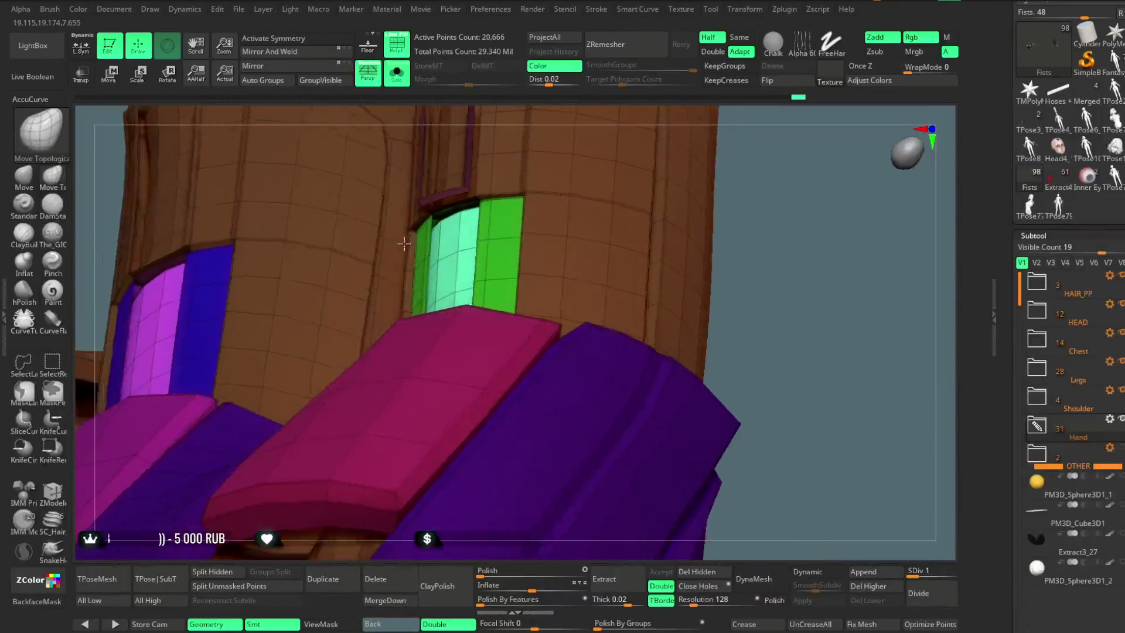
mouse_move(474, 211)
left_mouse_down()
mouse_move(426, 347)
mouse_move(623, 232)
mouse_move(628, 171)
mouse_move(556, 227)
mouse_move(415, 417)
left_mouse_up()
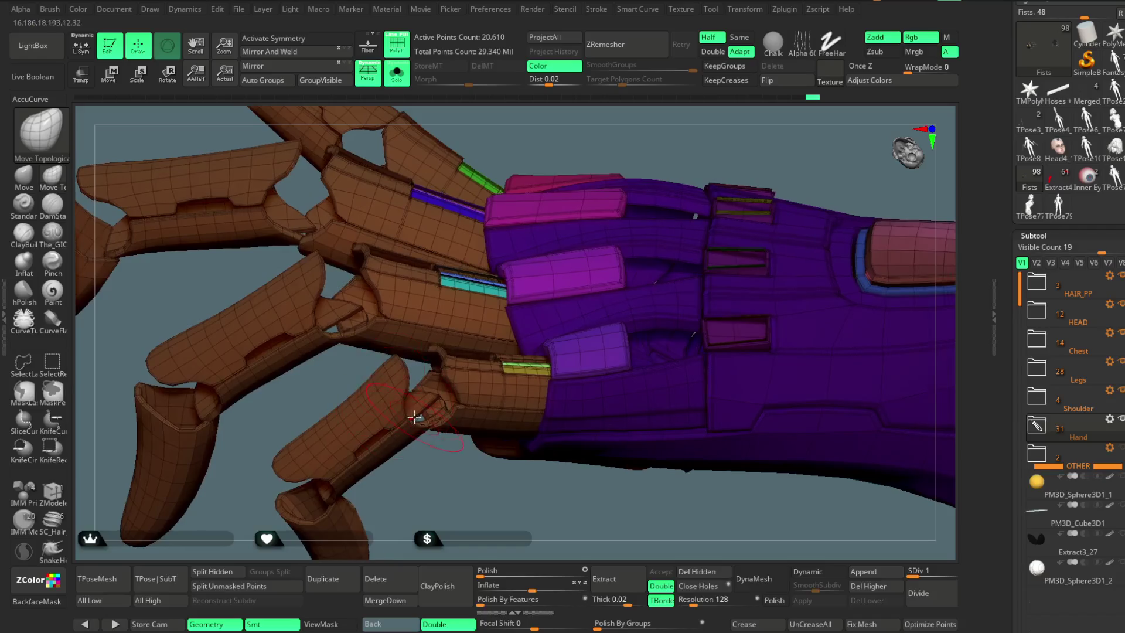
left_click_drag(452, 499, 450, 424)
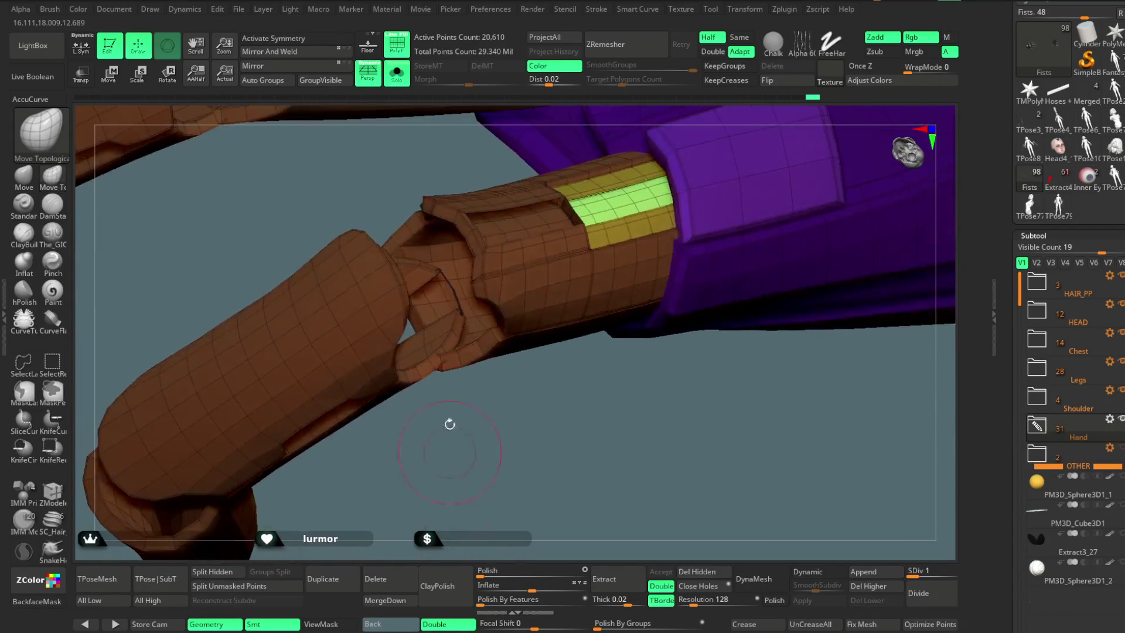
left_click(453, 289, "alt")
left_click(475, 385, "ctrl+shift")
left_click_drag(490, 455, 443, 423)
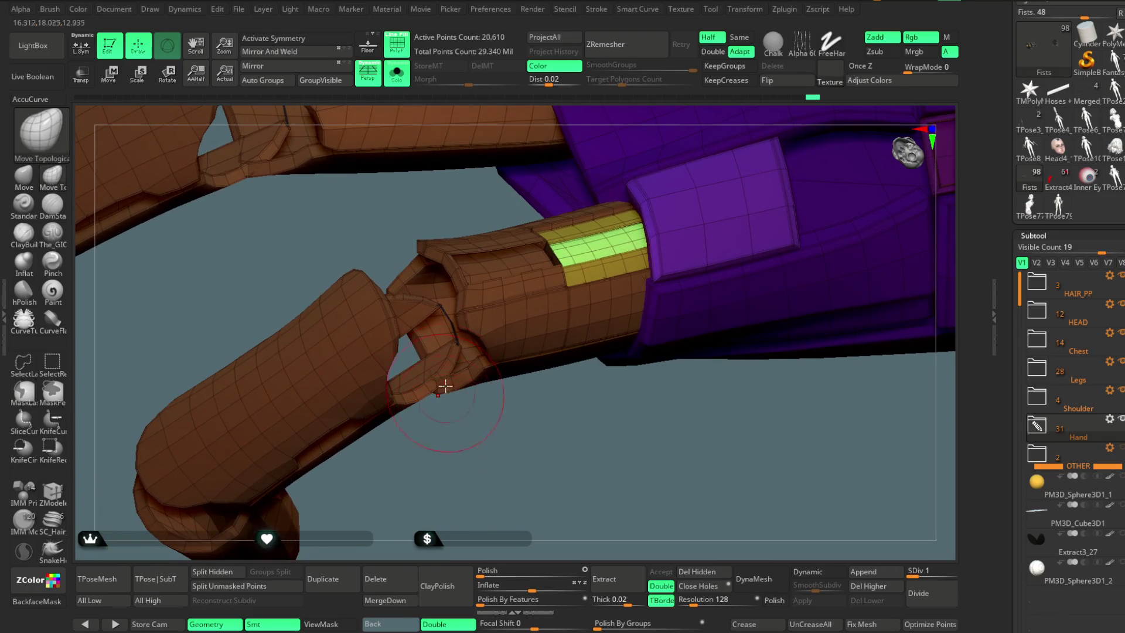
left_click_drag(460, 450, 490, 427)
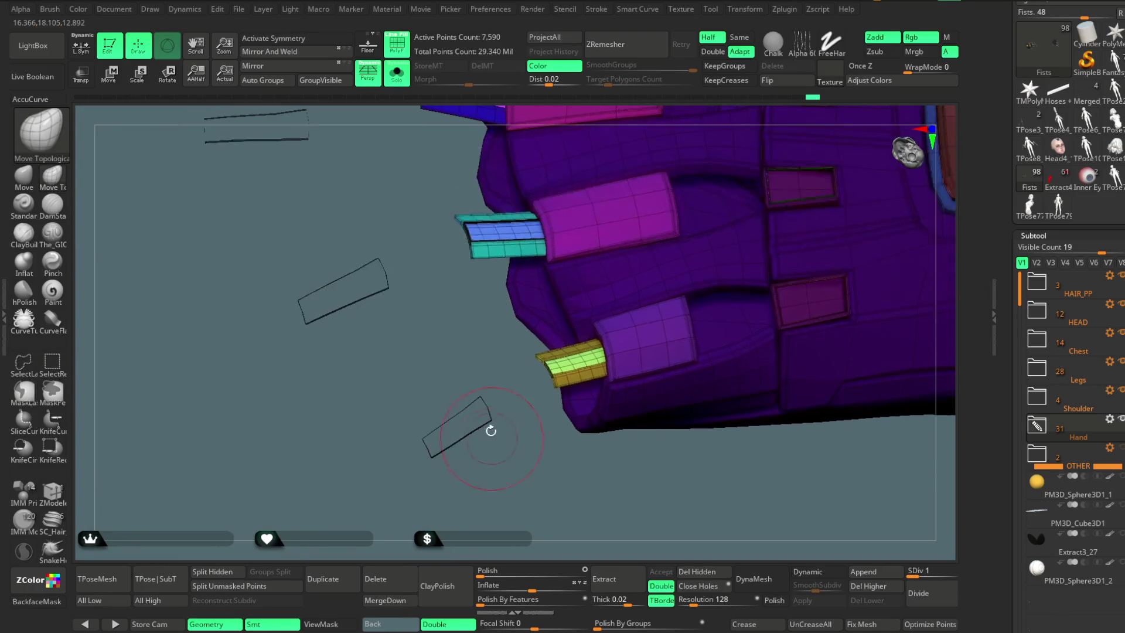
Step: Unhide all hand parts, then hide the pink palm plate
mouse_move(427, 331)
left_mouse_down()
mouse_move(424, 416)
mouse_move(402, 381)
mouse_move(406, 251)
mouse_move(518, 212)
left_mouse_up()
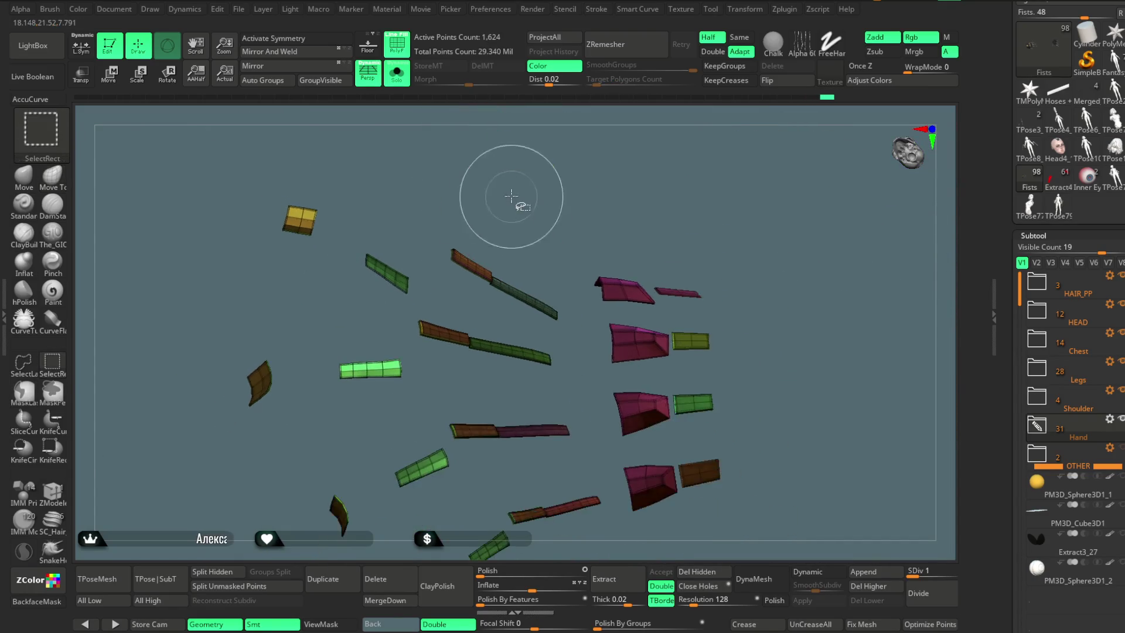
left_click(527, 199, "ctrl+shift")
mouse_move(598, 181)
left_mouse_down()
mouse_move(563, 202)
mouse_move(645, 175)
mouse_move(635, 233)
left_mouse_up()
left_click(610, 328, "ctrl+alt+shift")
Step: Orbit to a close top view of the finger strips, including the cyan strip
mouse_move(679, 203)
left_mouse_down()
mouse_move(721, 191)
mouse_move(554, 196)
left_mouse_up()
mouse_move(423, 115)
left_mouse_down()
mouse_move(635, 124)
mouse_move(527, 188)
mouse_move(714, 147)
left_mouse_up()
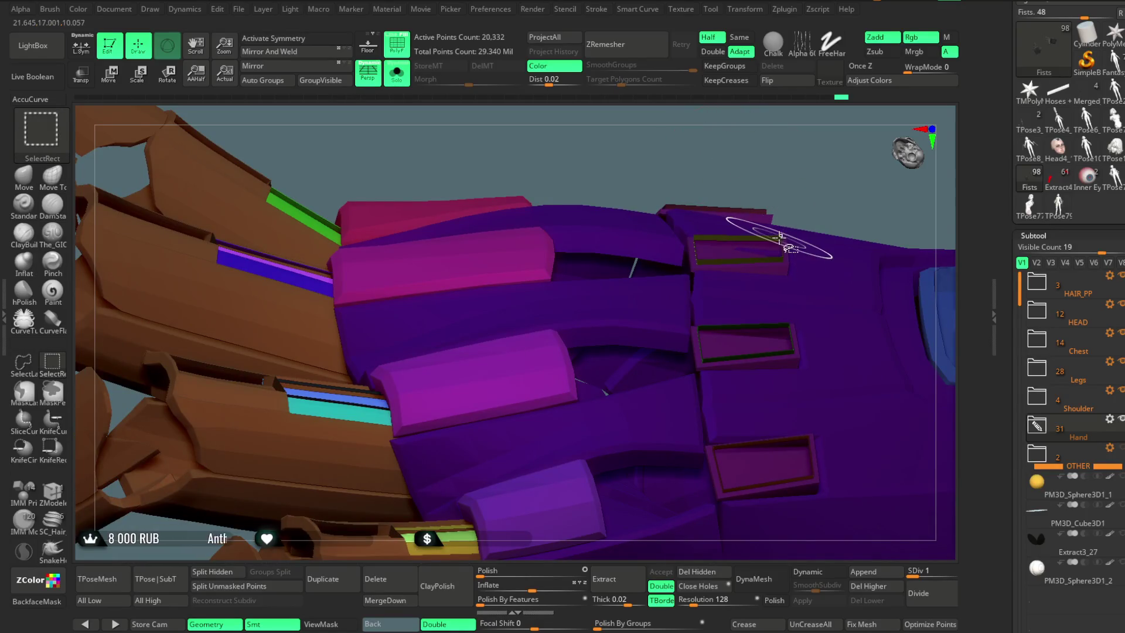
mouse_move(792, 215)
left_mouse_down()
mouse_move(802, 143)
mouse_move(753, 143)
left_mouse_up()
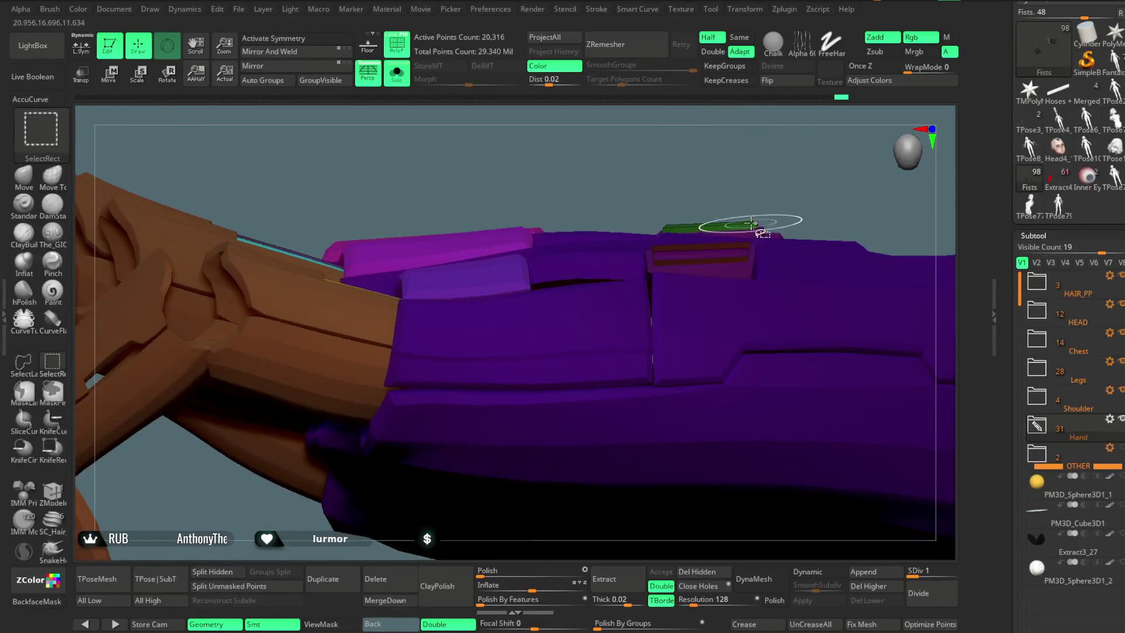
mouse_move(752, 241)
left_mouse_down()
mouse_move(645, 210)
mouse_move(635, 229)
mouse_move(539, 201)
mouse_move(665, 202)
mouse_move(719, 187)
mouse_move(683, 151)
mouse_move(799, 183)
mouse_move(728, 155)
mouse_move(699, 196)
mouse_move(580, 195)
mouse_move(743, 201)
mouse_move(610, 248)
mouse_move(802, 224)
mouse_move(683, 201)
mouse_move(688, 176)
mouse_move(669, 146)
mouse_move(814, 170)
mouse_move(323, 318)
left_mouse_up()
key("ctrl+shift")
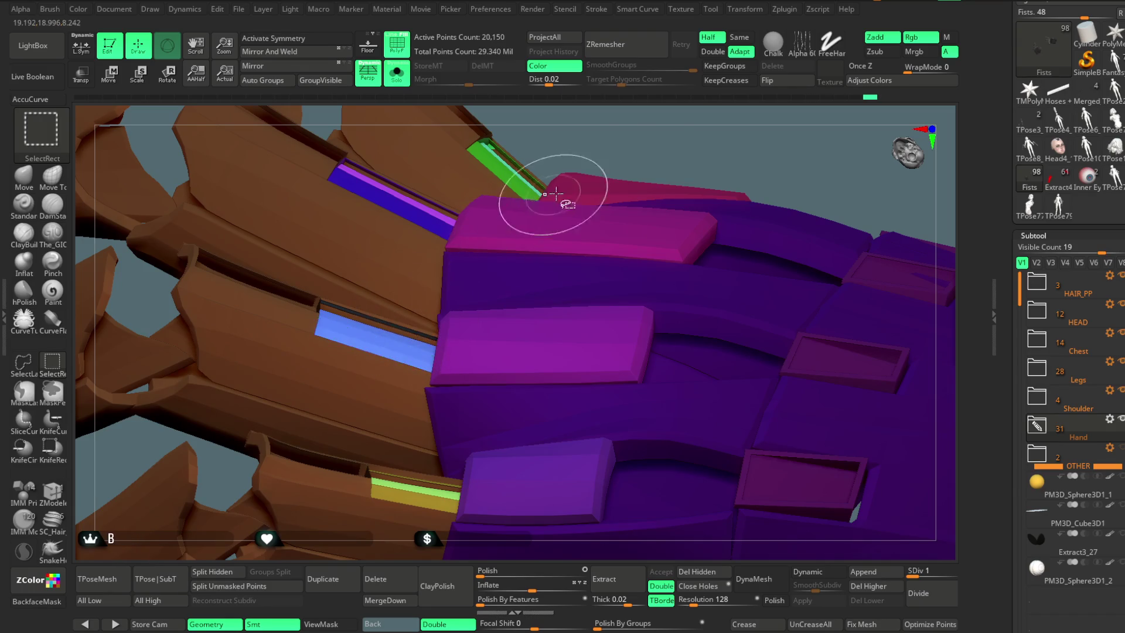
mouse_move(656, 140)
left_mouse_down()
mouse_move(688, 223)
mouse_move(678, 293)
mouse_move(410, 356)
left_mouse_up()
key("ctrl+shift")
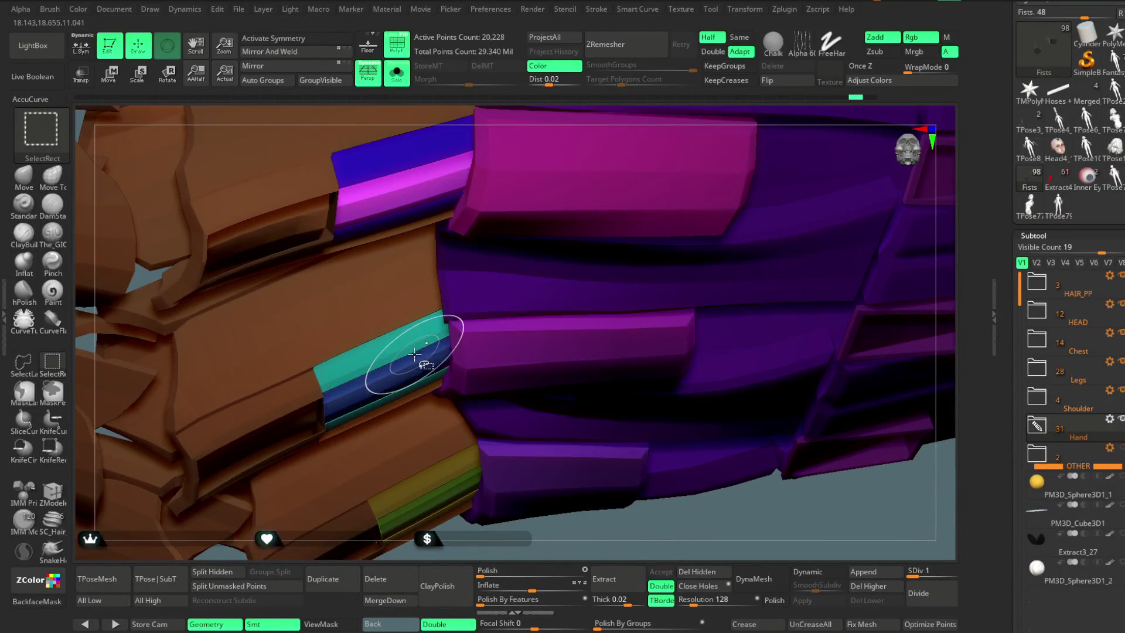
Step: Hide the hand mesh so only the scattered magenta plates remain visible
mouse_move(463, 547)
left_mouse_down()
mouse_move(445, 512)
mouse_move(490, 447)
mouse_move(459, 353)
mouse_move(603, 221)
mouse_move(607, 181)
left_mouse_up()
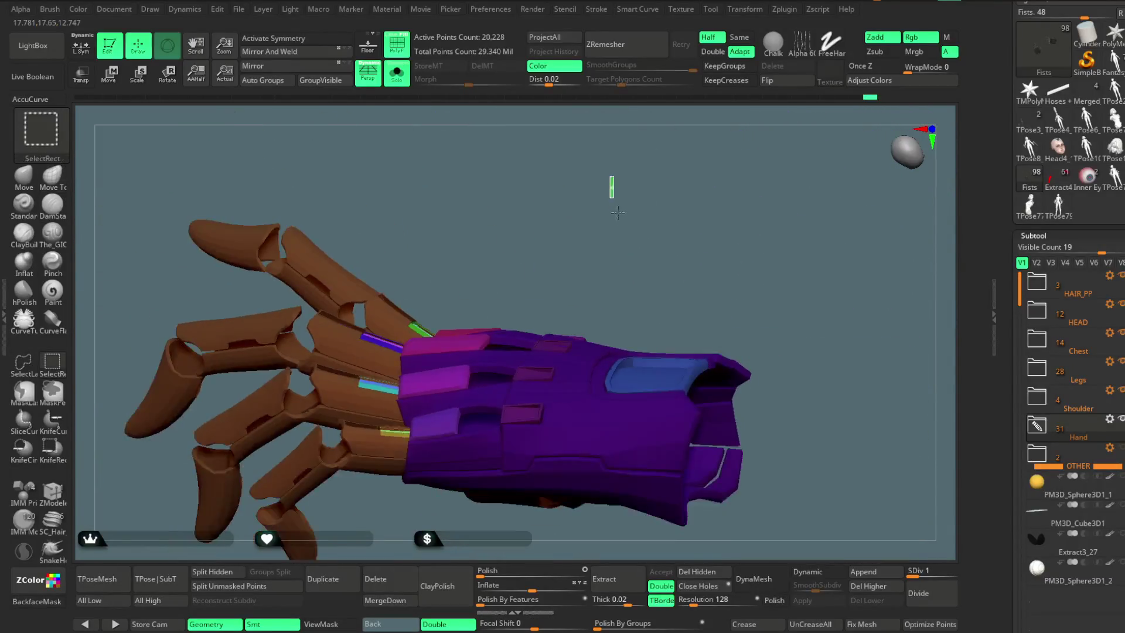
left_click(629, 205, "ctrl+shift")
mouse_move(616, 220)
left_mouse_down()
mouse_move(607, 184)
mouse_move(609, 201)
left_mouse_up()
left_click(608, 214, "ctrl+shift")
left_click(621, 189, "ctrl+shift")
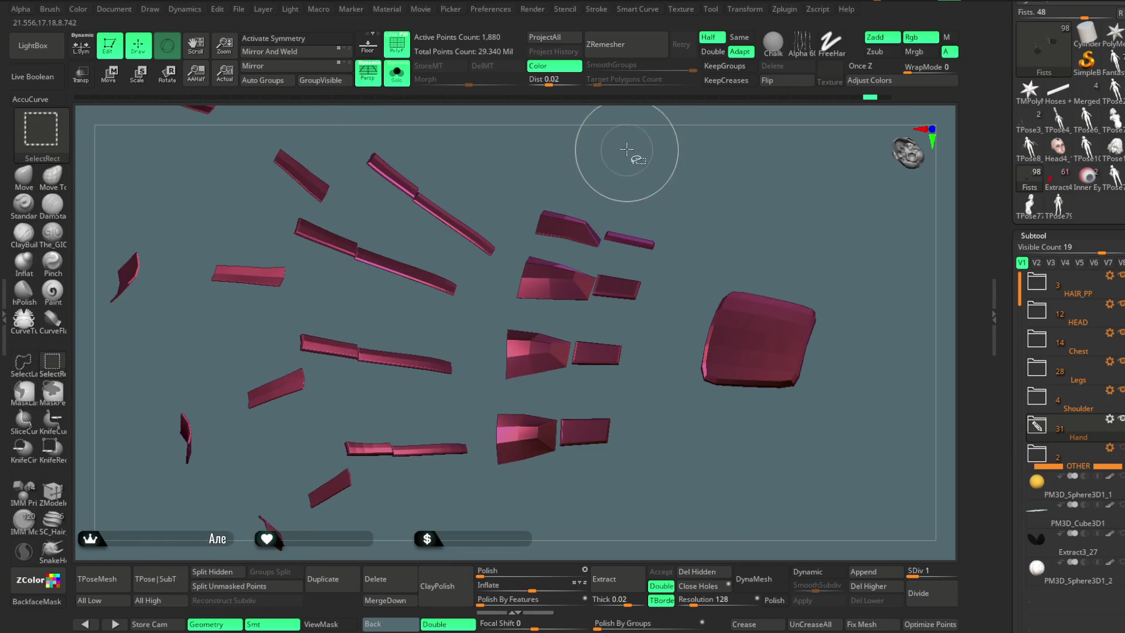
Step: Unhide the hand, then hide the purple glove, blue palm plate, brown hand and remaining plates
left_click(623, 157, "ctrl+shift")
left_click(563, 256, "ctrl+alt+shift")
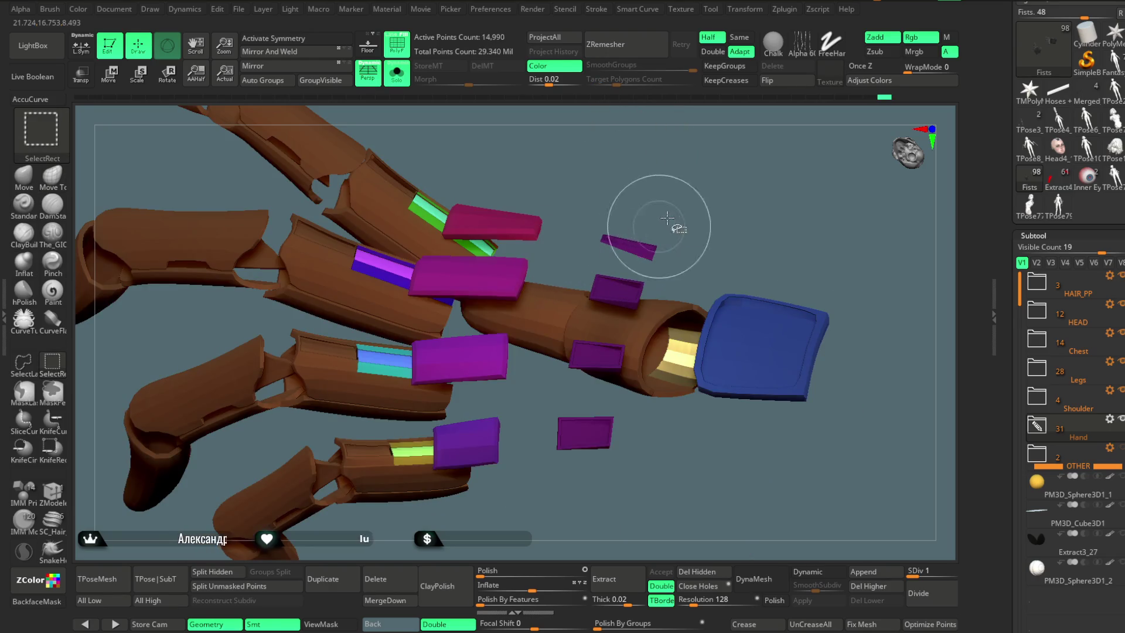
left_click(760, 351, "ctrl+alt+shift")
left_click(659, 282, "ctrl+alt+shift")
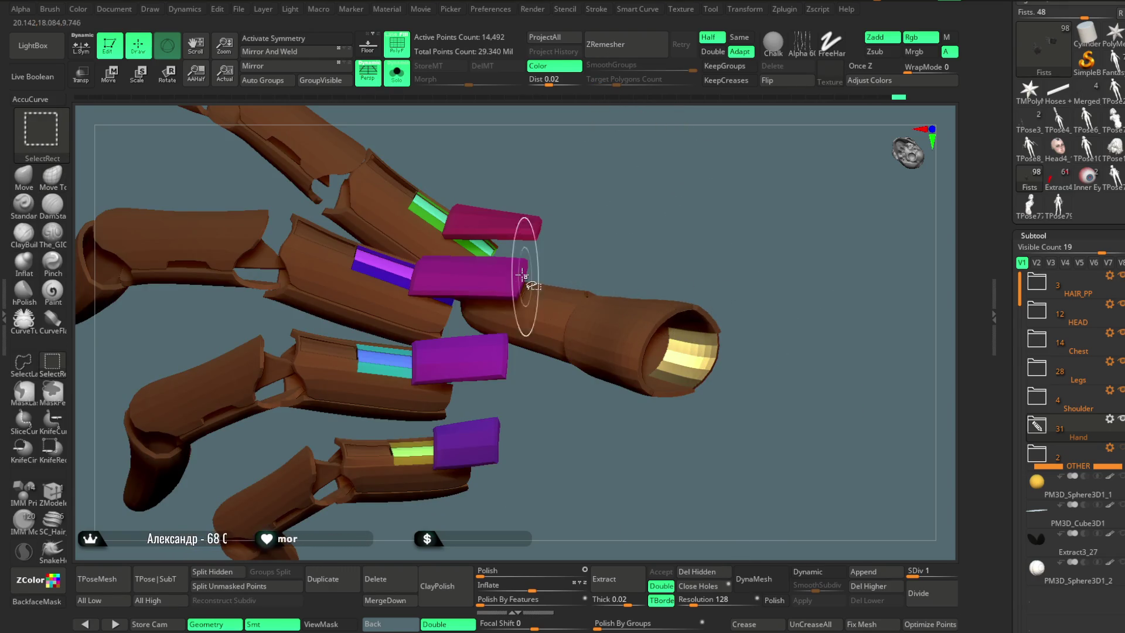
left_click(501, 279, "ctrl+alt+shift")
left_click(477, 439, "ctrl+alt+shift")
left_click(493, 355, "ctrl+alt+shift")
left_click(577, 314, "ctrl+alt+shift")
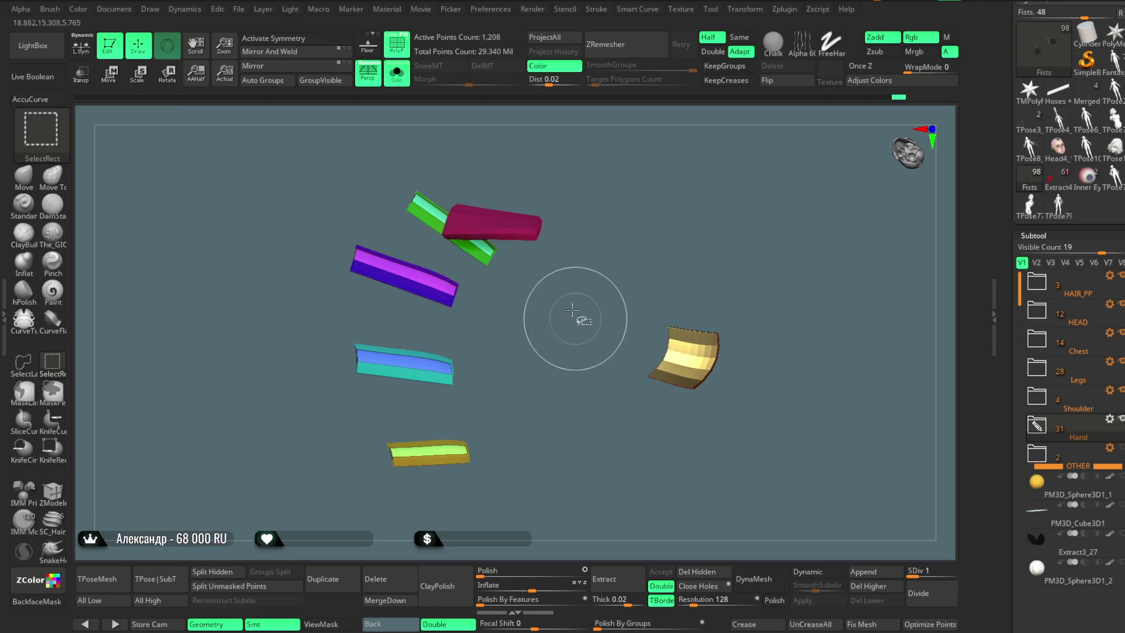
left_click(528, 234, "ctrl+alt+shift")
Step: Hide the red crescent piece and group the remaining visible pieces into one polygroup
left_click_drag(668, 244, 727, 316)
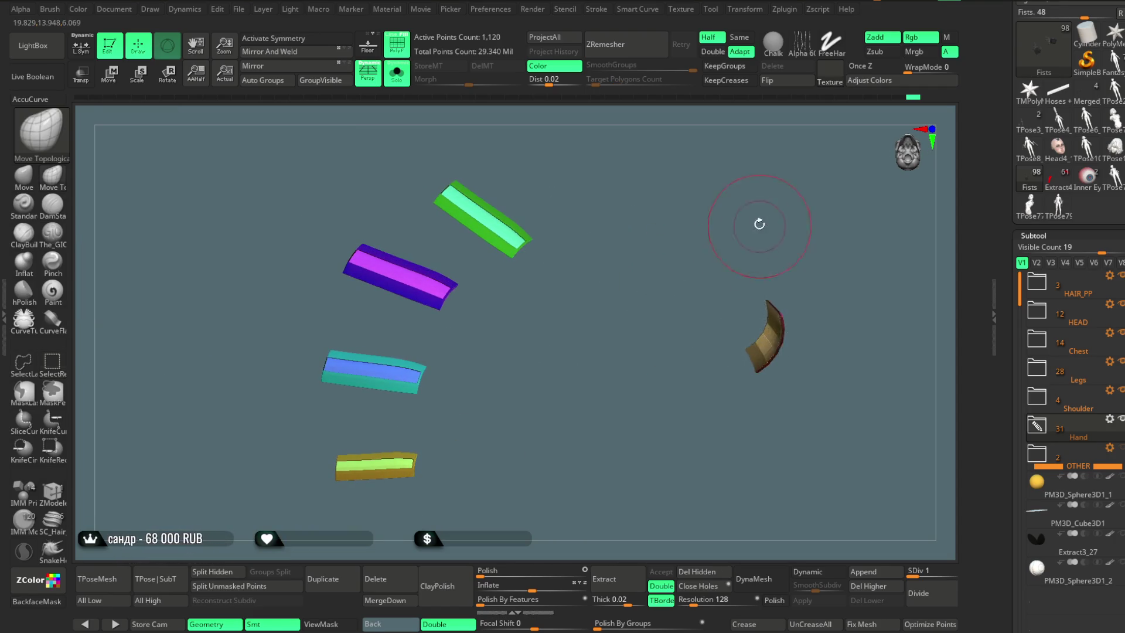
left_click_drag(758, 221, 693, 280)
mouse_move(715, 191)
left_mouse_down()
mouse_move(751, 221)
mouse_move(720, 206)
mouse_move(727, 195)
mouse_move(644, 262)
left_mouse_up()
left_click_drag(782, 236, 678, 405, "ctrl+alt+shift")
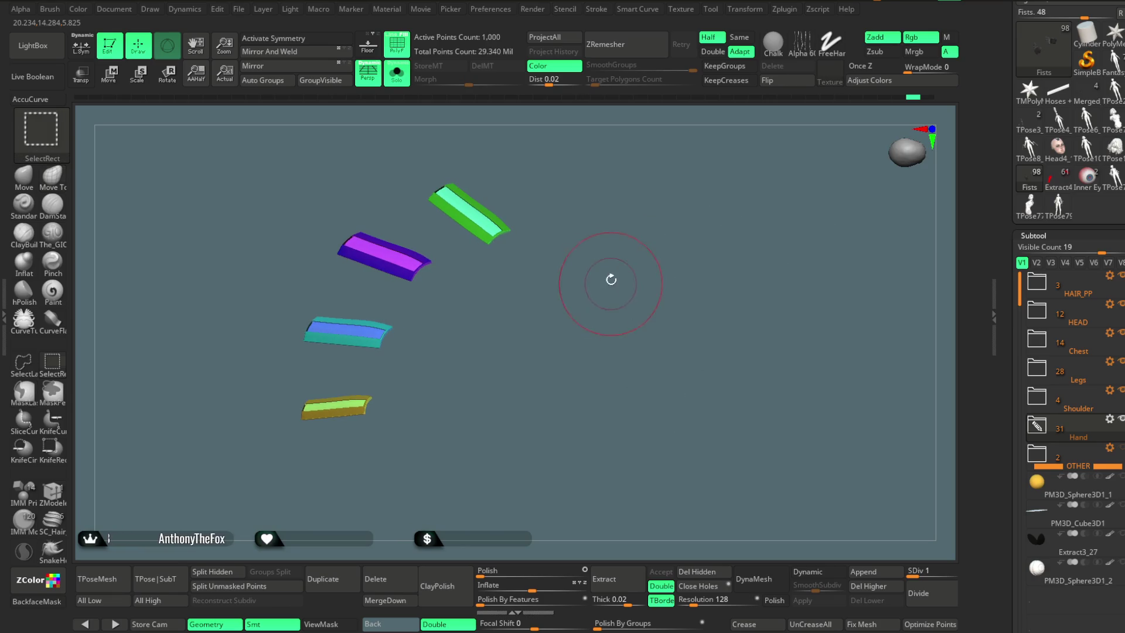
left_click_drag(603, 276, 613, 301)
key("ctrl+w")
Step: Show the hand without its finger plates, and hide the red plate and gold band
left_click(628, 201, "ctrl+shift")
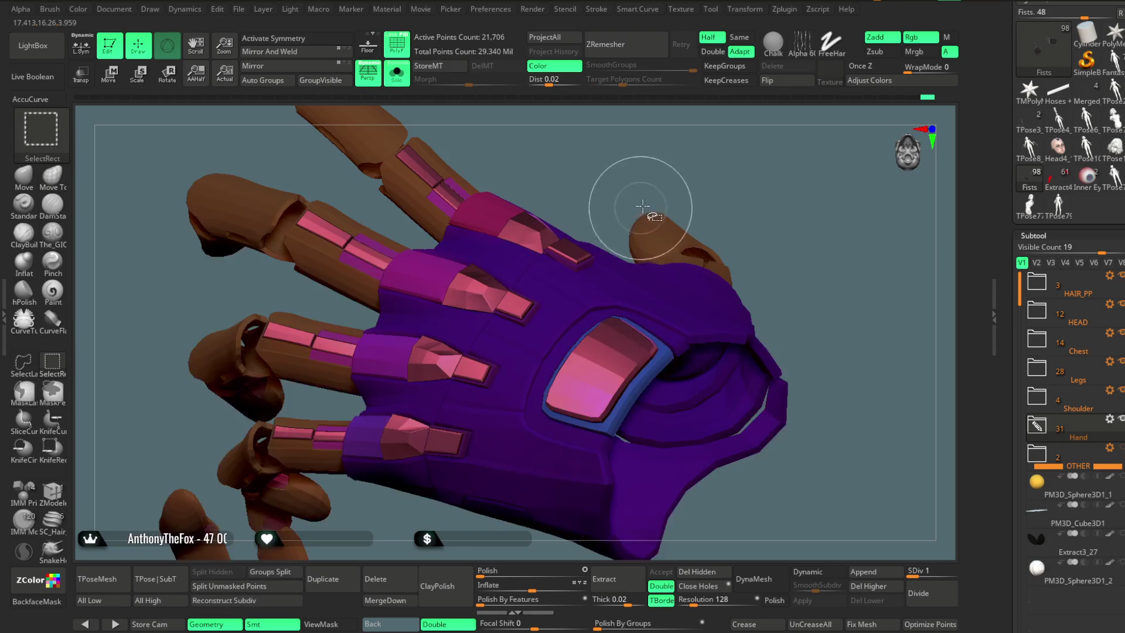
left_click_drag(690, 193, 619, 376)
left_click(619, 376, "ctrl+shift")
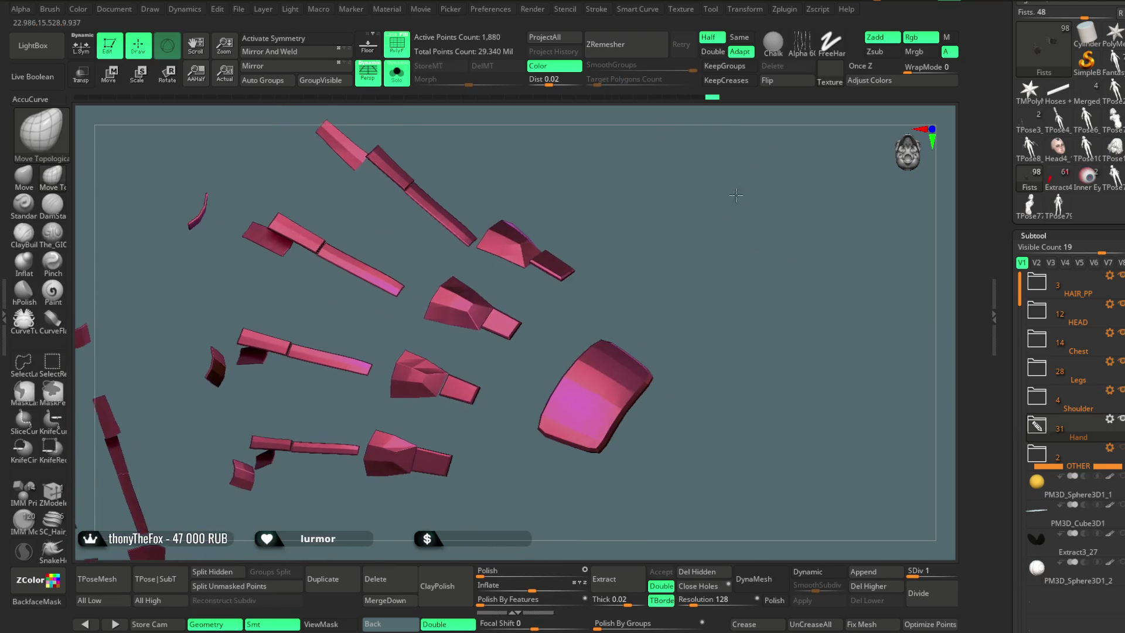
left_click(756, 176, "ctrl+shift")
left_click_drag(756, 176, 828, 304)
left_click(828, 305, "ctrl+alt+shift")
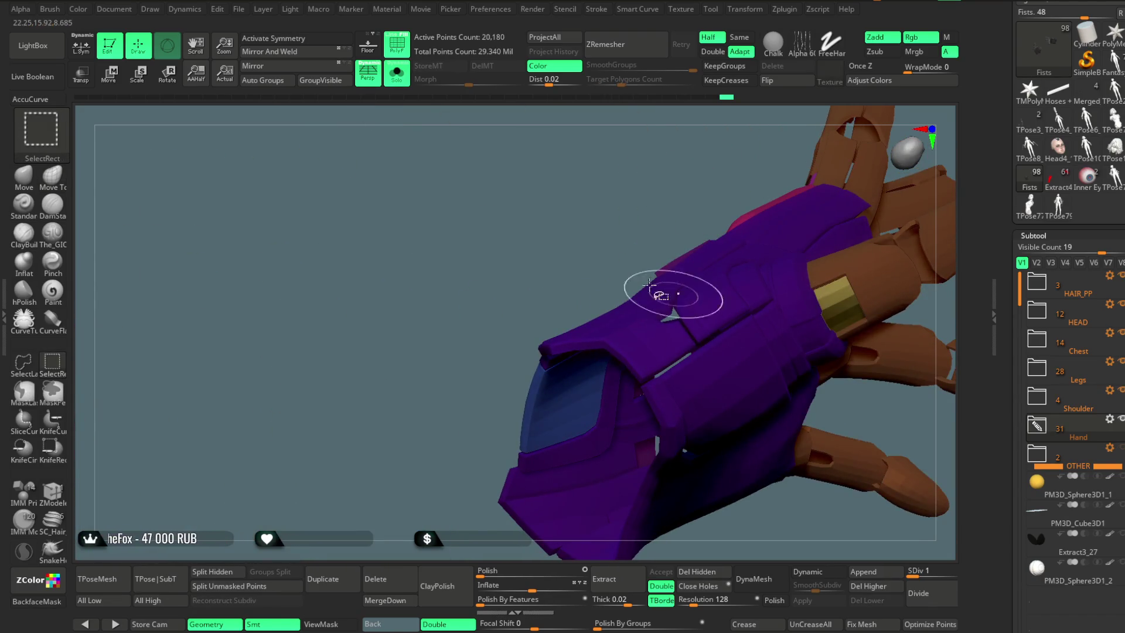
left_click(830, 309, "ctrl+alt+shift")
Step: Invert visibility back to the hand and hide the brown part of the arm
left_click(557, 244, "ctrl+shift")
mouse_move(557, 244)
left_mouse_down()
mouse_move(684, 294)
mouse_move(700, 247)
left_mouse_up()
left_click(700, 246, "ctrl+shift")
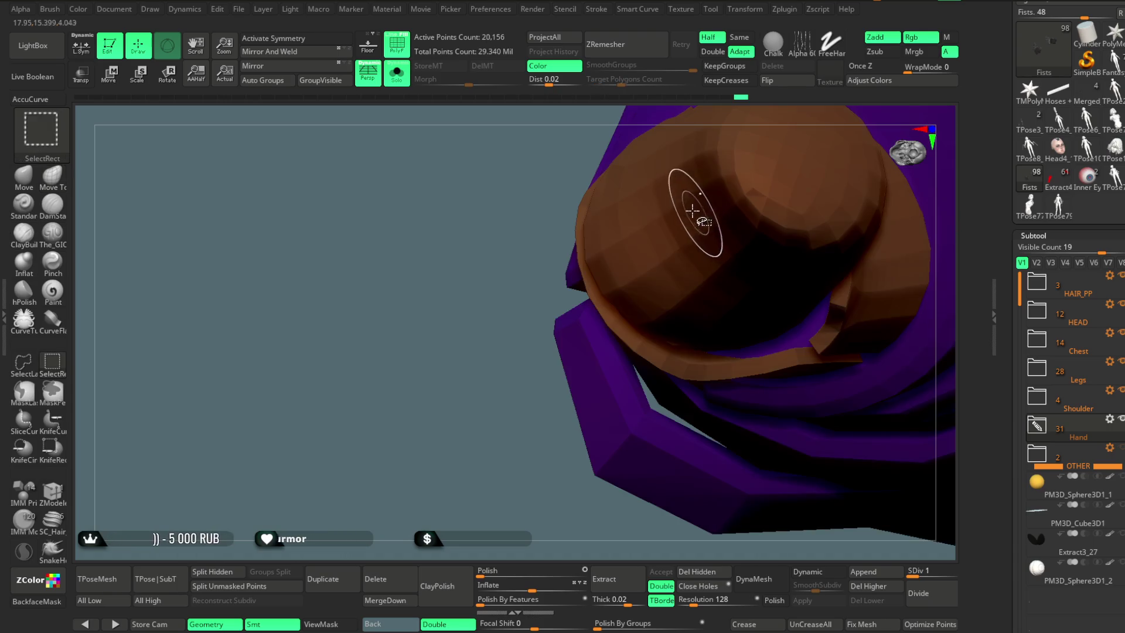
left_click_drag(512, 396, 684, 265)
left_click(684, 265, "ctrl+alt+shift")
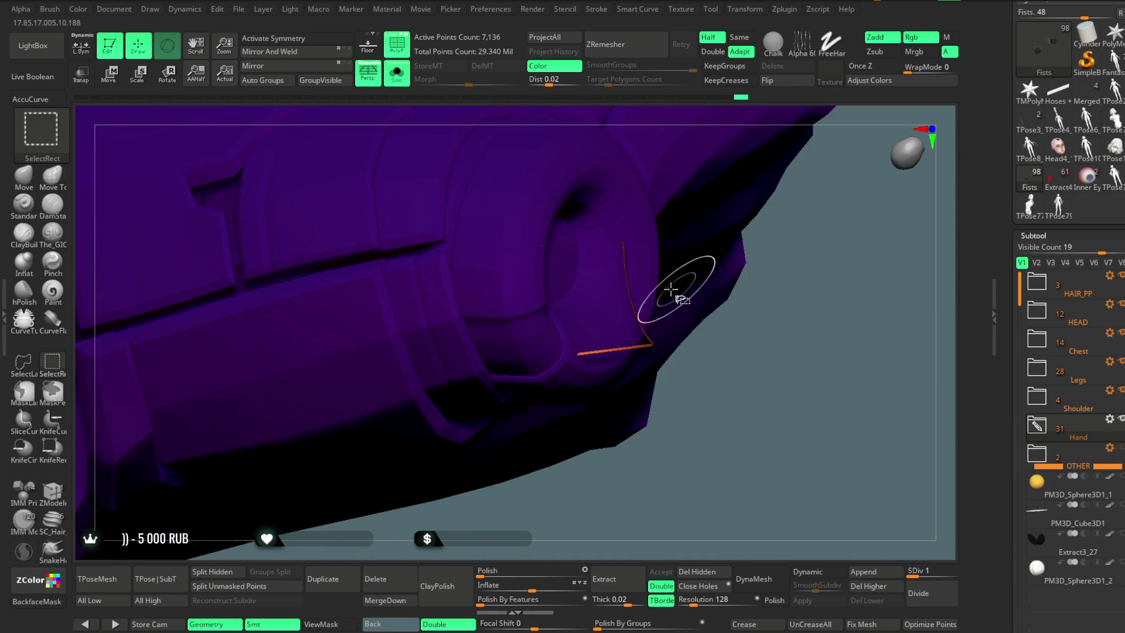
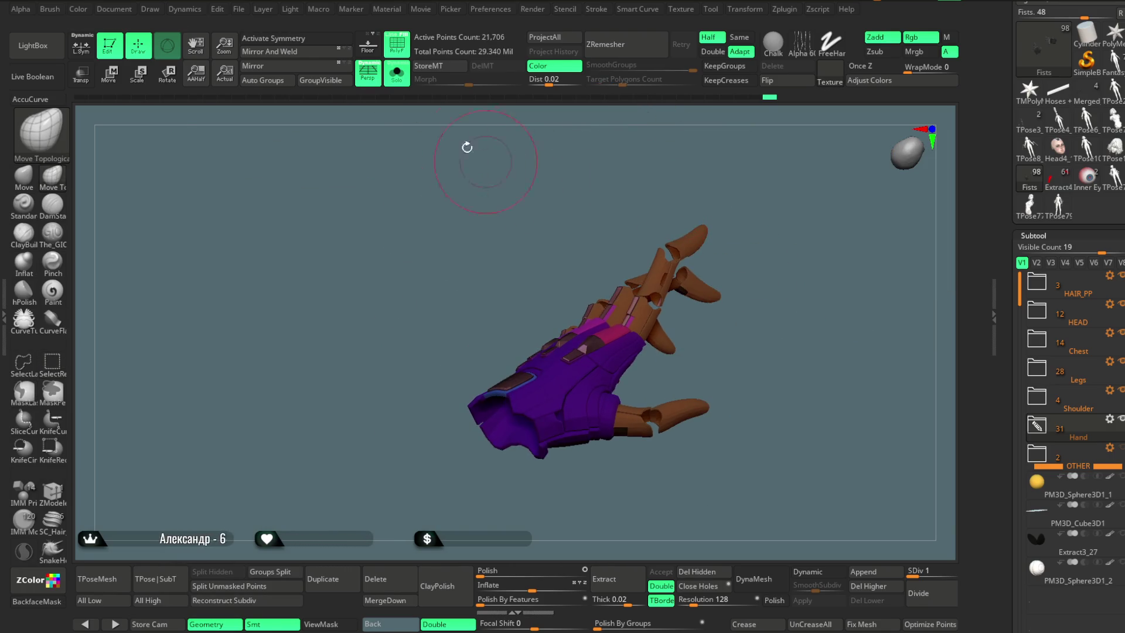
Step: Solo the glove's finger pieces and fill them with a light grey-white colour
mouse_move(655, 210)
left_mouse_down()
mouse_move(687, 180)
mouse_move(646, 348)
mouse_move(665, 201)
mouse_move(658, 239)
mouse_move(635, 241)
mouse_move(644, 246)
mouse_move(657, 221)
mouse_move(647, 230)
mouse_move(671, 250)
mouse_move(651, 215)
mouse_move(666, 243)
left_mouse_up()
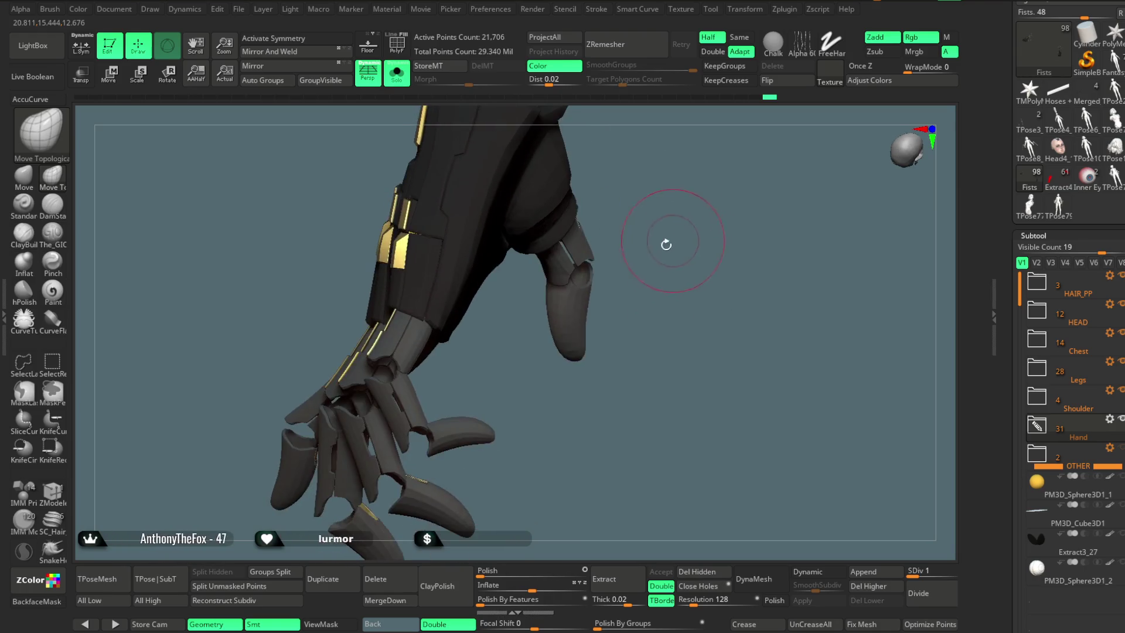
left_click(573, 322, "ctrl+shift")
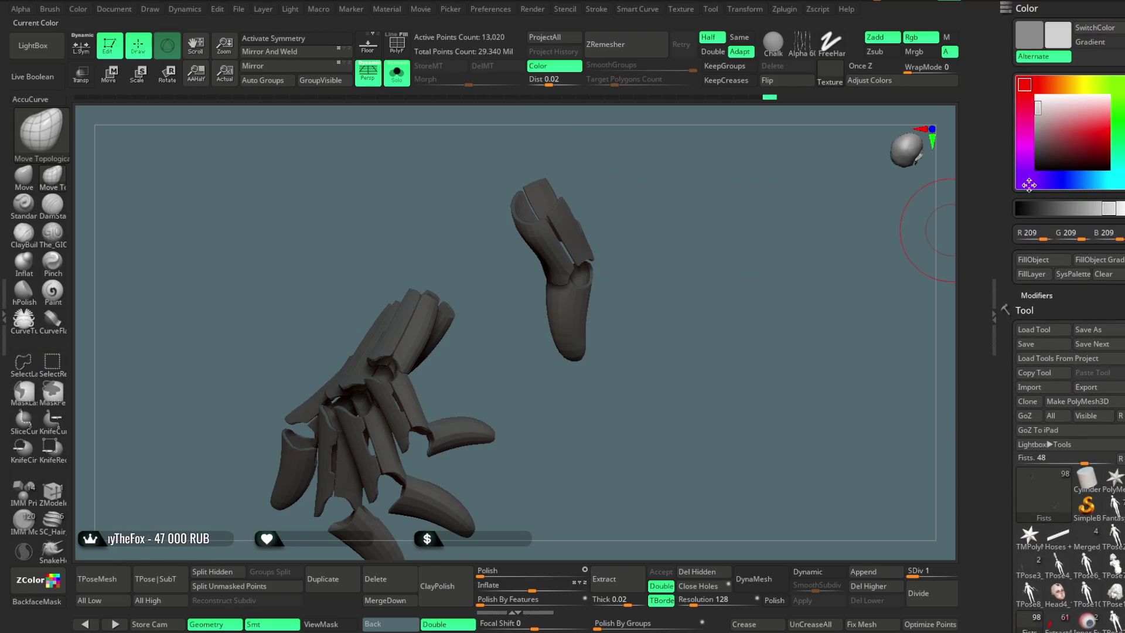
left_click(1034, 107)
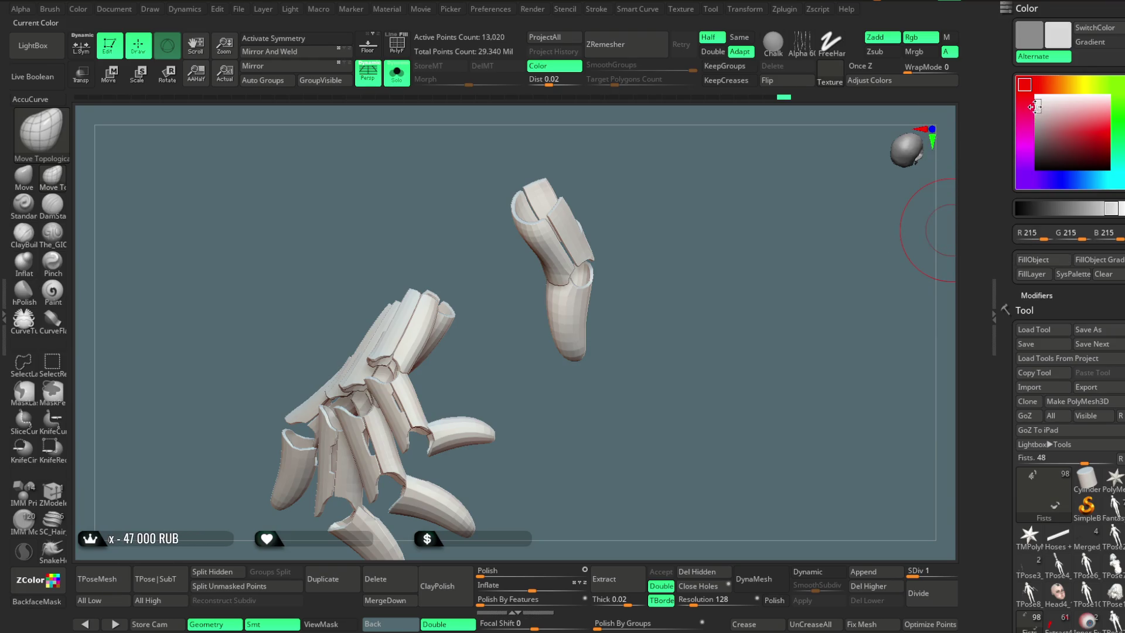
left_click(1031, 265)
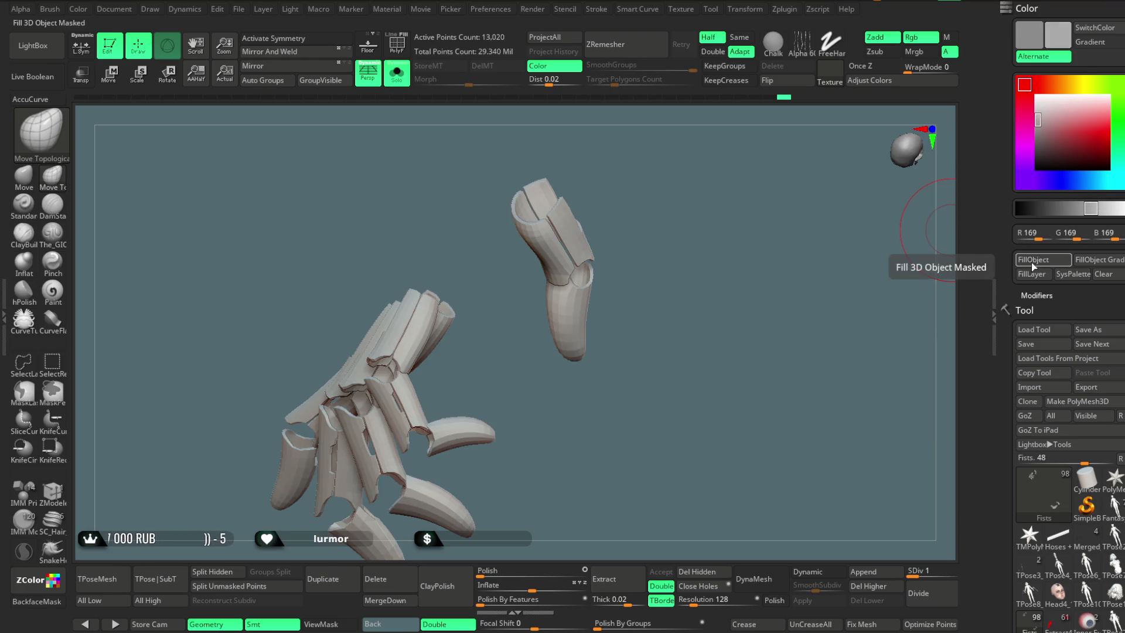
left_click(716, 334, "ctrl+shift")
Step: Turn Solo off to show the whole character and orbit to a side view of the torso
left_click_drag(729, 402, 744, 244)
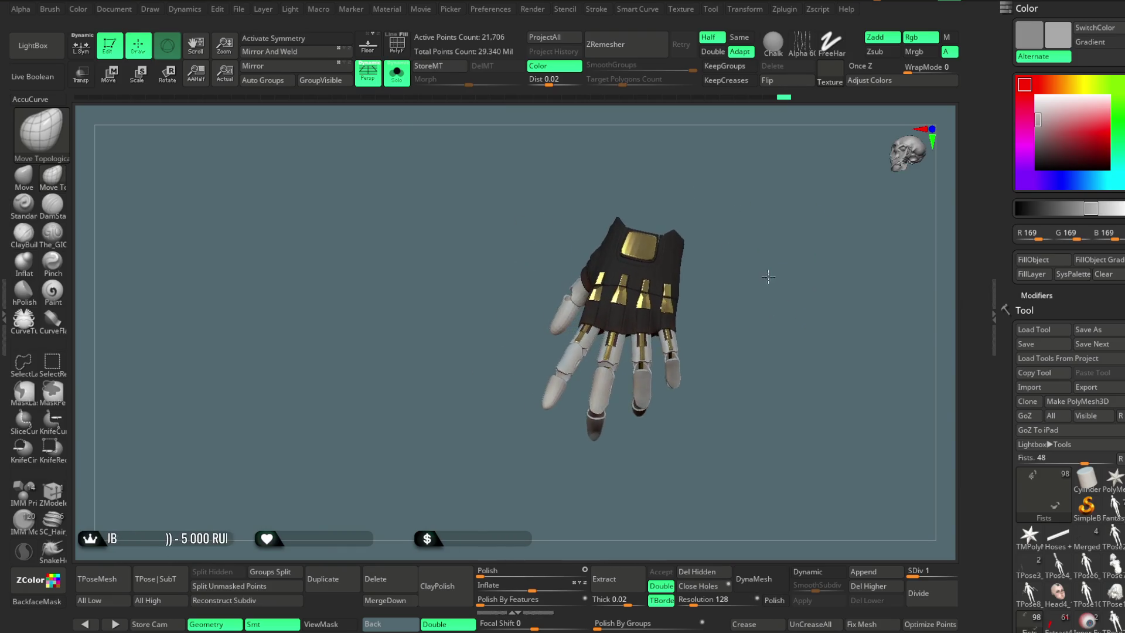
left_click(396, 73)
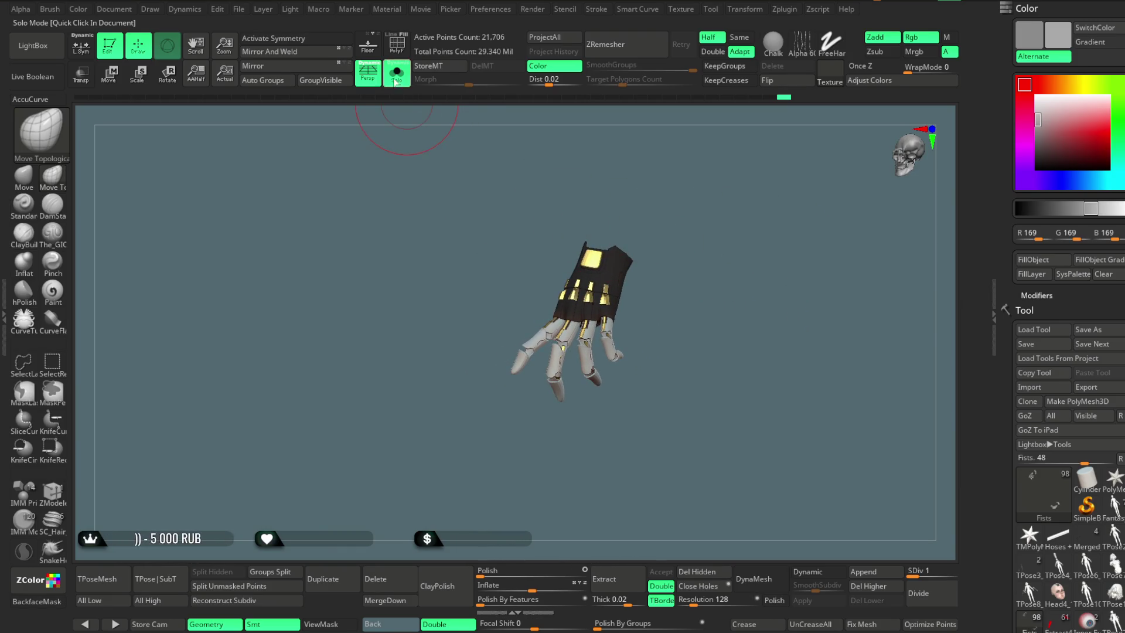
mouse_move(491, 297)
left_mouse_down()
mouse_move(753, 236)
mouse_move(700, 224)
mouse_move(716, 255)
mouse_move(715, 209)
mouse_move(704, 239)
mouse_move(698, 231)
left_mouse_up()
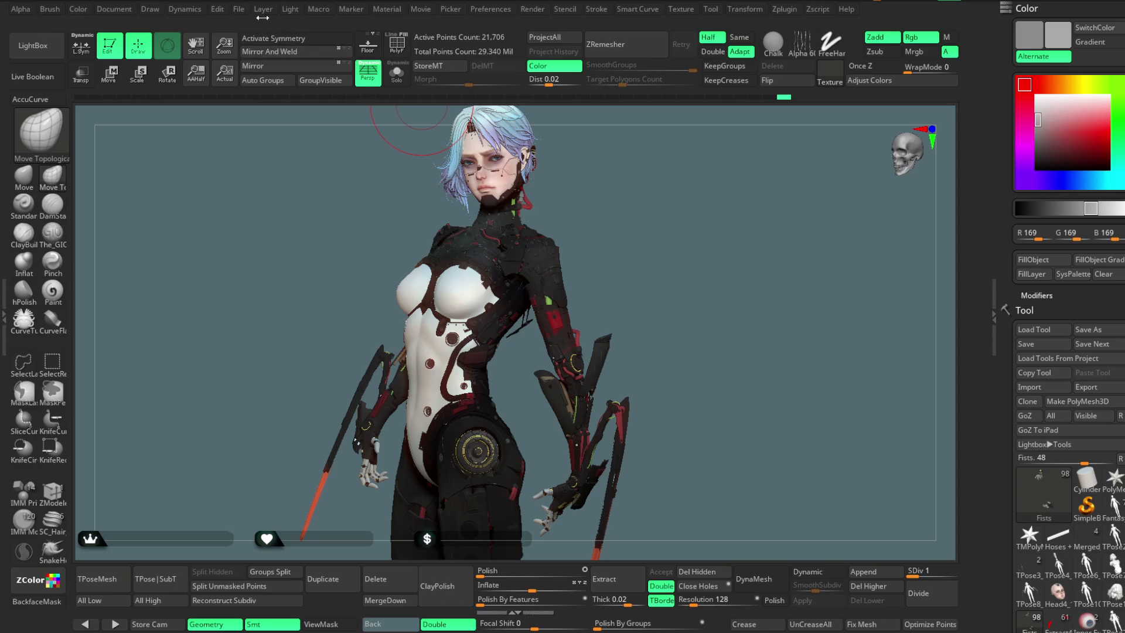
Step: Save the project with Ctrl+S from the File menu, then bring up LightBox
left_click(244, 11)
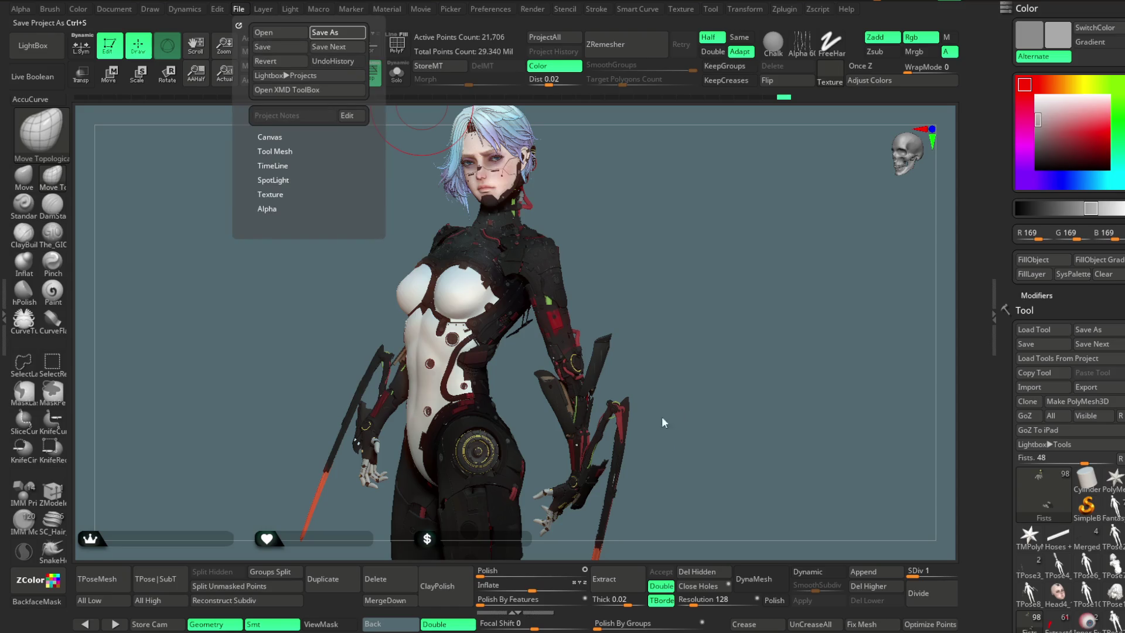
key("ctrl+s")
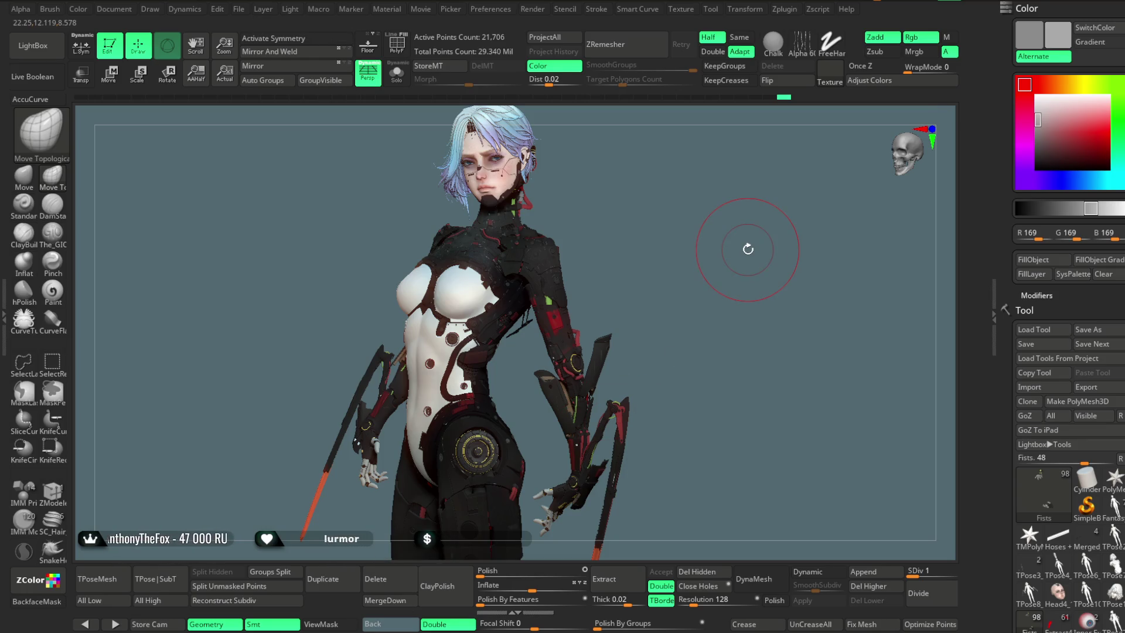
left_click(33, 45)
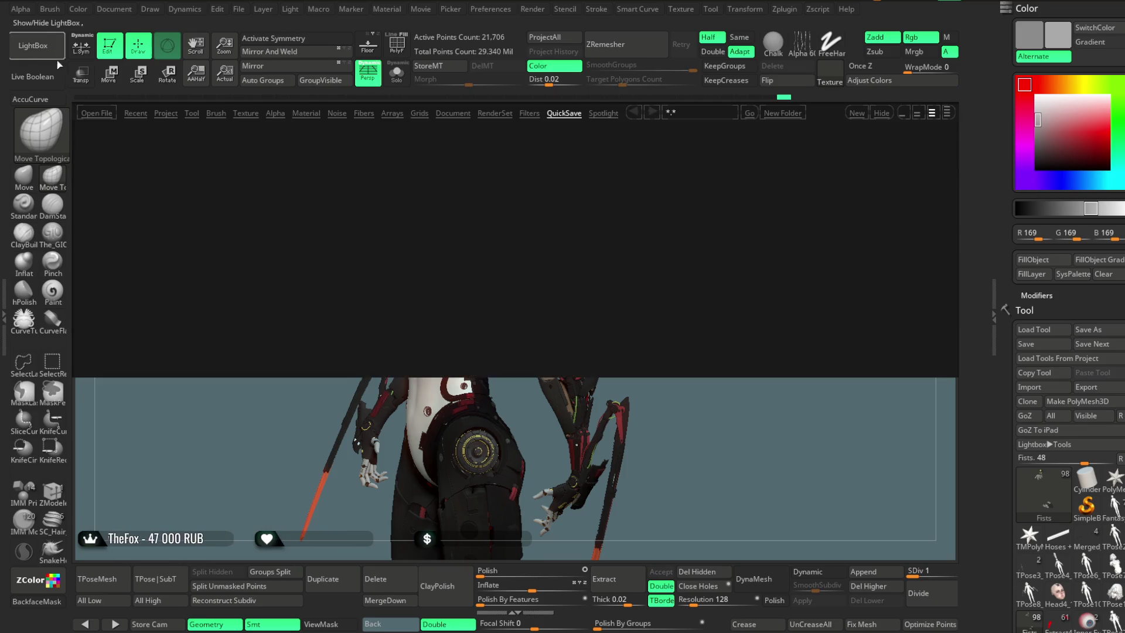
Step: Load SkinShade_mans.zmt from LightBox's Material tab, close LightBox, and rotate to inspect it
left_click(307, 113)
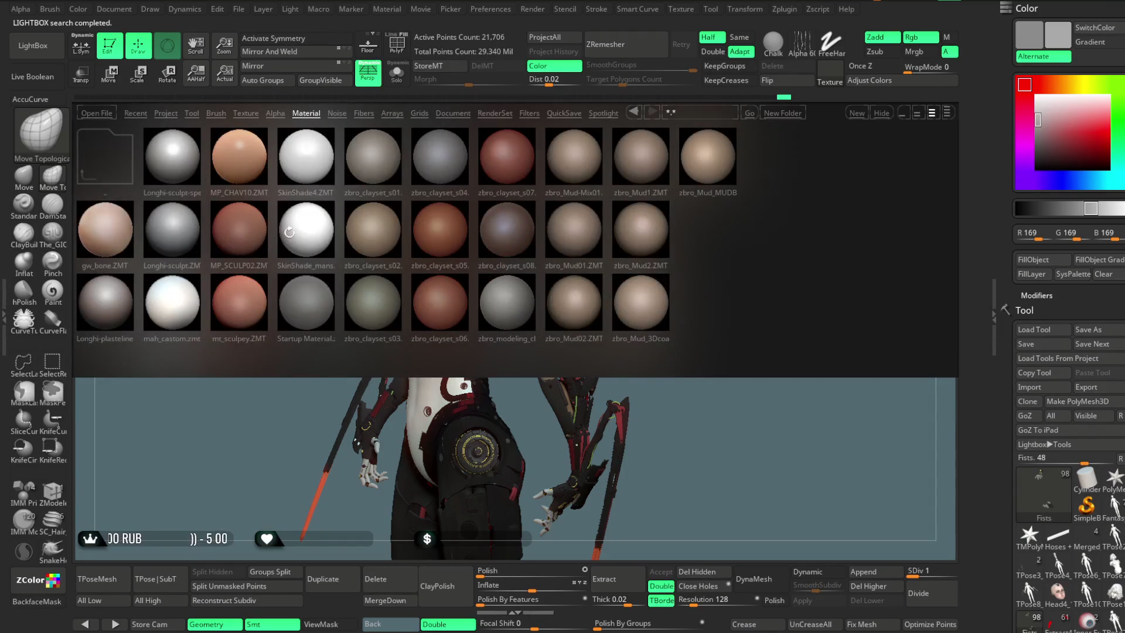
double_click(305, 226)
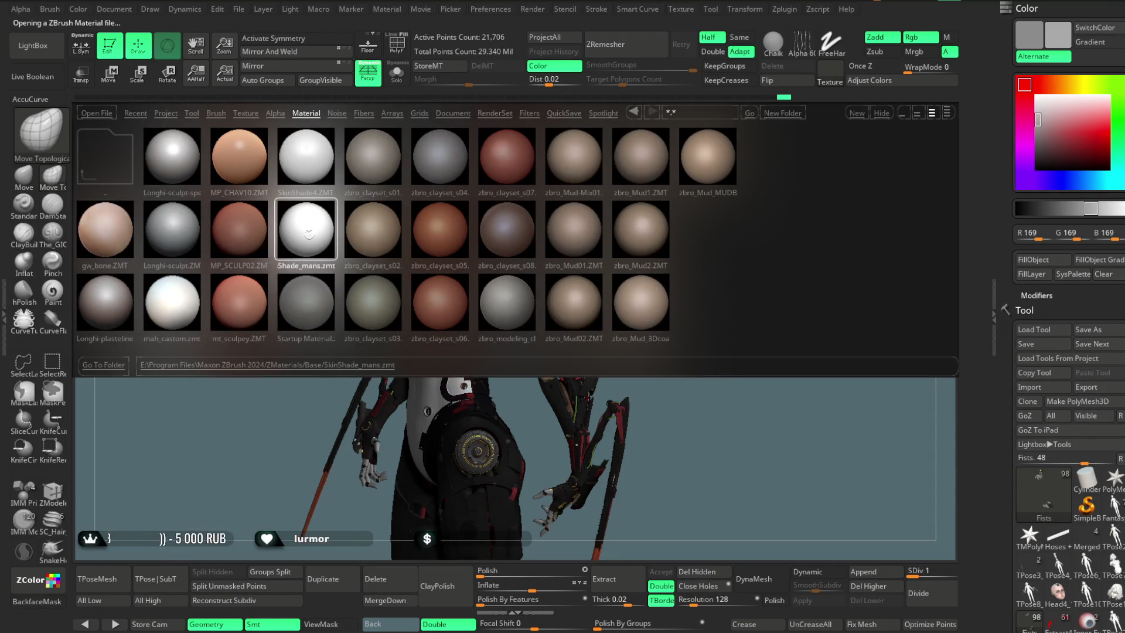
left_click(32, 45)
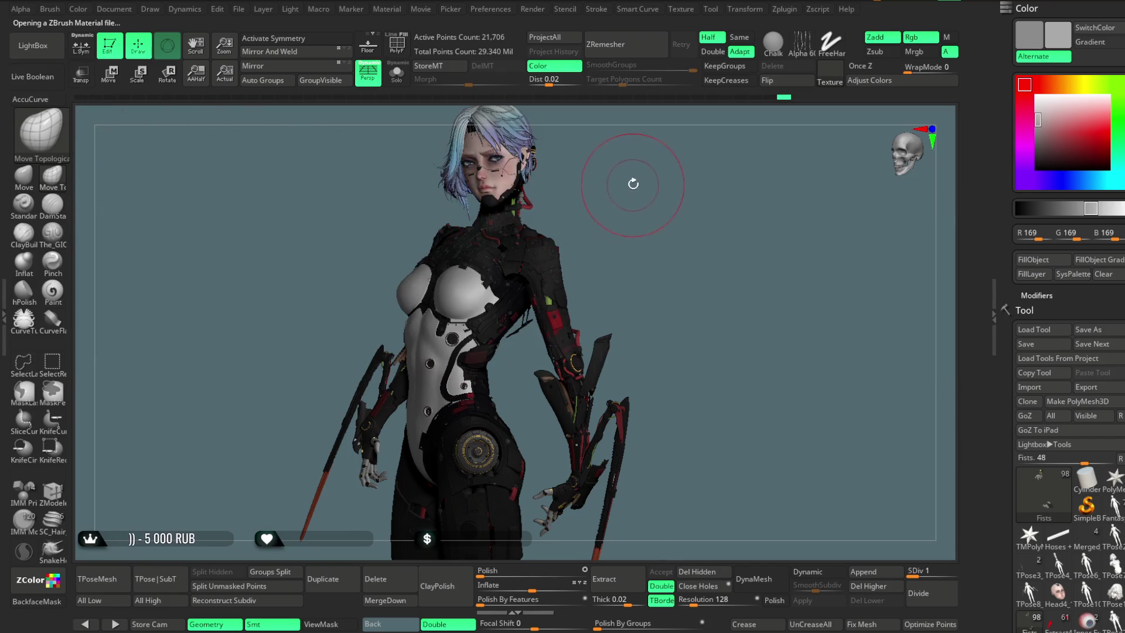
mouse_move(635, 189)
left_mouse_down()
mouse_move(660, 202)
mouse_move(634, 230)
left_mouse_up()
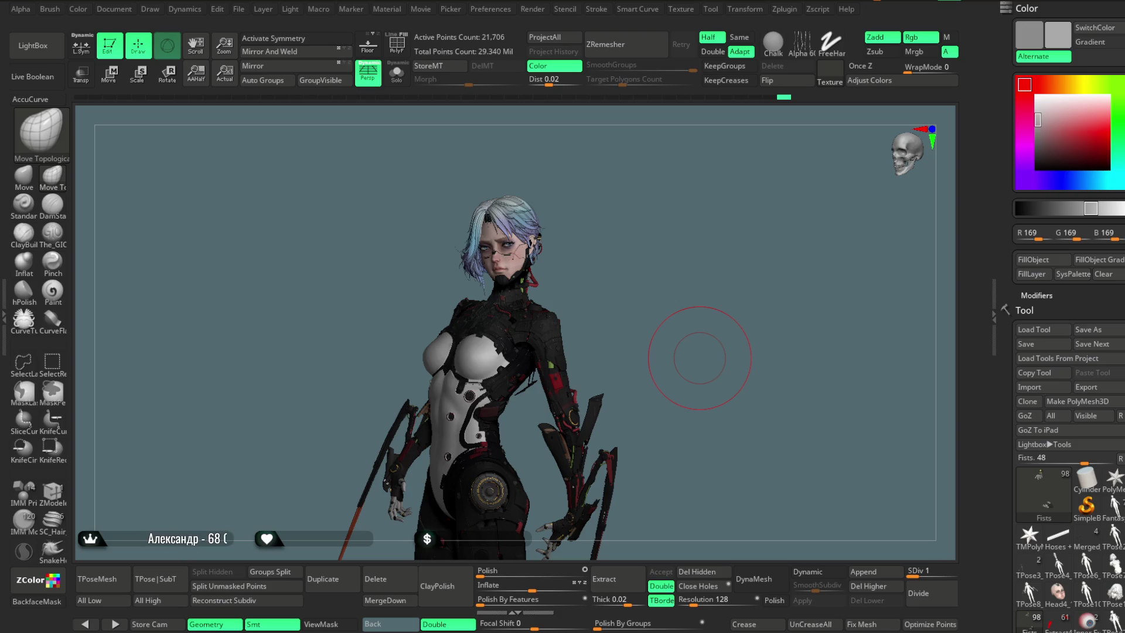
mouse_move(733, 225)
left_mouse_down()
mouse_move(686, 297)
mouse_move(679, 232)
mouse_move(684, 244)
mouse_move(648, 251)
mouse_move(644, 241)
left_mouse_up()
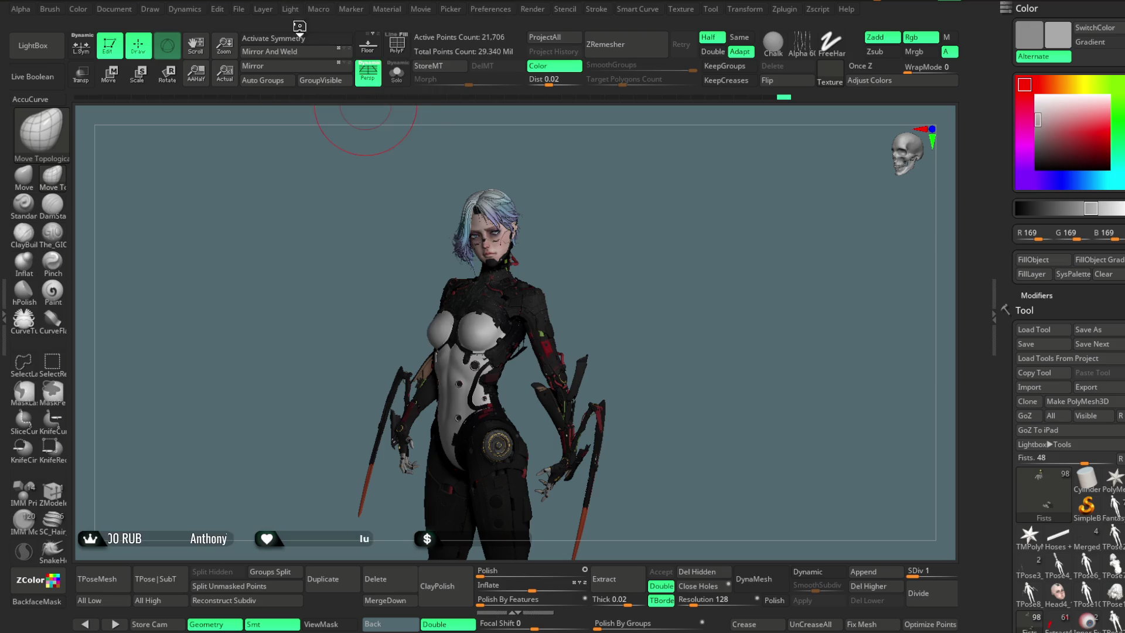
Step: Move the main light toward the upper left and raise its Intensity
left_click(290, 10)
left_click(332, 71)
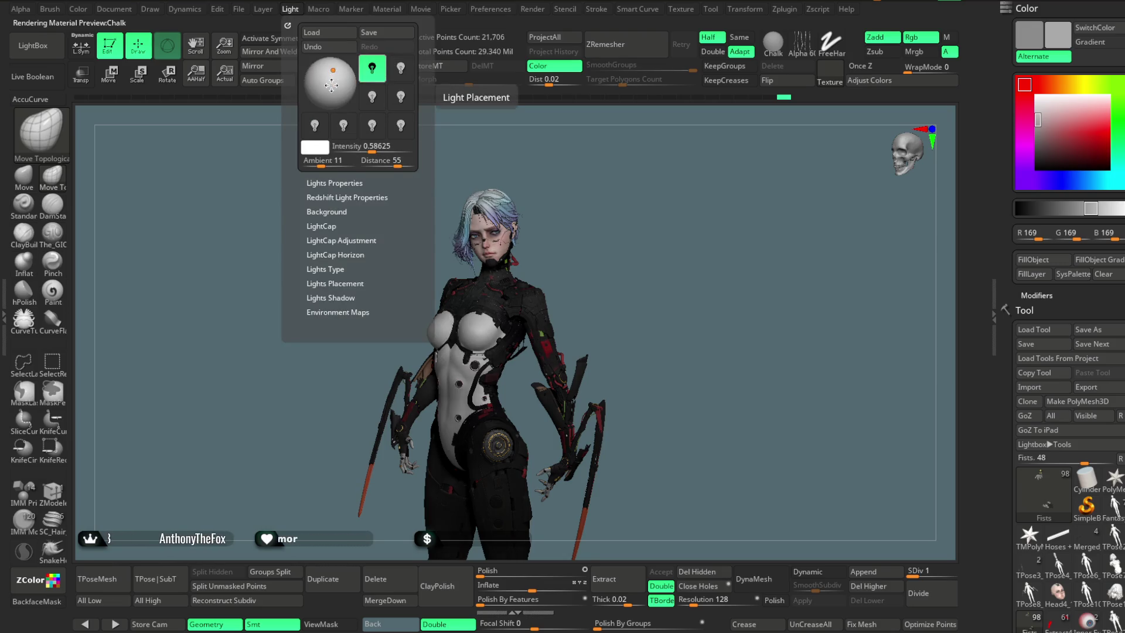
left_click_drag(364, 147, 375, 148)
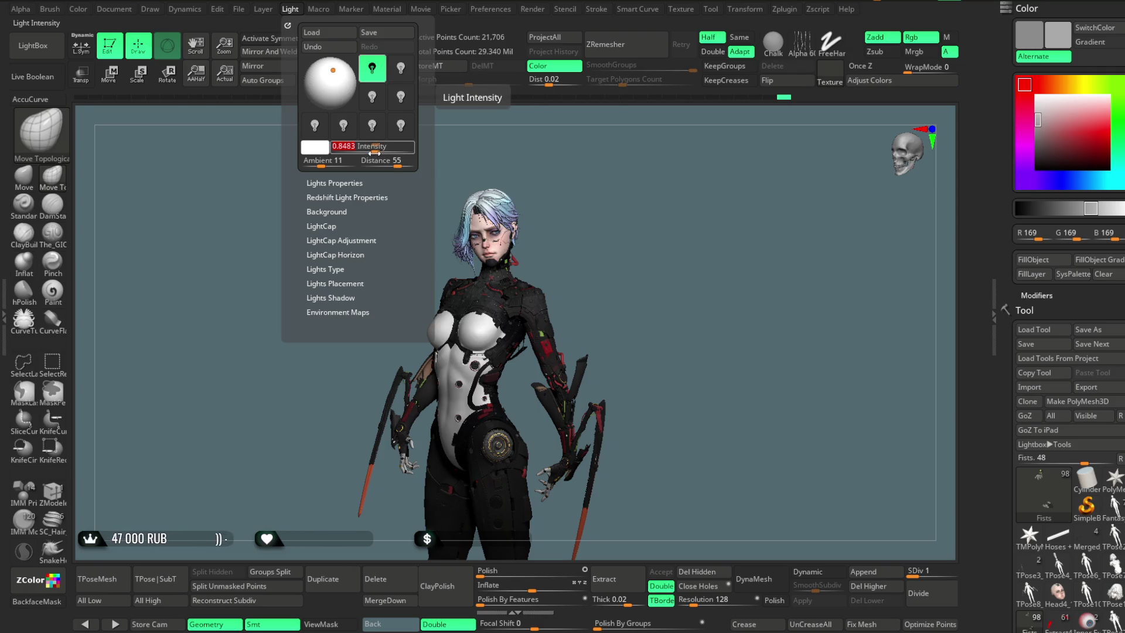
Step: Raise the SkinShade_mans material's Wax Strength and increase its Specular in Modifiers
left_click(387, 9)
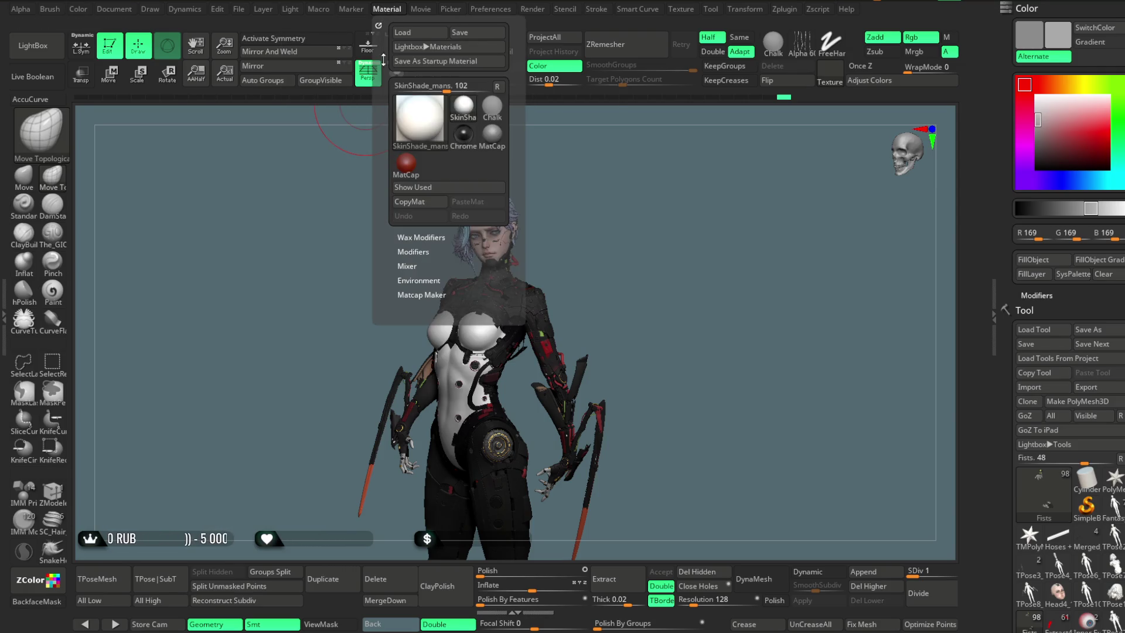
left_click(425, 237)
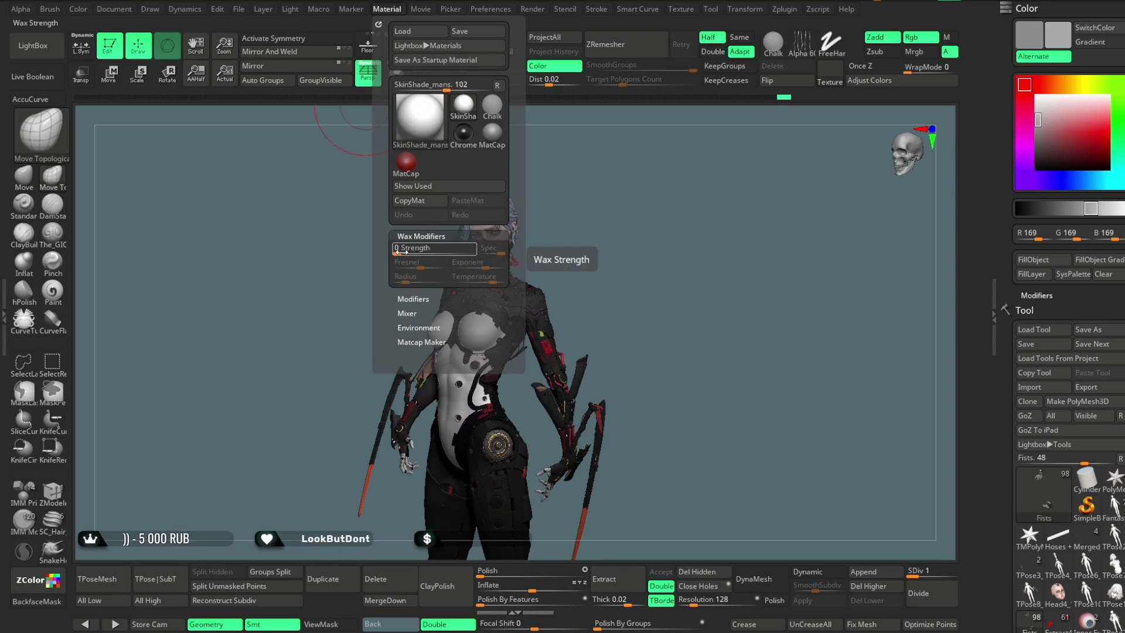
left_click_drag(402, 253, 426, 254)
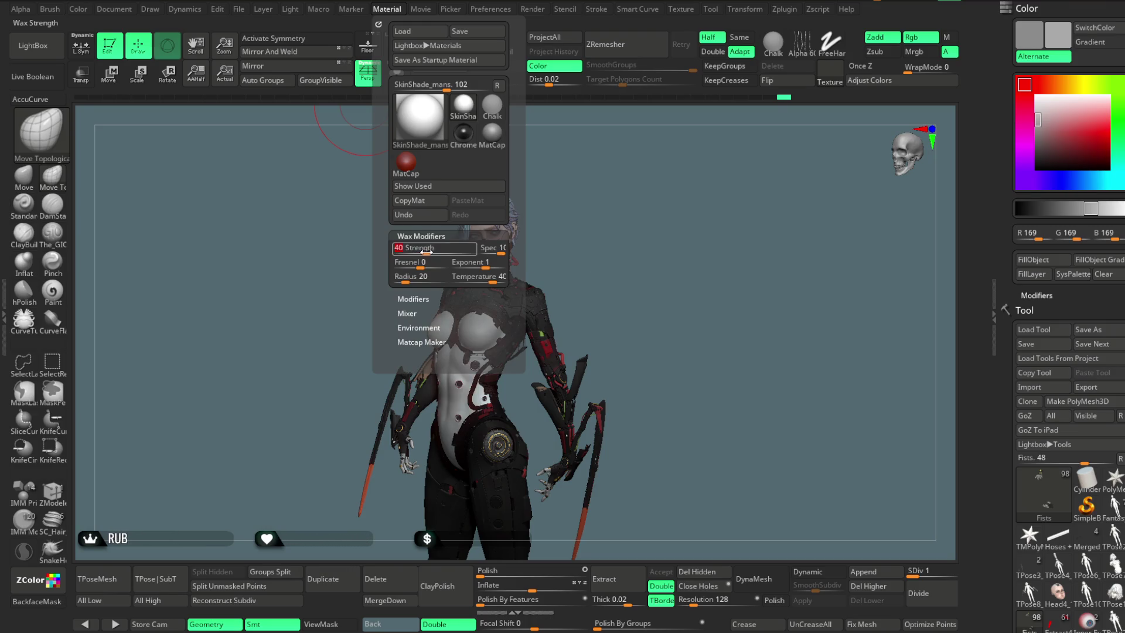
left_click(414, 298)
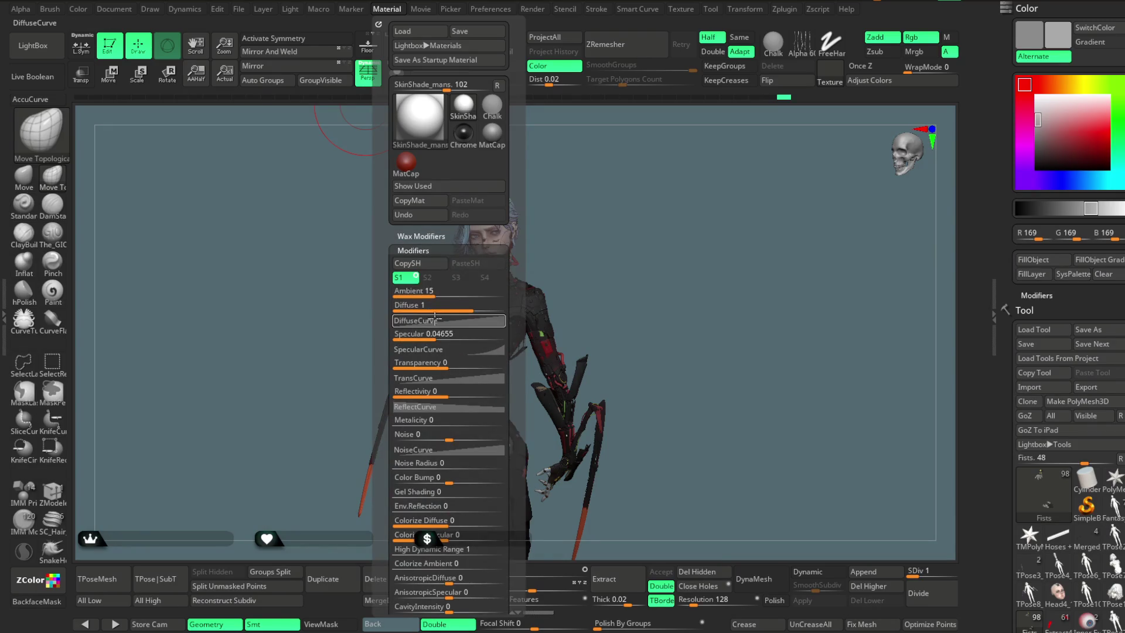
left_click_drag(437, 336, 442, 338)
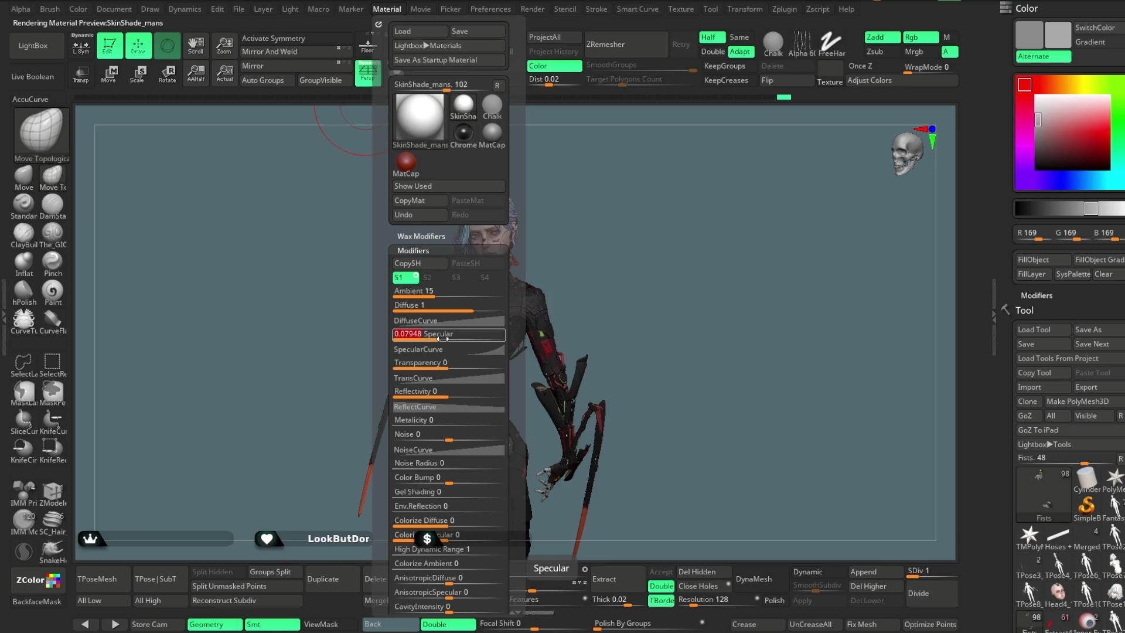
left_click_drag(442, 339, 448, 335)
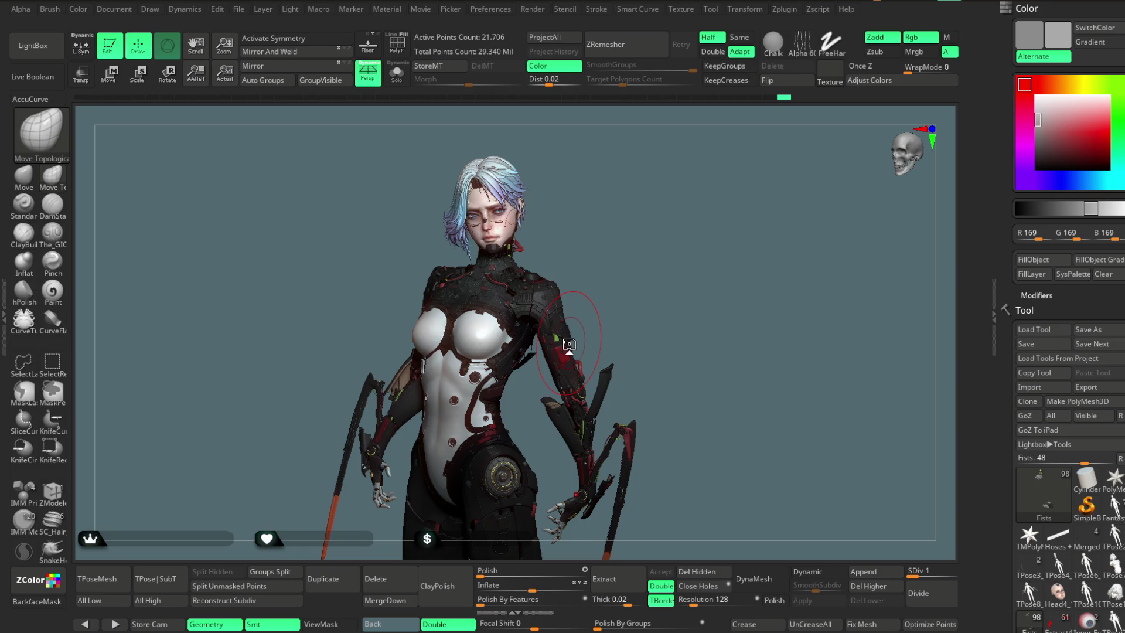
Step: Rotate the model slightly, open Preferences, and expand then collapse the Transpose section
mouse_move(680, 264)
left_mouse_down()
mouse_move(660, 276)
mouse_move(677, 294)
mouse_move(678, 218)
mouse_move(656, 201)
left_mouse_up()
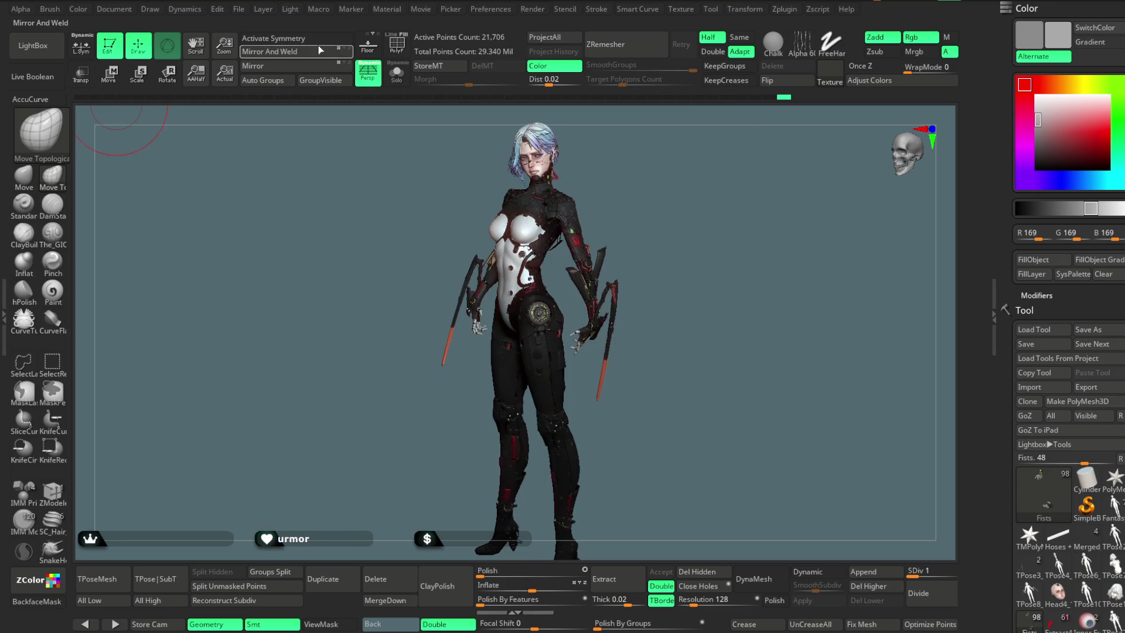
left_click(496, 12)
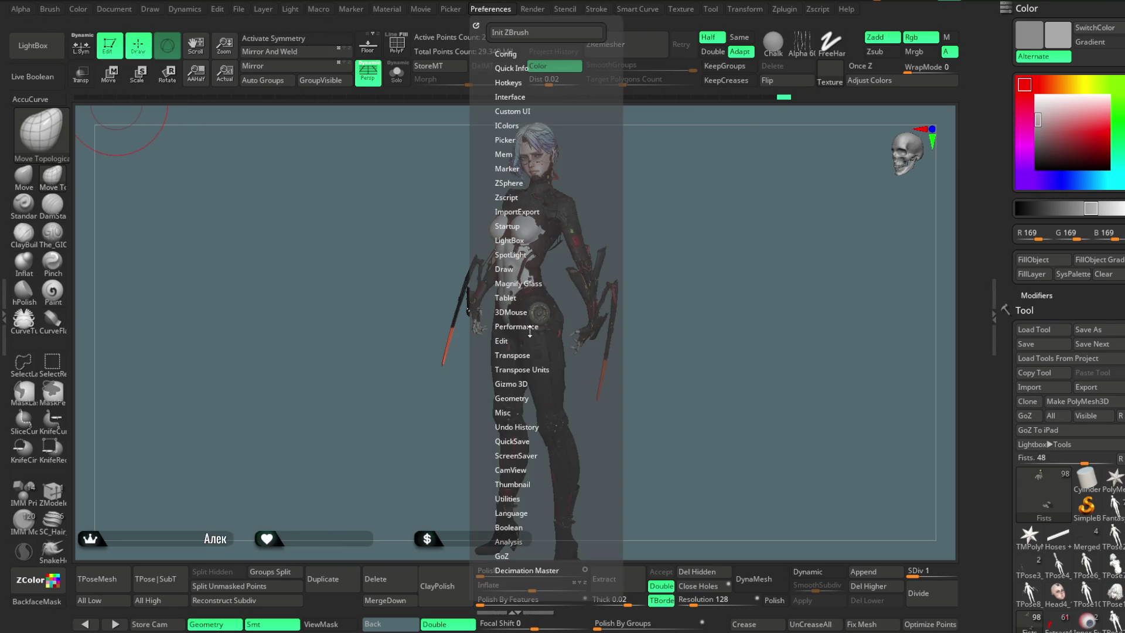
left_click(518, 355)
left_click(519, 355)
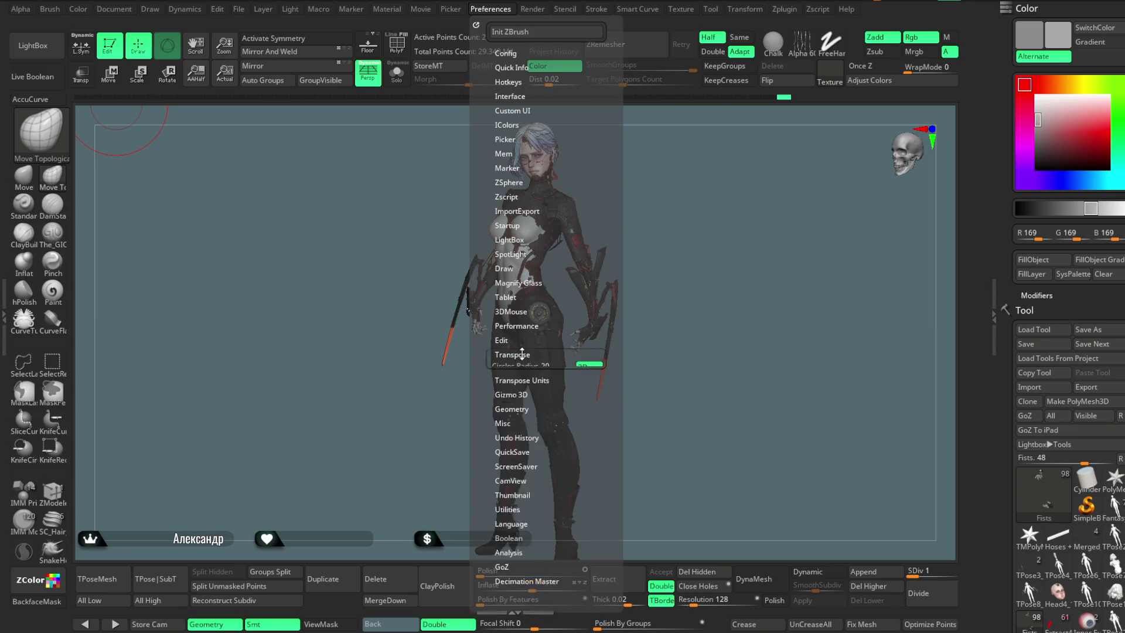
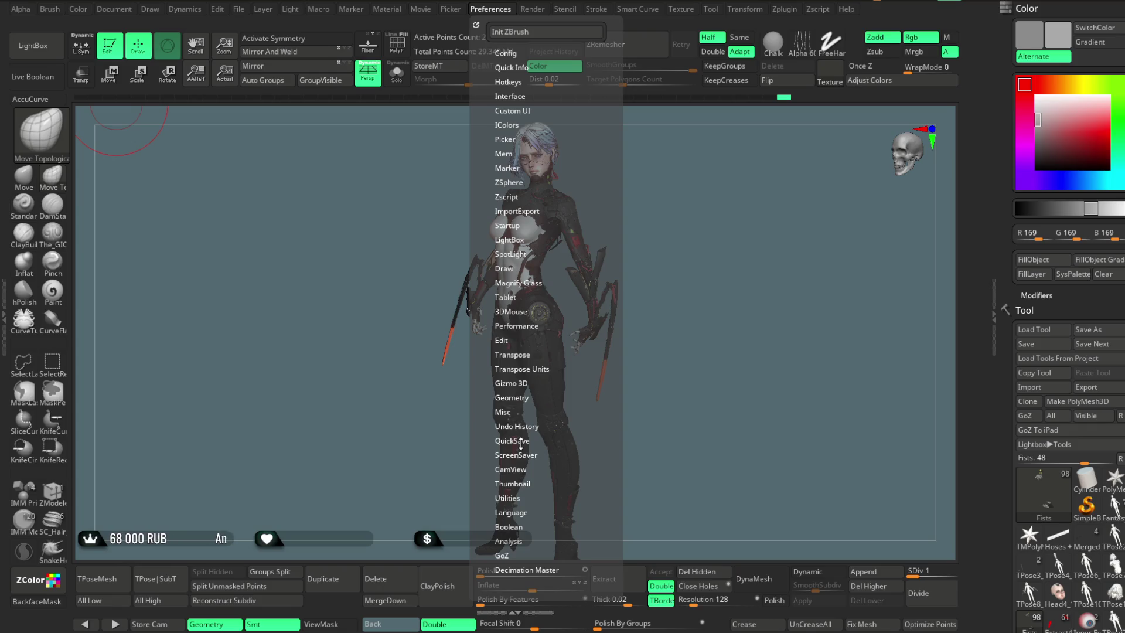
Step: Set ZBrush's Transpose Units to cm for distance measurements
left_click(528, 369)
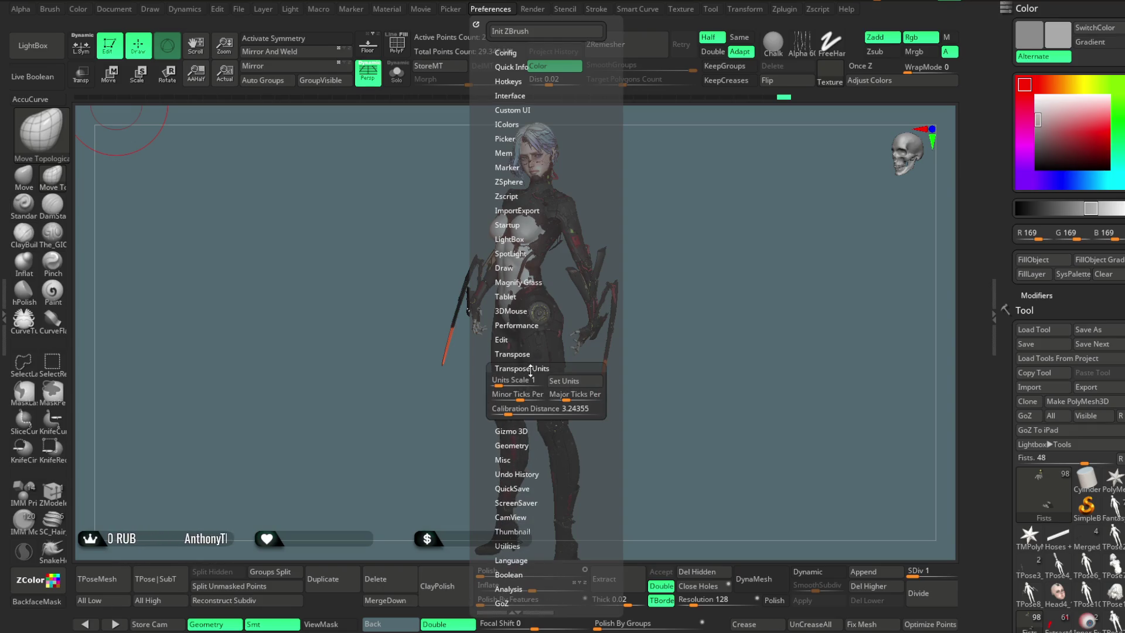
left_click(561, 382)
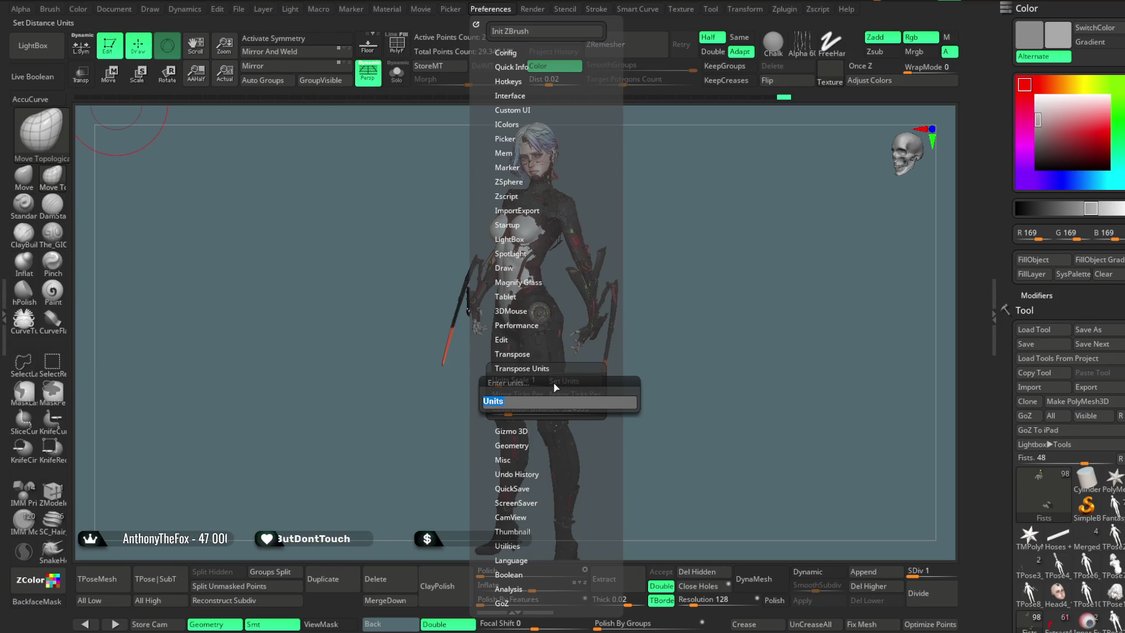
type("cm")
key("Return")
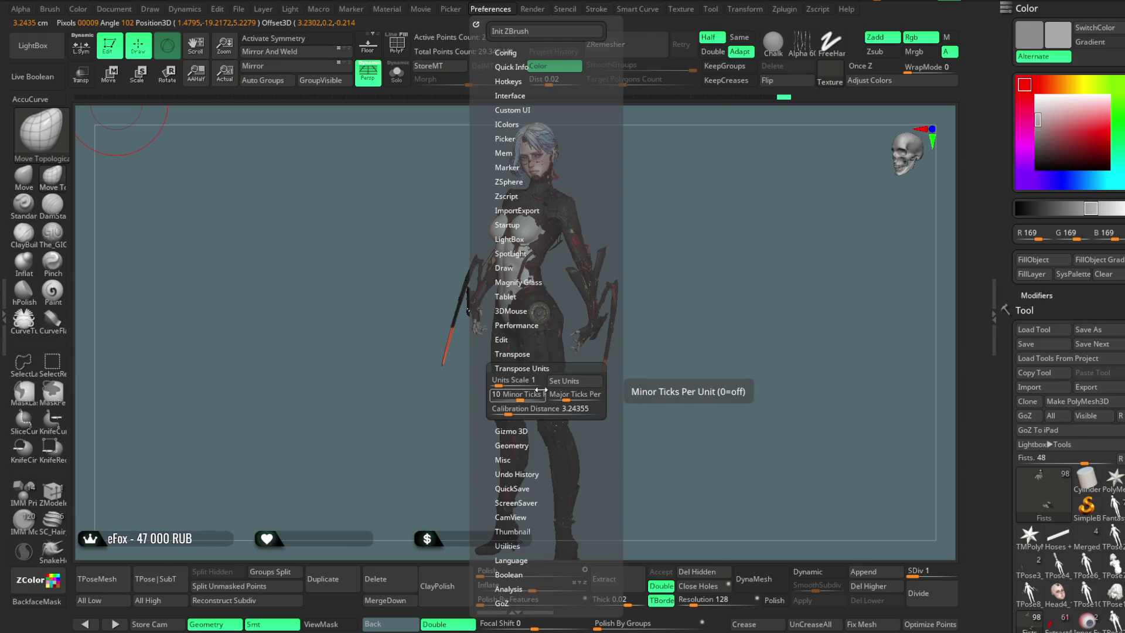
left_click(168, 76)
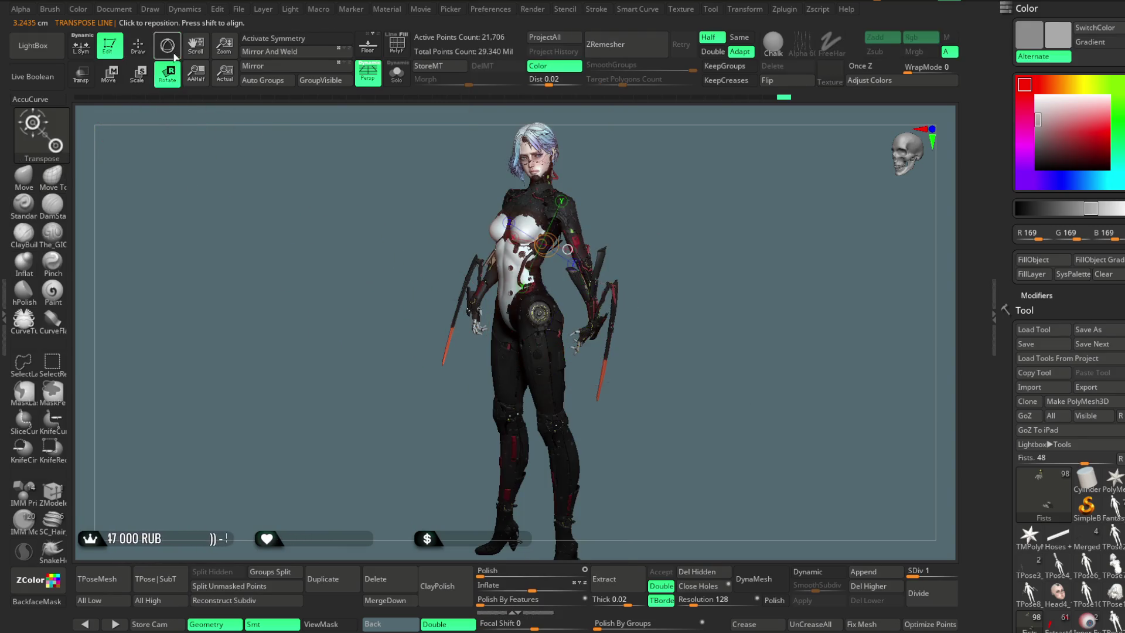
Step: Drag a transpose line from the top of the head to the feet, reading 176.2206 cm
left_click_drag(668, 193, 625, 189)
left_click_drag(543, 143, 532, 527)
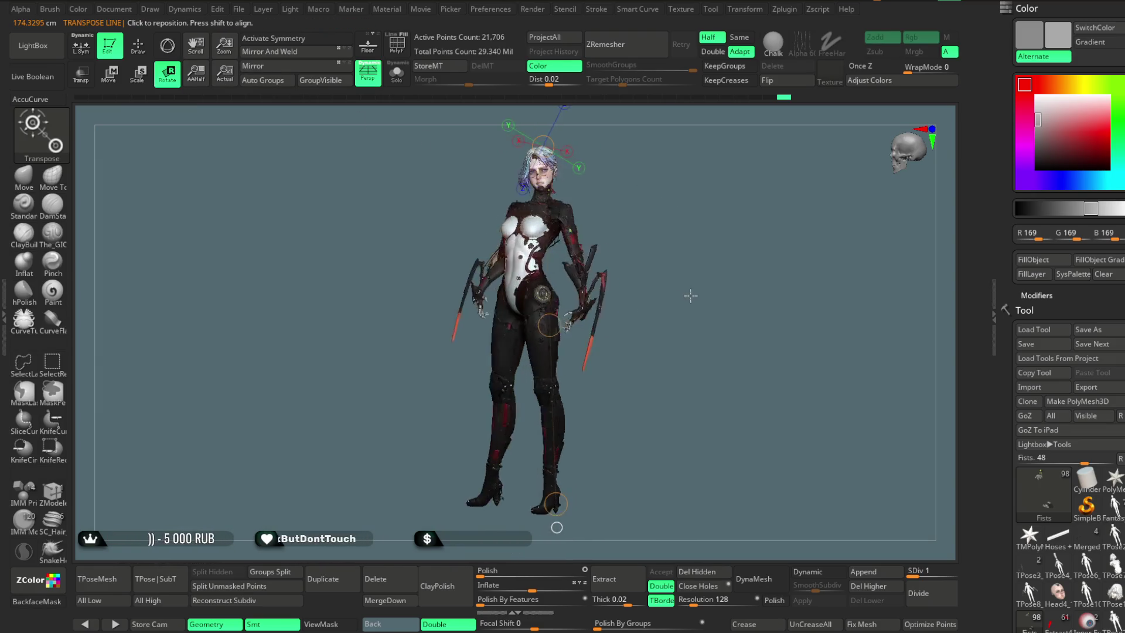
left_click_drag(564, 424, 688, 301)
left_click_drag(580, 496, 539, 502)
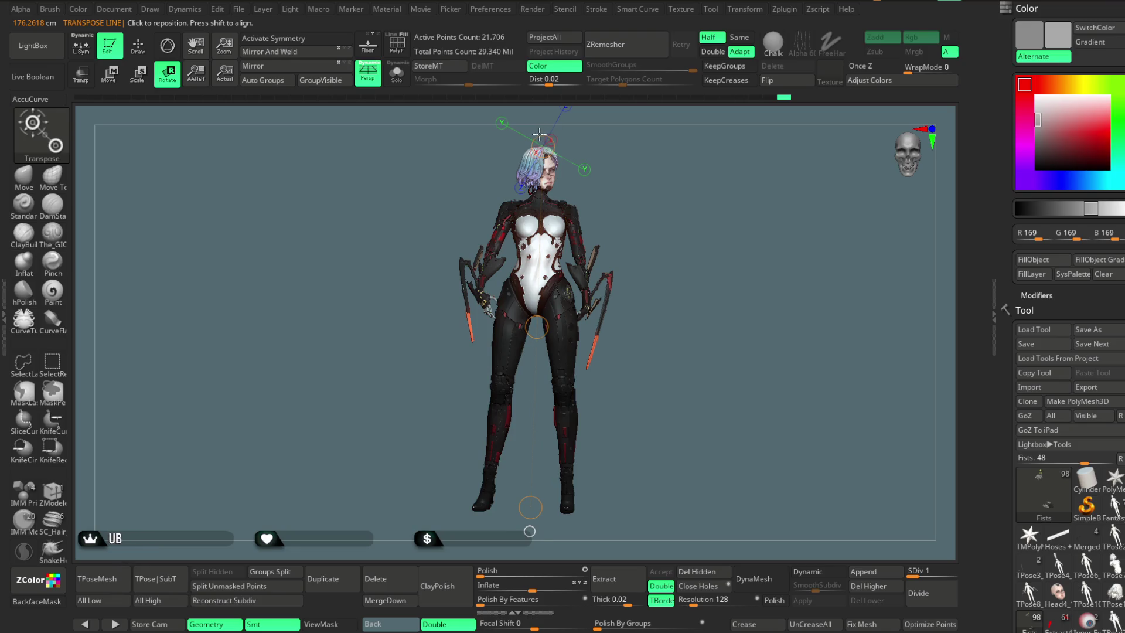
mouse_move(538, 135)
left_mouse_down()
mouse_move(641, 172)
mouse_move(387, 190)
left_mouse_up()
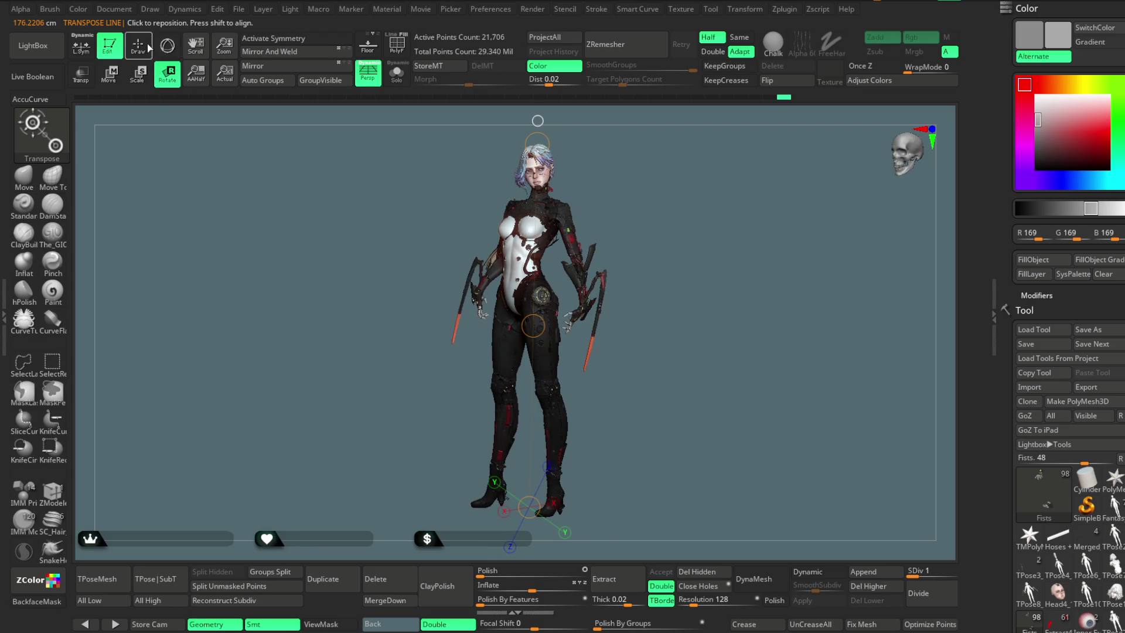
left_click(149, 48)
mouse_move(694, 210)
right_mouse_down("ctrl")
mouse_move(756, 228)
mouse_move(713, 286)
right_mouse_up("ctrl")
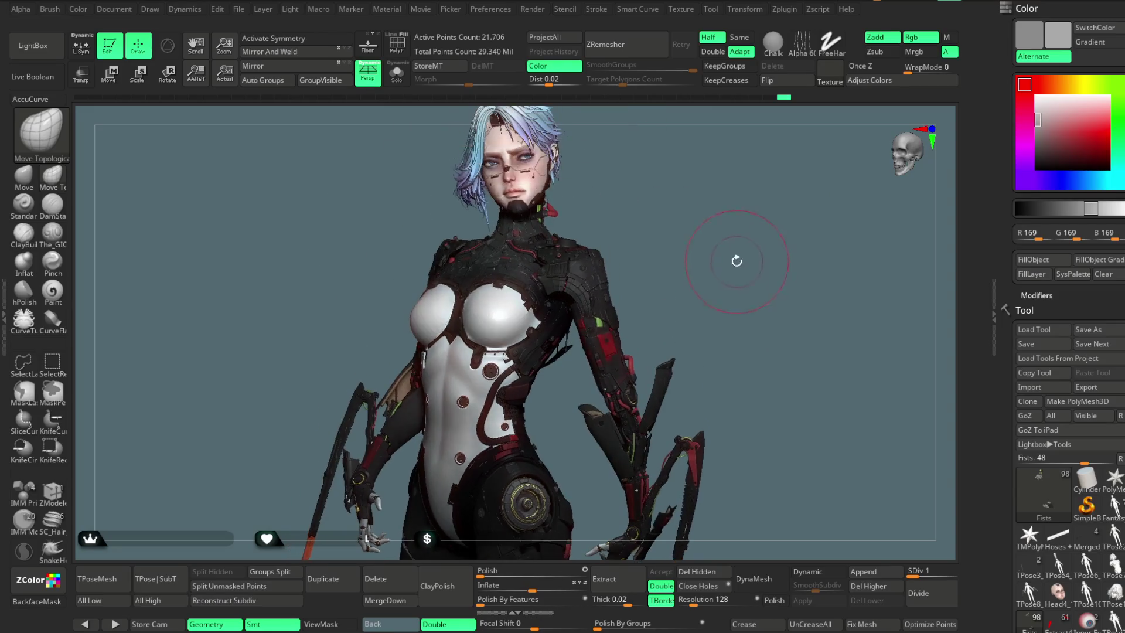
mouse_move(685, 251)
right_mouse_down()
mouse_move(666, 338)
mouse_move(687, 264)
right_mouse_up()
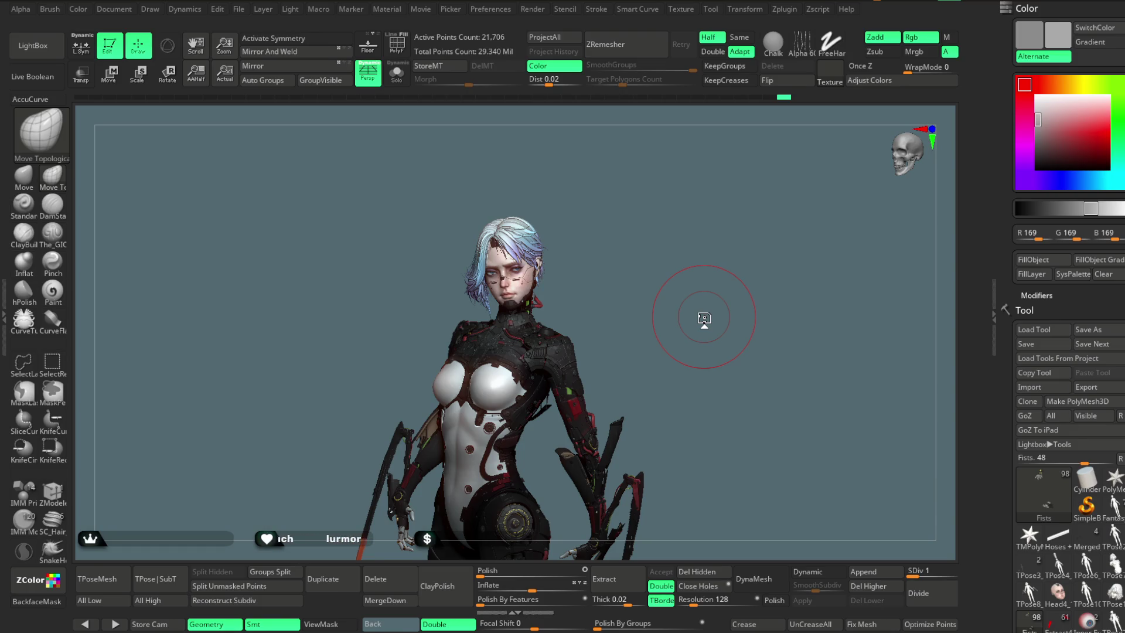
Step: Scroll to the Subtool area, peek at Split, Merge and Boolean, then expand Geometry
scroll(1078, 328, "down", 10)
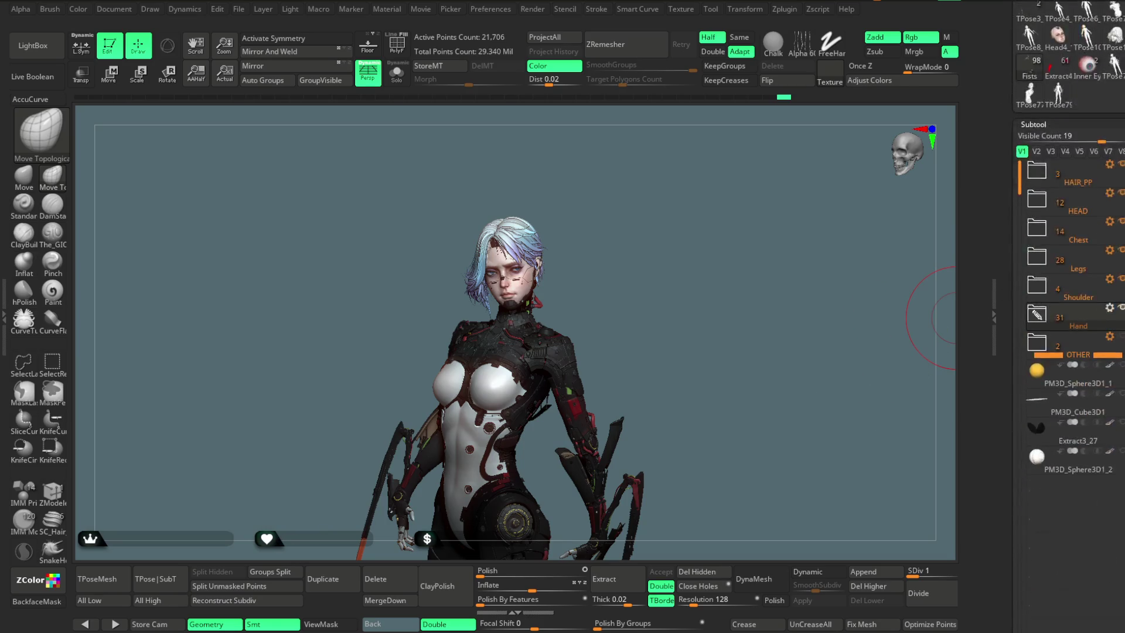
scroll(1068, 346, "down", 5)
scroll(1067, 346, "down", 3)
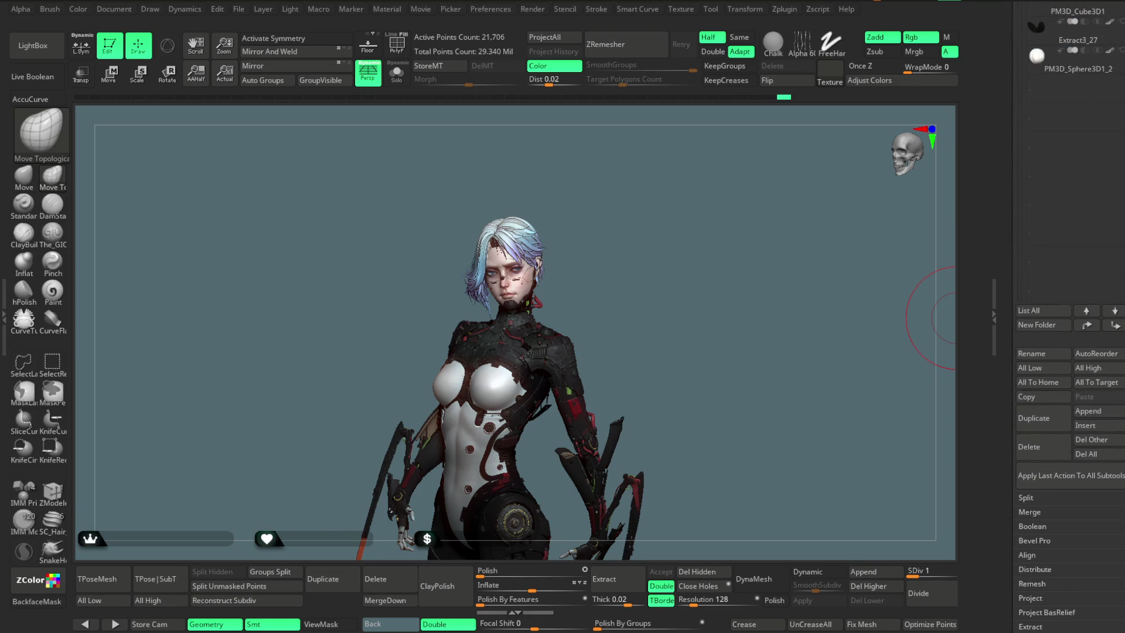
scroll(1068, 347, "down", 3)
left_click(1026, 354)
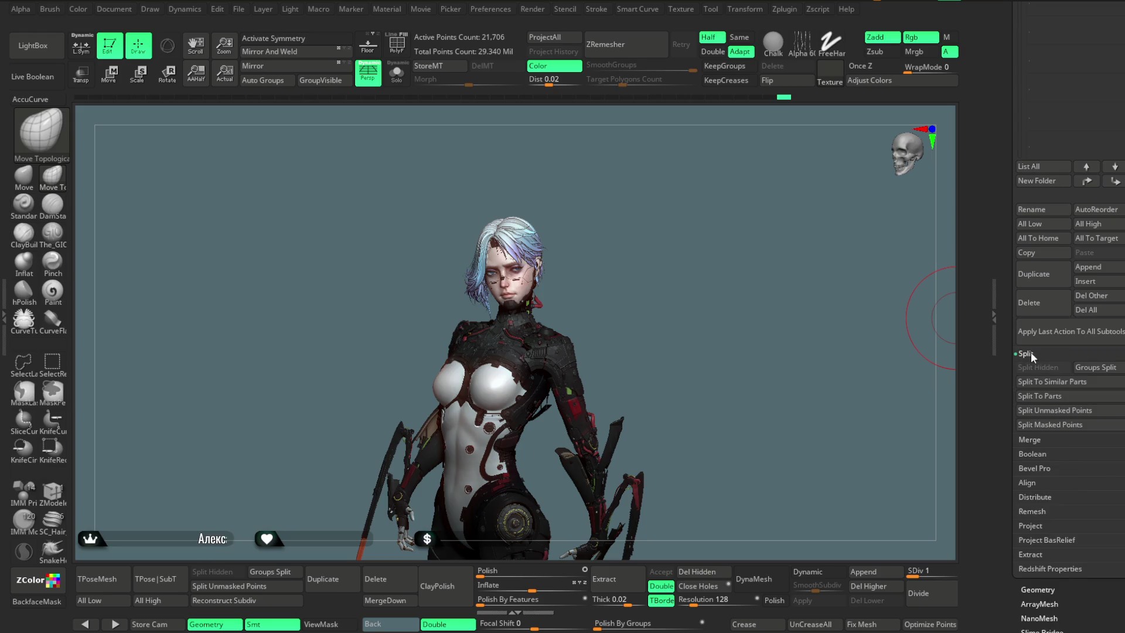
left_click(1031, 352)
left_click(1041, 368)
left_click(1039, 368)
left_click(1038, 382)
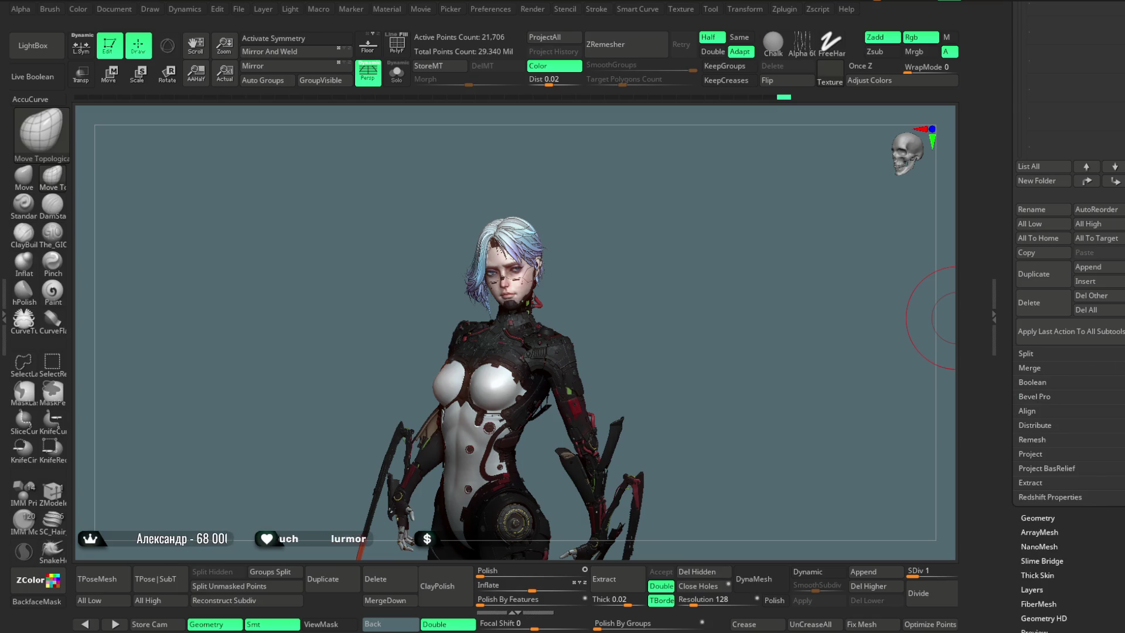
left_click(1036, 382)
scroll(1039, 386, "down", 2)
left_click(1037, 422)
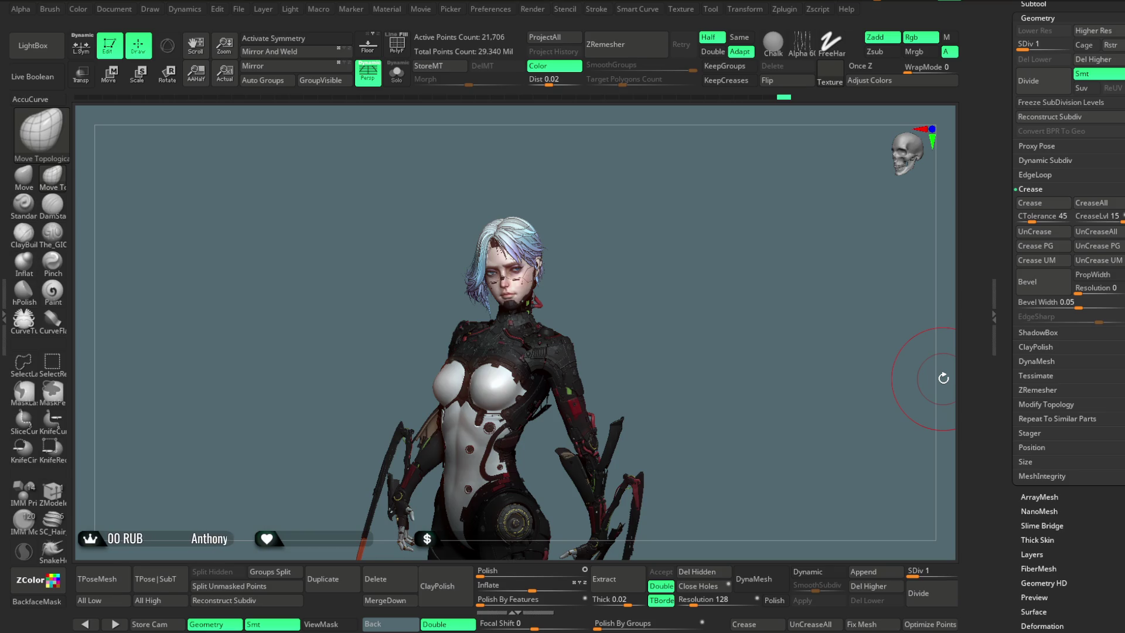
Step: Orbit the character and click the hair to make it the active subtool
left_click_drag(620, 294, 610, 269)
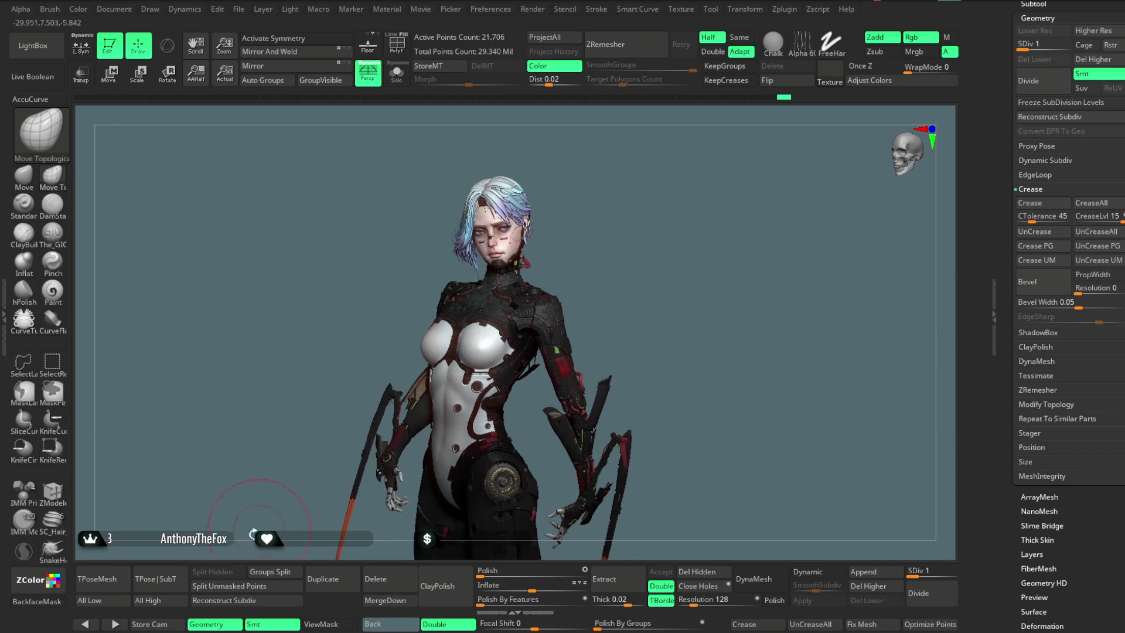
mouse_move(589, 191)
left_mouse_down()
mouse_move(579, 188)
mouse_move(653, 193)
mouse_move(609, 384)
mouse_move(534, 250)
left_mouse_up()
left_click(535, 250, "alt")
Step: Solo the Head5_6 hair, frame it, and orbit to inspect the braid and crown
mouse_move(592, 182)
left_mouse_down()
mouse_move(620, 174)
mouse_move(464, 143)
left_mouse_up()
key("alt+shift+s")
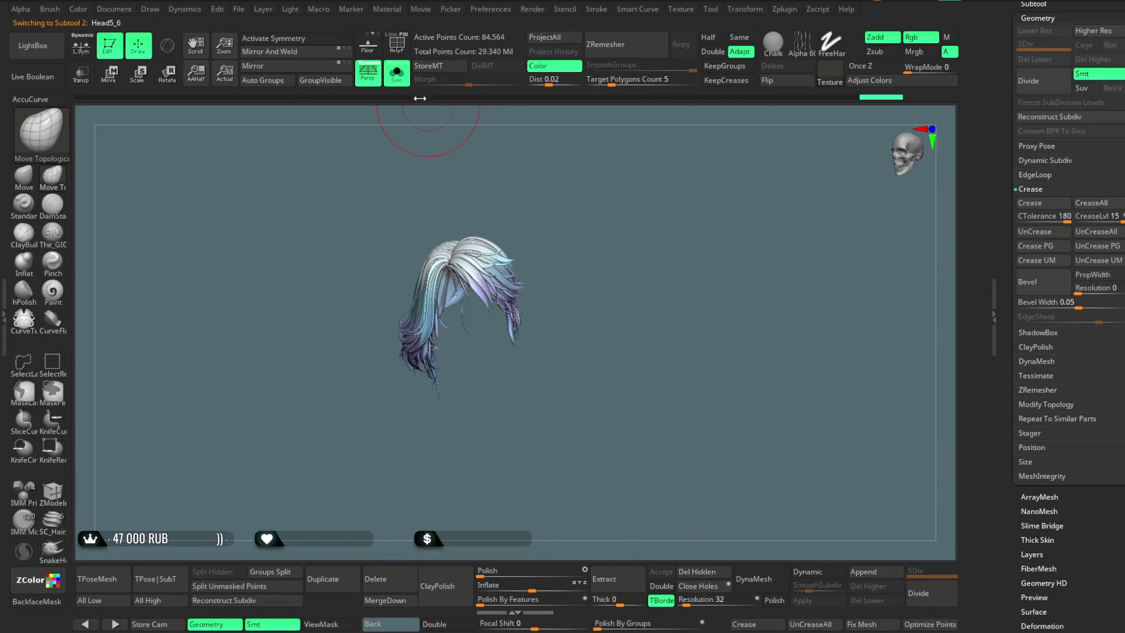
key("f")
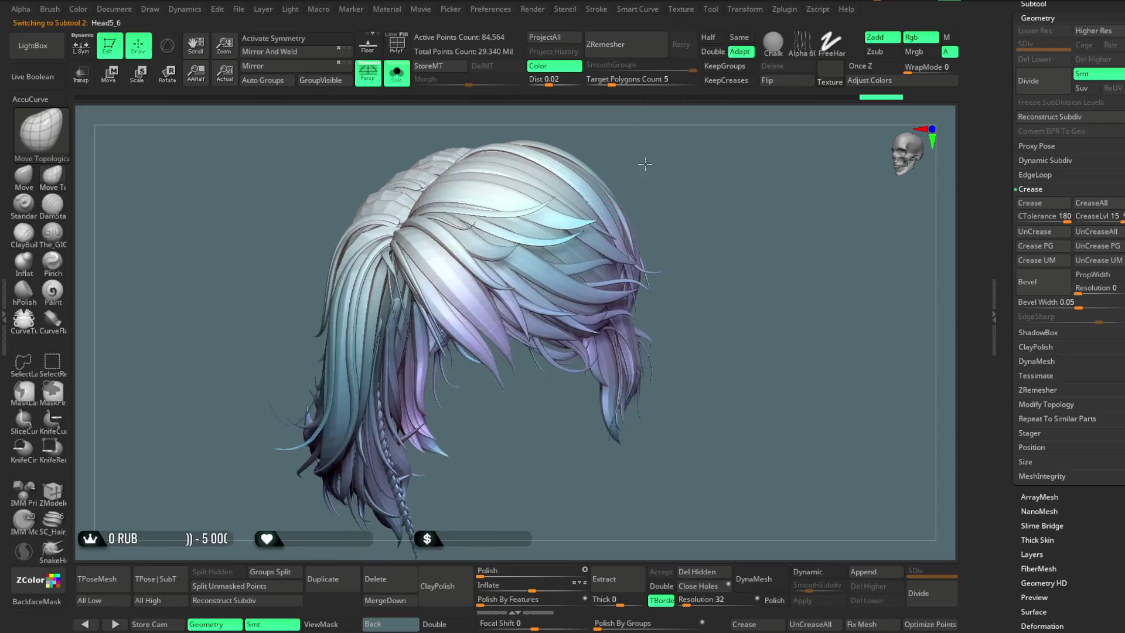
mouse_move(716, 361)
left_mouse_down()
mouse_move(769, 285)
mouse_move(621, 329)
left_mouse_up()
mouse_move(580, 369)
left_mouse_down()
mouse_move(643, 355)
mouse_move(630, 365)
left_mouse_up()
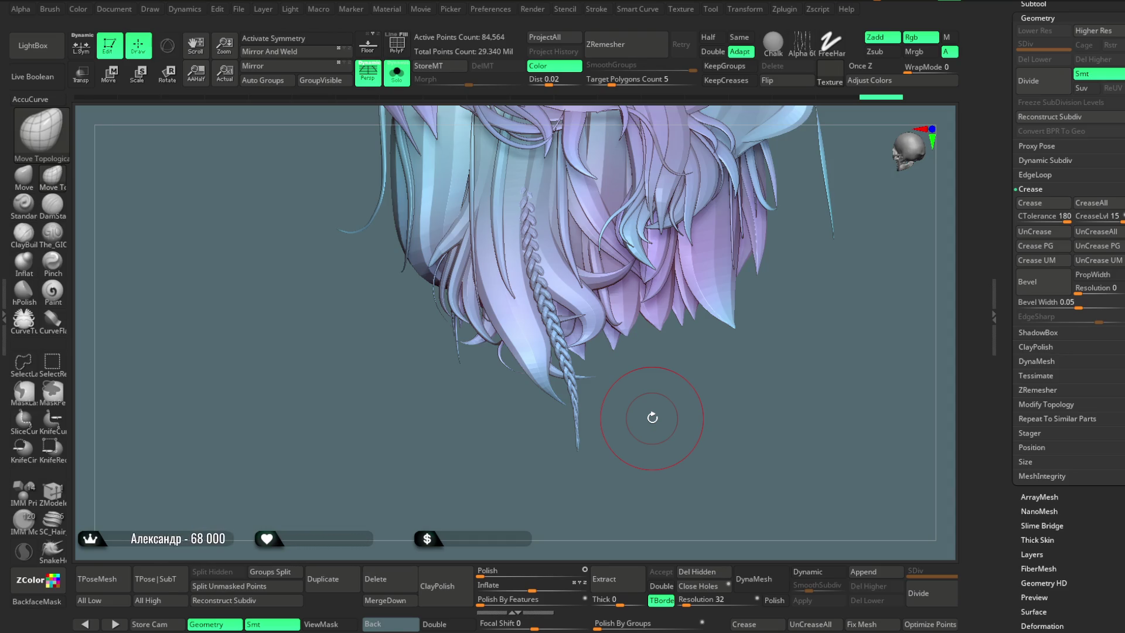
mouse_move(683, 371)
left_mouse_down()
mouse_move(687, 380)
mouse_move(666, 375)
mouse_move(679, 359)
mouse_move(637, 270)
mouse_move(613, 271)
mouse_move(697, 260)
mouse_move(618, 270)
mouse_move(622, 152)
mouse_move(618, 176)
mouse_move(634, 182)
mouse_move(566, 284)
left_mouse_up()
key("space")
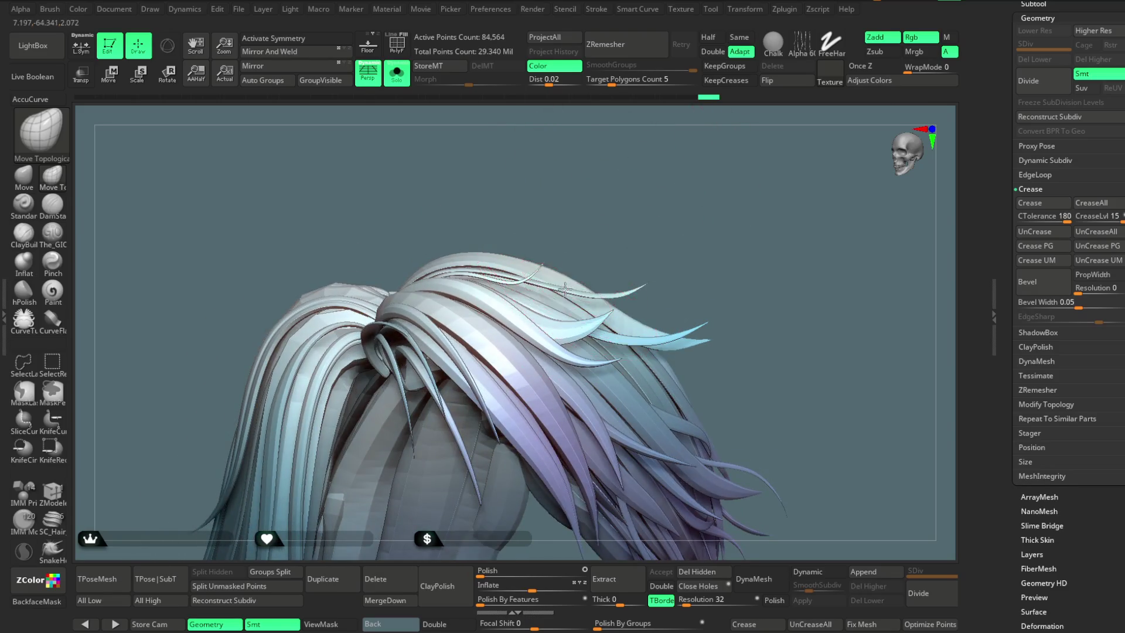
left_click_drag(652, 231, 568, 287)
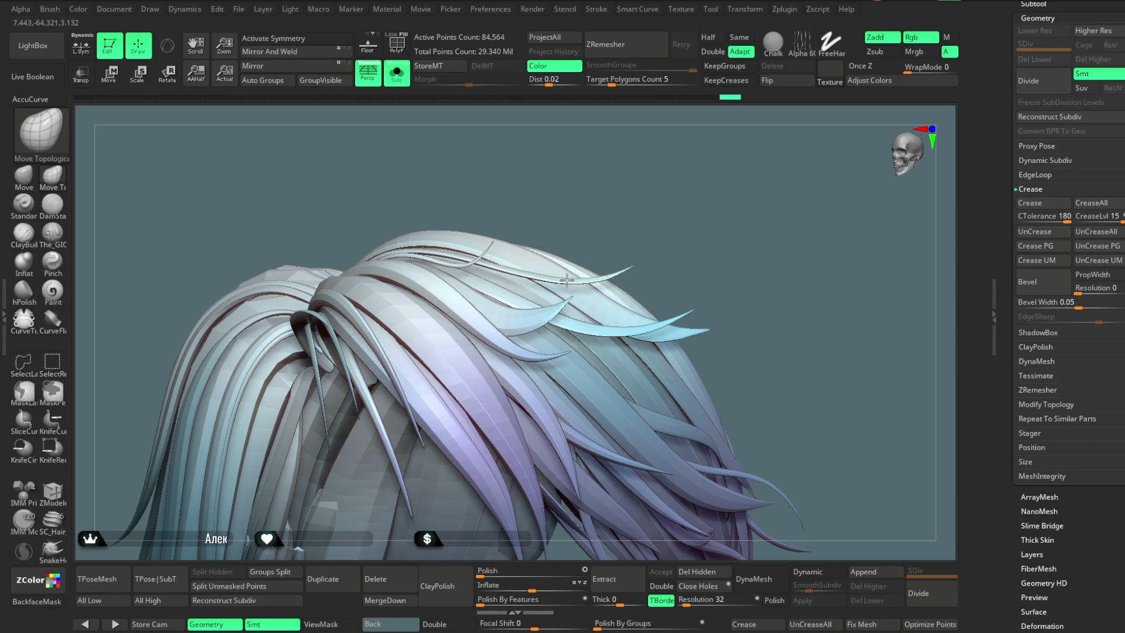
mouse_move(658, 226)
left_mouse_down()
mouse_move(674, 187)
mouse_move(498, 302)
left_mouse_up()
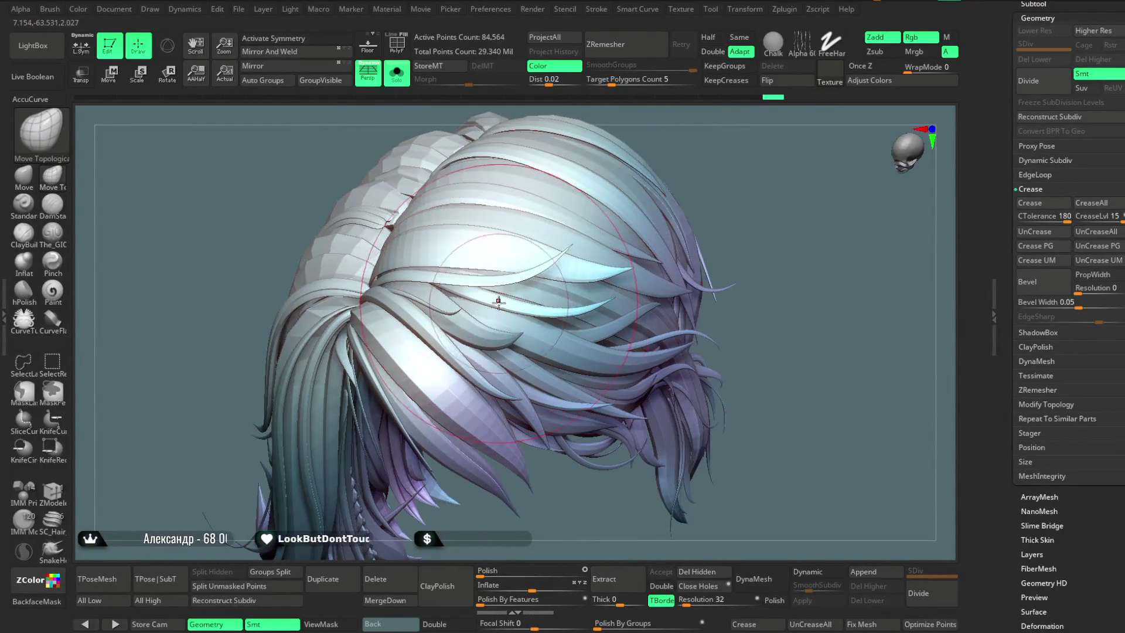
left_click_drag(709, 168, 664, 186)
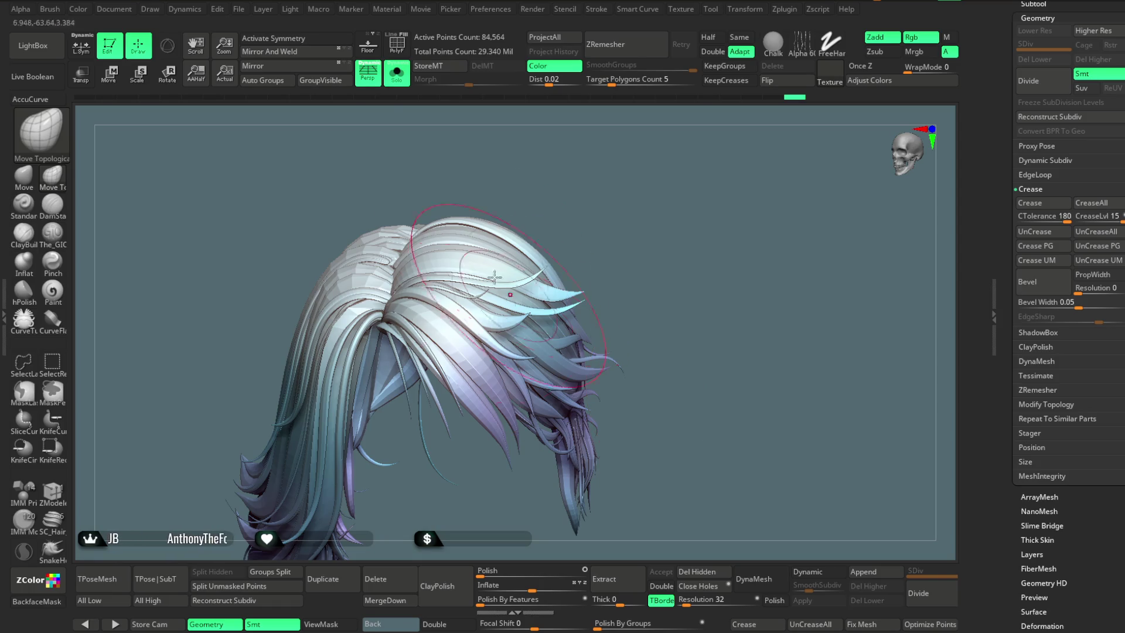
left_click(396, 73)
Step: Pull the left side of the top hair strands into shape with the Move brush
mouse_move(618, 218)
left_mouse_down()
mouse_move(588, 245)
mouse_move(578, 233)
left_mouse_up()
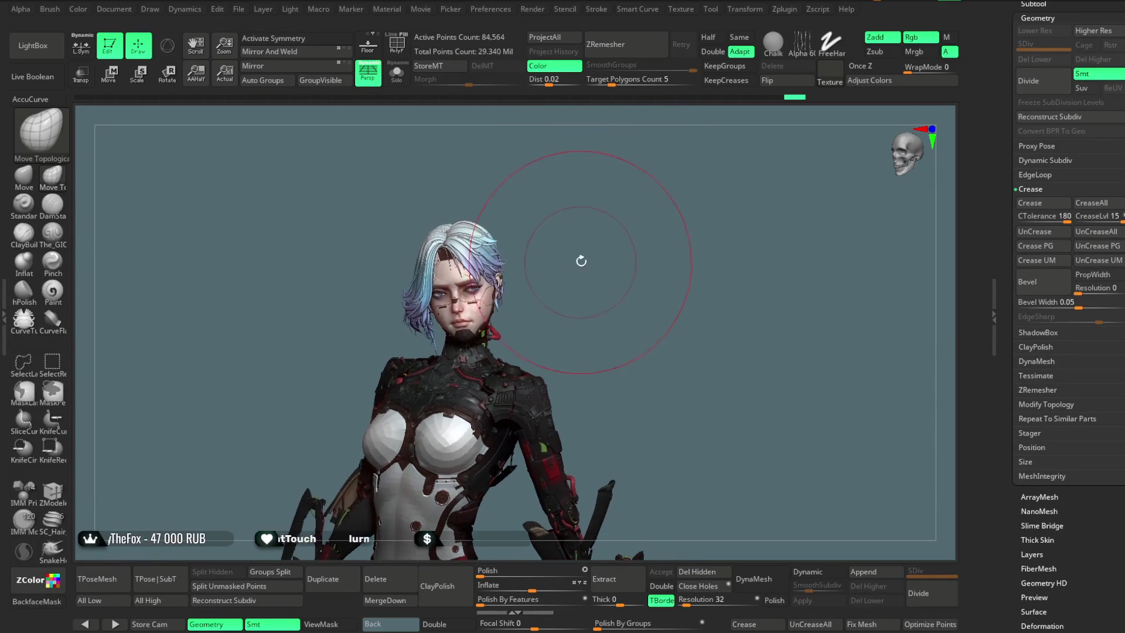
left_click_drag(579, 232, 593, 253)
key("space")
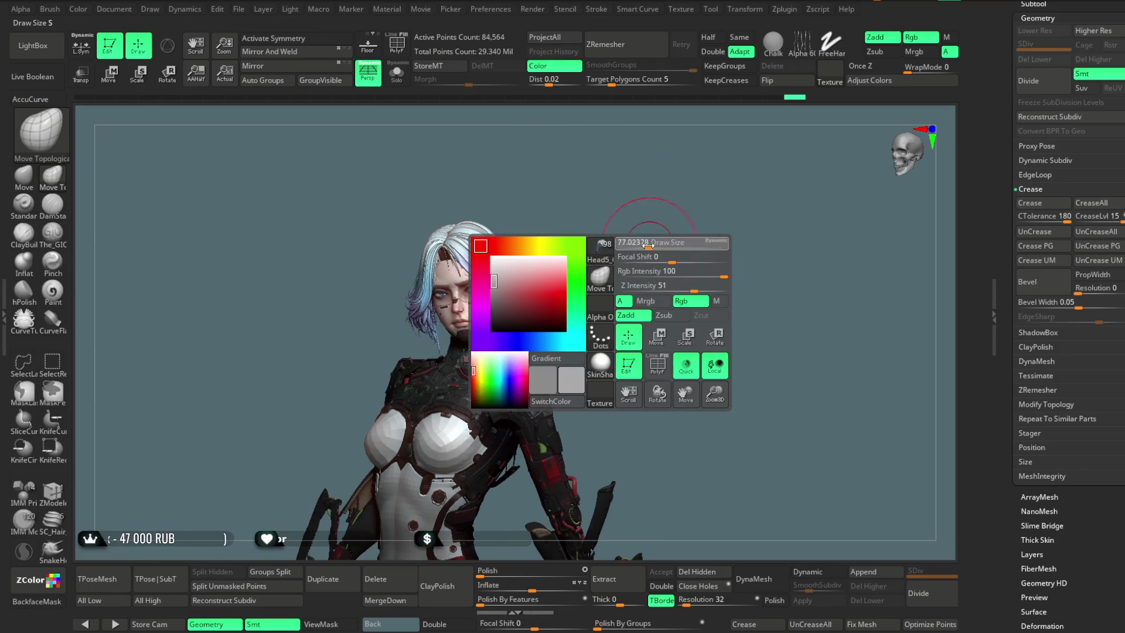
mouse_move(664, 252)
left_mouse_down()
mouse_move(650, 249)
mouse_move(658, 258)
left_mouse_up()
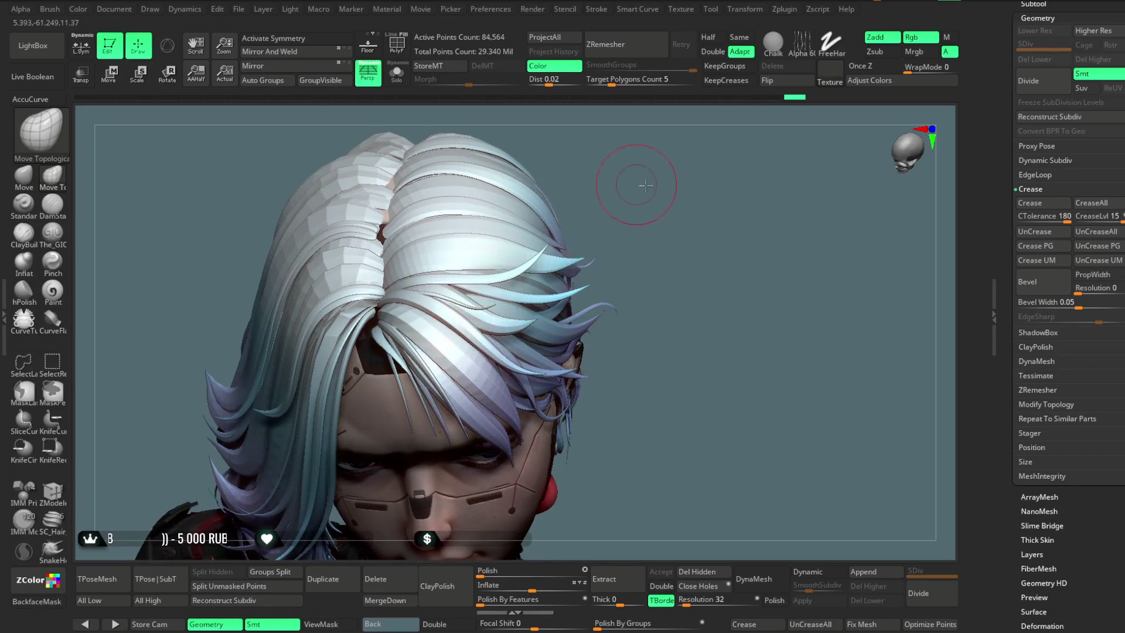
left_click_drag(662, 188, 650, 234)
left_click(23, 176)
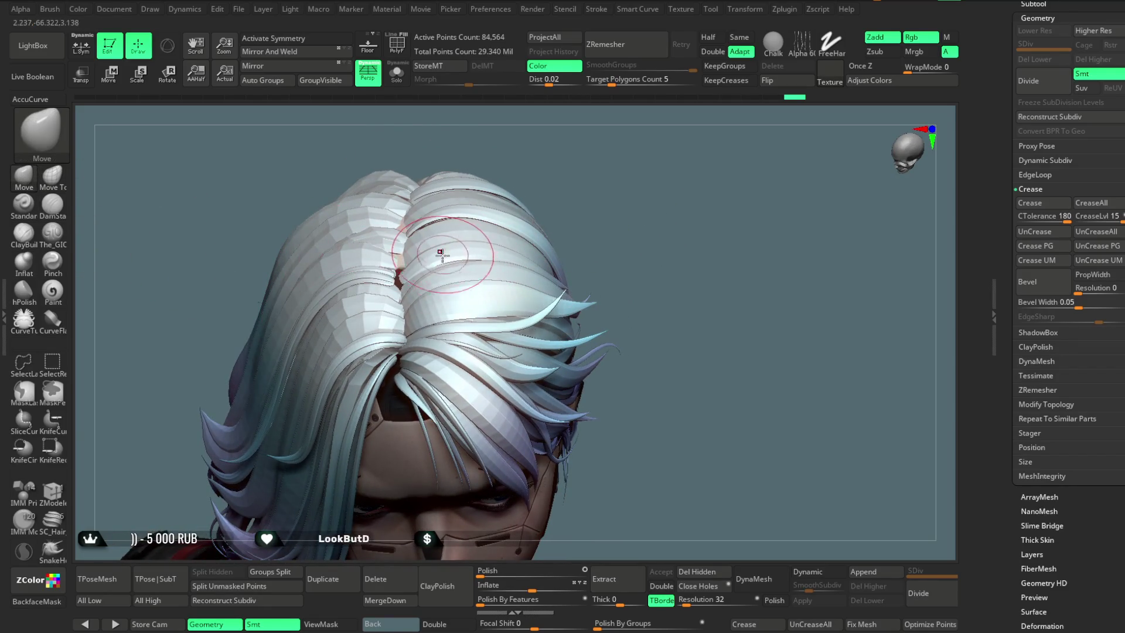
key("space")
left_click_drag(505, 202, 509, 217)
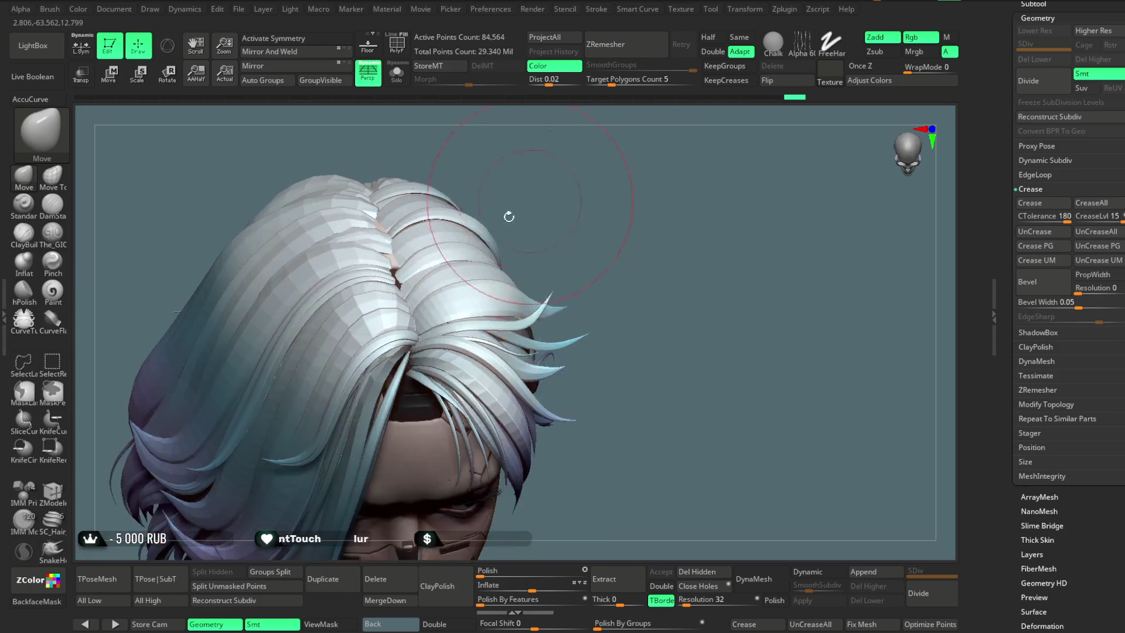
mouse_move(497, 156)
left_mouse_down()
mouse_move(531, 179)
mouse_move(300, 252)
left_mouse_up()
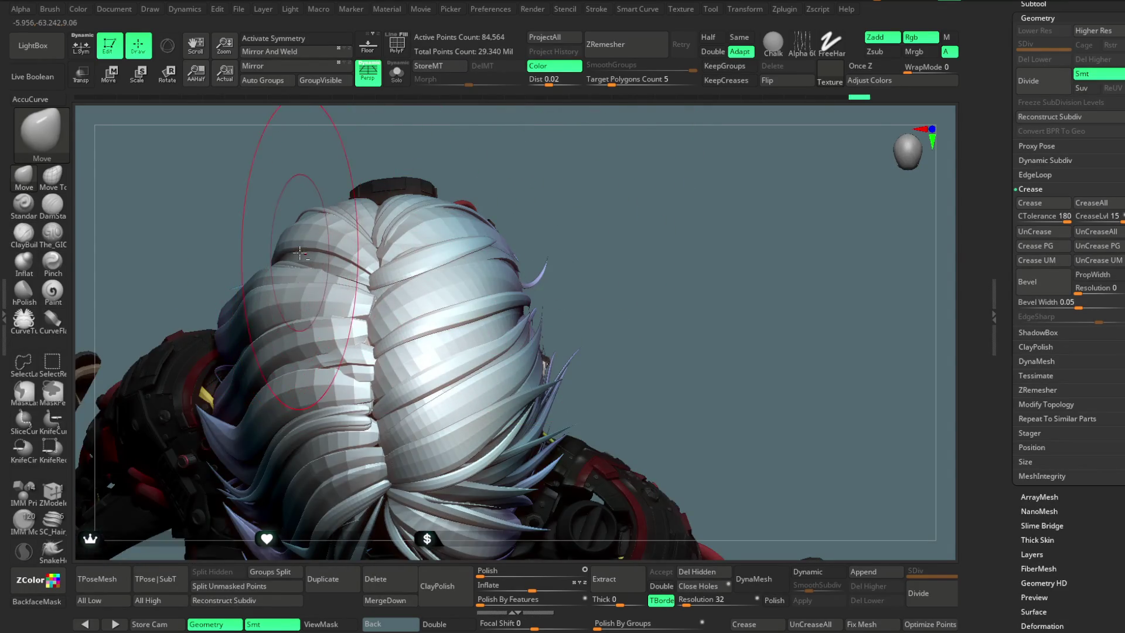
Step: Switch to Move Topological with a much smaller Draw Size and close in on the strands
left_click_drag(573, 158, 552, 140)
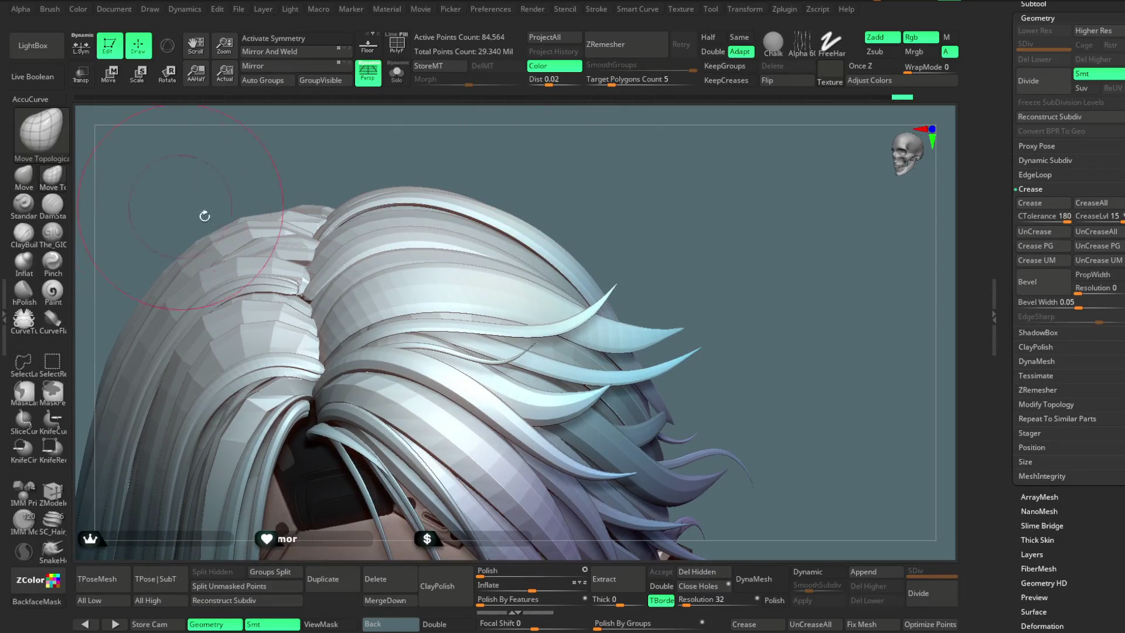
key("space")
left_click_drag(381, 265, 359, 264)
left_click_drag(430, 156, 307, 287)
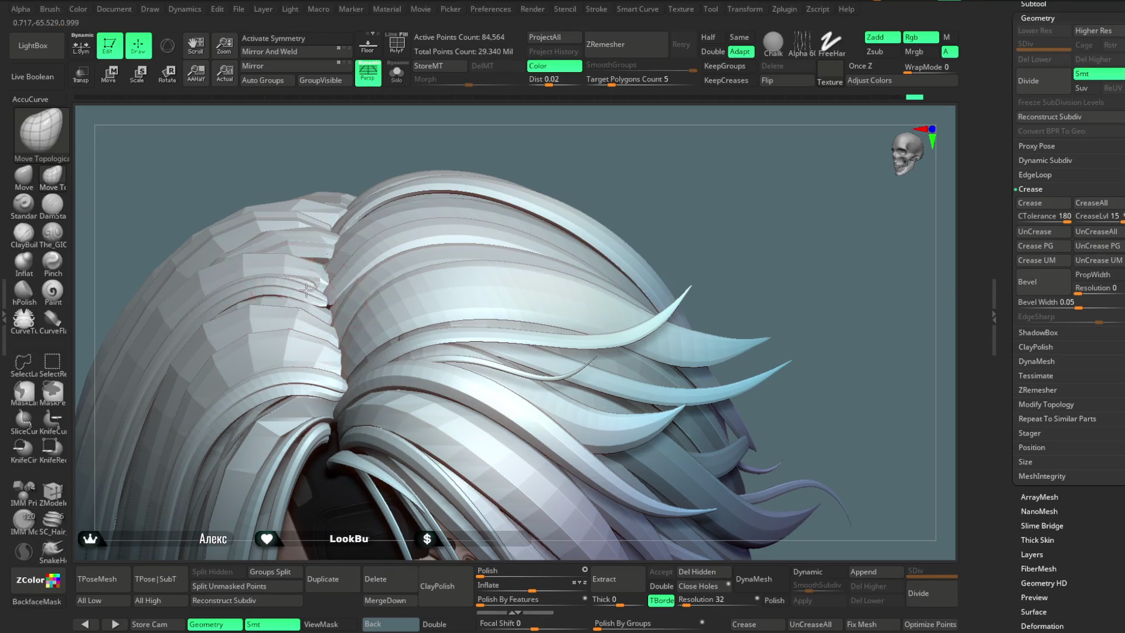
left_click_drag(440, 113, 437, 132)
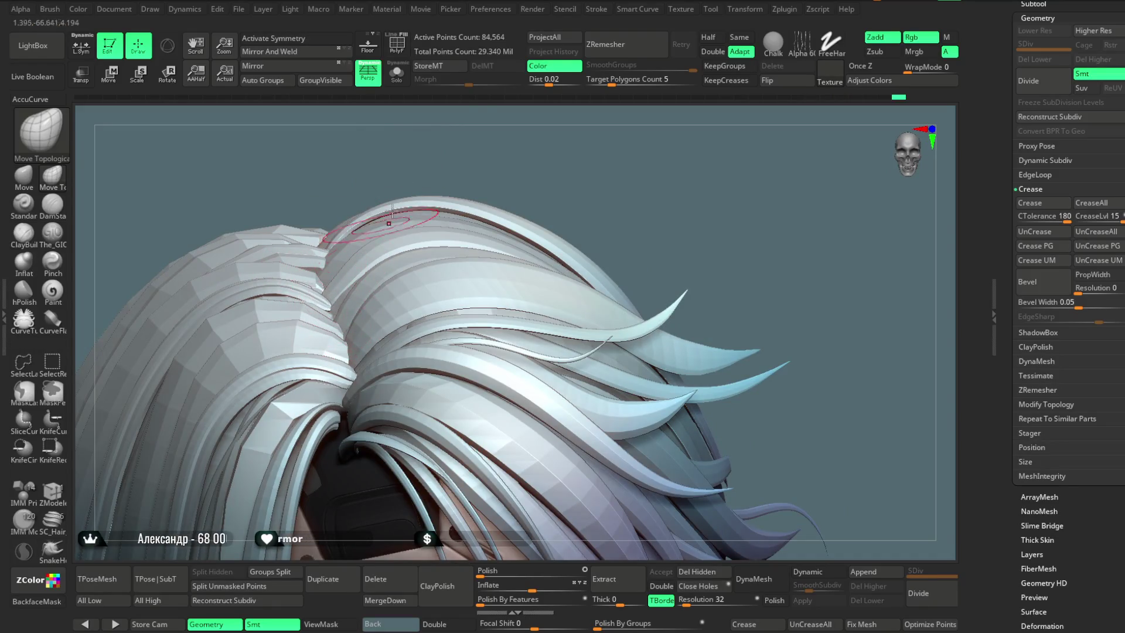
right_click_drag(324, 302, 322, 275)
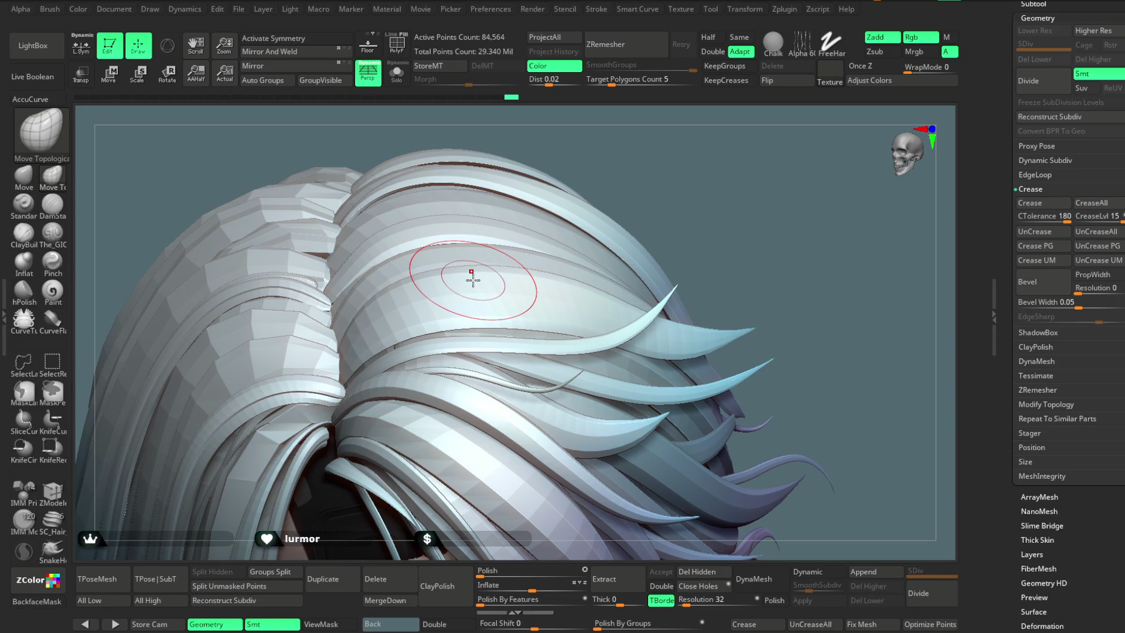
Step: Enlarge the Draw Size and reshape the front hair strands around the forehead parting
left_click_drag(648, 195, 578, 199)
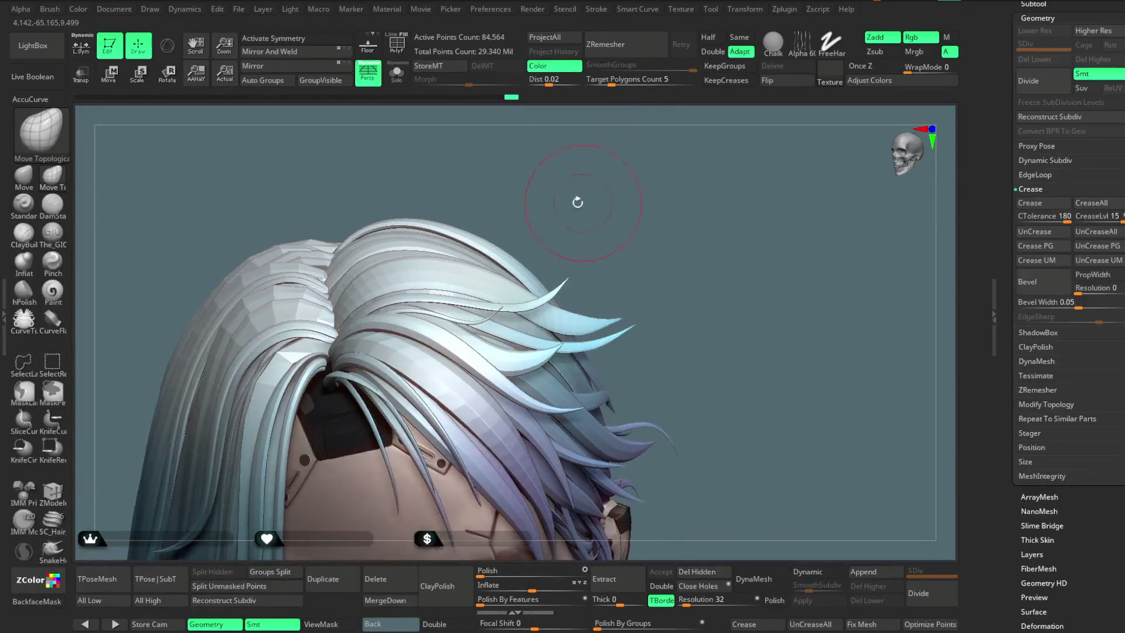
key("space")
left_click_drag(609, 237, 644, 237)
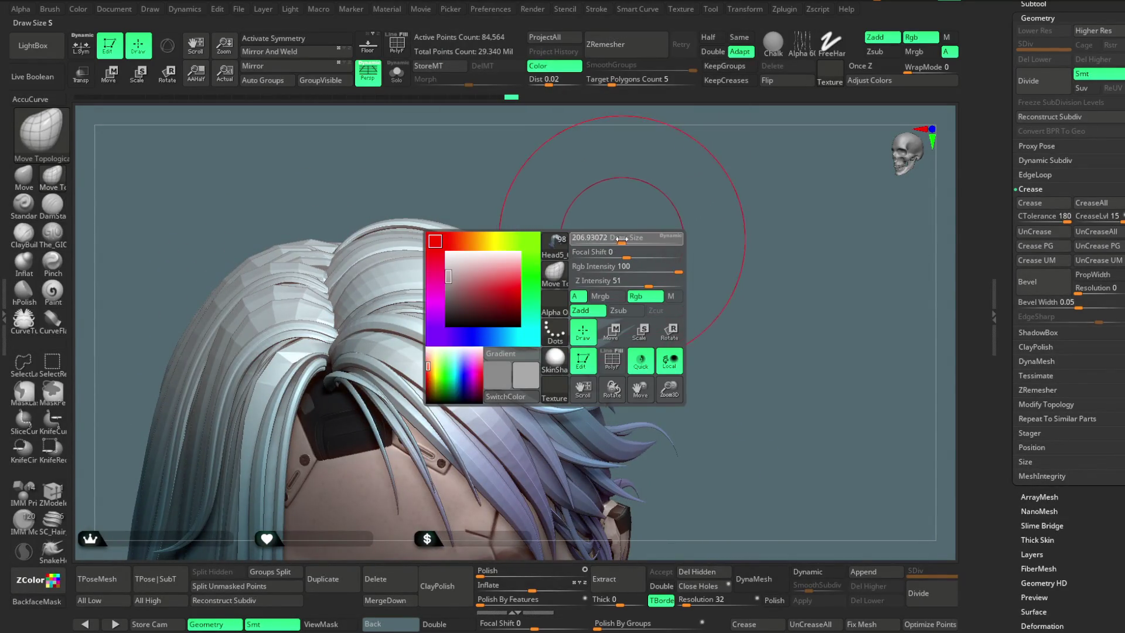
mouse_move(537, 205)
left_mouse_down()
mouse_move(560, 141)
mouse_move(579, 164)
mouse_move(528, 234)
left_mouse_up()
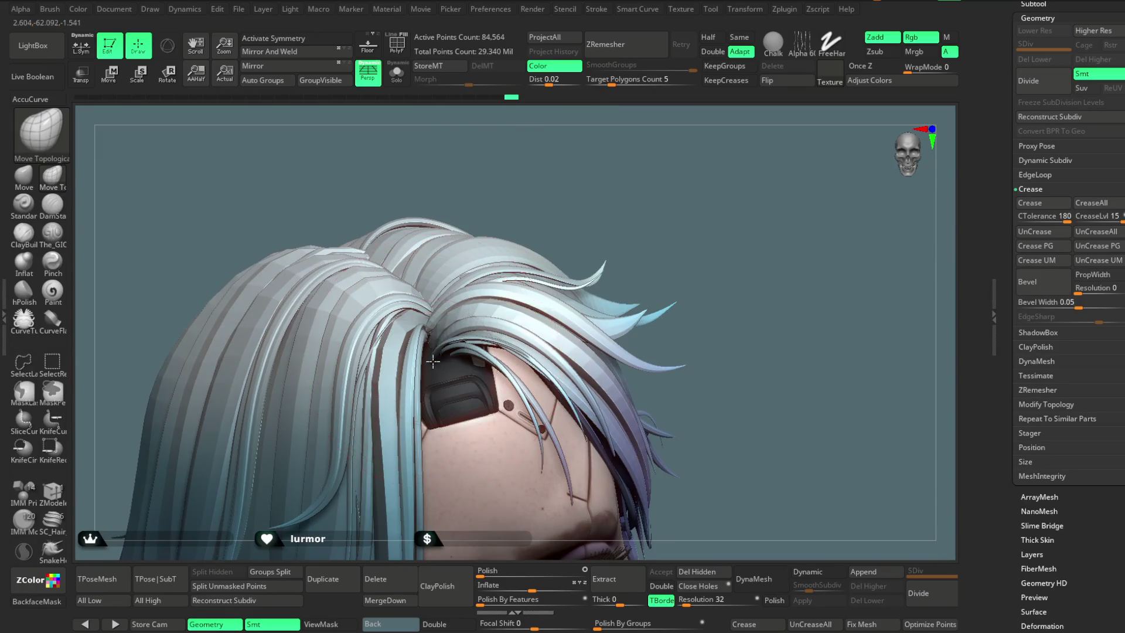
mouse_move(433, 356)
left_mouse_down()
mouse_move(578, 200)
mouse_move(466, 358)
left_mouse_up()
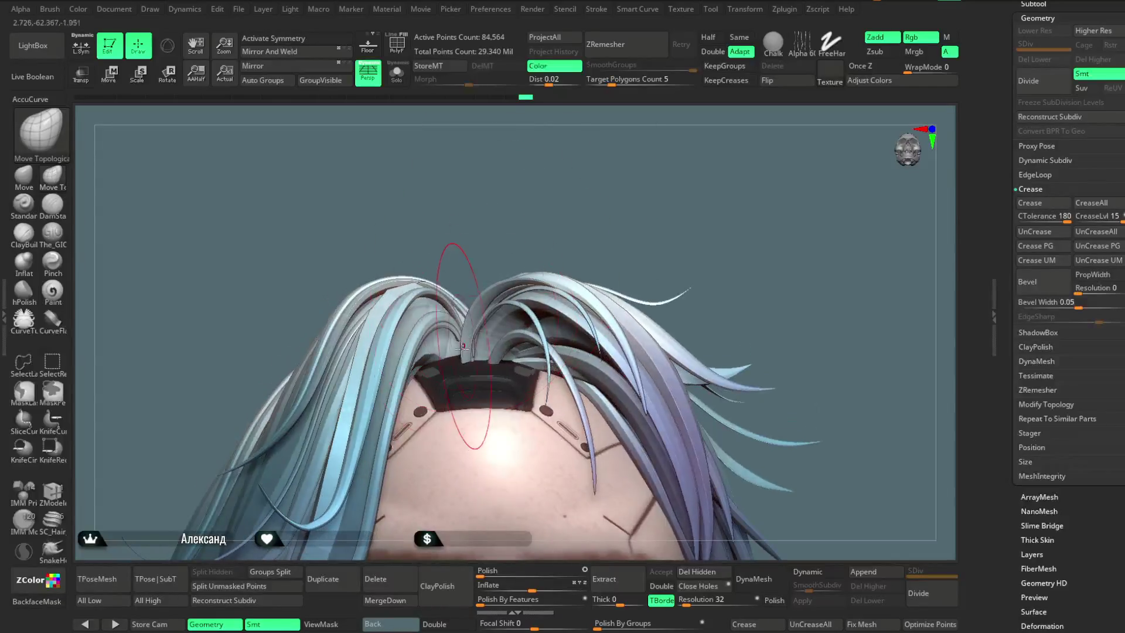
mouse_move(503, 269)
left_mouse_down()
mouse_move(642, 223)
mouse_move(563, 302)
mouse_move(514, 318)
left_mouse_up()
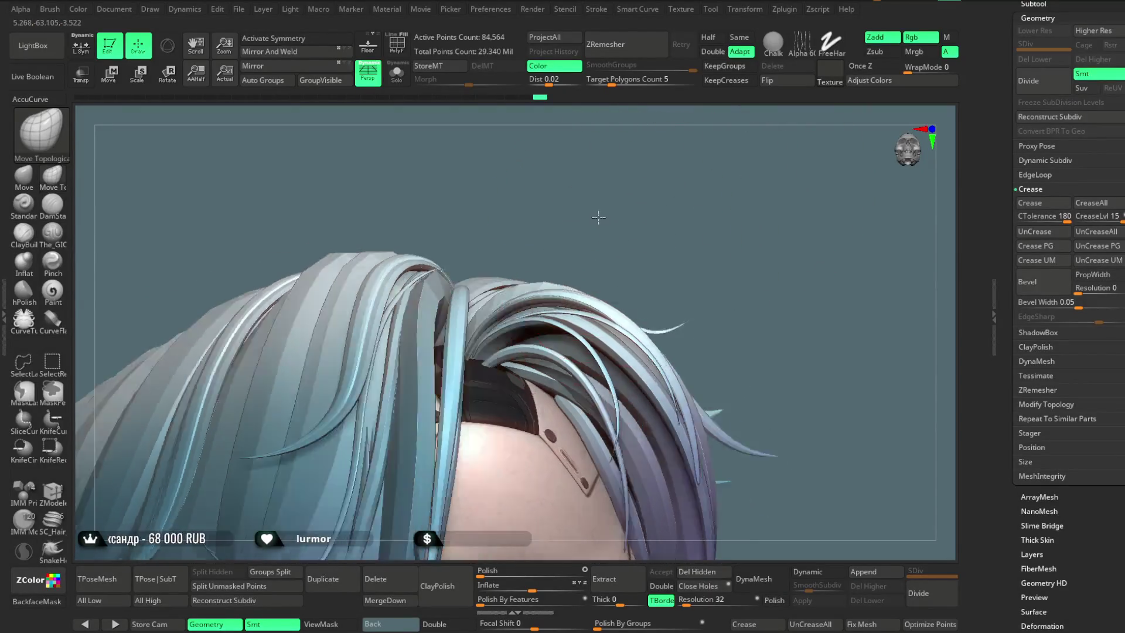
left_click_drag(596, 226, 564, 336)
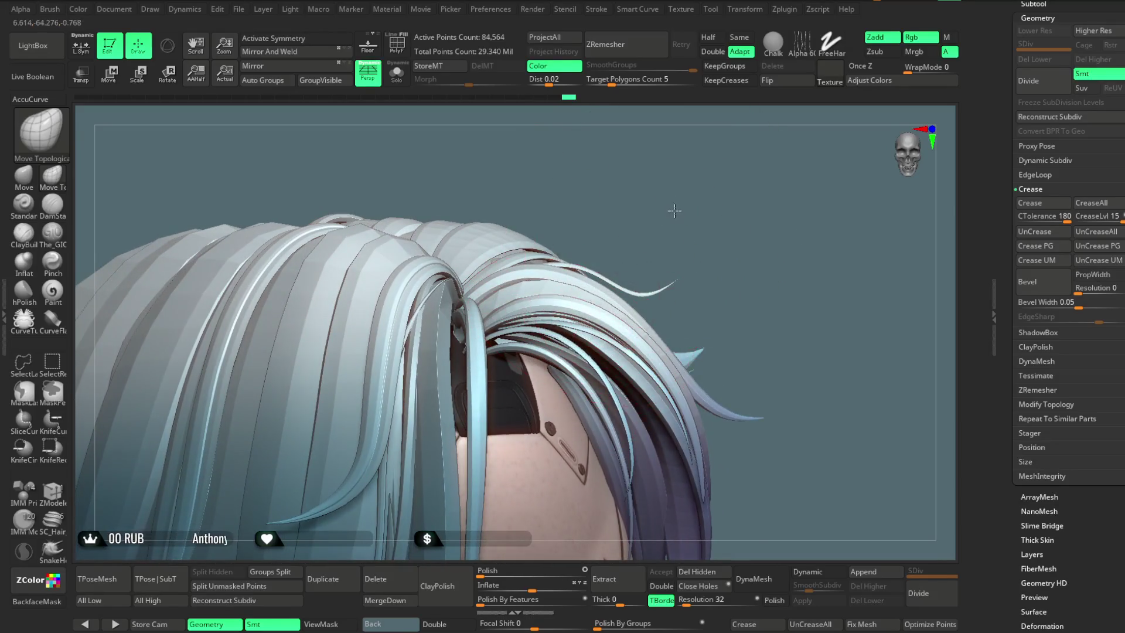
left_click_drag(674, 211, 552, 324)
left_click_drag(657, 168, 563, 282)
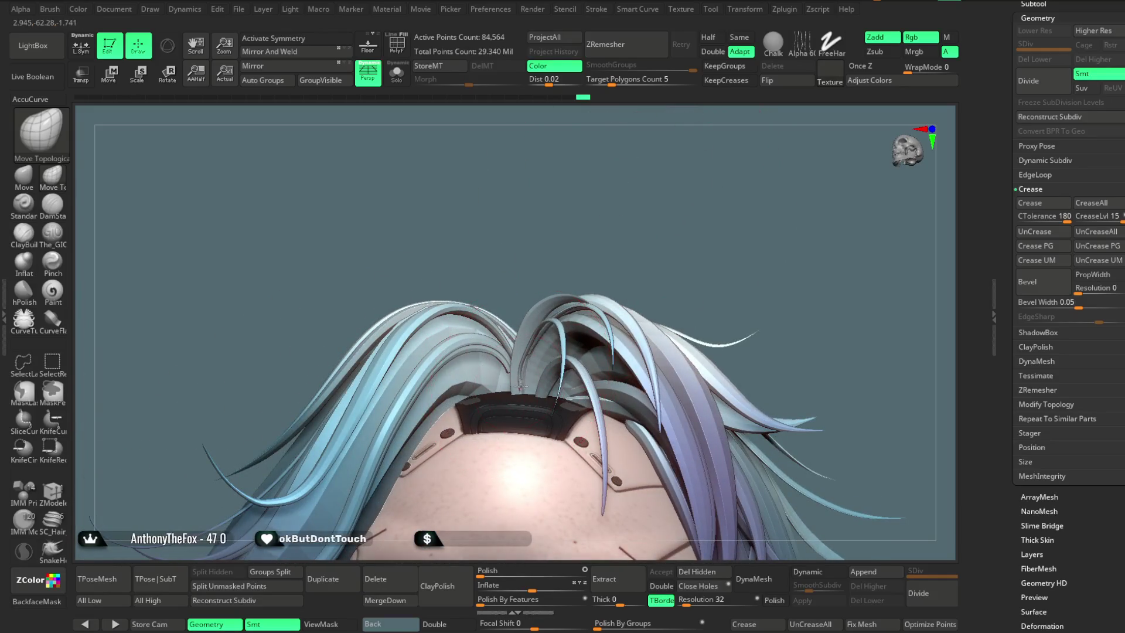
left_click_drag(644, 207, 541, 390)
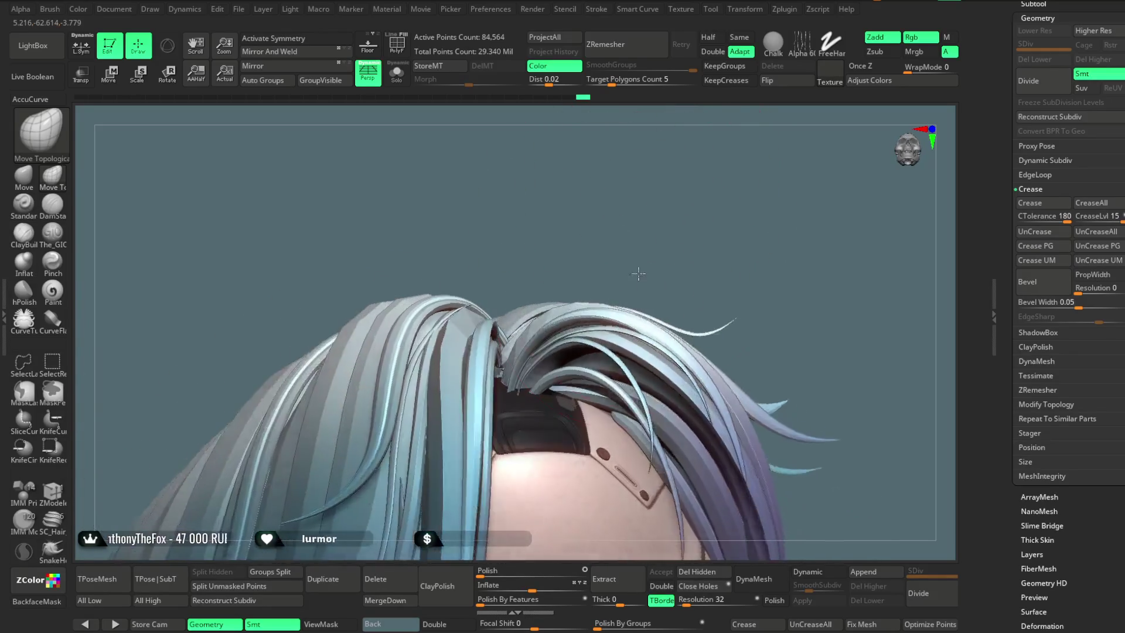
left_click_drag(564, 340, 690, 246)
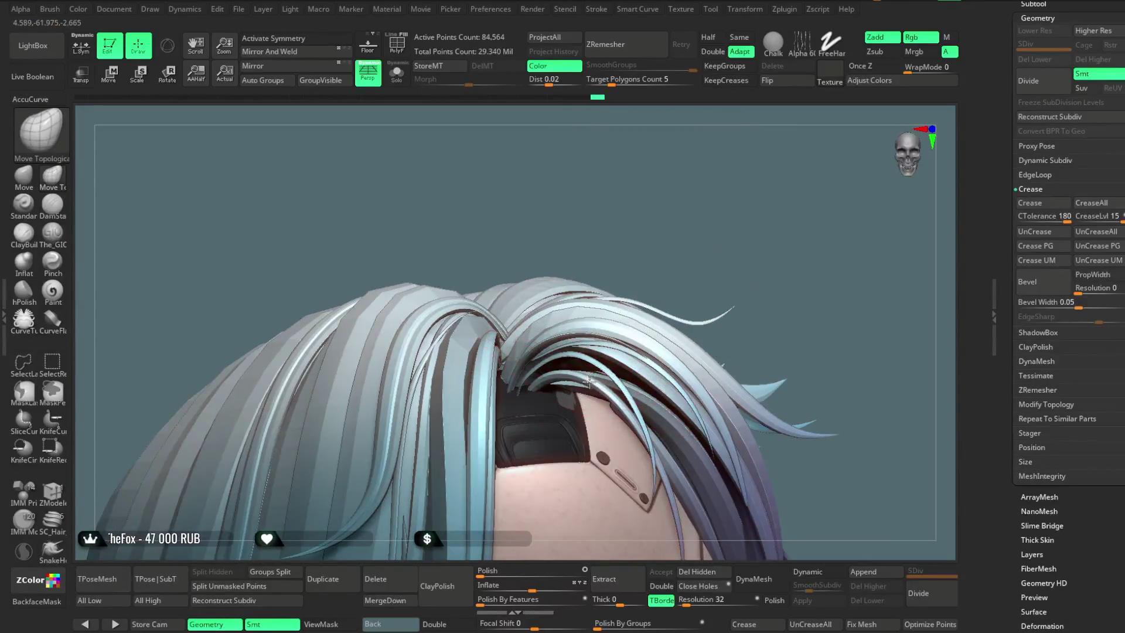
Step: Select the Head subtool by clicking on the head
key("space")
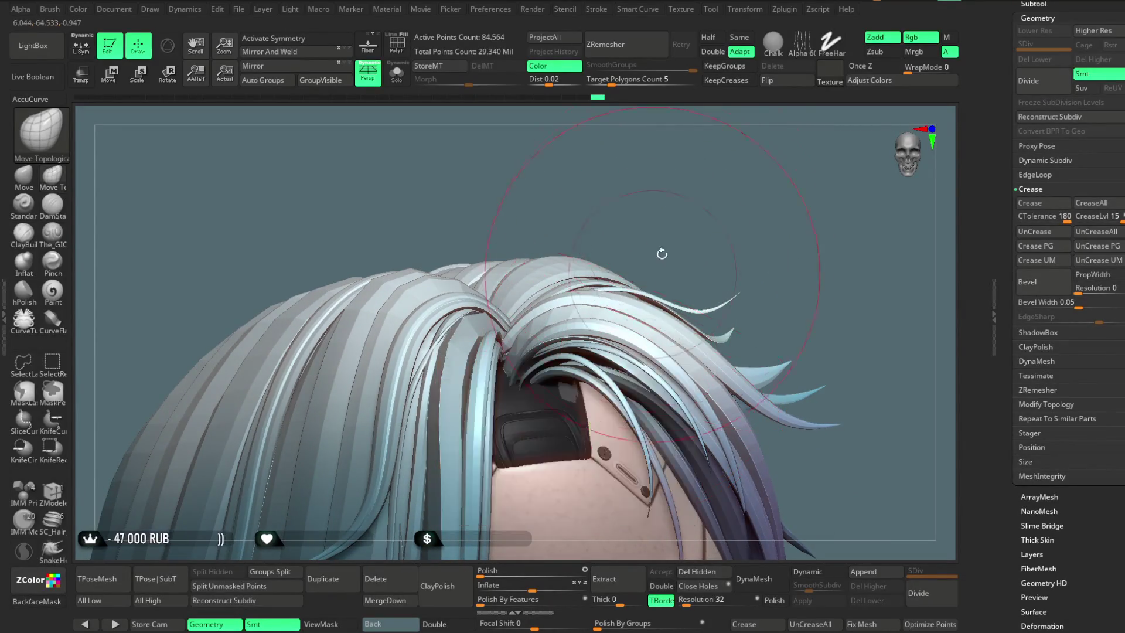
left_click_drag(660, 250, 538, 378)
mouse_move(715, 208)
left_mouse_down()
mouse_move(676, 252)
mouse_move(632, 244)
left_mouse_up()
left_click(586, 468, "alt")
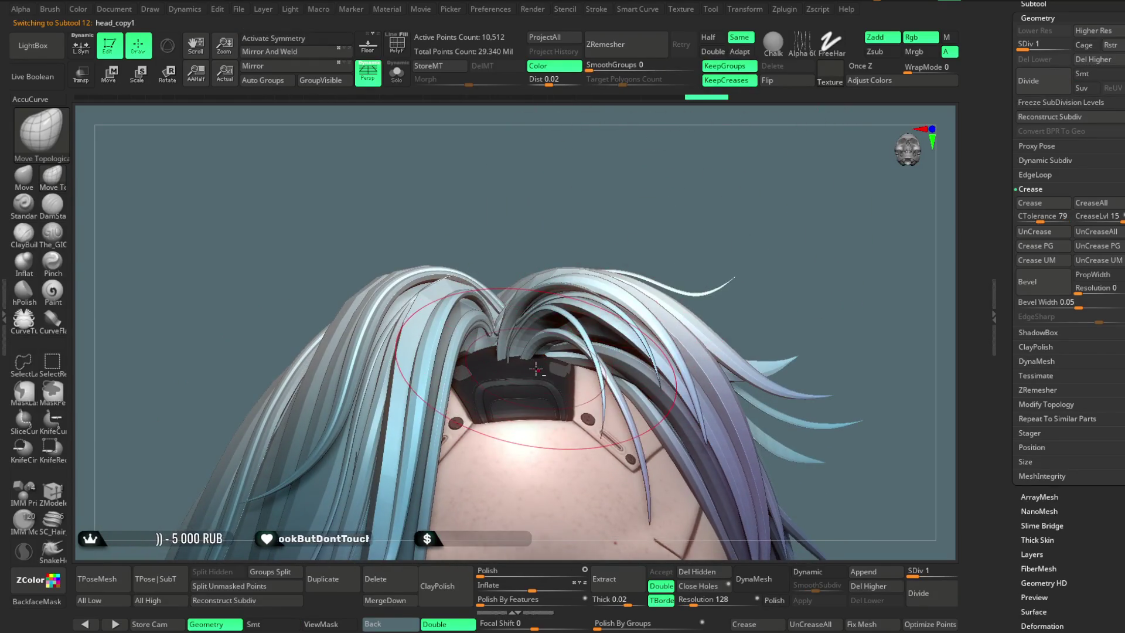
left_click_drag(715, 202, 733, 196)
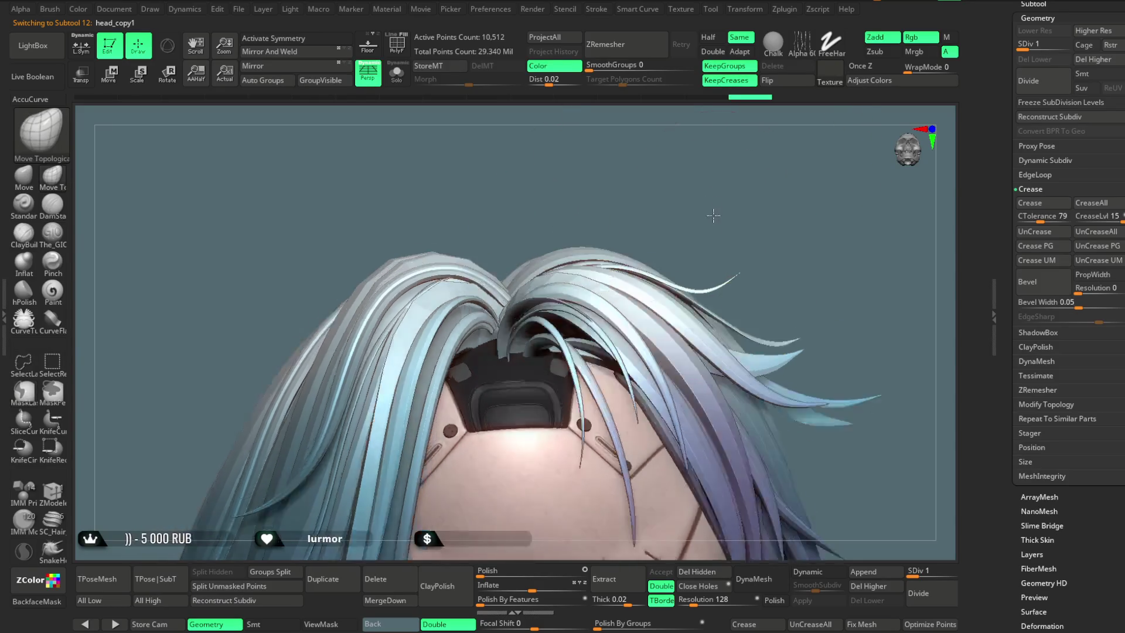
left_click(561, 364, "alt")
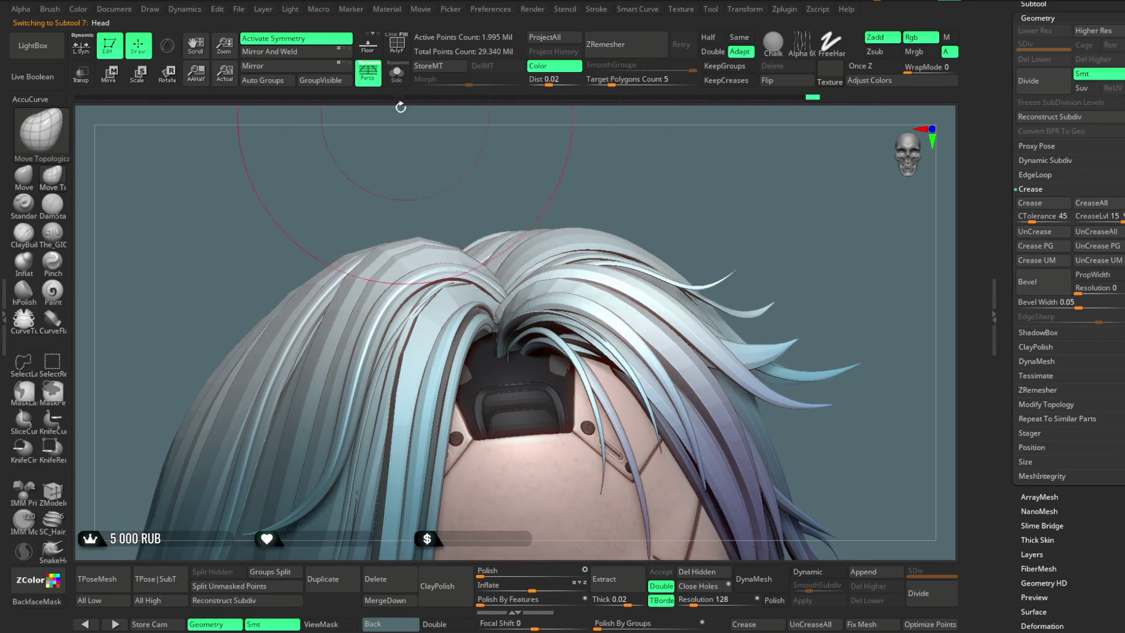
Step: Solo the head and raise and widen its top with the Move brush
left_click(397, 73)
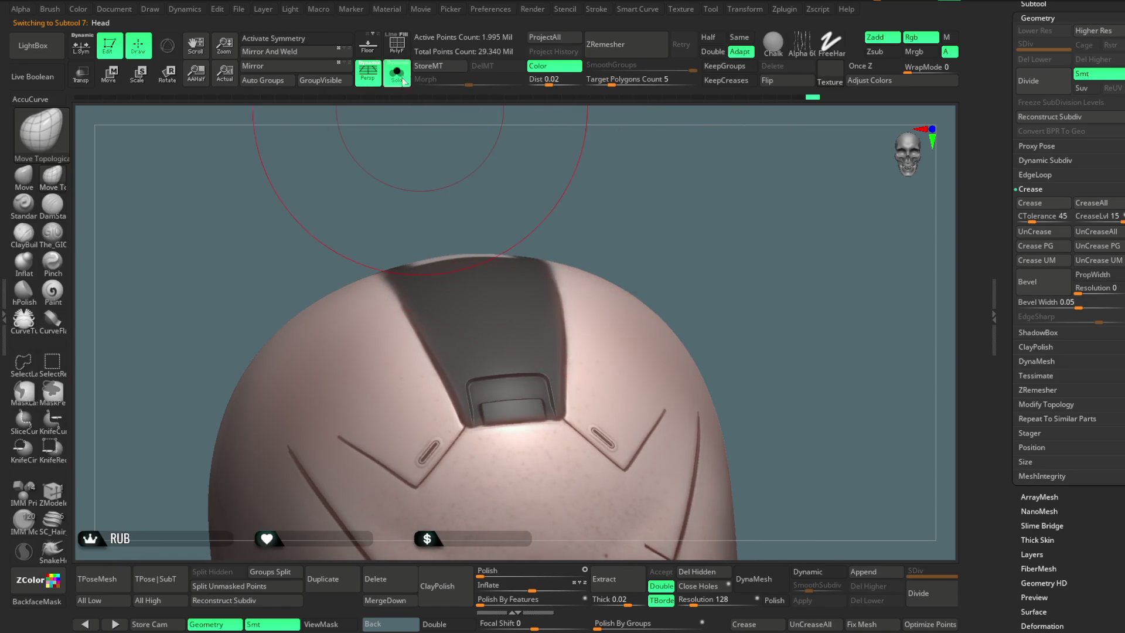
left_click(402, 80)
left_click(402, 80)
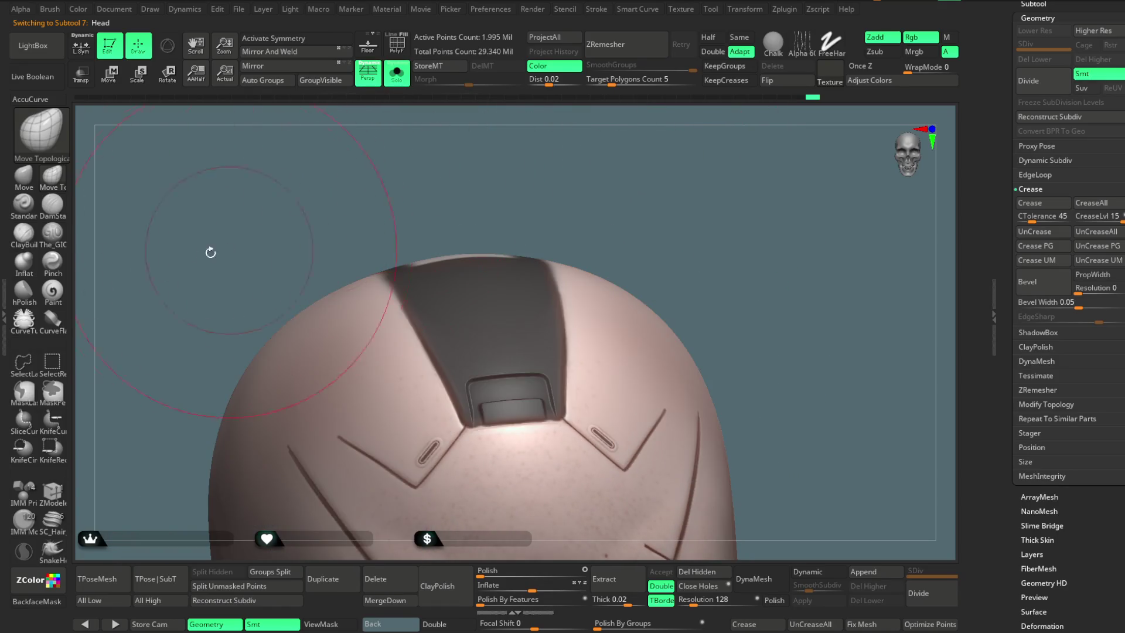
left_click(29, 178)
key("space")
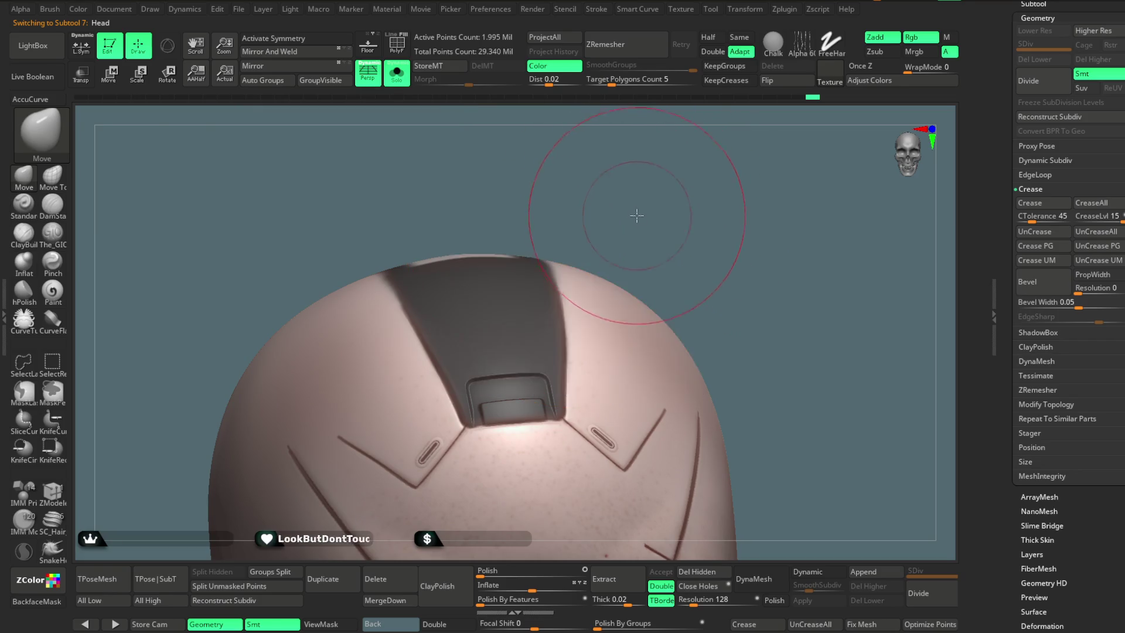
key("ctrl+z")
Step: Set symmetry to mirror around the local centre, then turn Solo off to show the hair
key("x")
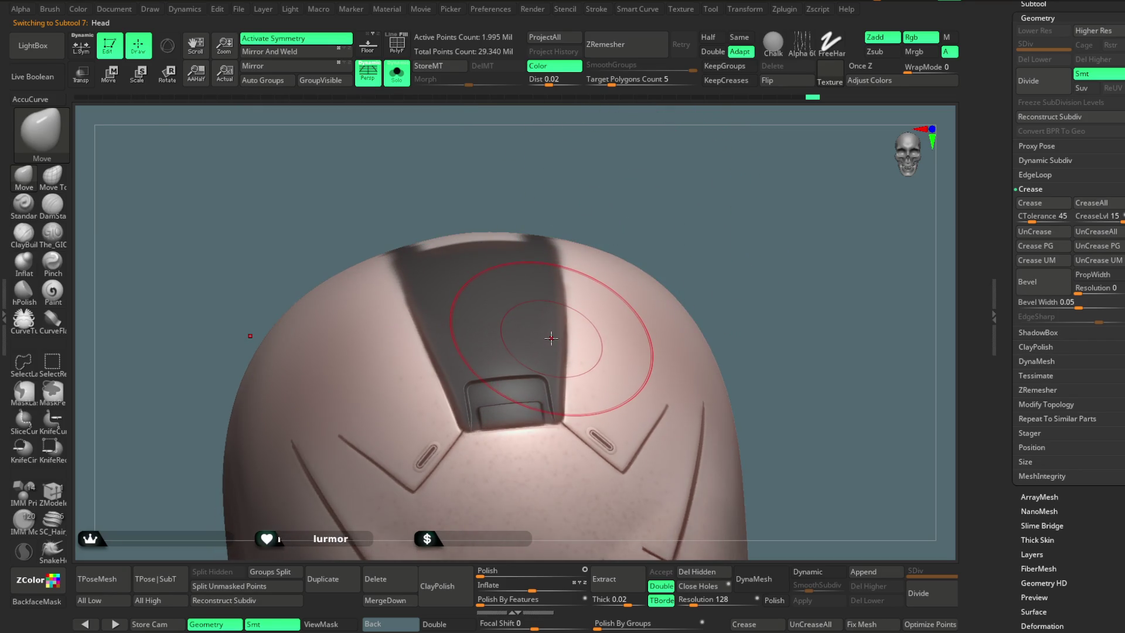
left_click(81, 46)
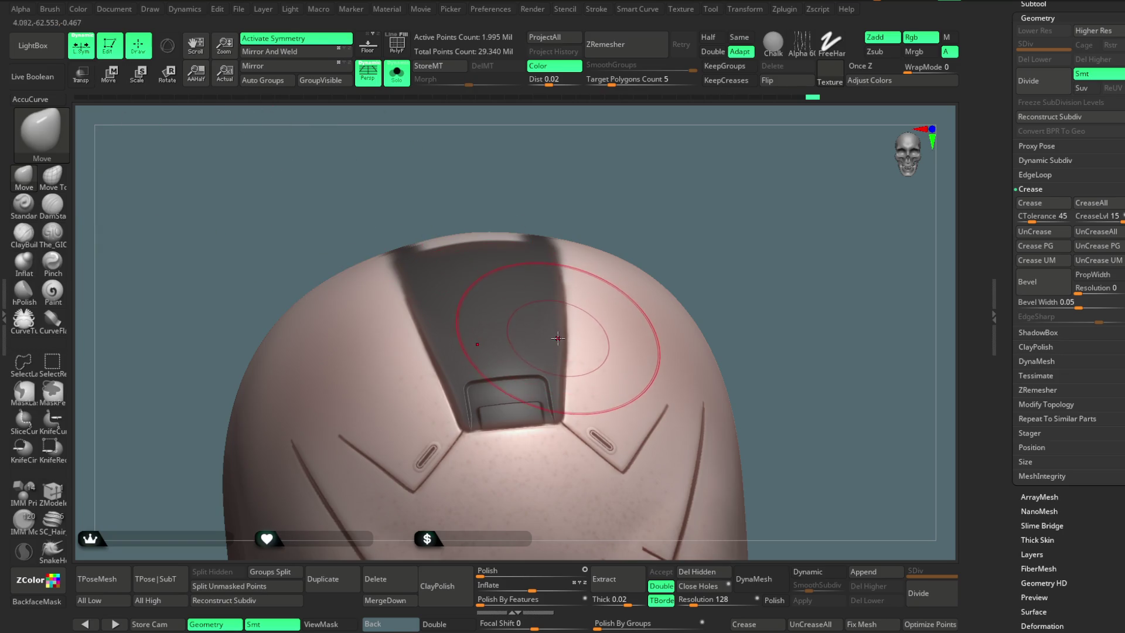
key("x")
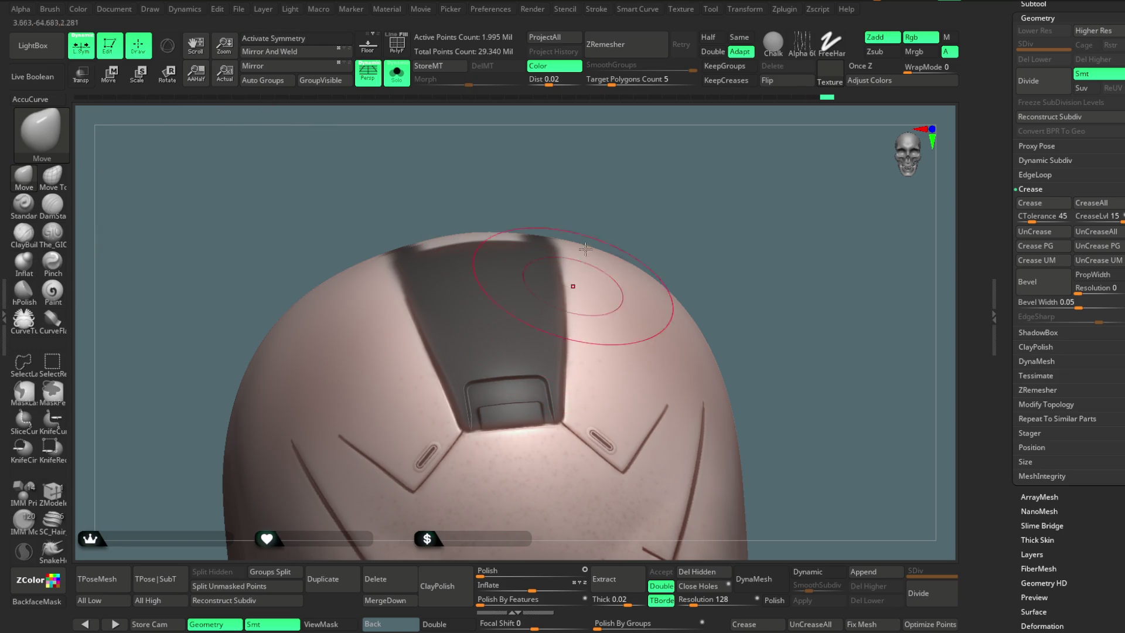
left_click_drag(828, 389, 697, 168)
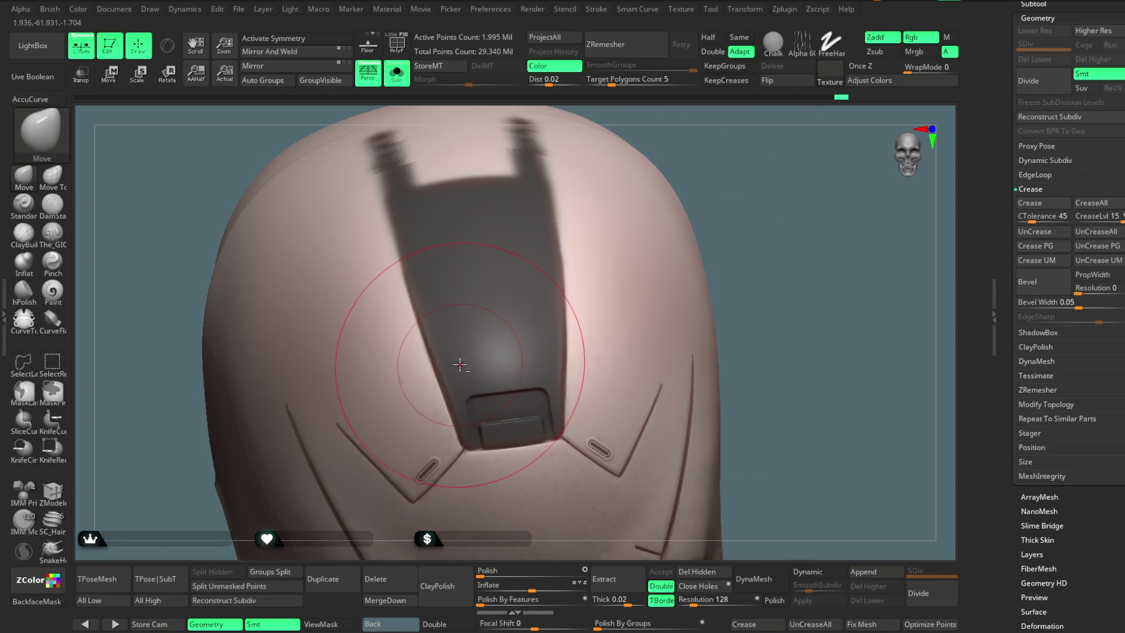
left_click(396, 73)
mouse_move(856, 246)
left_mouse_down()
mouse_move(754, 87)
mouse_move(709, 187)
left_mouse_up()
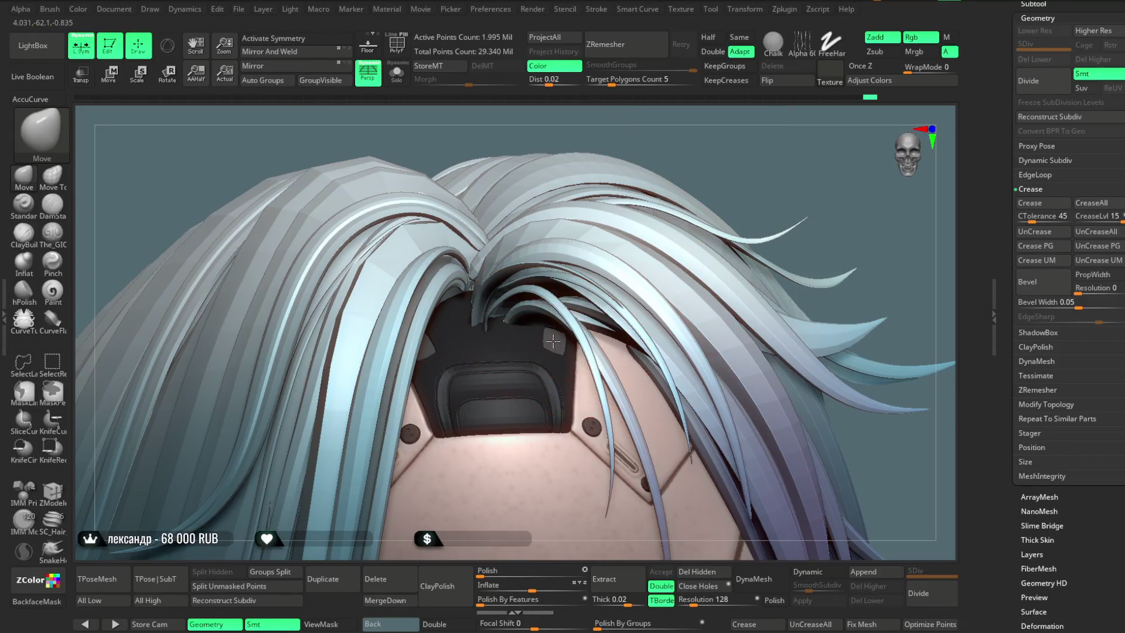
right_click_drag(552, 340, 418, 346)
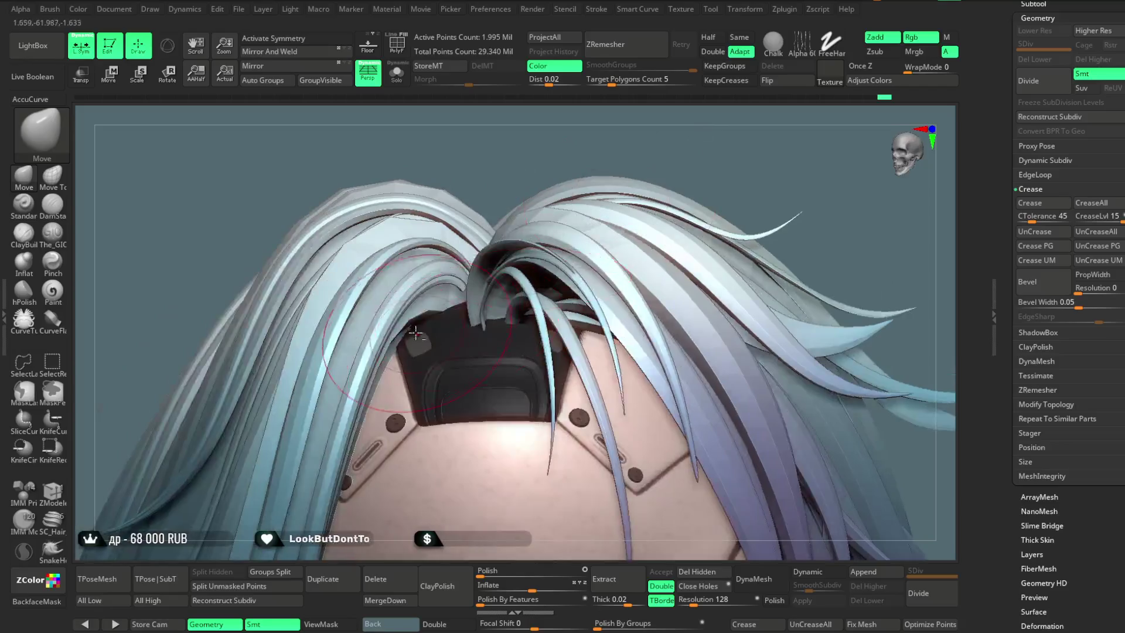
mouse_move(778, 156)
left_mouse_down()
mouse_move(724, 222)
mouse_move(646, 233)
mouse_move(633, 208)
mouse_move(624, 234)
left_mouse_up()
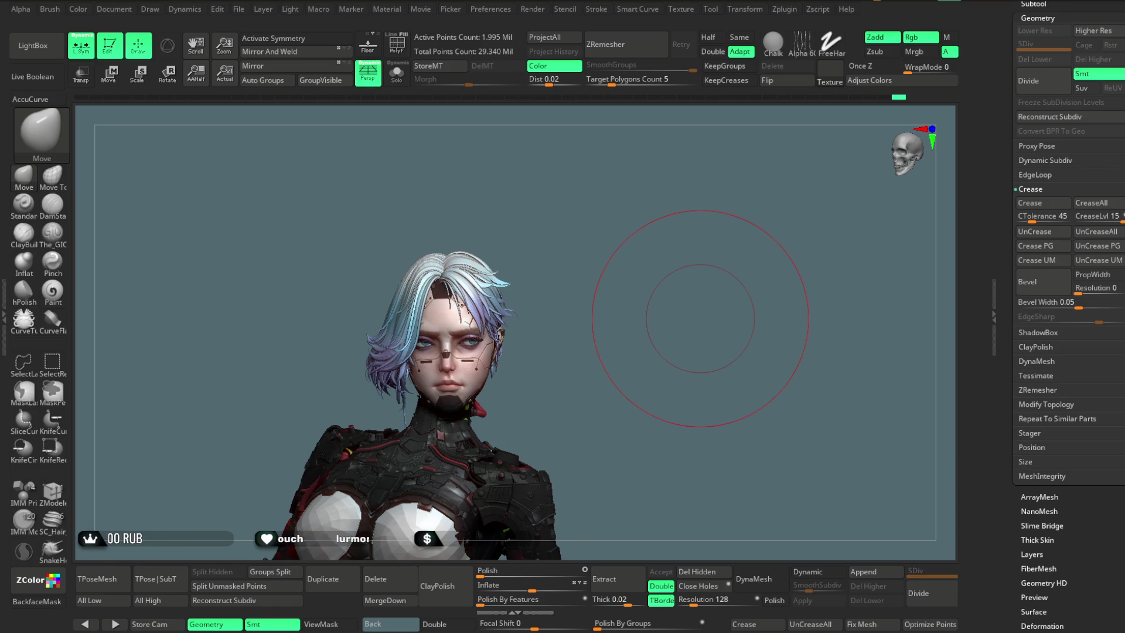
Step: Briefly solo the BODY_UP_PP armour, restore the full character, and click the Head5_6 hair
mouse_move(619, 255)
left_mouse_down()
mouse_move(604, 271)
mouse_move(640, 265)
mouse_move(575, 259)
mouse_move(616, 257)
left_mouse_up()
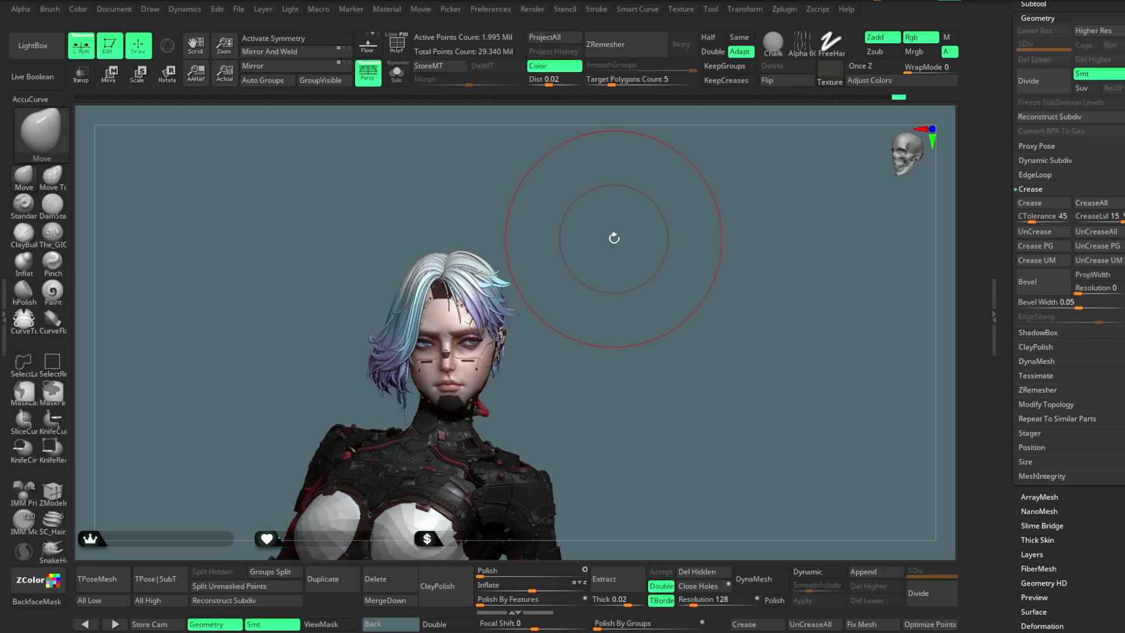
mouse_move(571, 372)
left_mouse_down()
mouse_move(577, 309)
mouse_move(592, 321)
mouse_move(574, 264)
mouse_move(582, 276)
mouse_move(493, 336)
left_mouse_up()
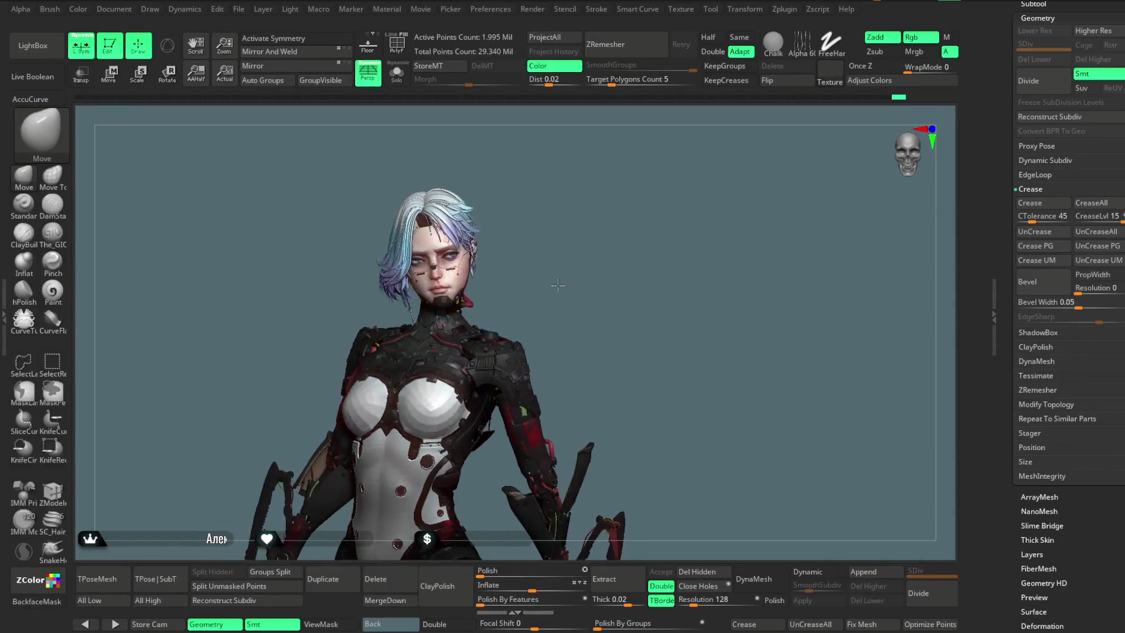
mouse_move(550, 253)
left_mouse_down("alt")
mouse_move(577, 270)
mouse_move(558, 258)
left_mouse_up("alt")
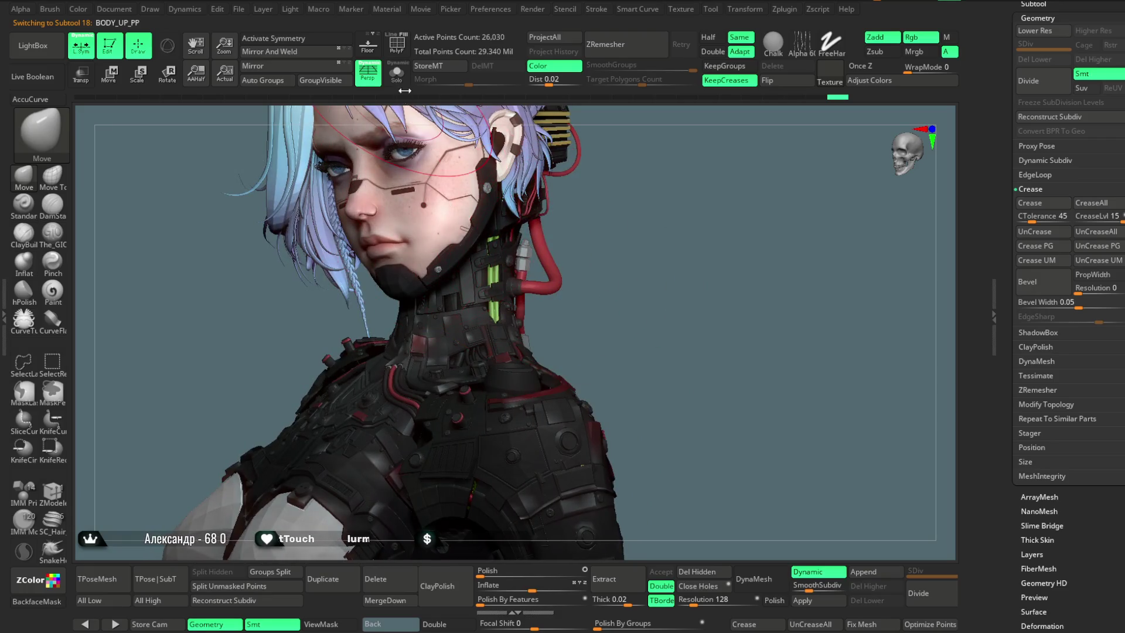
left_click(397, 75)
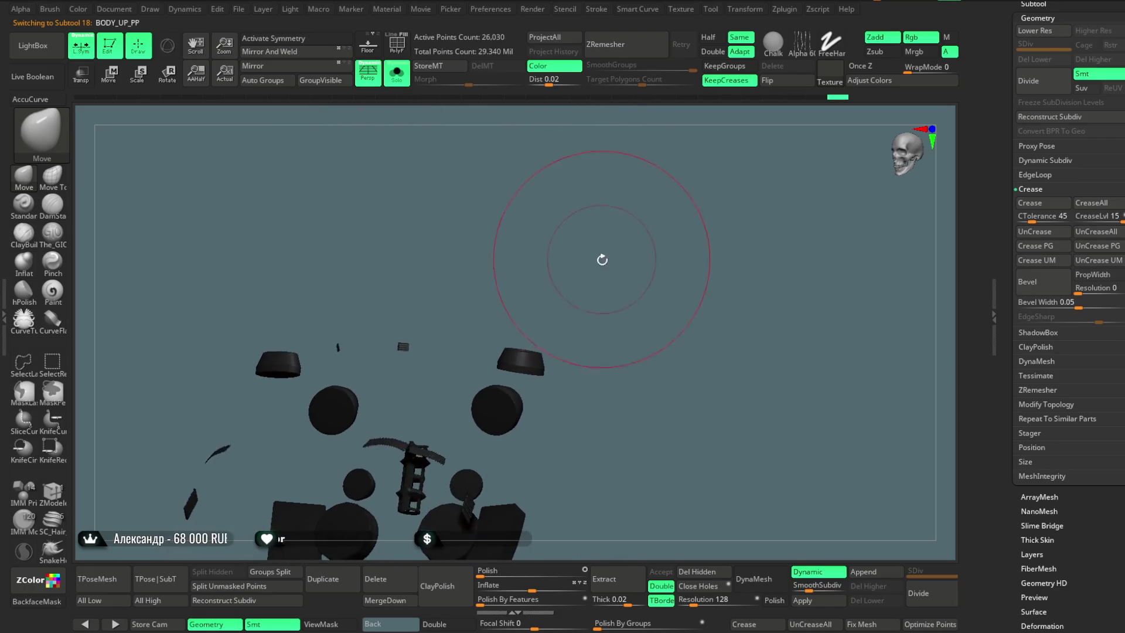
left_click_drag(602, 259, 559, 202)
left_click(398, 75)
mouse_move(621, 284)
left_mouse_down("alt")
mouse_move(635, 176)
mouse_move(607, 247)
mouse_move(468, 252)
left_mouse_up("alt")
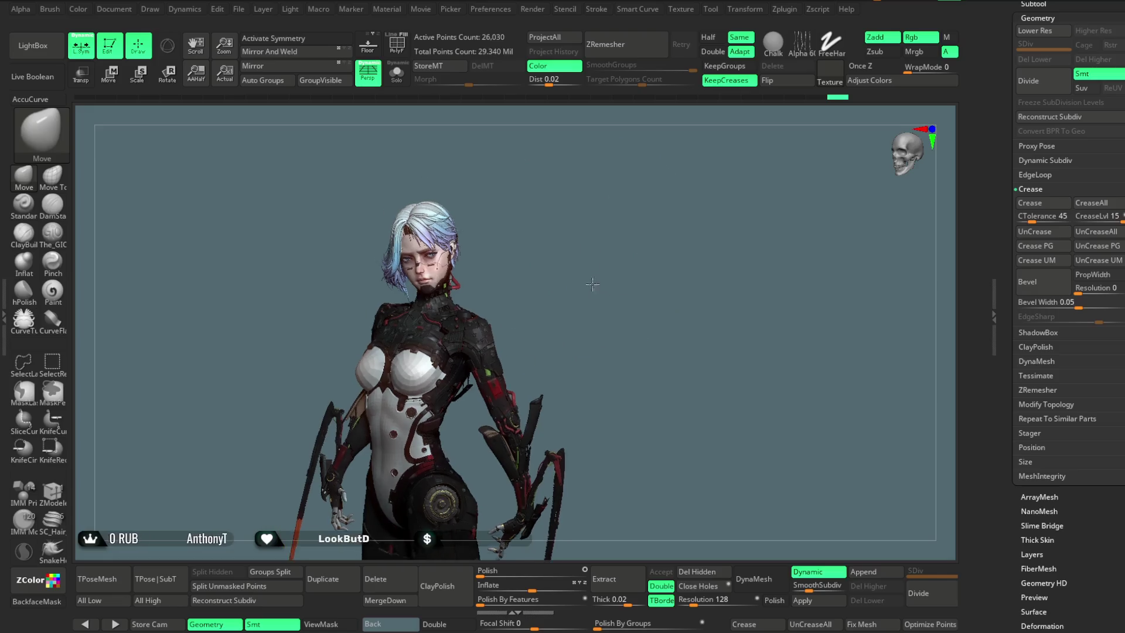
left_click(442, 239, "alt")
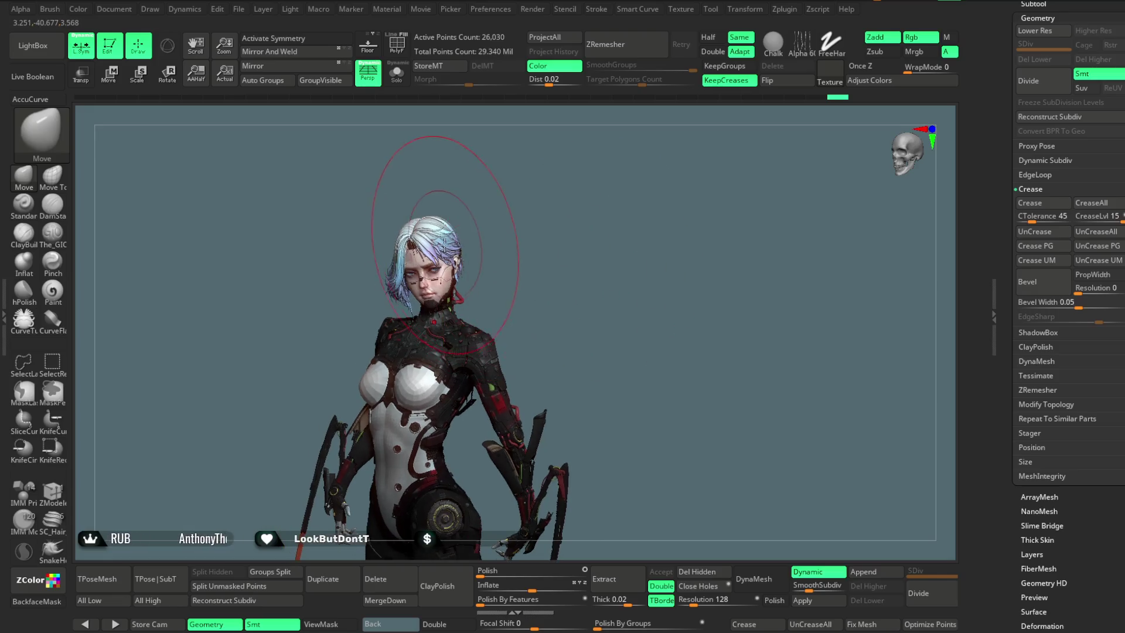
Step: Solo the hair and choose the Move Topological brush, orbiting over the crown
left_click(397, 73)
right_click(565, 267)
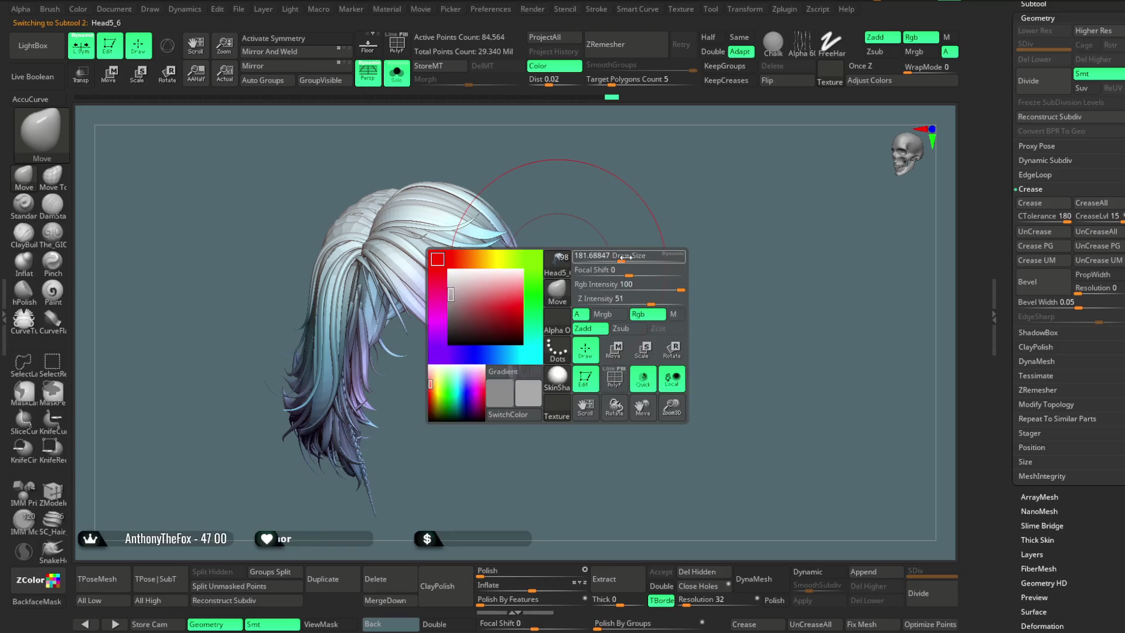
mouse_move(586, 257)
left_mouse_down()
mouse_move(608, 247)
mouse_move(605, 276)
mouse_move(615, 271)
left_mouse_up()
right_click(580, 273)
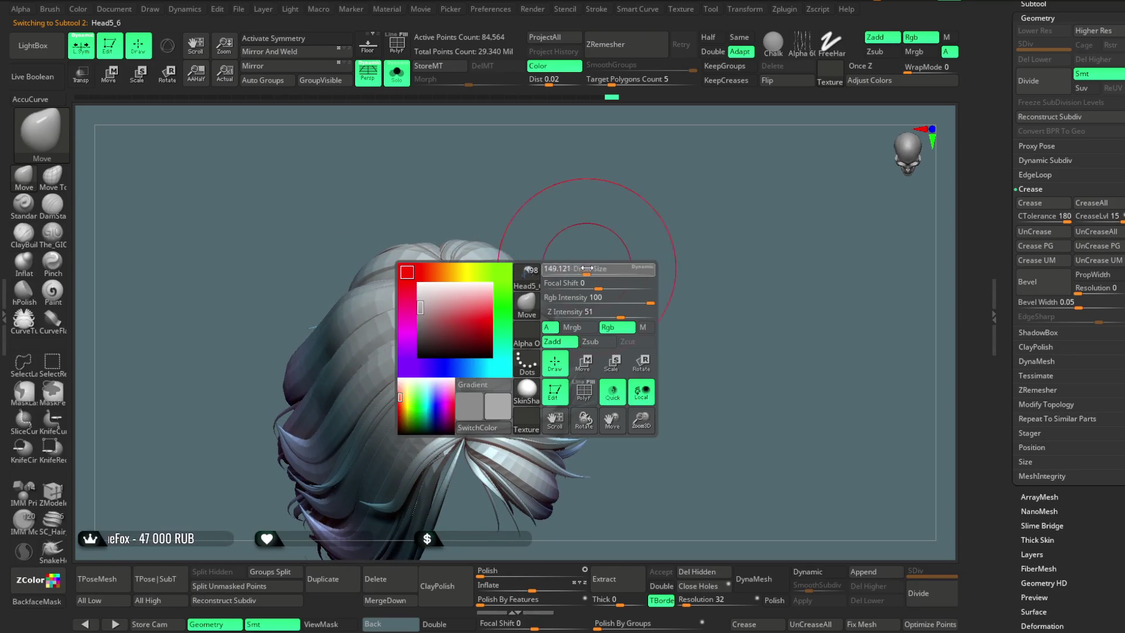
left_click(52, 176)
left_click_drag(566, 193, 504, 399)
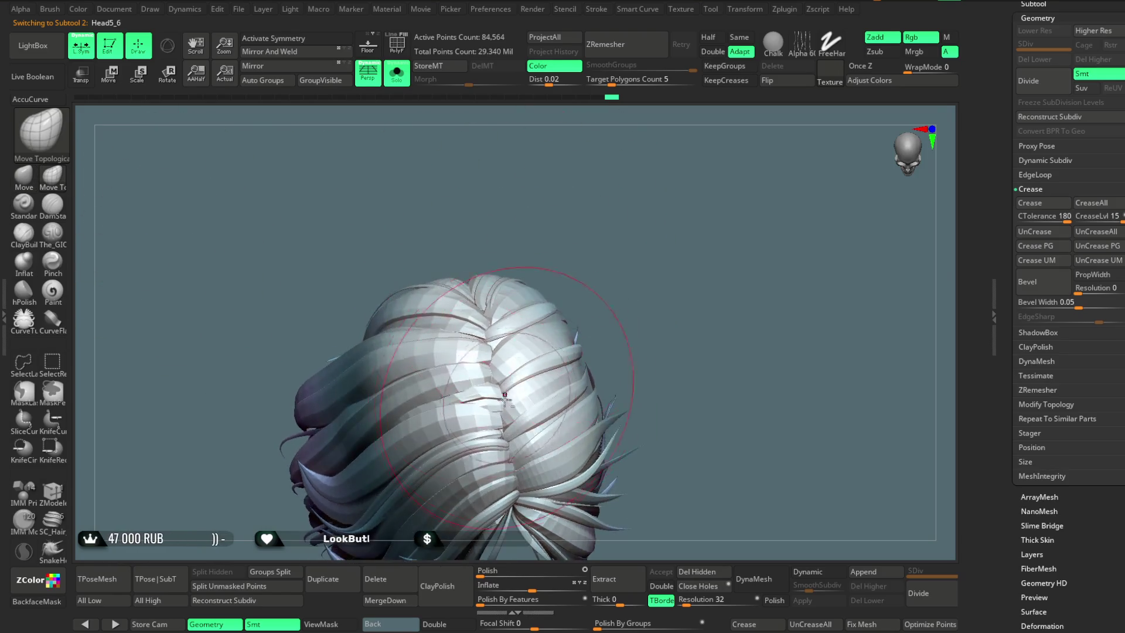
mouse_move(575, 289)
left_mouse_down()
mouse_move(473, 349)
mouse_move(506, 252)
left_mouse_up()
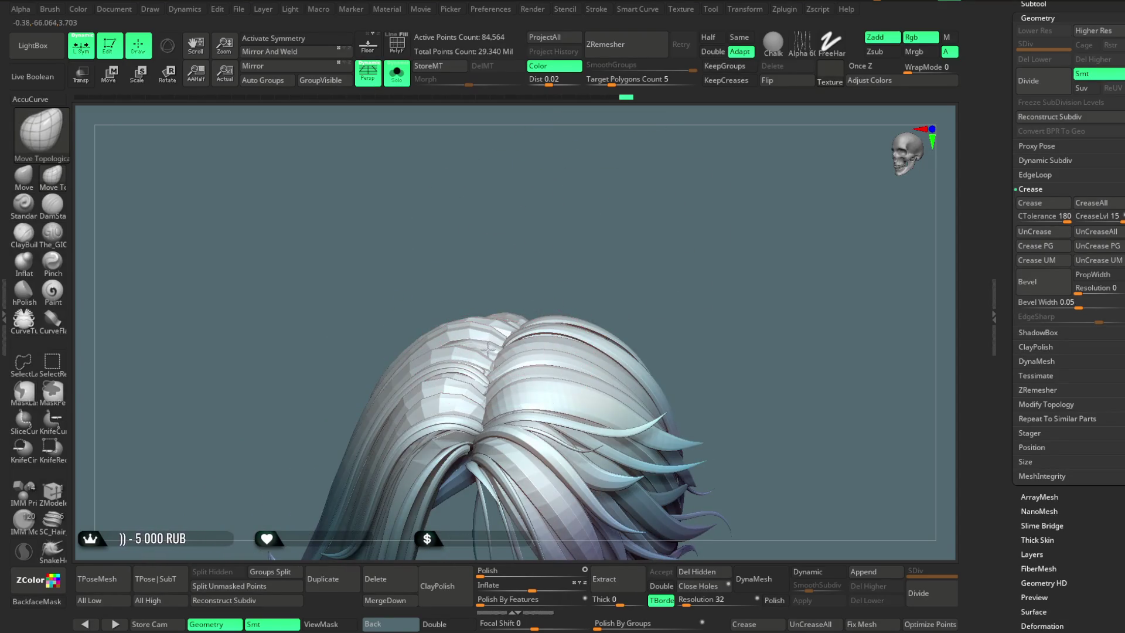
left_click_drag(503, 309, 554, 254)
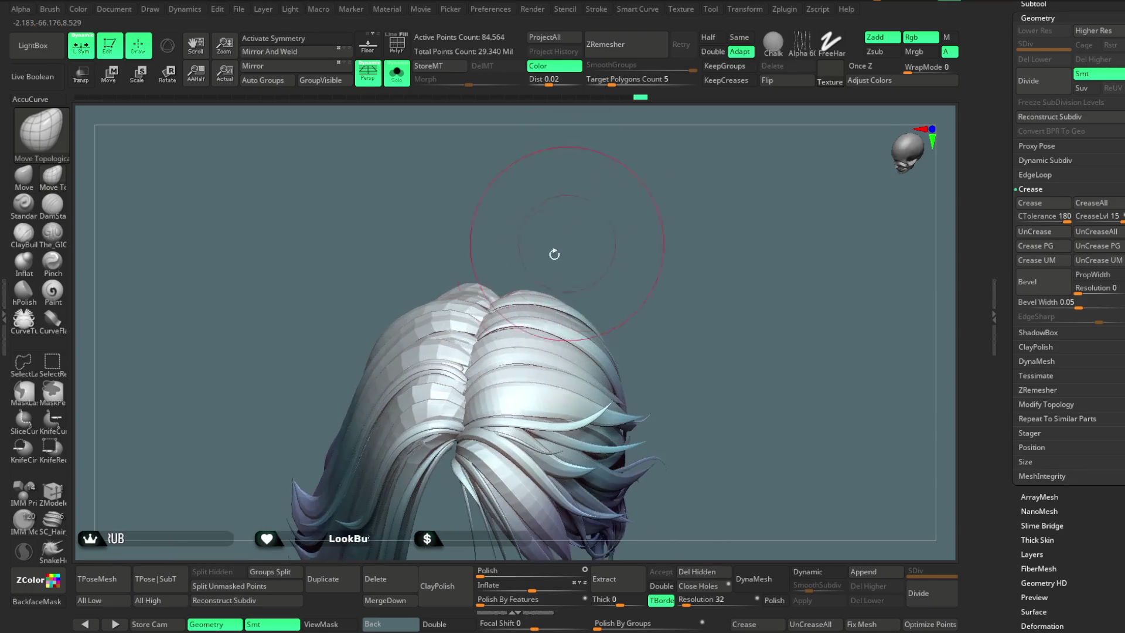
left_click_drag(520, 296, 518, 198)
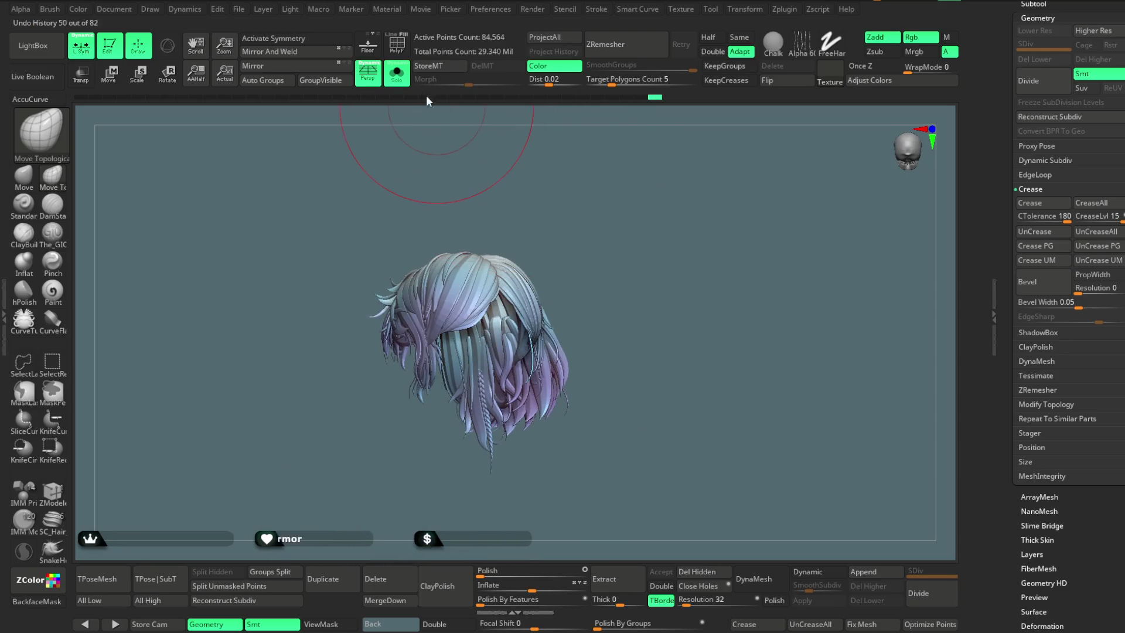
Step: Turn Solo off and orbit to a three-quarter view of the full character
left_click(396, 72)
mouse_move(534, 147)
left_mouse_down()
mouse_move(638, 163)
mouse_move(657, 197)
mouse_move(672, 195)
mouse_move(567, 252)
left_mouse_up()
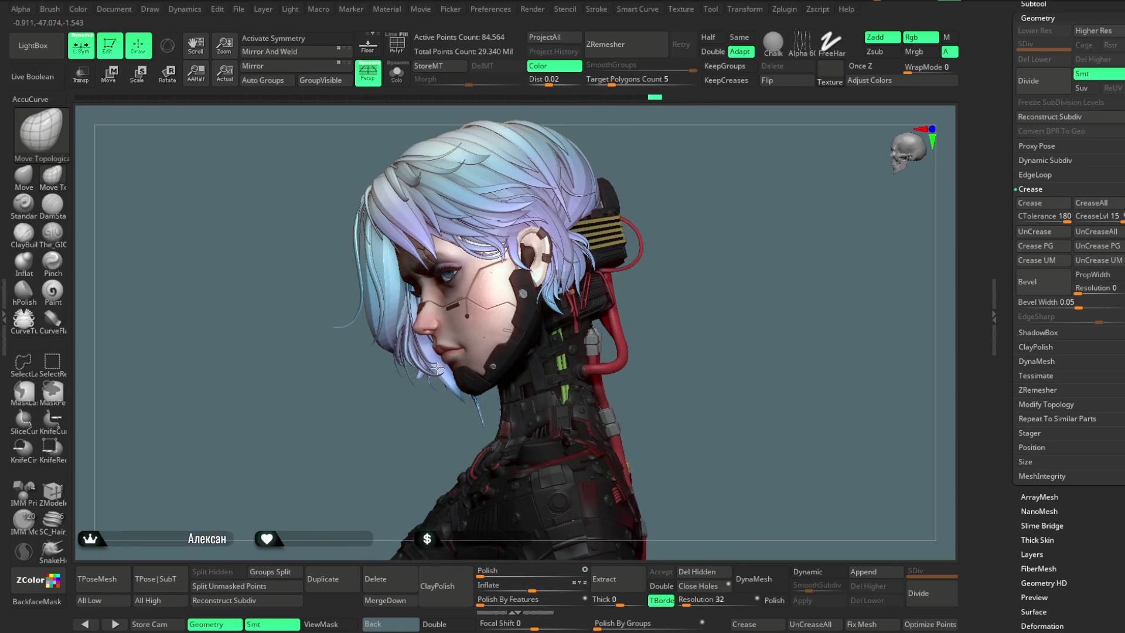
mouse_move(433, 379)
left_mouse_down()
mouse_move(617, 208)
mouse_move(668, 200)
left_mouse_up()
key("space")
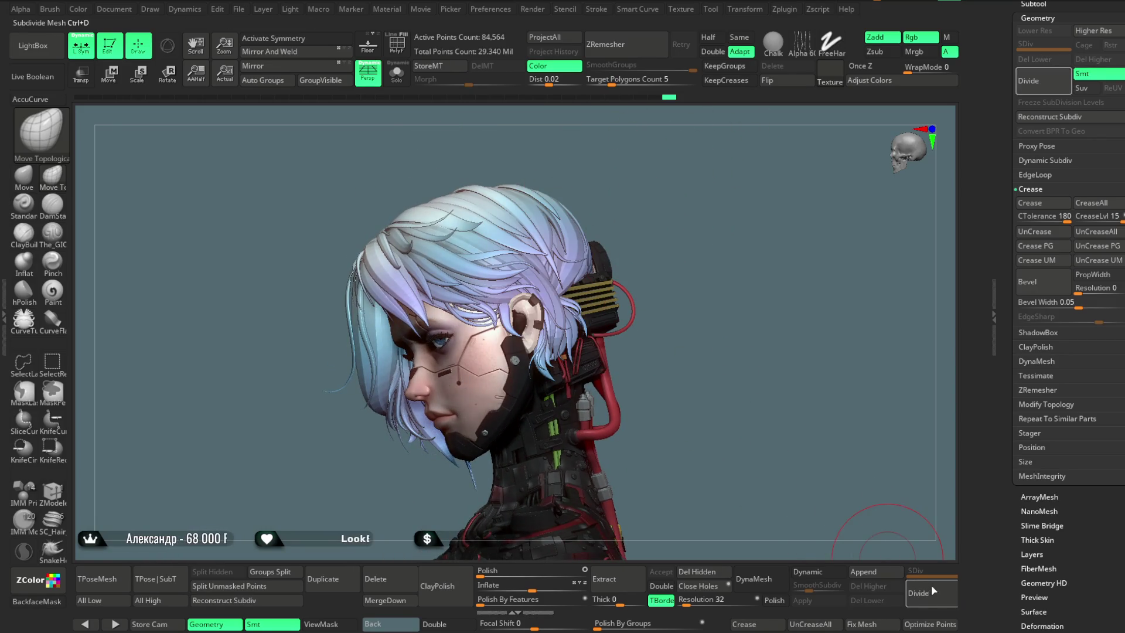
Step: Divide the hair mesh three times to SDiv 4, about 5.403 million points
left_click(934, 591)
left_click(934, 596)
left_click(931, 596)
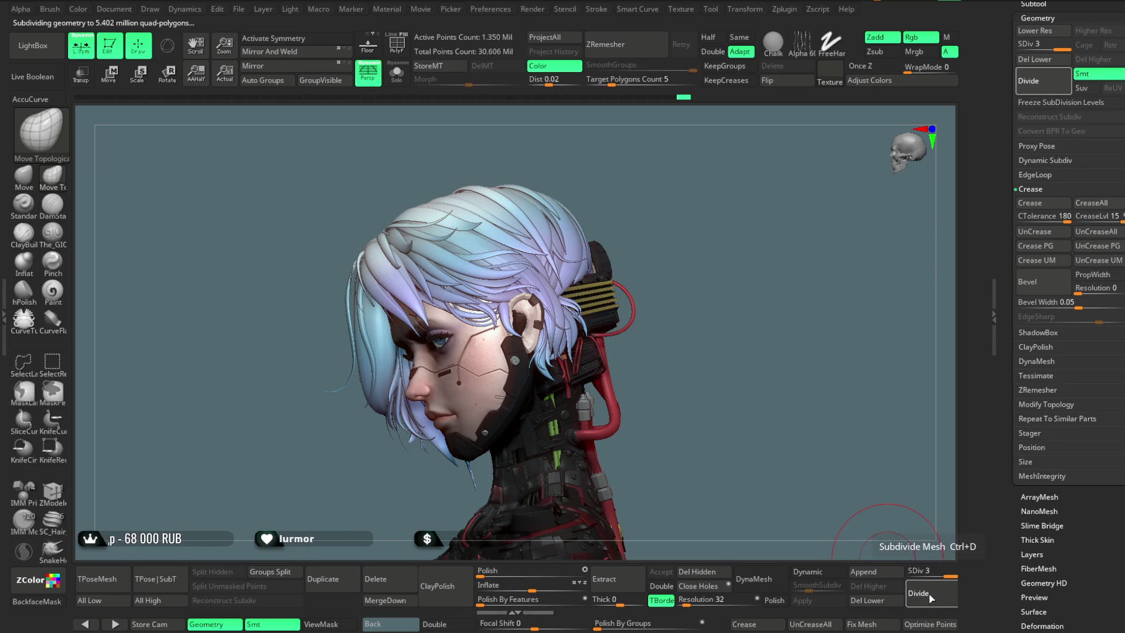
left_click_drag(687, 221, 707, 223)
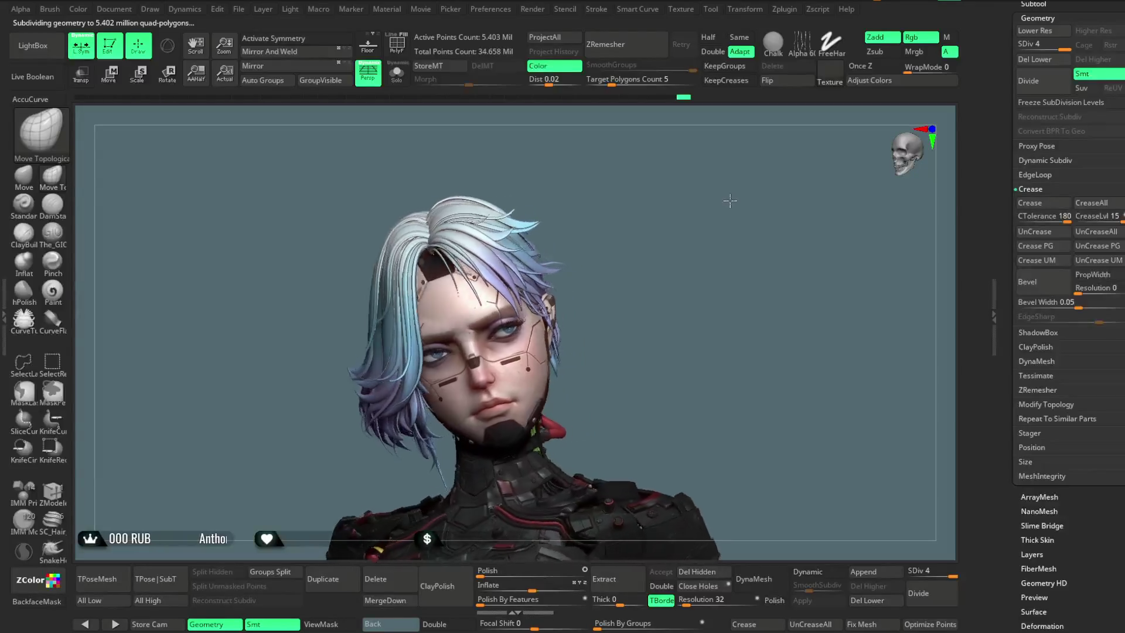
scroll(707, 223, "up", 3)
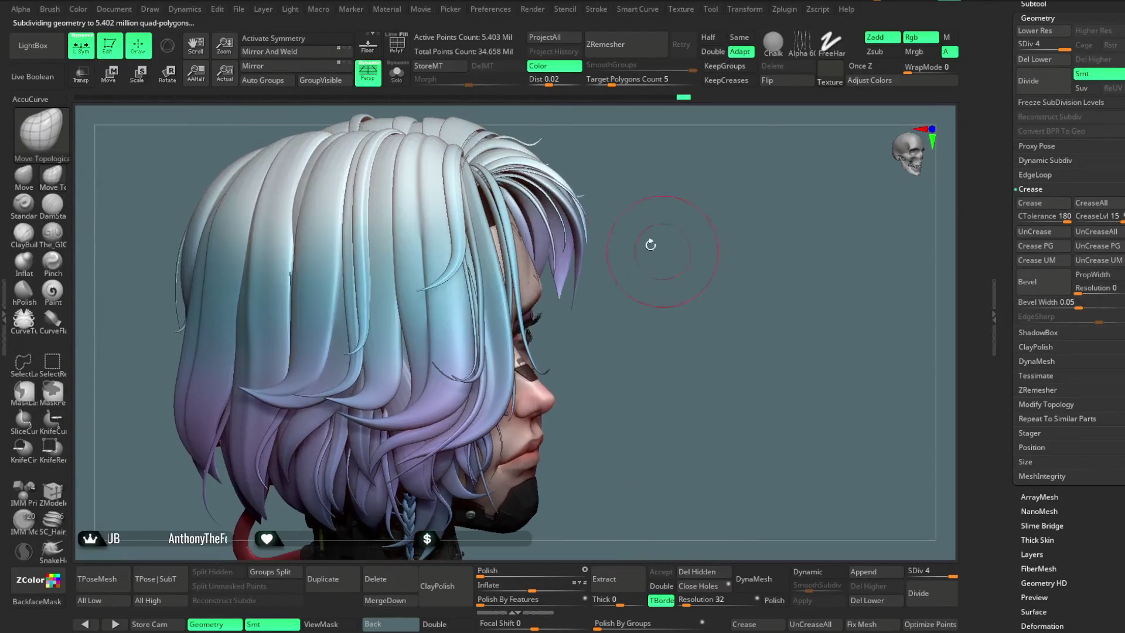
Step: Solo the hair and select The_GIO carving brush
left_click(400, 84)
mouse_move(567, 125)
left_mouse_down()
mouse_move(588, 243)
mouse_move(615, 226)
left_mouse_up()
right_click(616, 226)
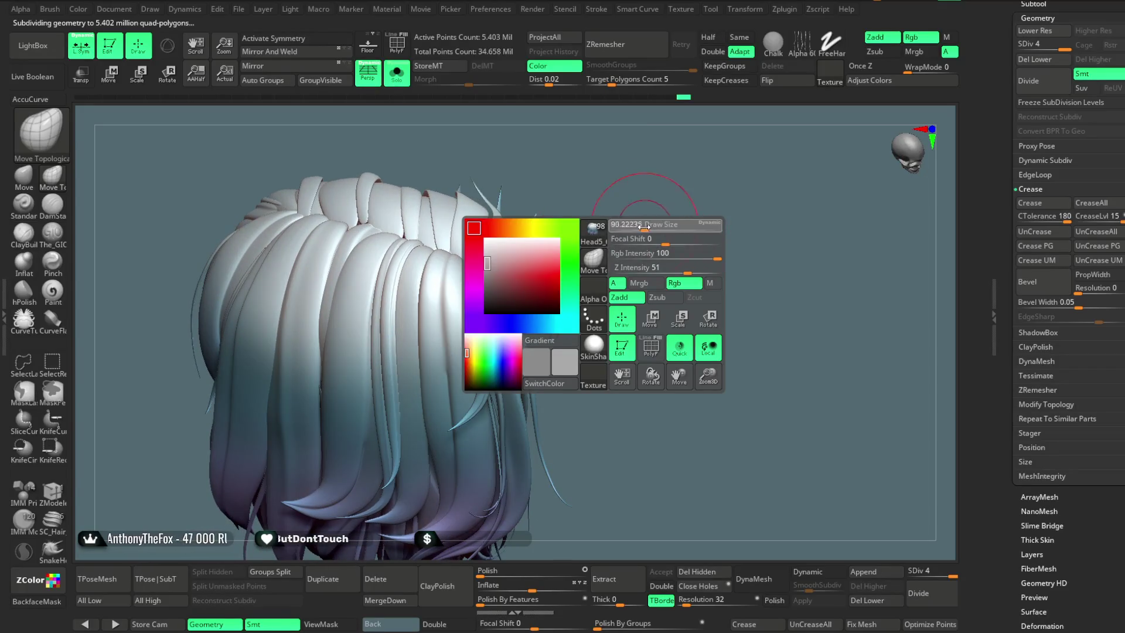
left_click(53, 232)
left_click_drag(146, 264, 449, 249)
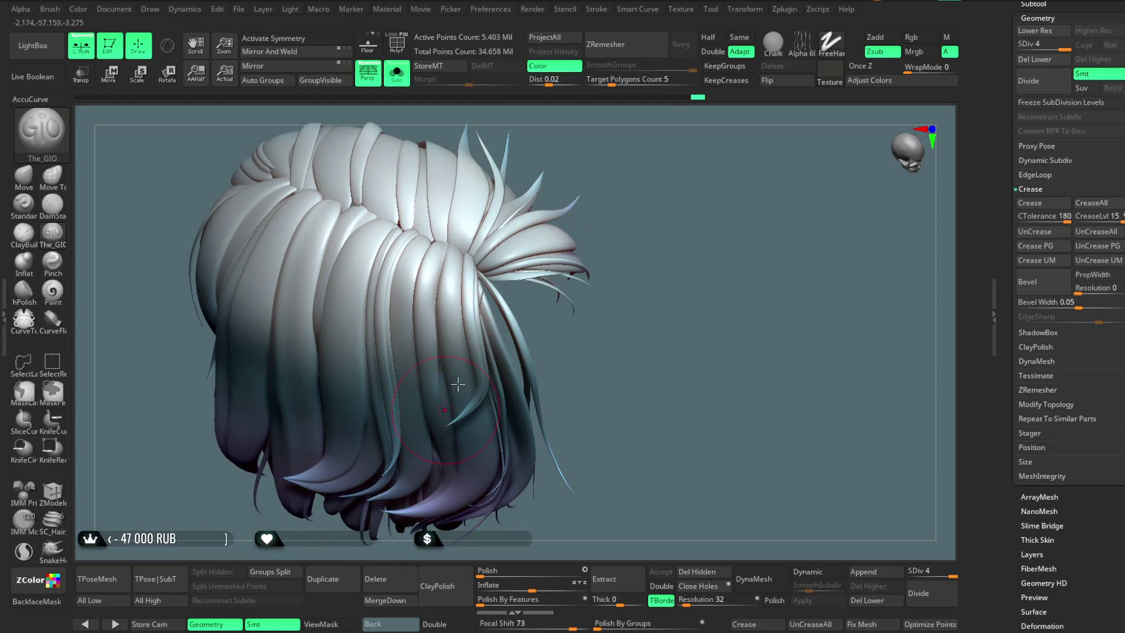
Step: Orbit and zoom around the soloed hair to inspect it from back, side and front
right_click_drag(458, 384, 580, 182)
right_click(552, 258)
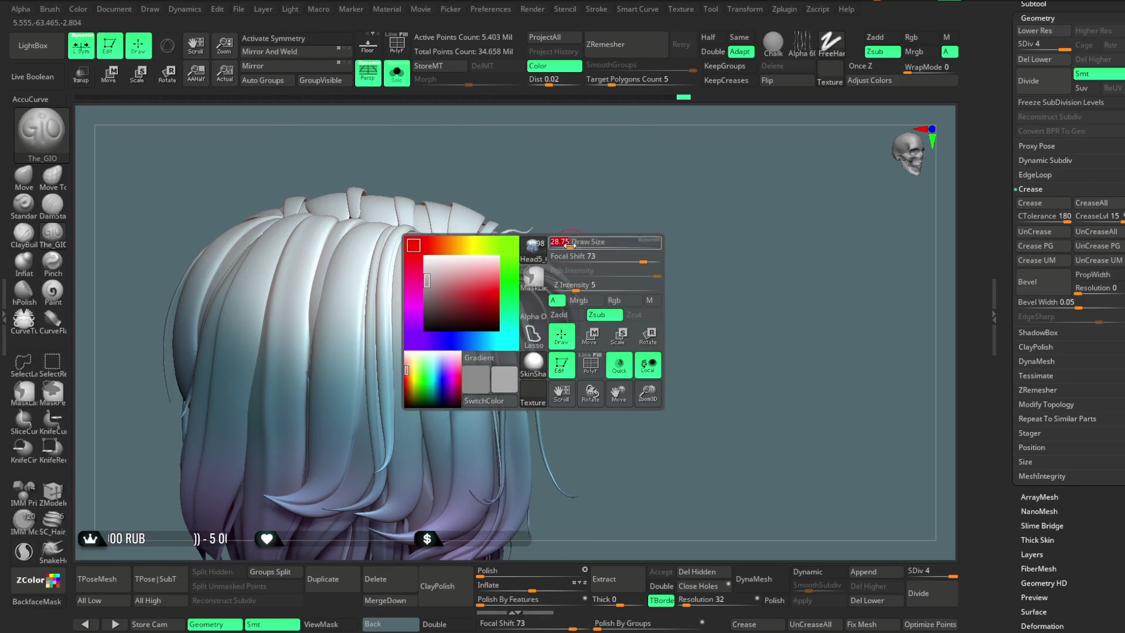
right_click_drag(570, 245, 447, 257)
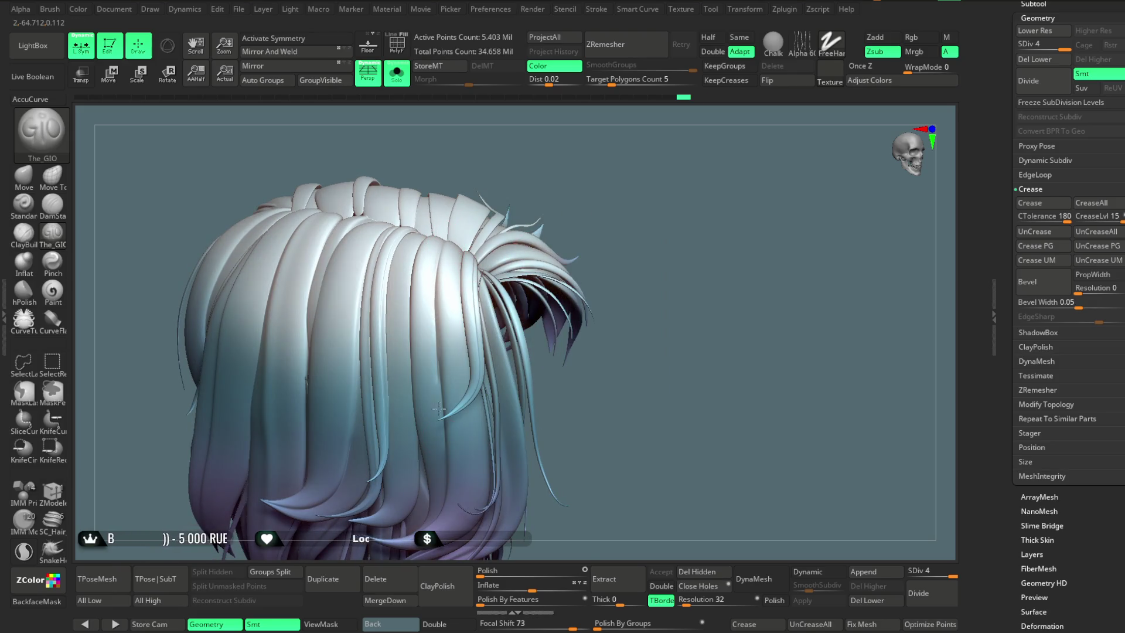
mouse_move(562, 169)
right_mouse_down()
mouse_move(535, 209)
mouse_move(451, 246)
right_mouse_up()
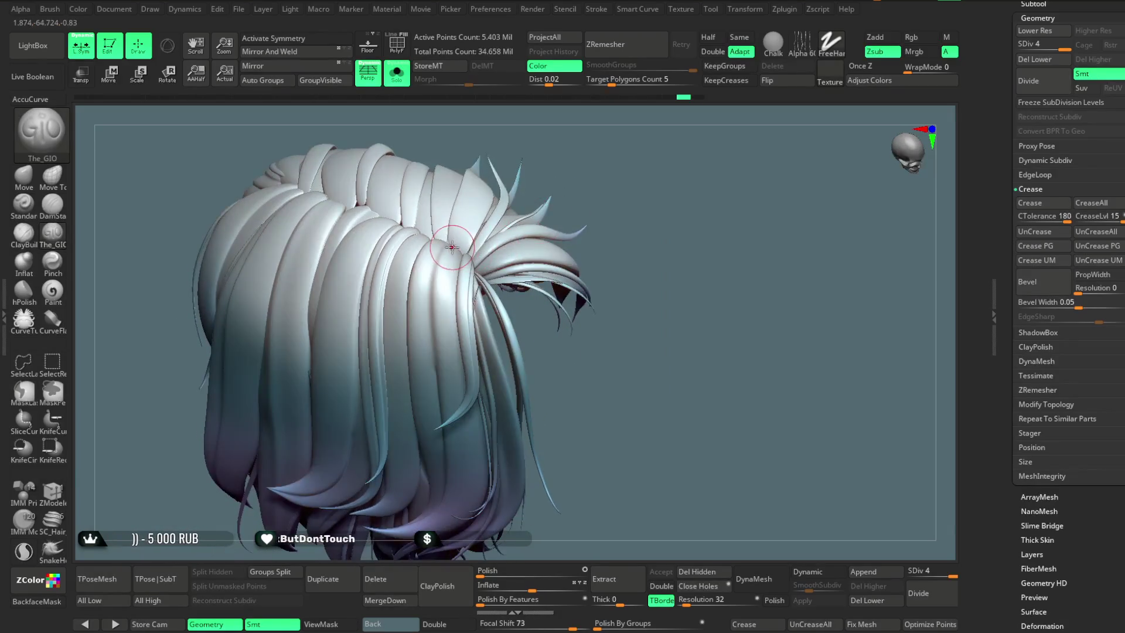
mouse_move(438, 412)
right_mouse_down()
mouse_move(608, 178)
mouse_move(605, 156)
mouse_move(570, 170)
mouse_move(635, 142)
mouse_move(670, 156)
mouse_move(643, 166)
mouse_move(655, 215)
mouse_move(646, 161)
mouse_move(408, 258)
mouse_move(329, 228)
right_mouse_up()
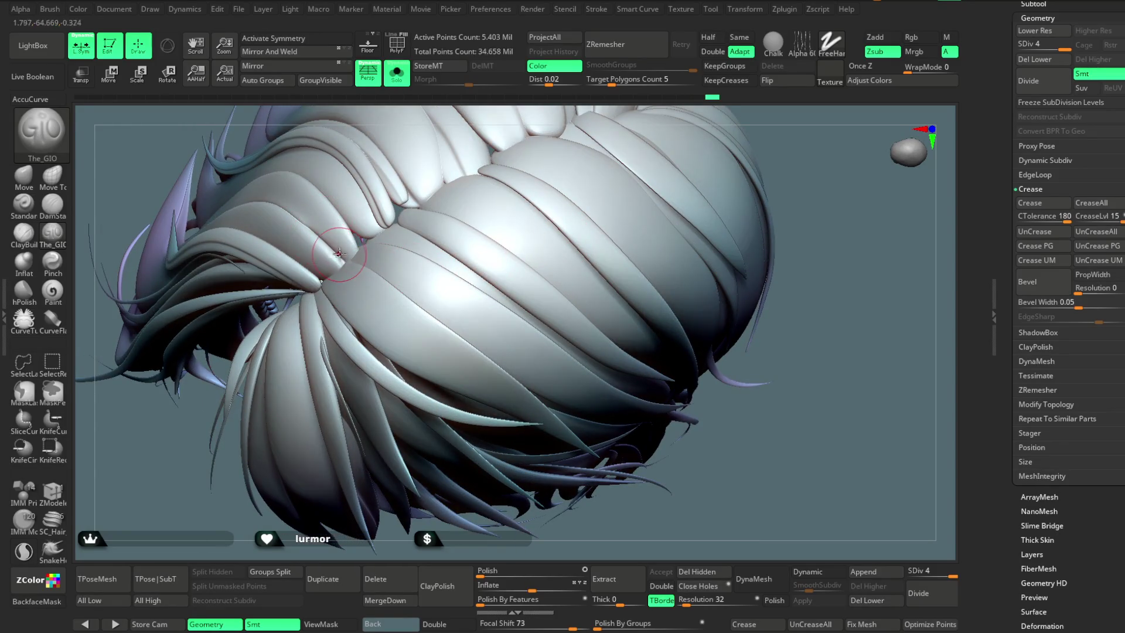
mouse_move(592, 217)
right_mouse_down("ctrl")
mouse_move(787, 269)
mouse_move(728, 252)
mouse_move(699, 202)
mouse_move(683, 221)
mouse_move(705, 271)
mouse_move(711, 251)
mouse_move(720, 261)
mouse_move(588, 251)
right_mouse_up("ctrl")
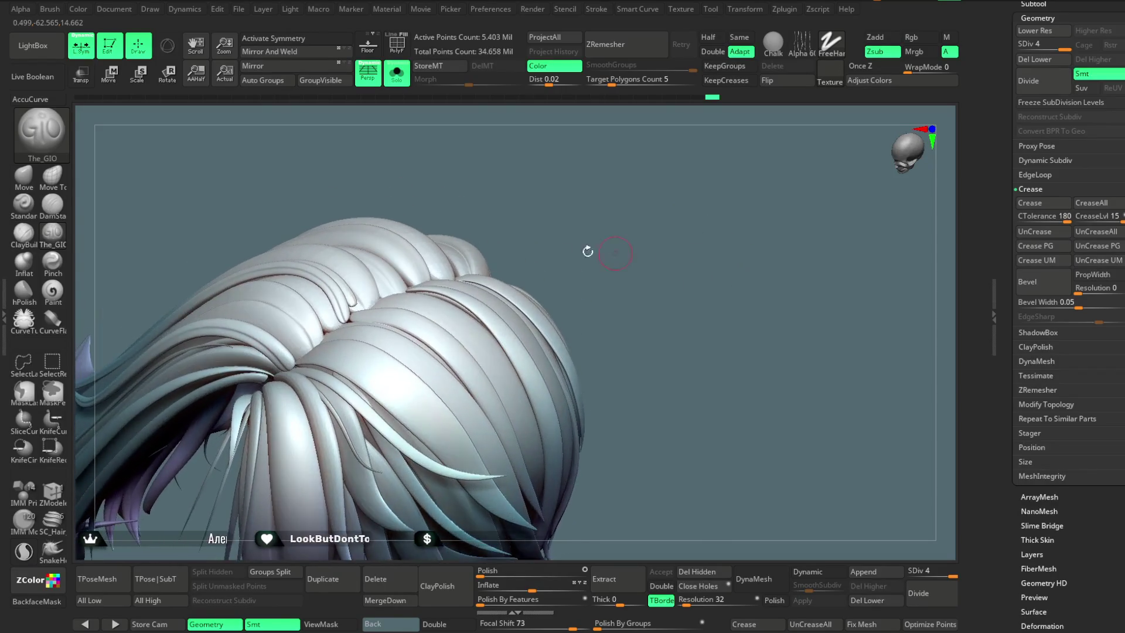
Step: Switch to Move Topological with Focal Shift 0 and Draw Size about 233.8
left_click(67, 185)
key("space")
mouse_move(609, 248)
left_mouse_down()
mouse_move(567, 248)
mouse_move(560, 234)
left_mouse_up()
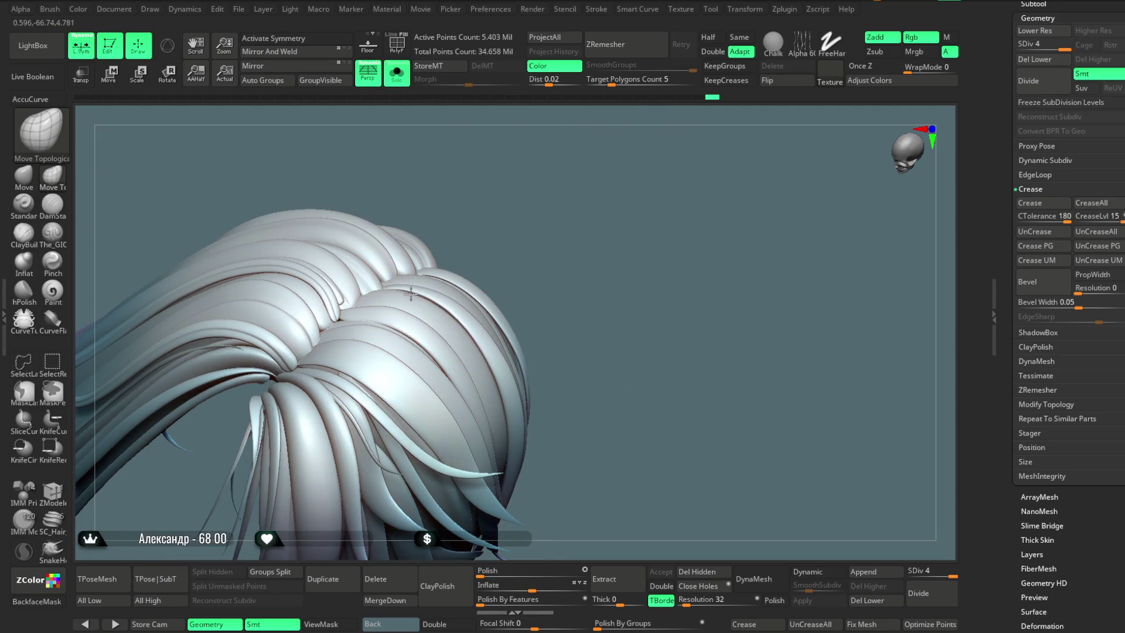
right_click_drag(572, 261, 535, 219)
key("space")
left_click_drag(609, 203, 591, 205)
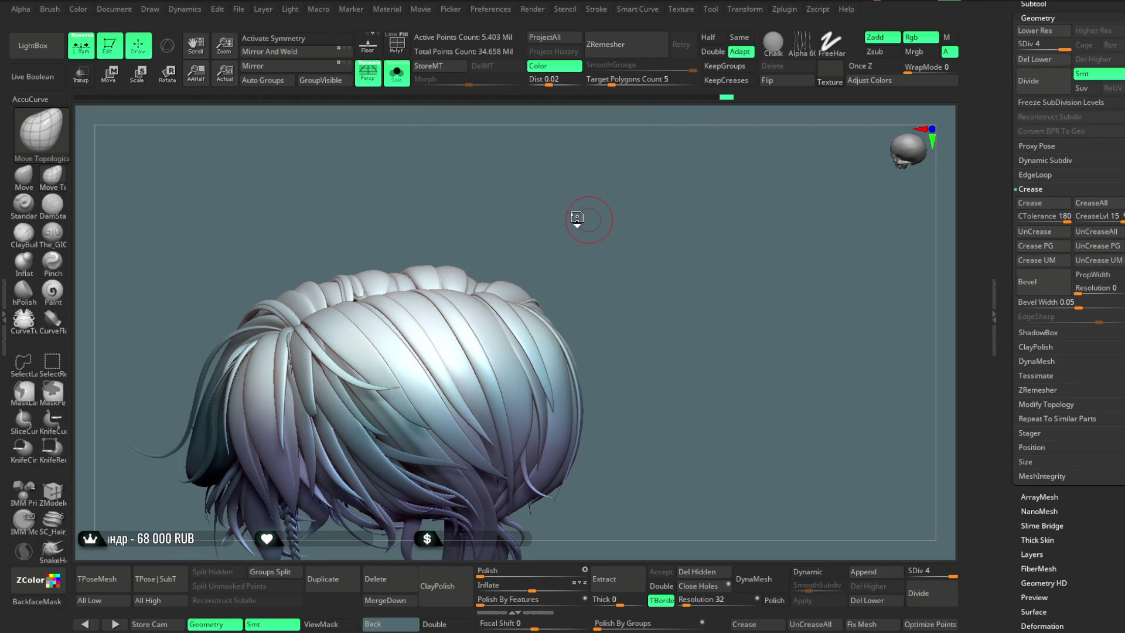
Step: Select ScribeChisel with AccuCurve and lower its Z Intensity from 52 to about 22
key("b")
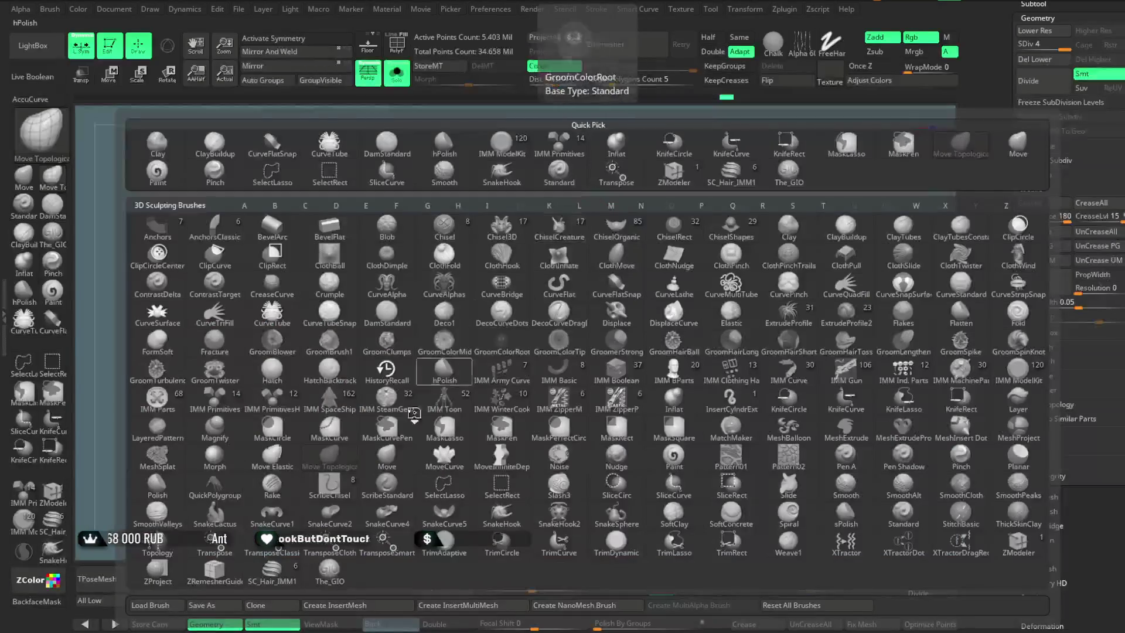
left_click(332, 500)
mouse_move(555, 253)
right_mouse_down()
mouse_move(636, 196)
mouse_move(540, 301)
right_mouse_up()
key("space")
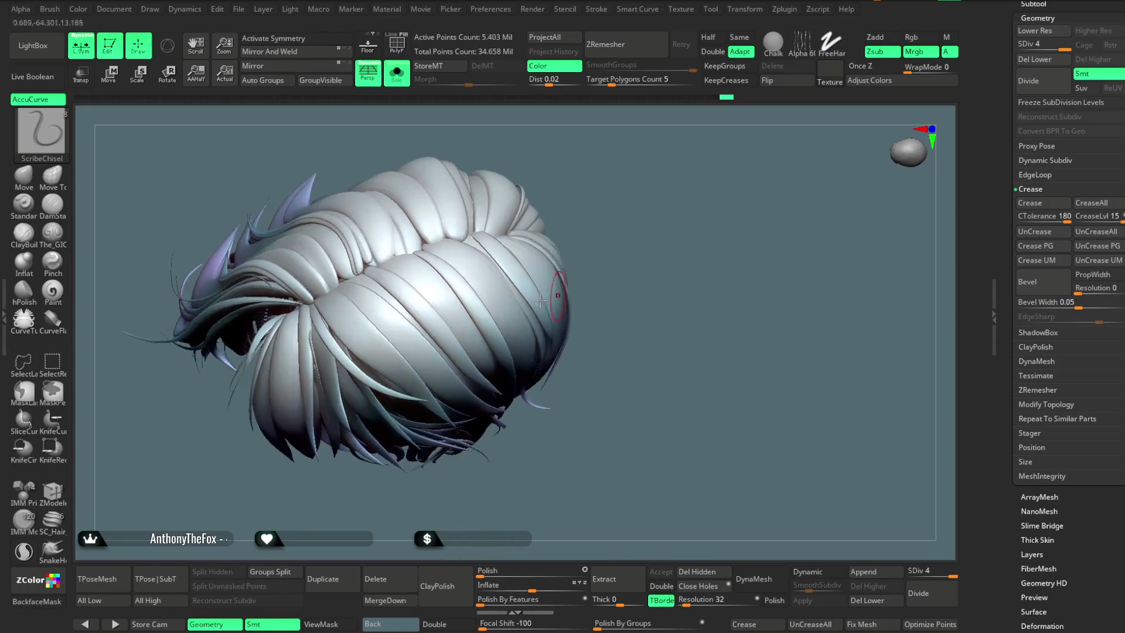
key("space")
right_click_drag(327, 300, 330, 305)
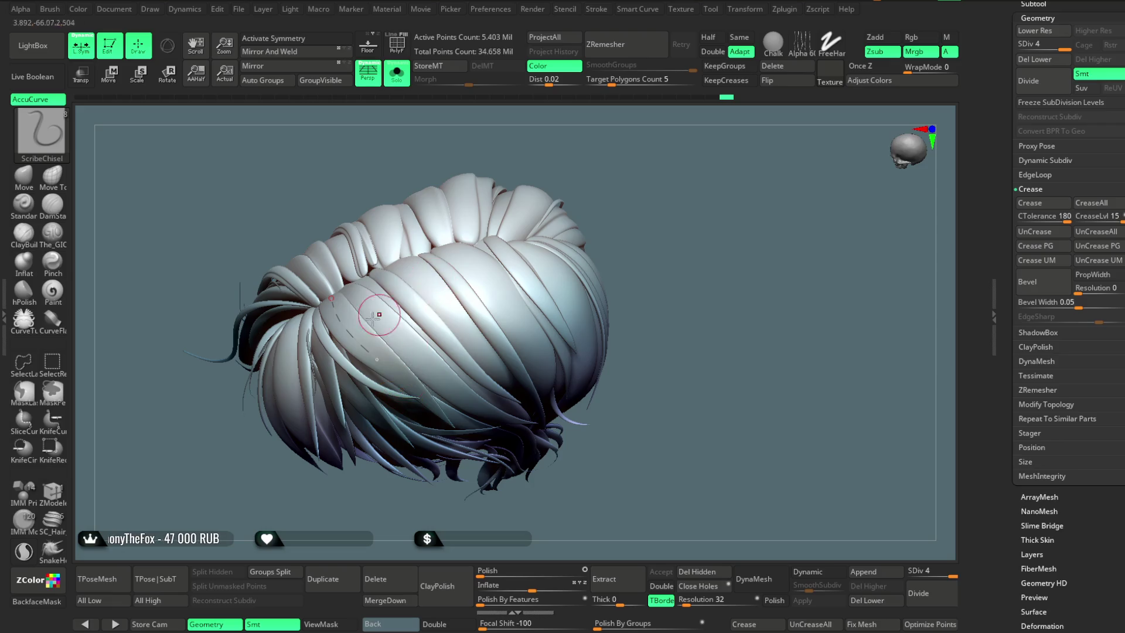
right_click_drag(379, 315, 530, 189)
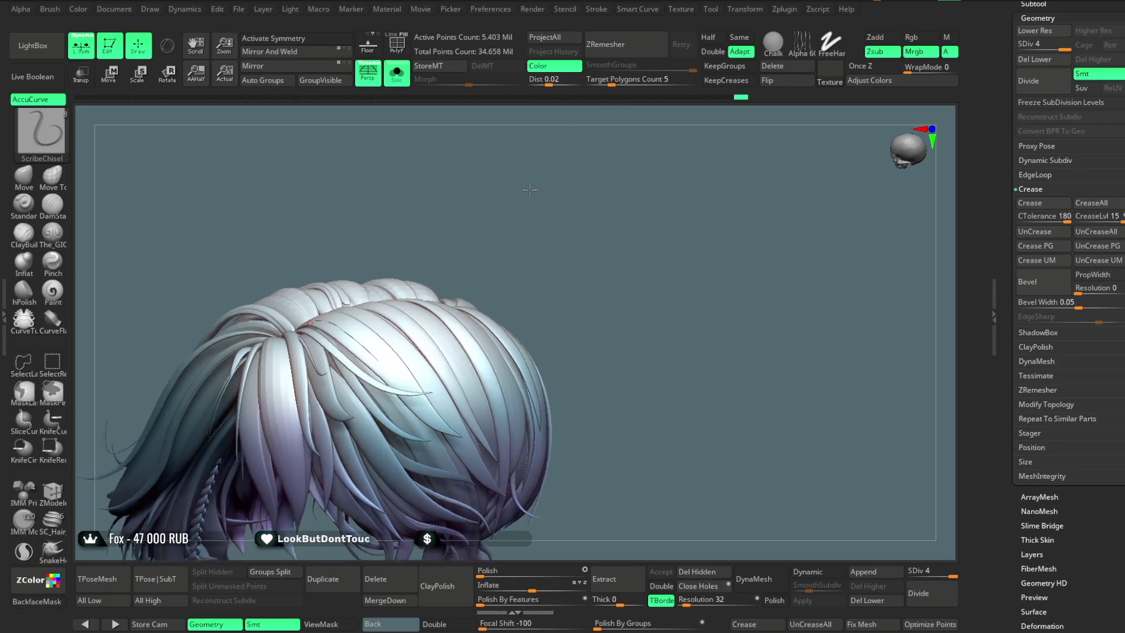
key("space")
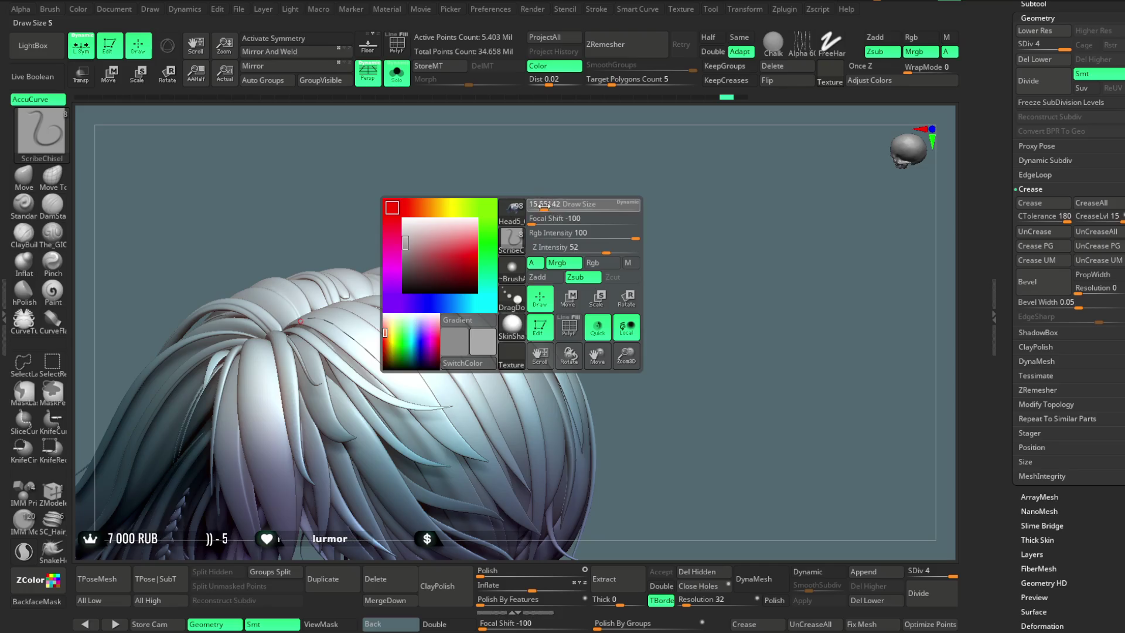
right_click_drag(544, 205, 538, 251)
right_click_drag(610, 113, 331, 300)
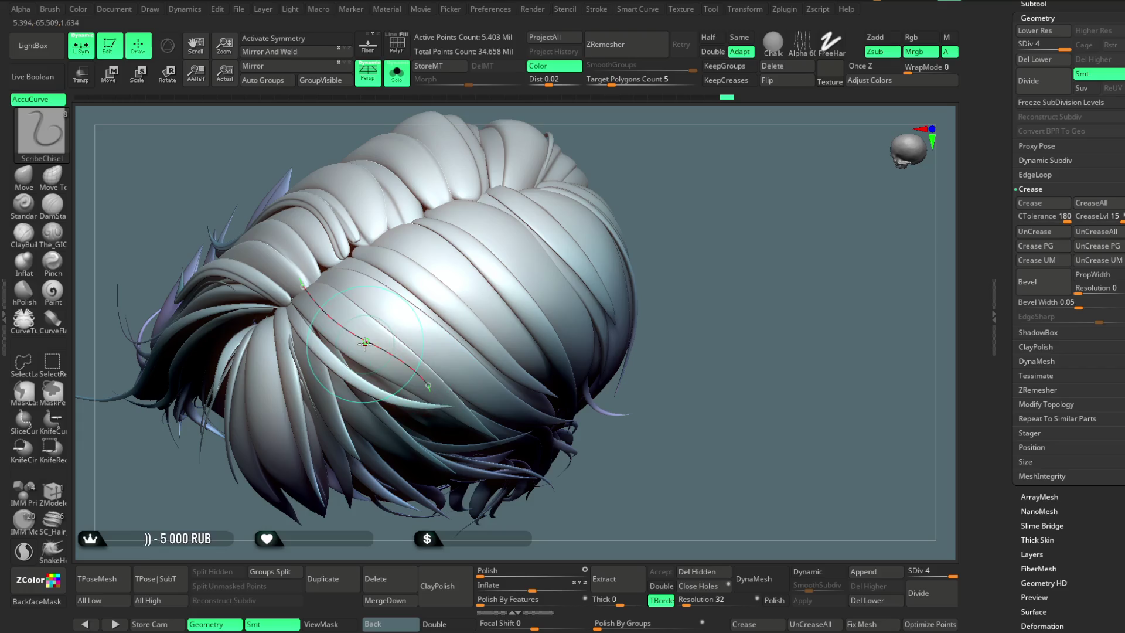
key("space")
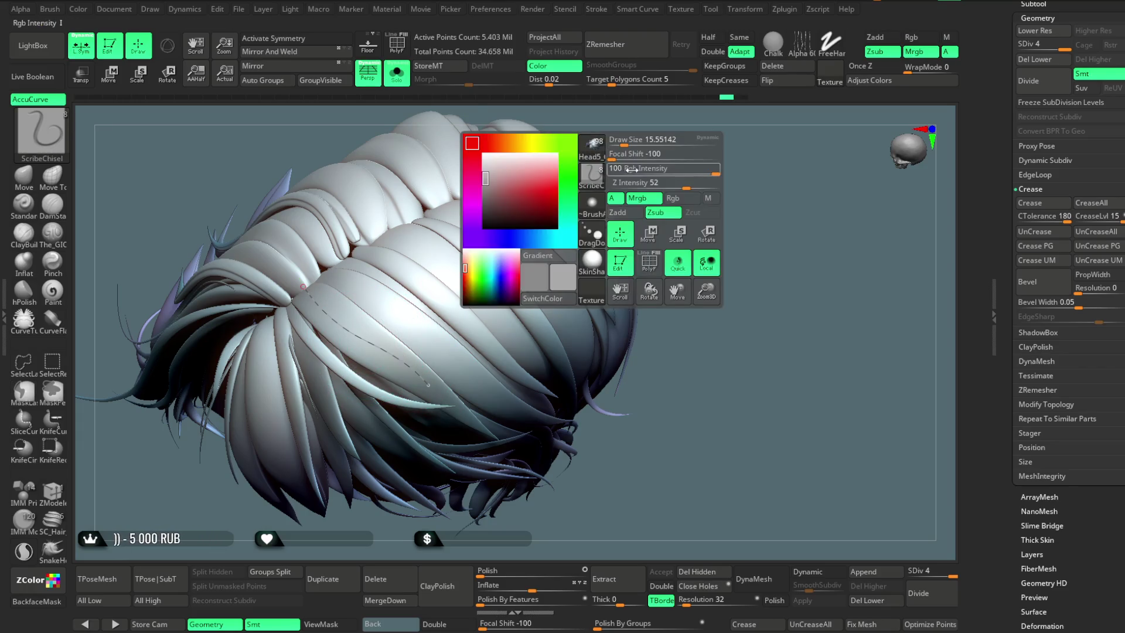
key("space")
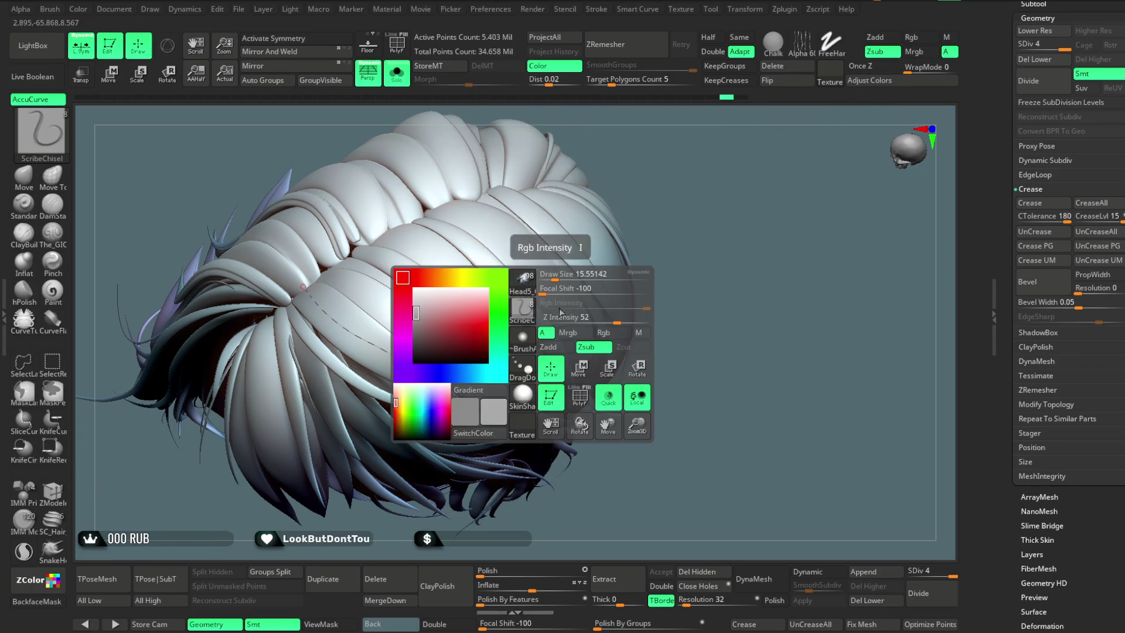
key("space")
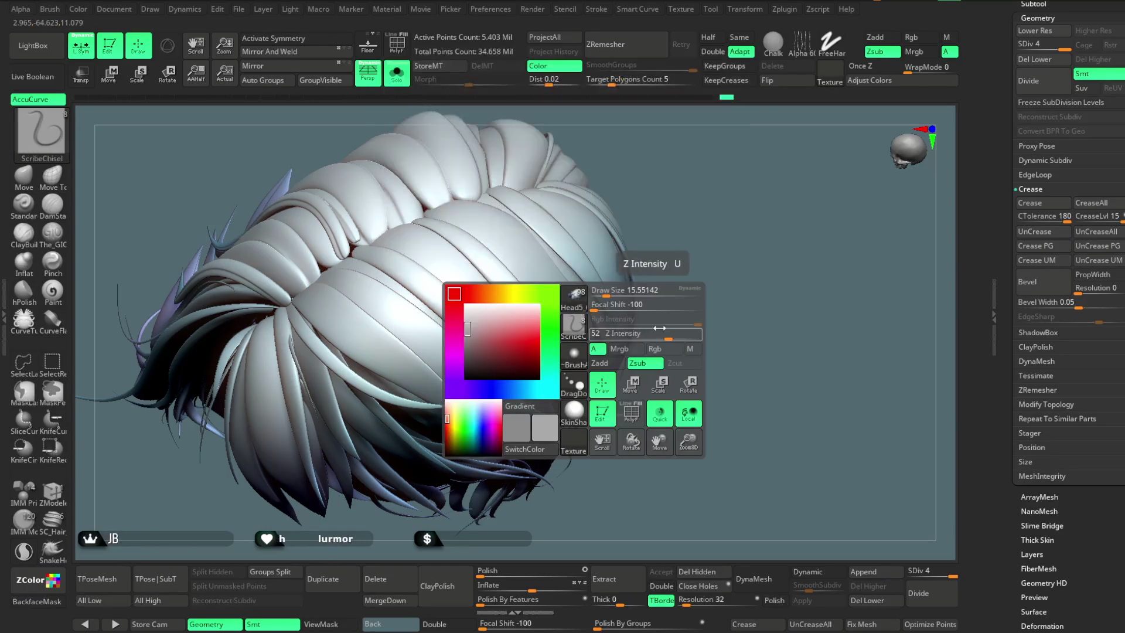
left_click_drag(667, 339, 645, 338)
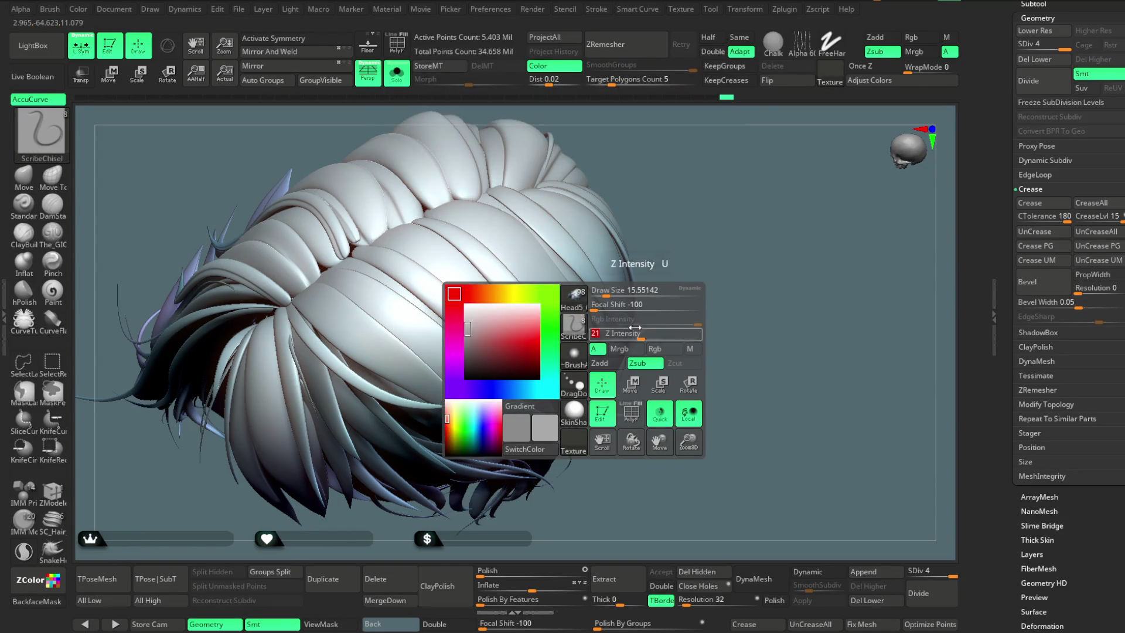
key("space")
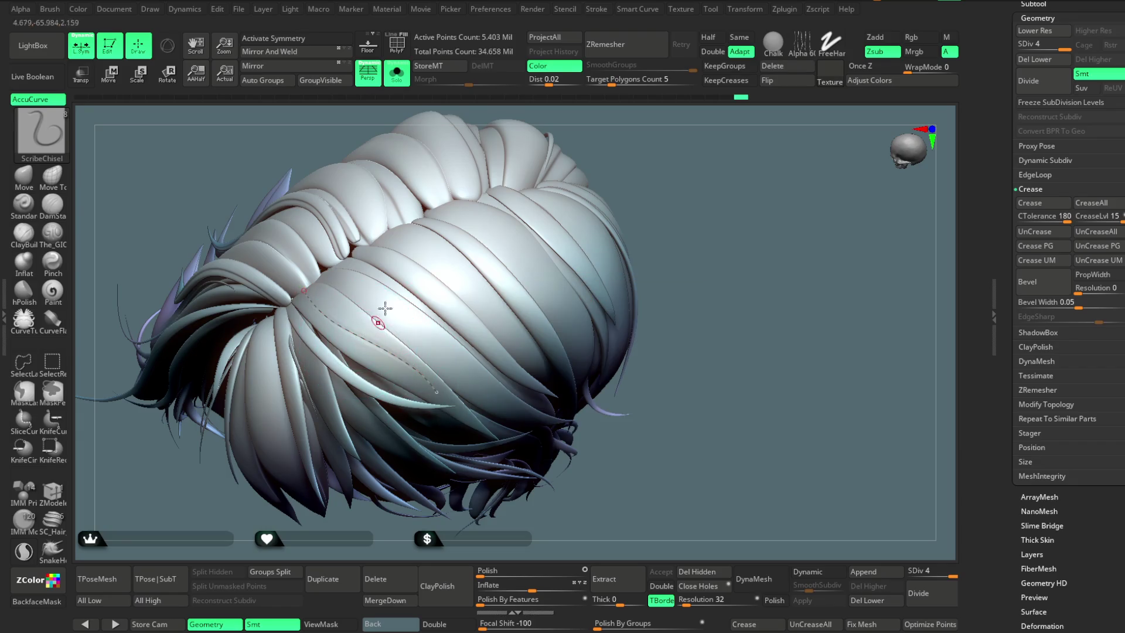
Step: Chisel shallow grooves along the hair strands on the side and top of the hairstyle
key("space")
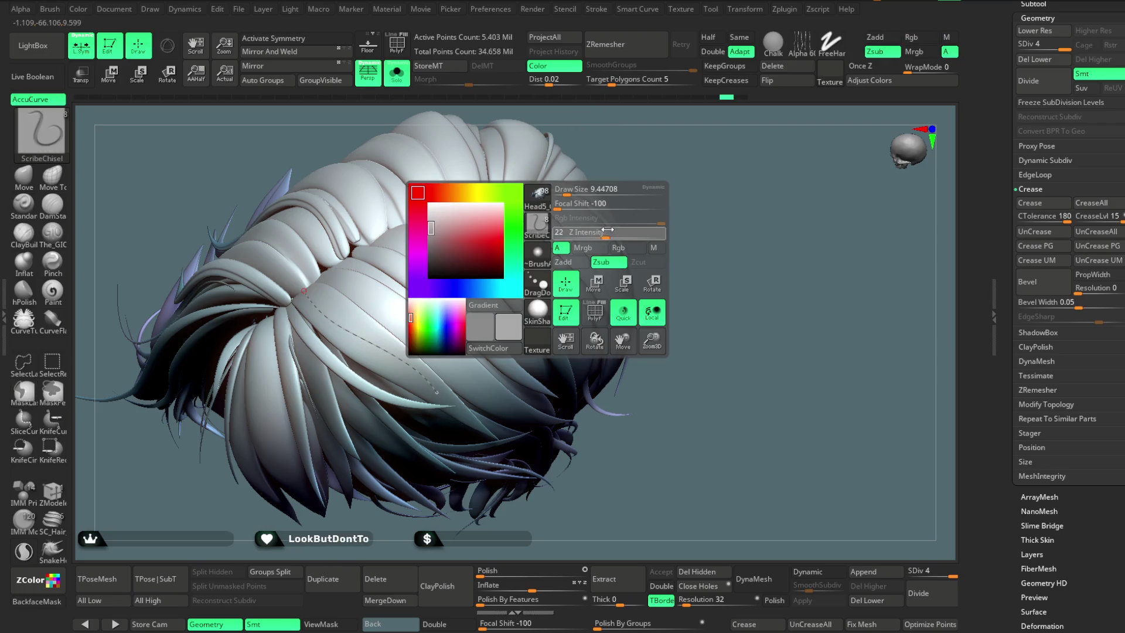
scroll(291, 271, "up", 5)
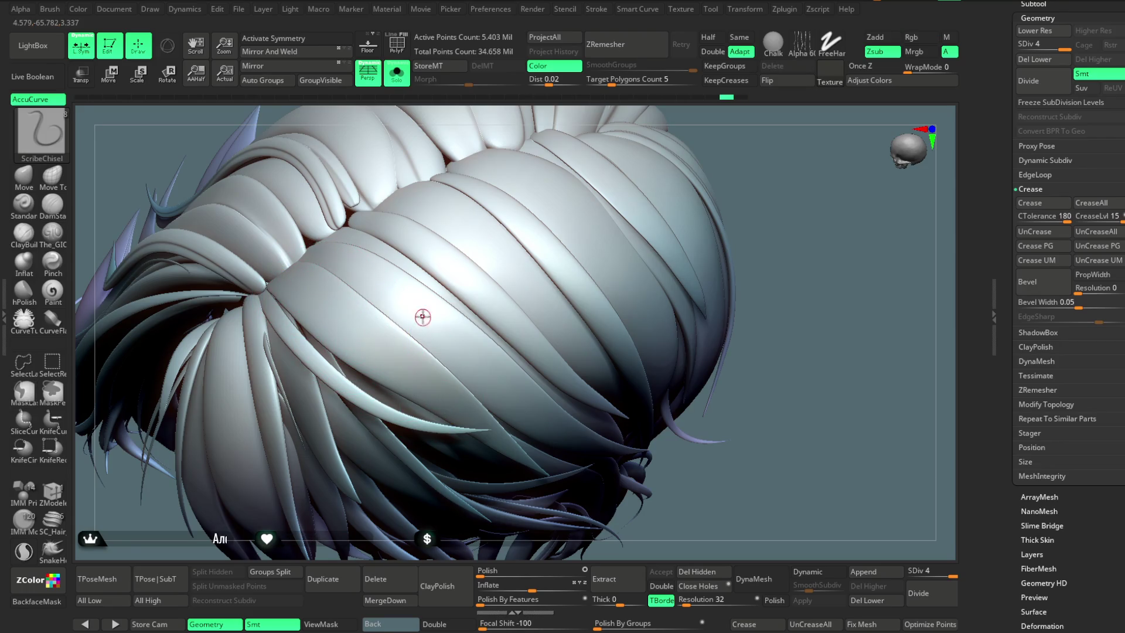
key("space")
scroll(566, 219, "up", 3)
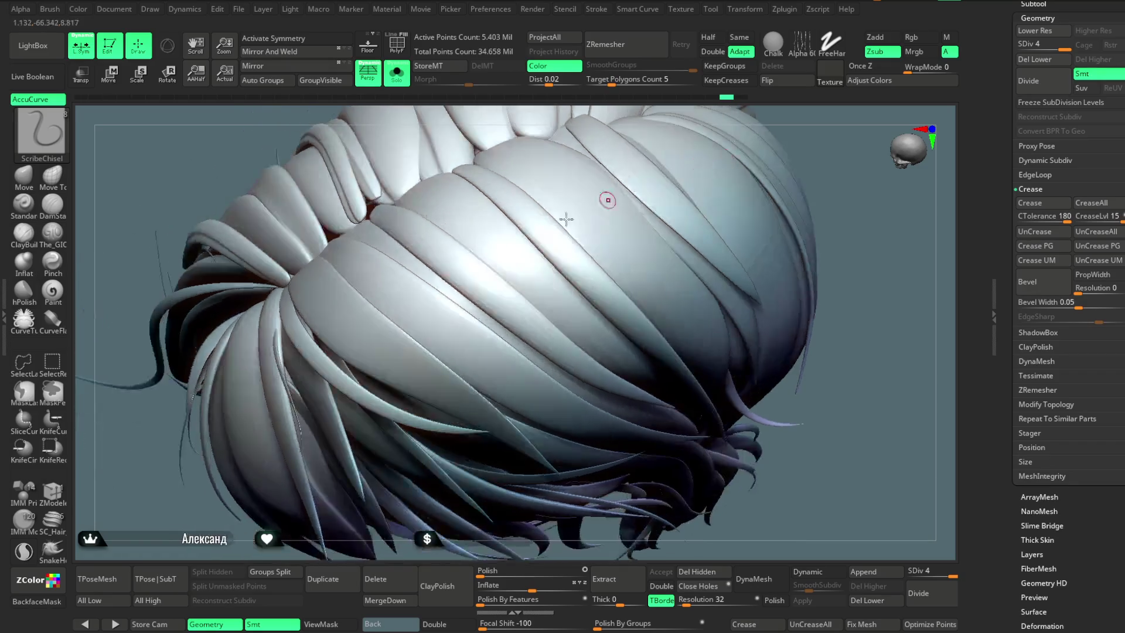
left_click_drag(402, 362, 463, 412)
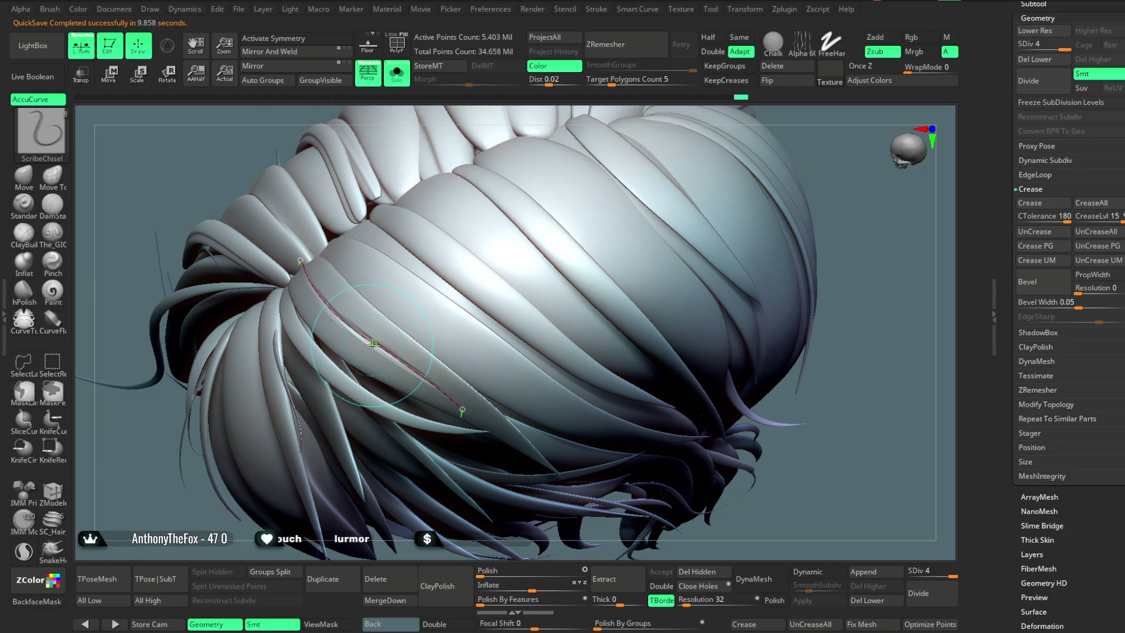
mouse_move(779, 271)
left_mouse_down()
mouse_move(779, 250)
mouse_move(750, 208)
mouse_move(710, 188)
left_mouse_up()
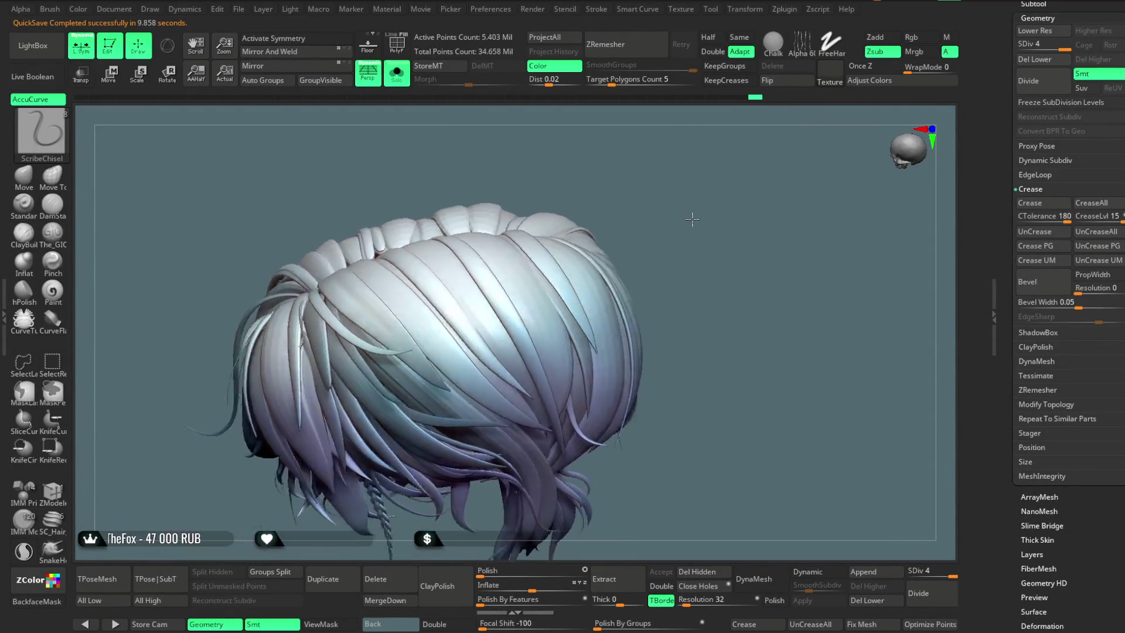
key("ctrl")
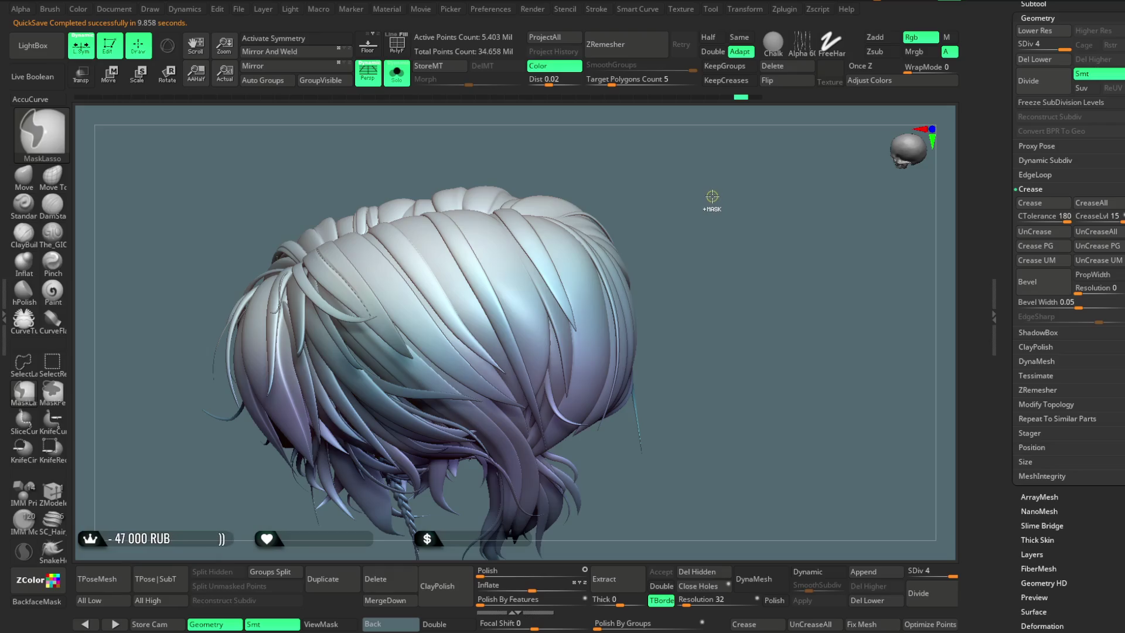
mouse_move(712, 198)
left_mouse_down()
mouse_move(723, 201)
mouse_move(725, 247)
mouse_move(470, 275)
left_mouse_up()
key("space")
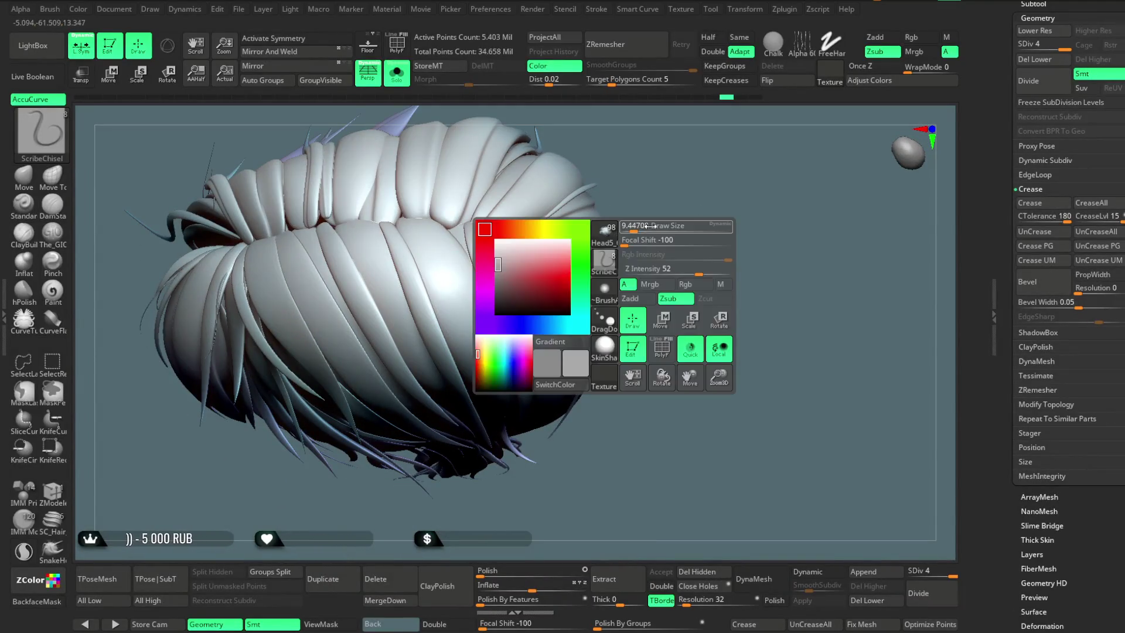
left_click_drag(665, 171, 434, 252)
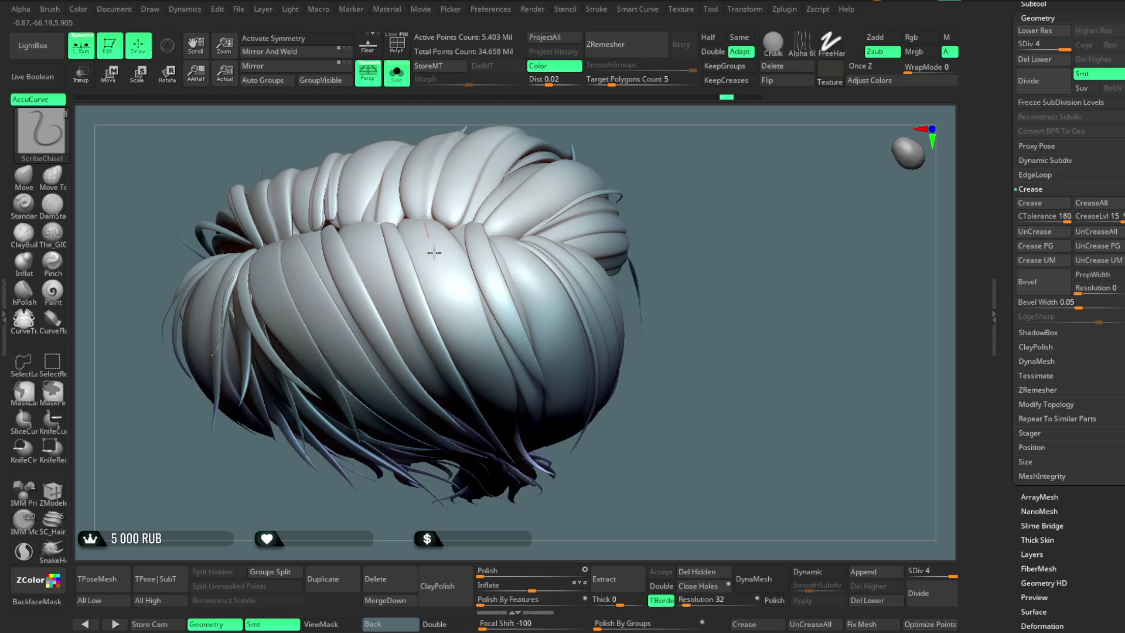
mouse_move(676, 221)
left_mouse_down()
mouse_move(484, 320)
mouse_move(601, 178)
left_mouse_up()
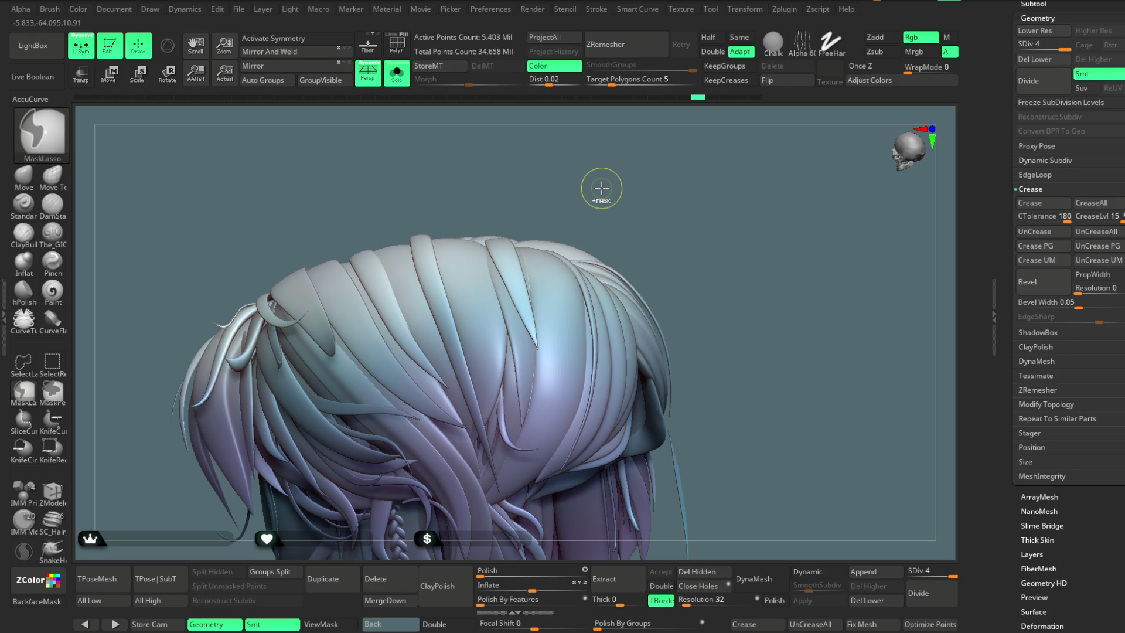
Step: Drop the hair to subdivision level 3 and turn Solo off to view the full character
key("b")
key("s")
key("c")
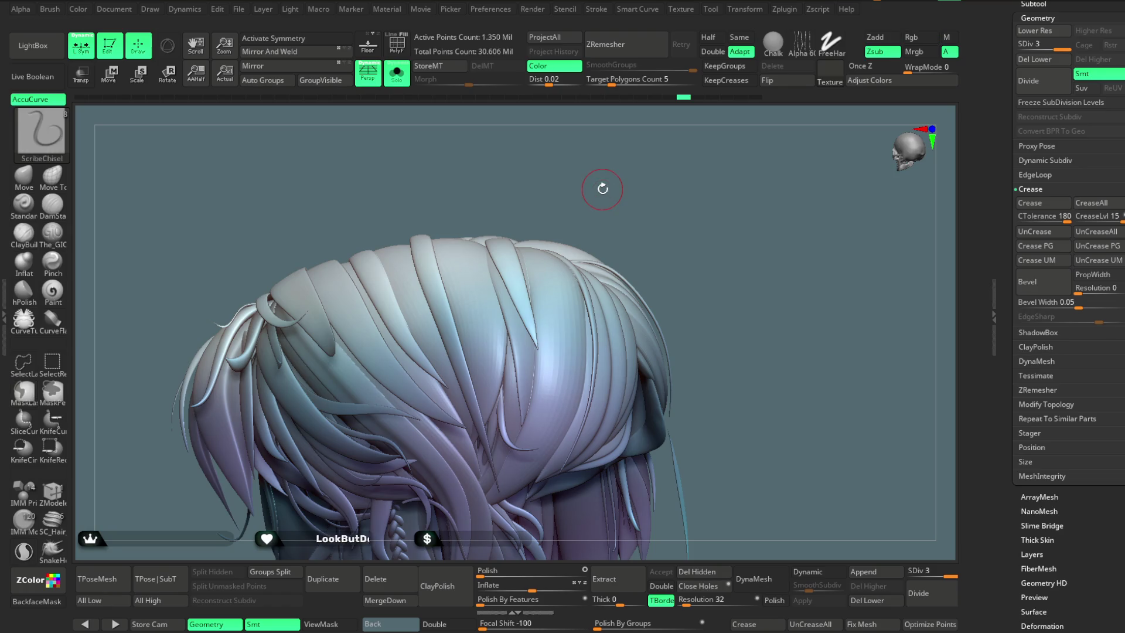
key("d")
mouse_move(616, 146)
left_mouse_down()
mouse_move(645, 176)
mouse_move(498, 181)
left_mouse_up()
key("shift+d")
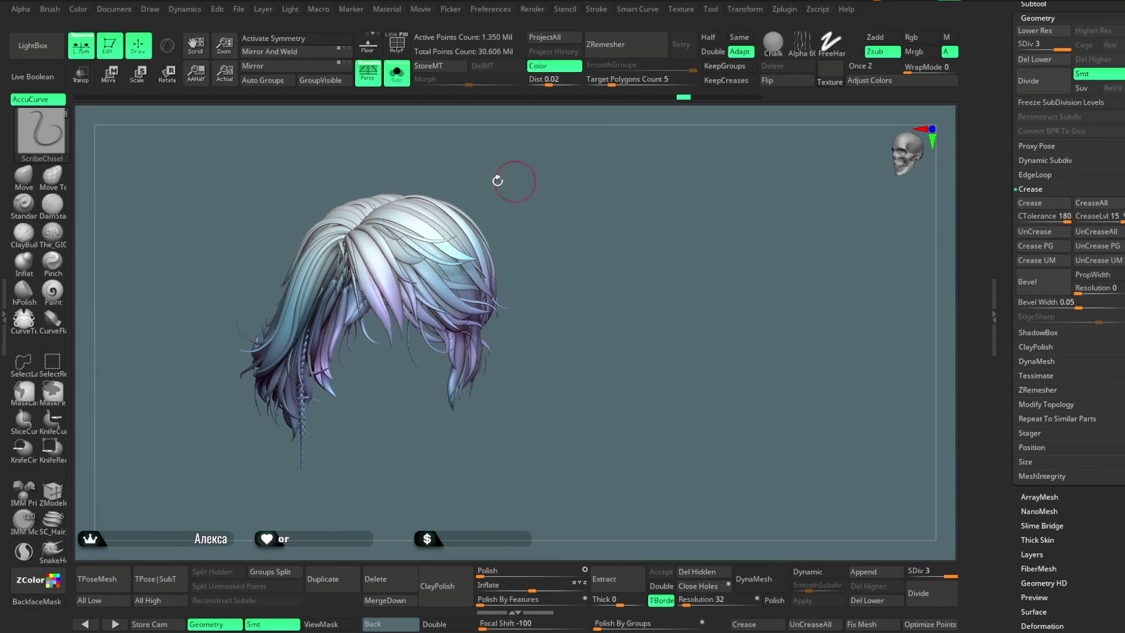
left_click(398, 80)
mouse_move(603, 244)
left_mouse_down()
mouse_move(586, 216)
mouse_move(587, 264)
mouse_move(582, 220)
mouse_move(602, 209)
mouse_move(607, 234)
mouse_move(619, 215)
mouse_move(610, 208)
mouse_move(643, 188)
mouse_move(653, 235)
mouse_move(638, 156)
mouse_move(650, 187)
mouse_move(640, 164)
mouse_move(622, 188)
mouse_move(632, 199)
left_mouse_up()
Step: Pick The_GIO brush, re-enable Solo, and isolate a single hair strand
left_click(54, 235)
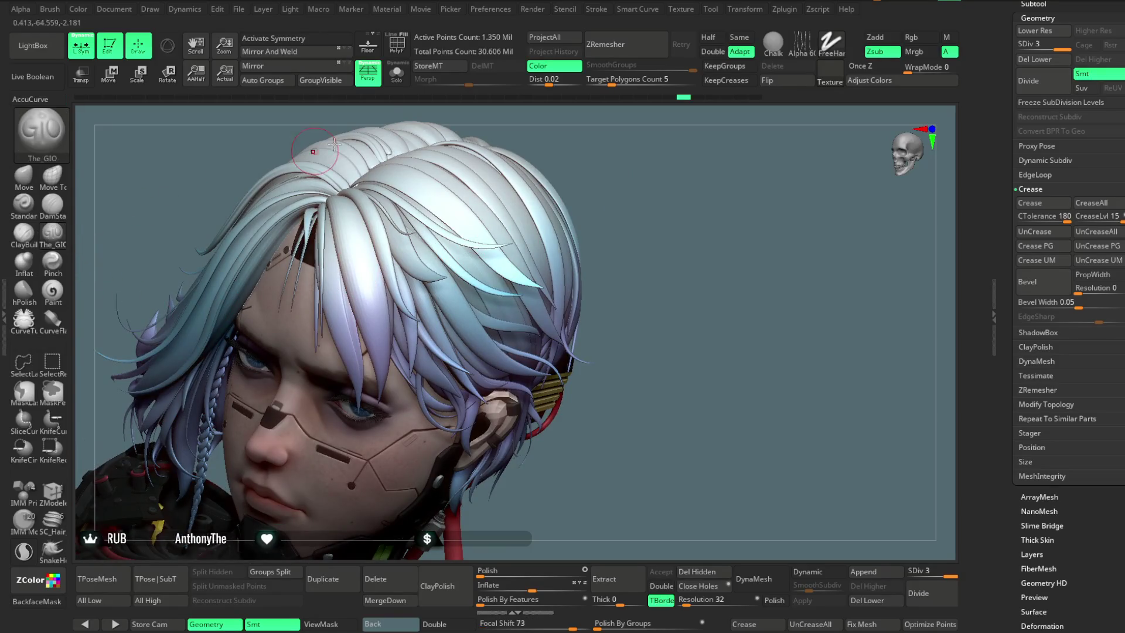
left_click(397, 82)
left_click(375, 246, "ctrl+shift")
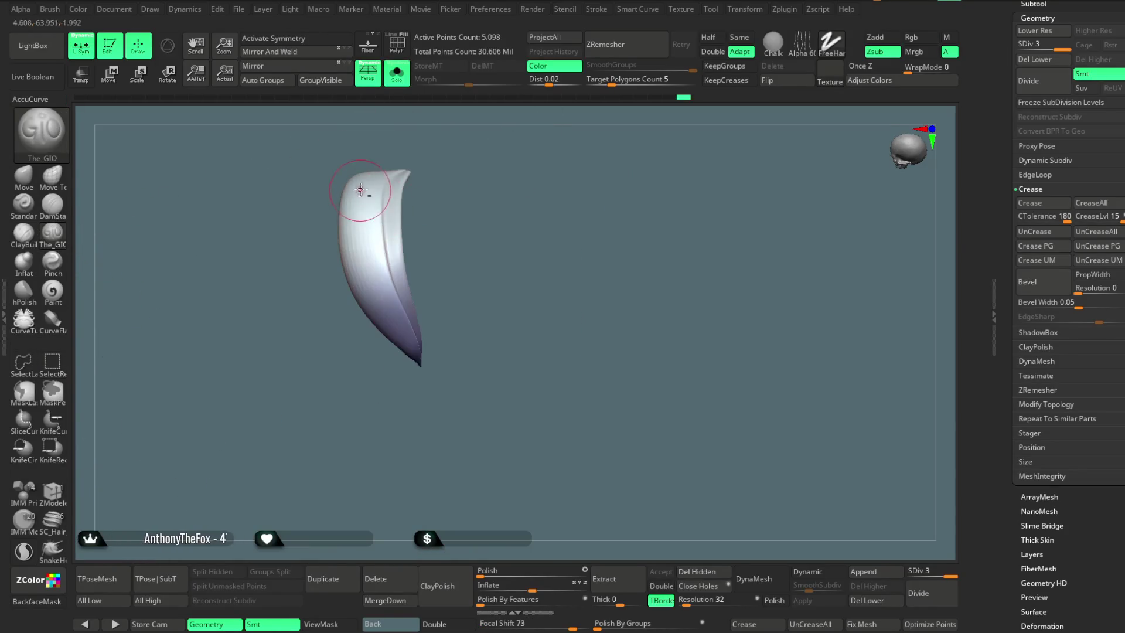
Step: Lower the brush strength slightly and smooth the ridge down the isolated strand's middle
left_click_drag(435, 294, 447, 188)
key("space")
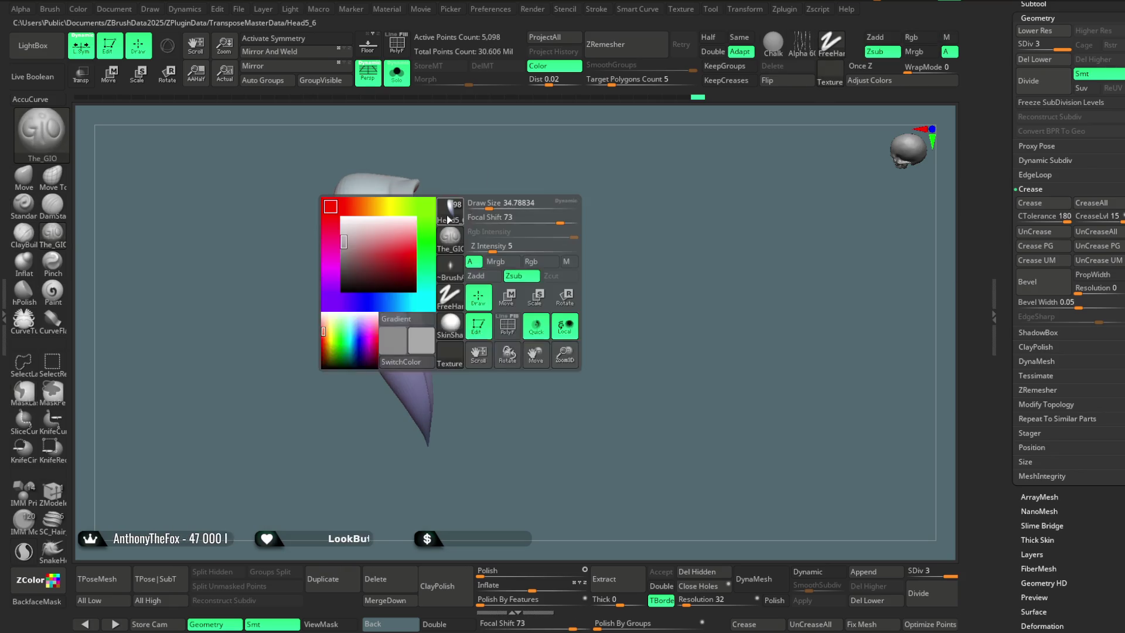
left_click_drag(496, 249, 492, 250)
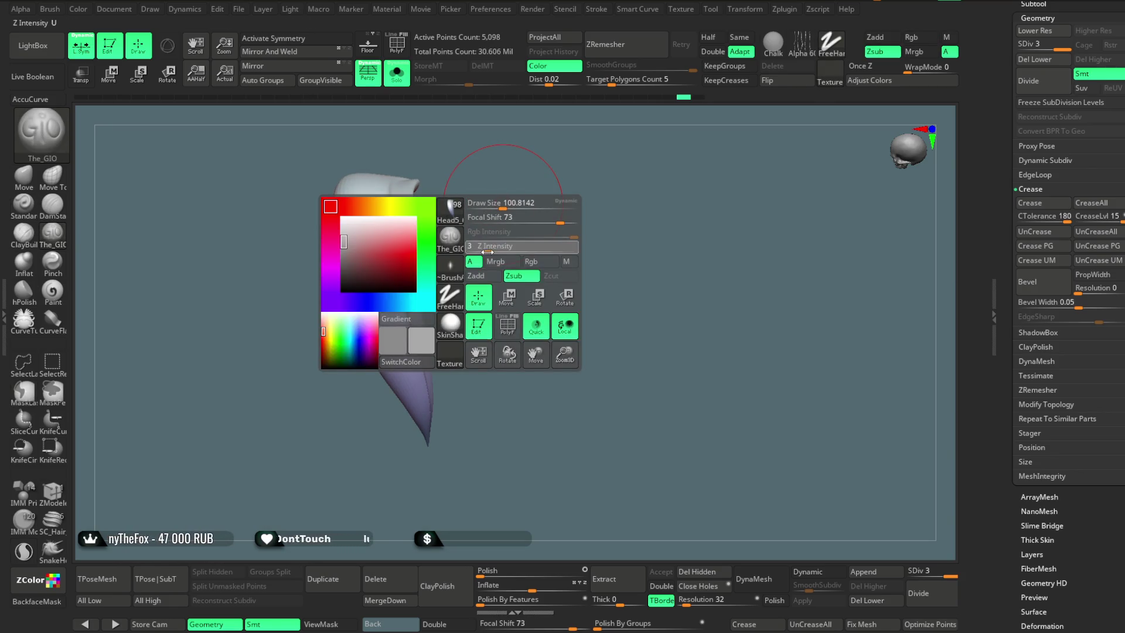
left_click_drag(377, 320, 447, 298, "shift")
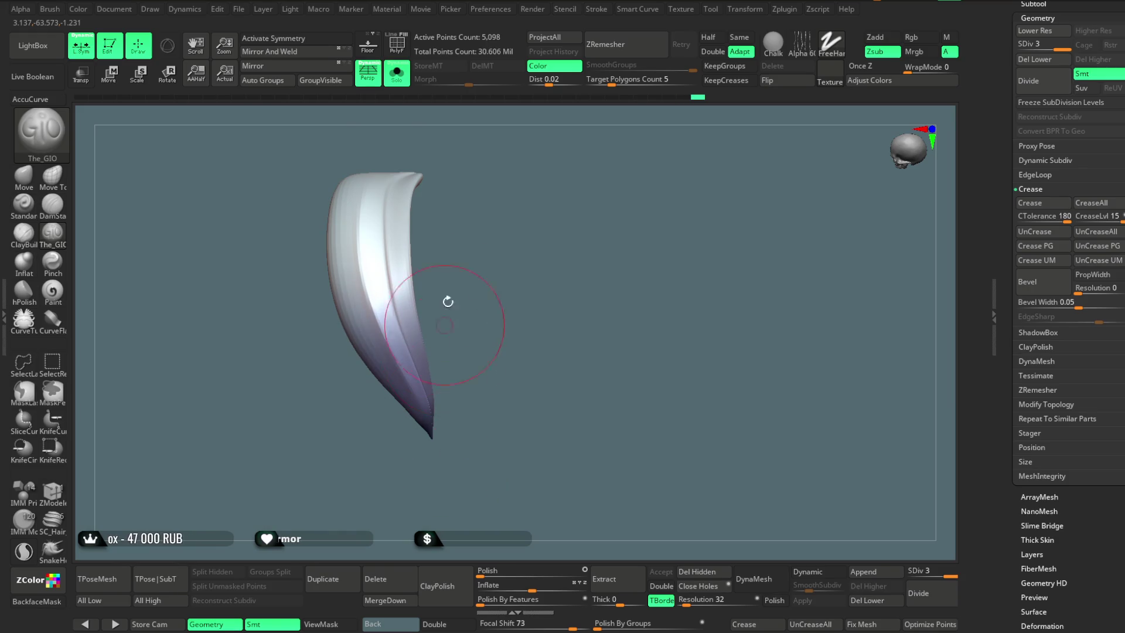
left_click_drag(411, 352, 334, 188, "shift")
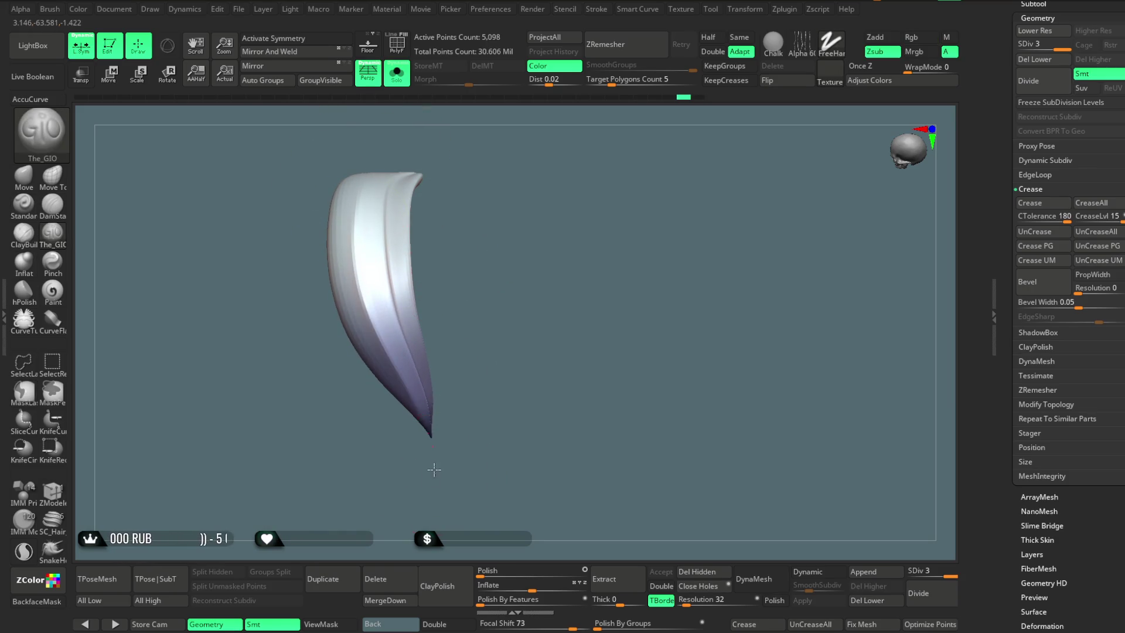
Step: Show all hair, solo another strand to inspect it, then return to the full hairstyle
left_click(483, 205, "ctrl+shift")
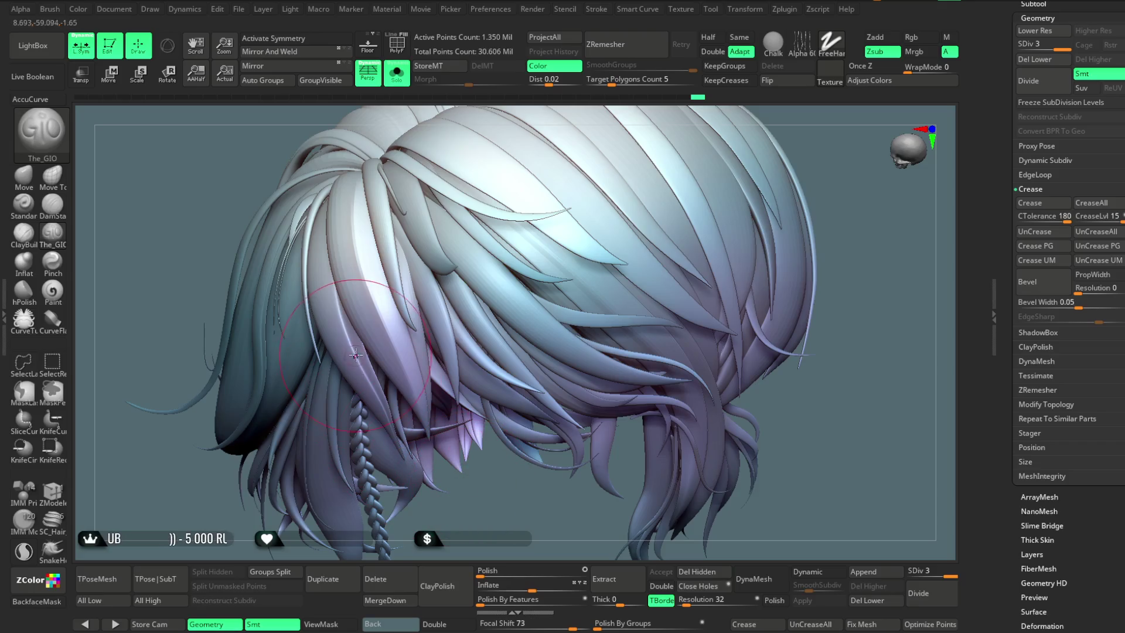
left_click(355, 355, "ctrl+shift")
mouse_move(326, 376)
left_mouse_down()
mouse_move(475, 459)
mouse_move(474, 314)
mouse_move(422, 203)
mouse_move(351, 196)
left_mouse_up()
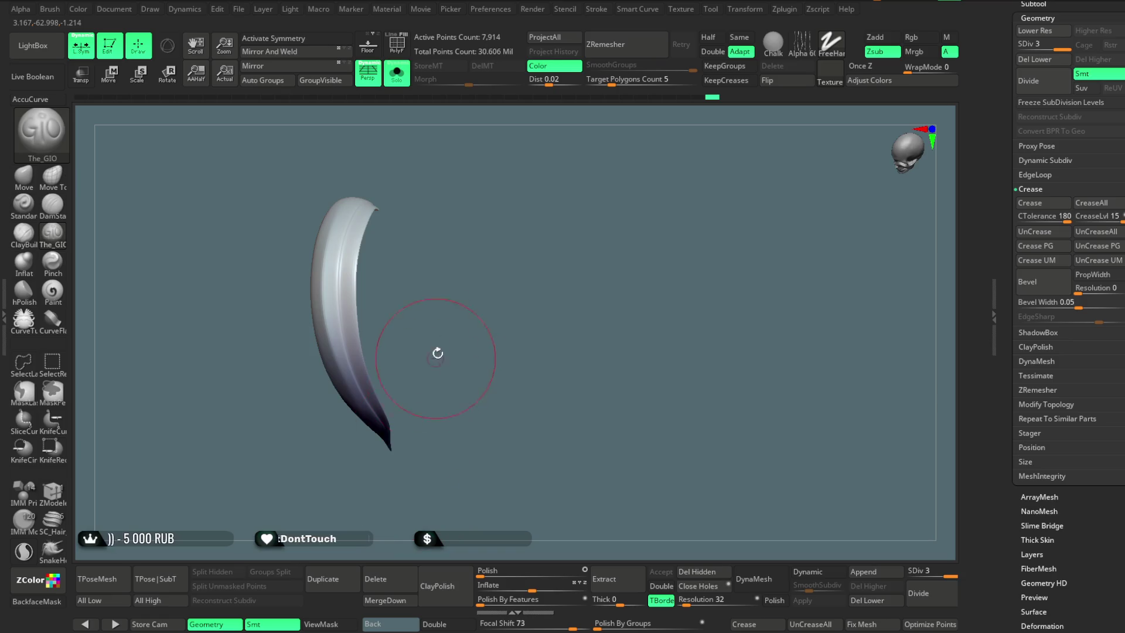
left_click_drag(437, 351, 440, 300)
left_click(634, 304, "ctrl+shift")
left_click_drag(634, 304, 771, 226)
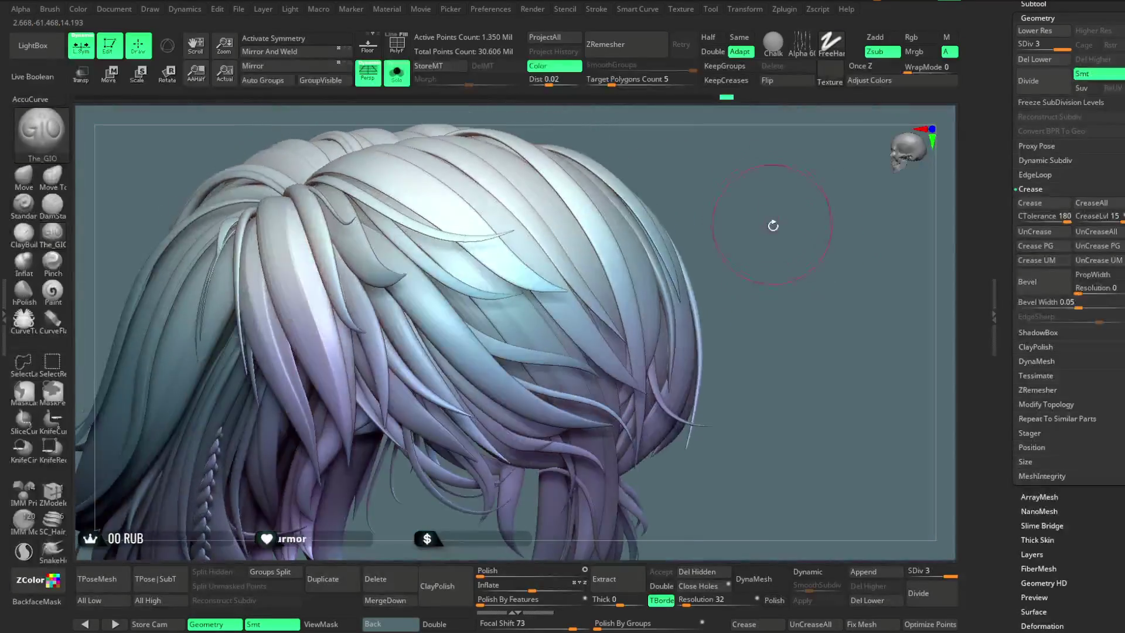
Step: Solo a long strand, carve a flat facet from its upper end to the tip, then show all hair
left_click(393, 252, "ctrl+shift")
key("space")
left_click_drag(689, 212, 621, 235)
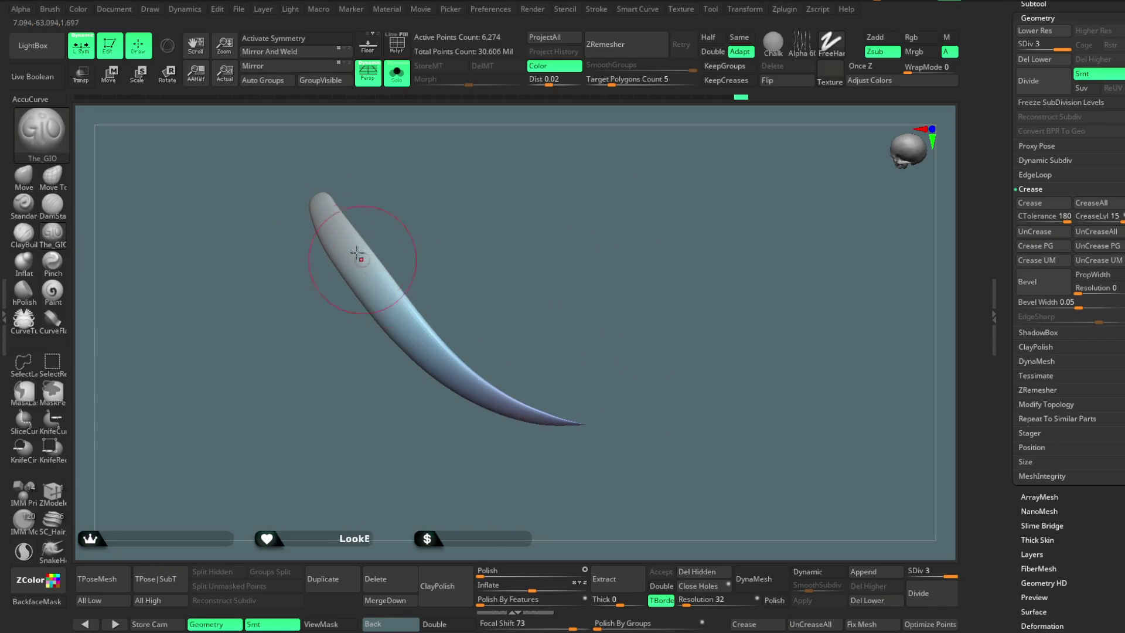
left_click_drag(315, 196, 674, 422)
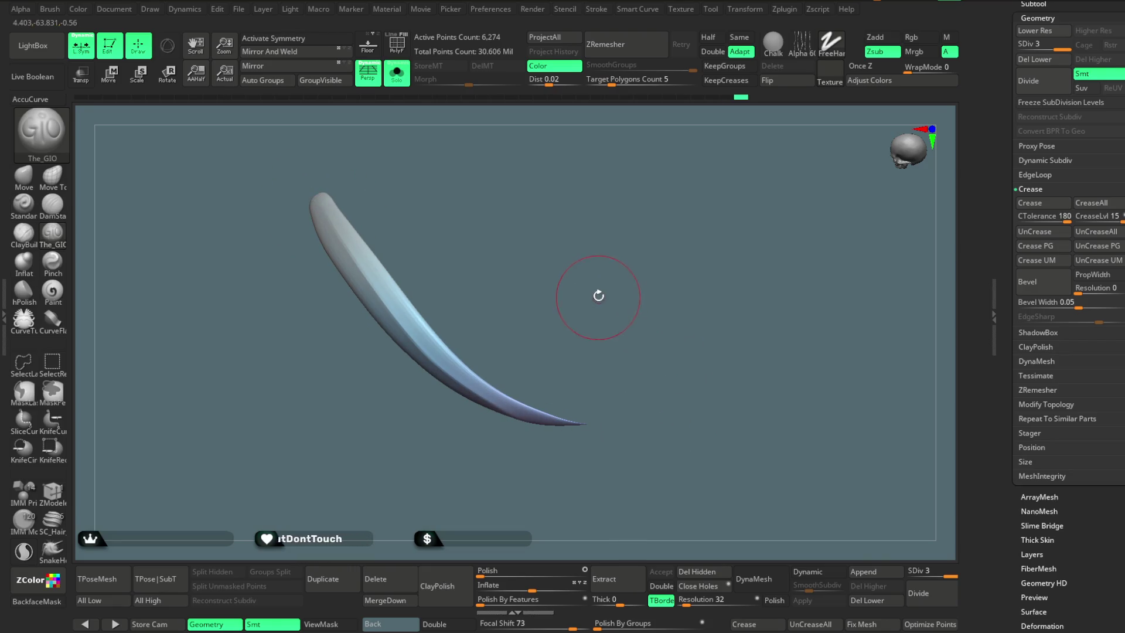
key("ctrl+z")
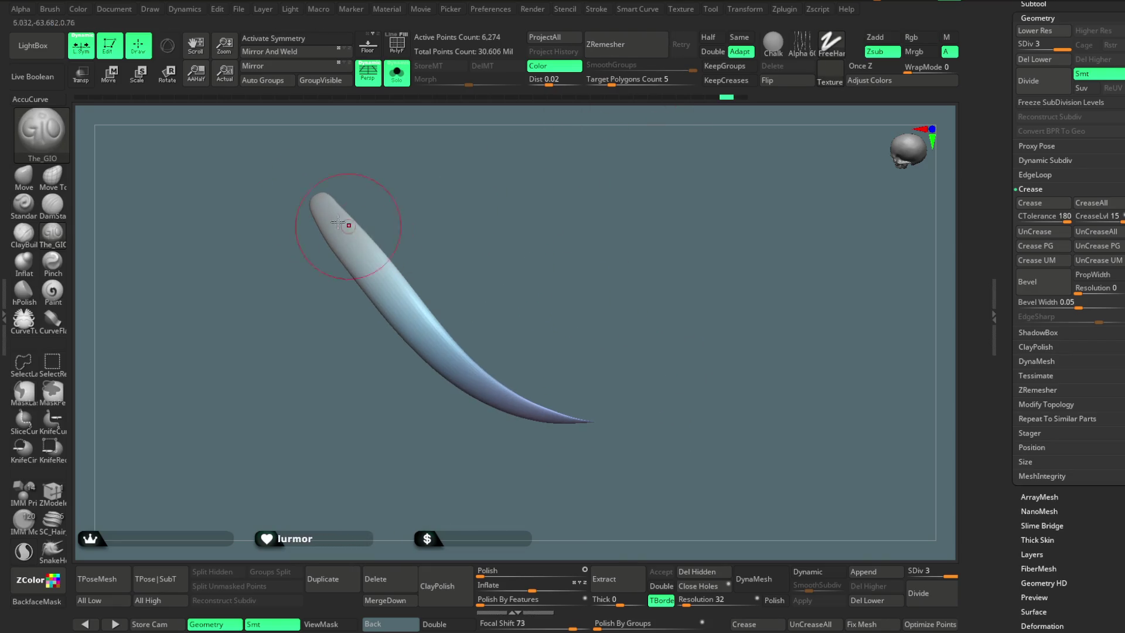
left_click_drag(321, 203, 635, 419)
key("ctrl+z")
left_click_drag(328, 219, 636, 434)
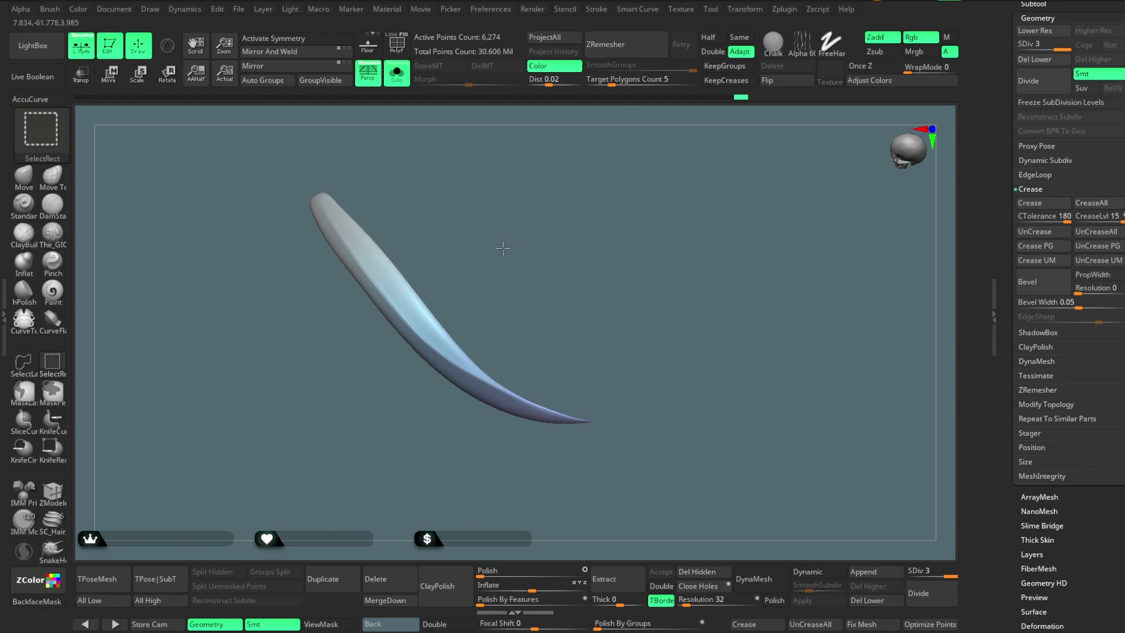
right_click_drag(439, 311, 499, 321)
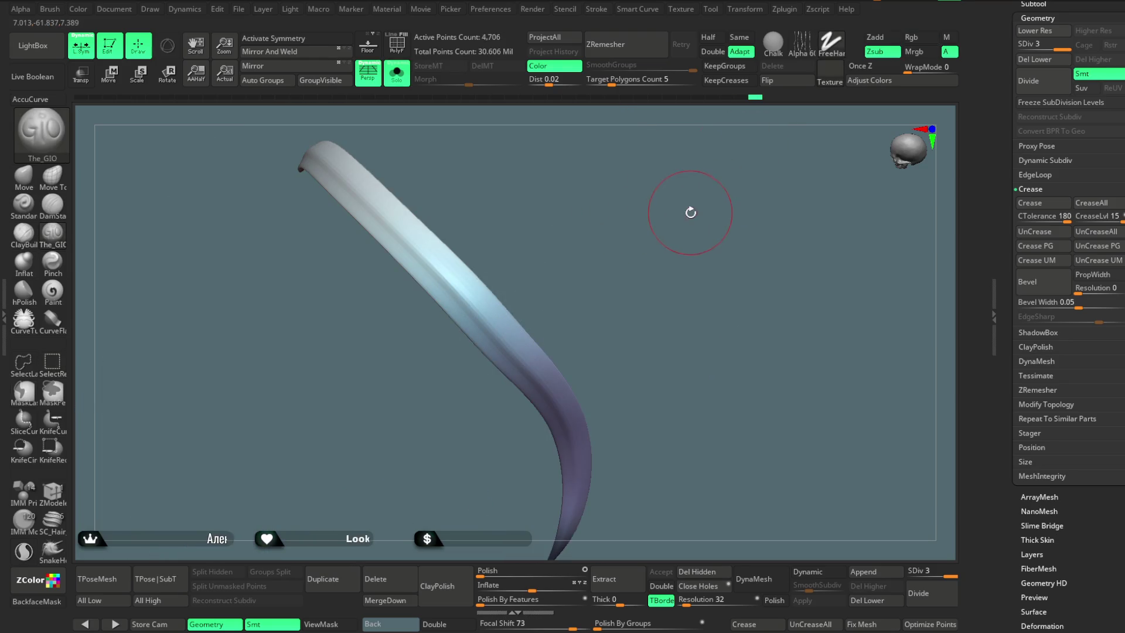
left_click(746, 208, "ctrl+shift")
right_click_drag(748, 201, 744, 174)
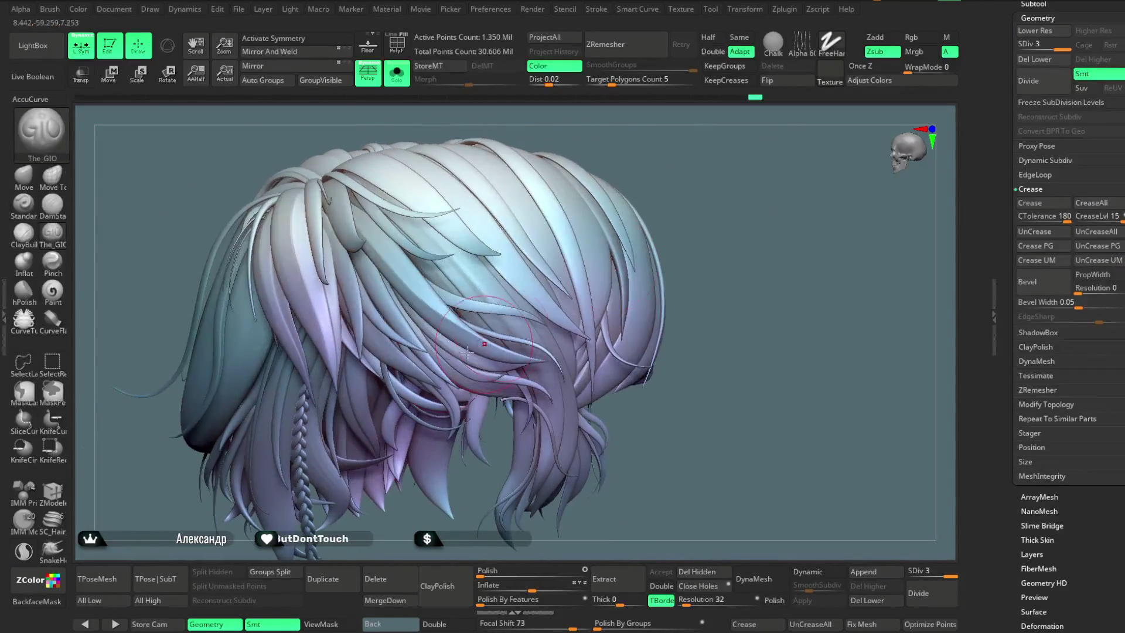
Step: Solo the curved hair strand and toggle BackfaceMask on and off while framing it
left_click(393, 337, "ctrl+shift")
right_click_drag(338, 220, 422, 314)
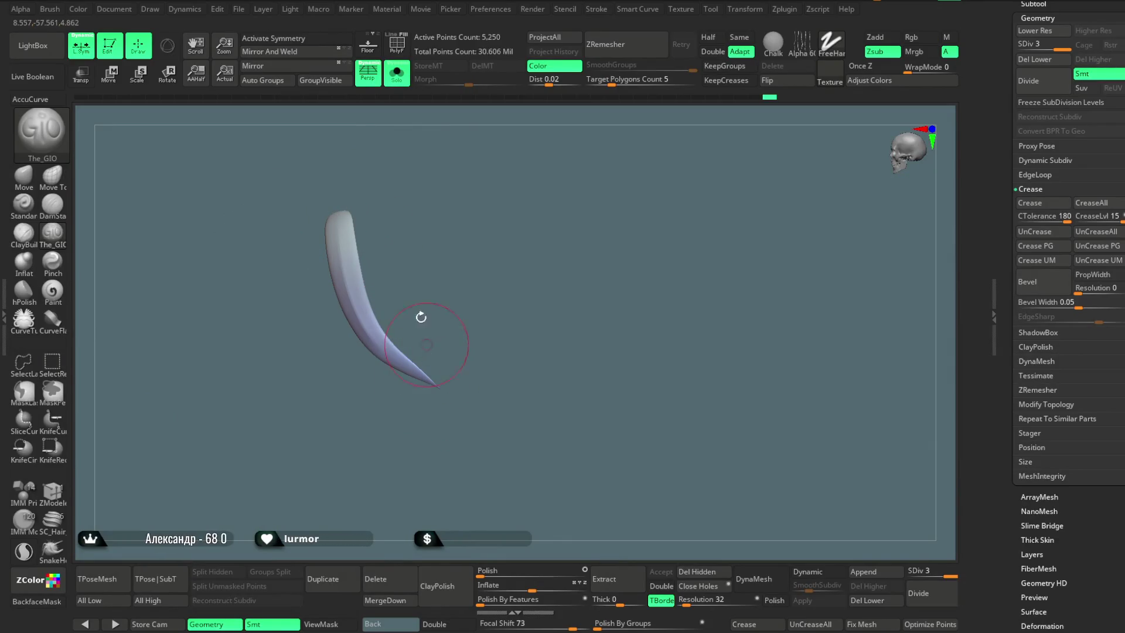
right_click_drag(404, 251, 402, 252)
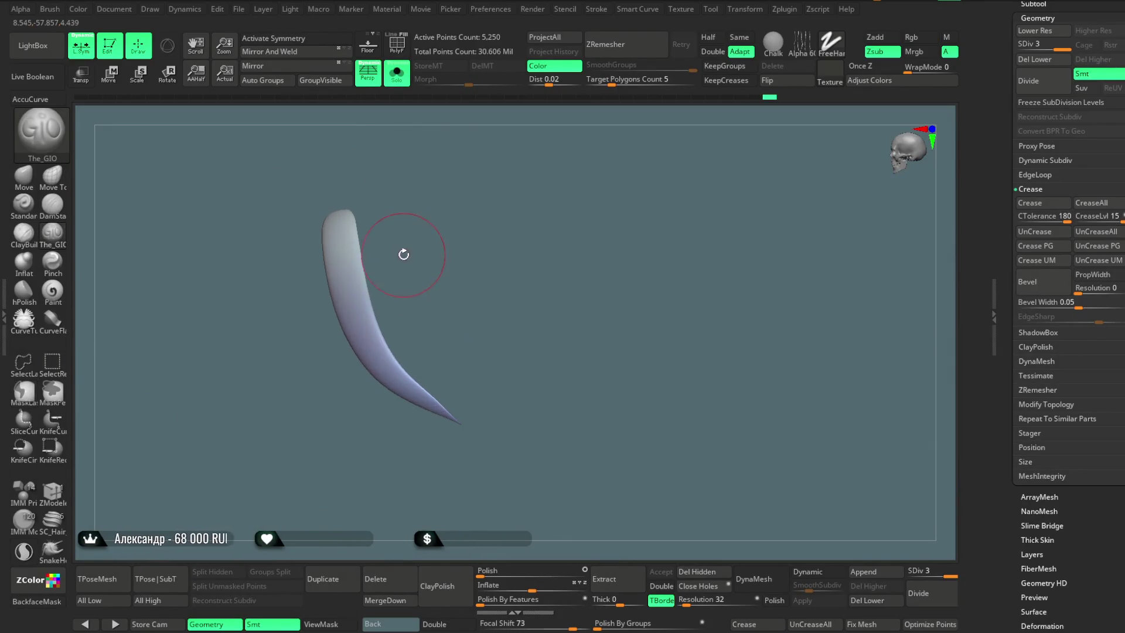
key("space")
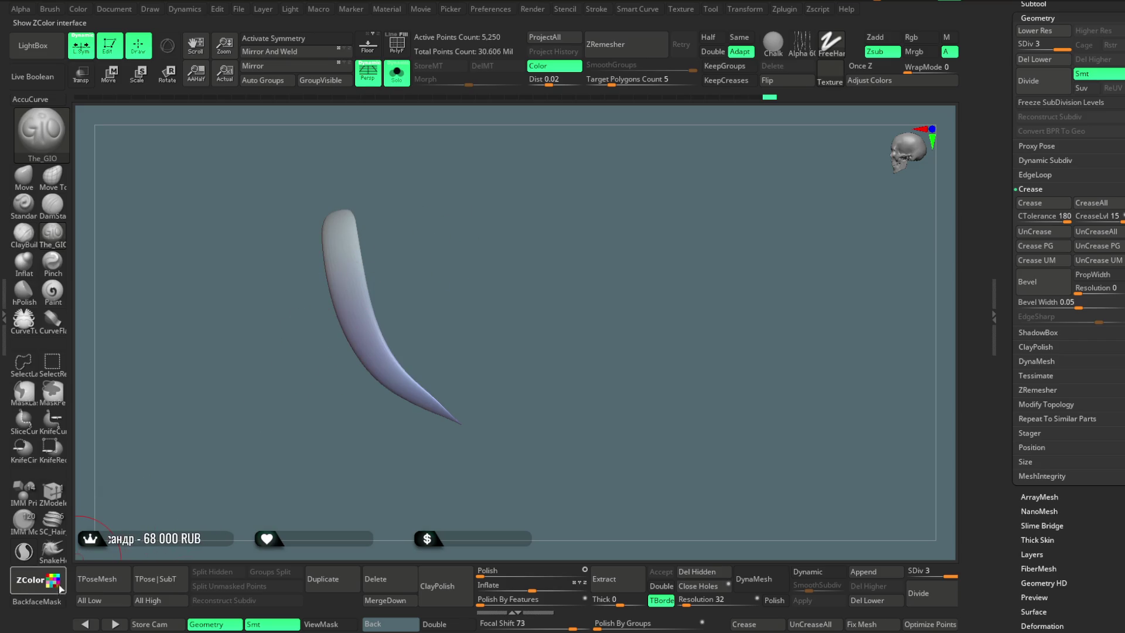
left_click(56, 602)
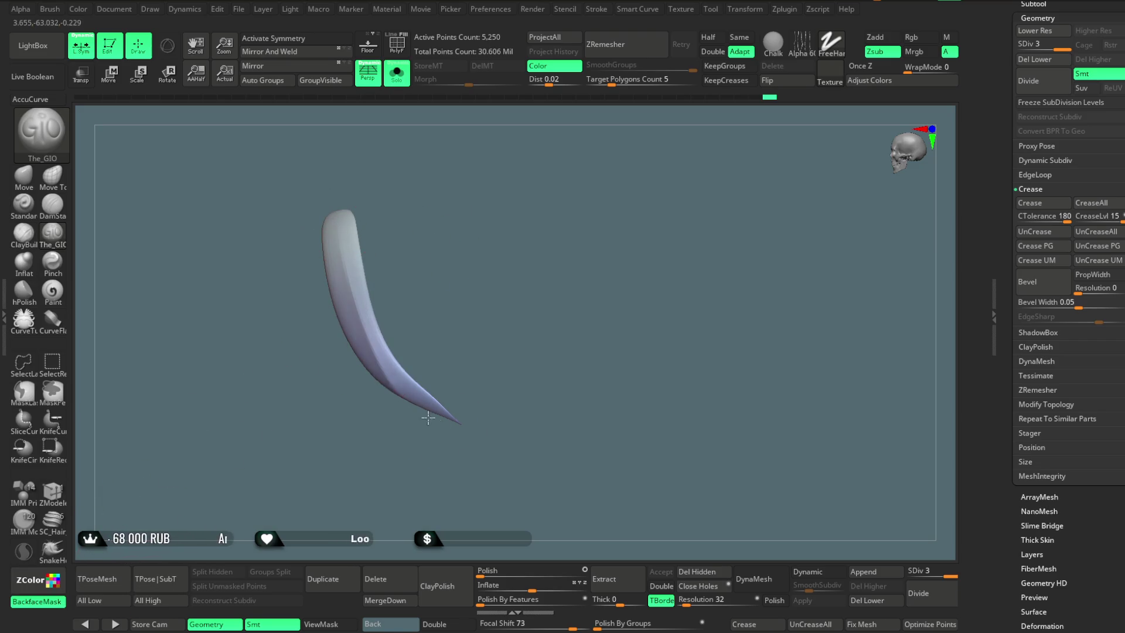
mouse_move(337, 215)
right_mouse_down()
mouse_move(465, 433)
mouse_move(346, 237)
right_mouse_up()
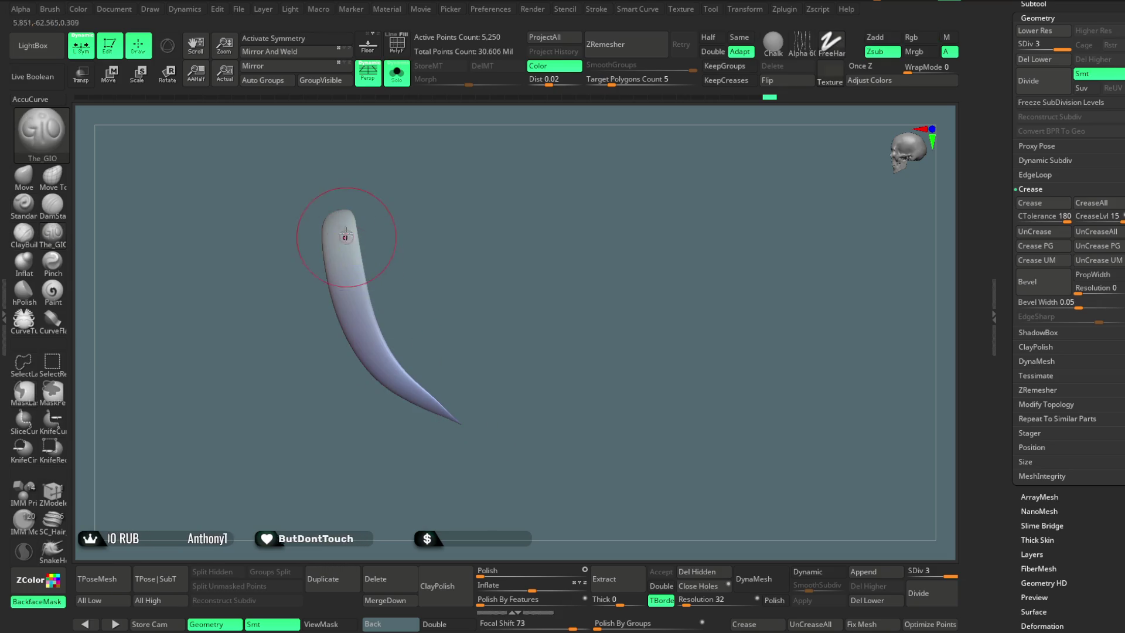
key("ctrl")
mouse_move(326, 236)
right_mouse_down("alt")
mouse_move(345, 283)
mouse_move(340, 216)
right_mouse_up("alt")
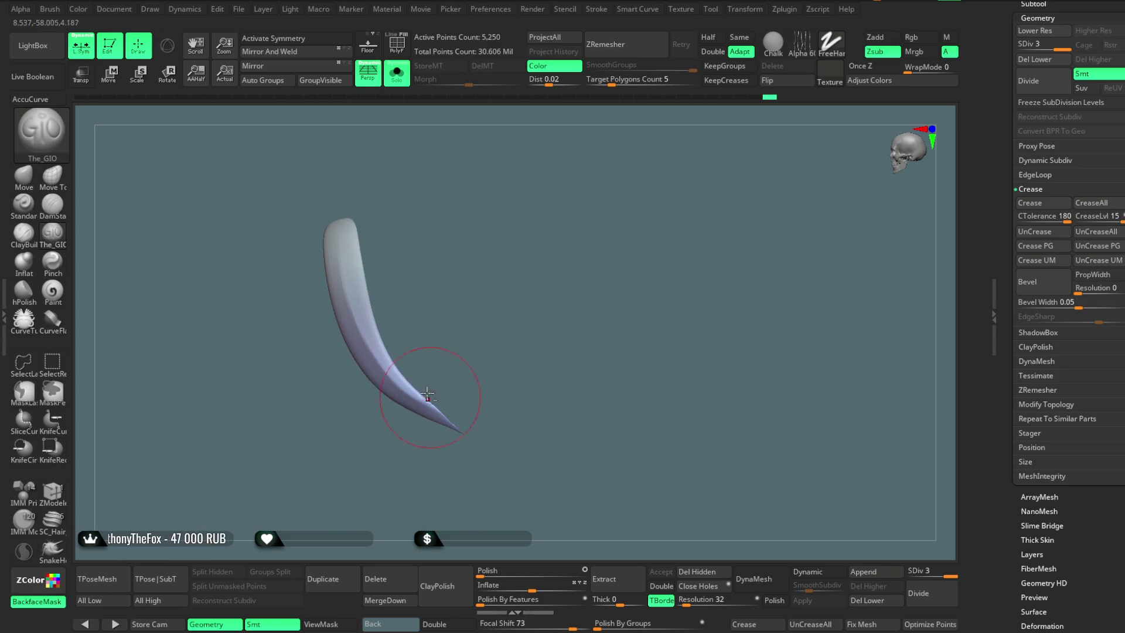
key("space")
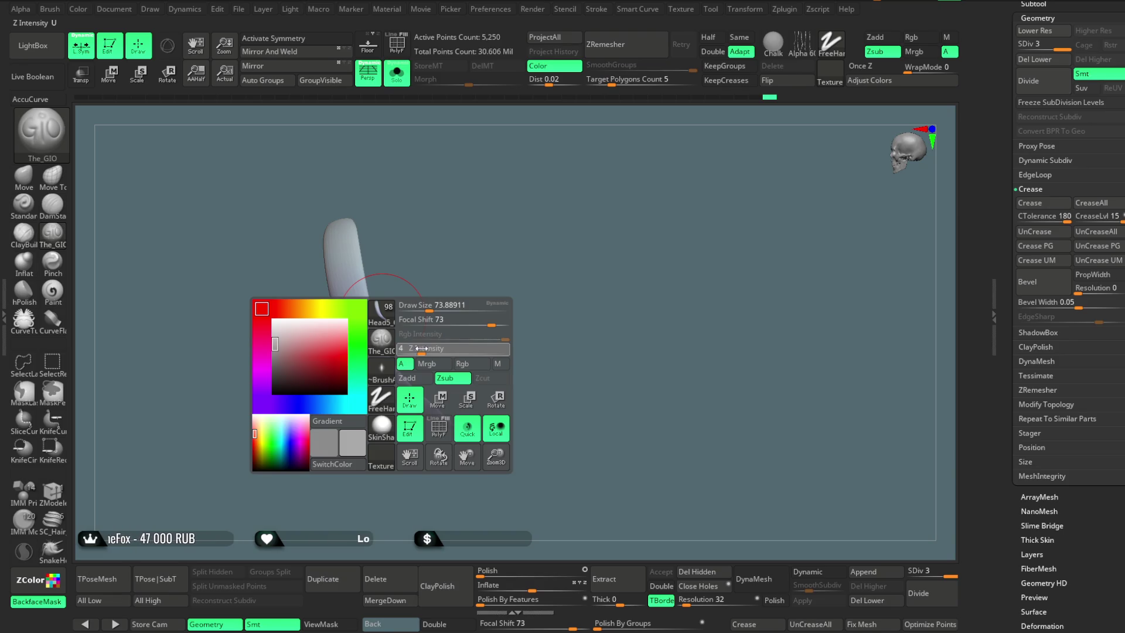
right_click_drag(339, 214, 465, 424)
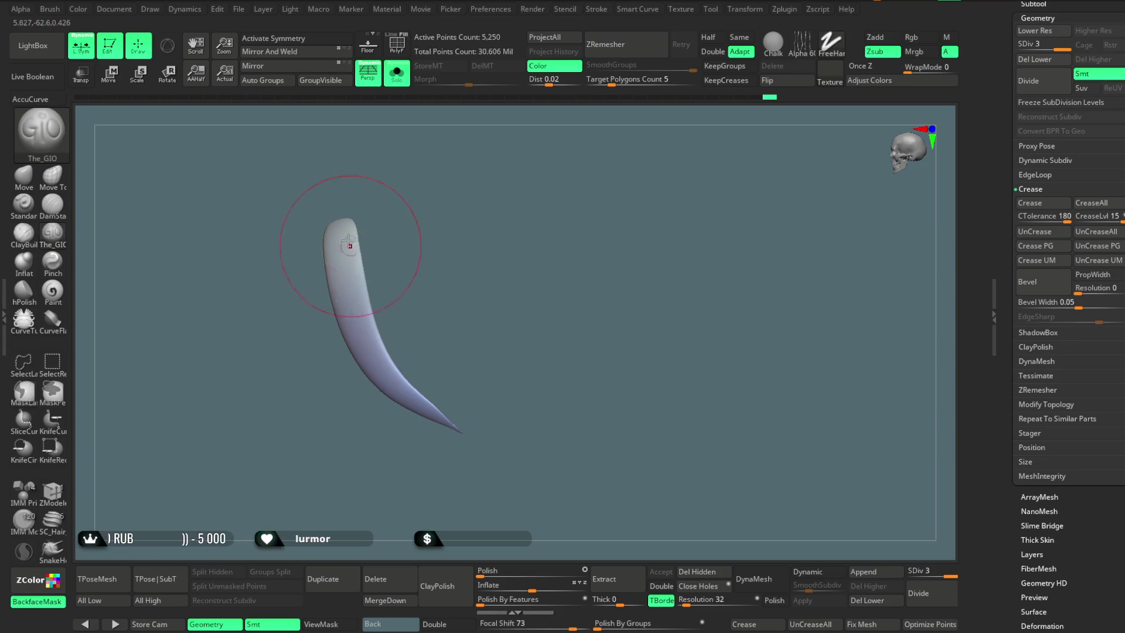
key("shift+r")
key("shift+z")
left_click(64, 600)
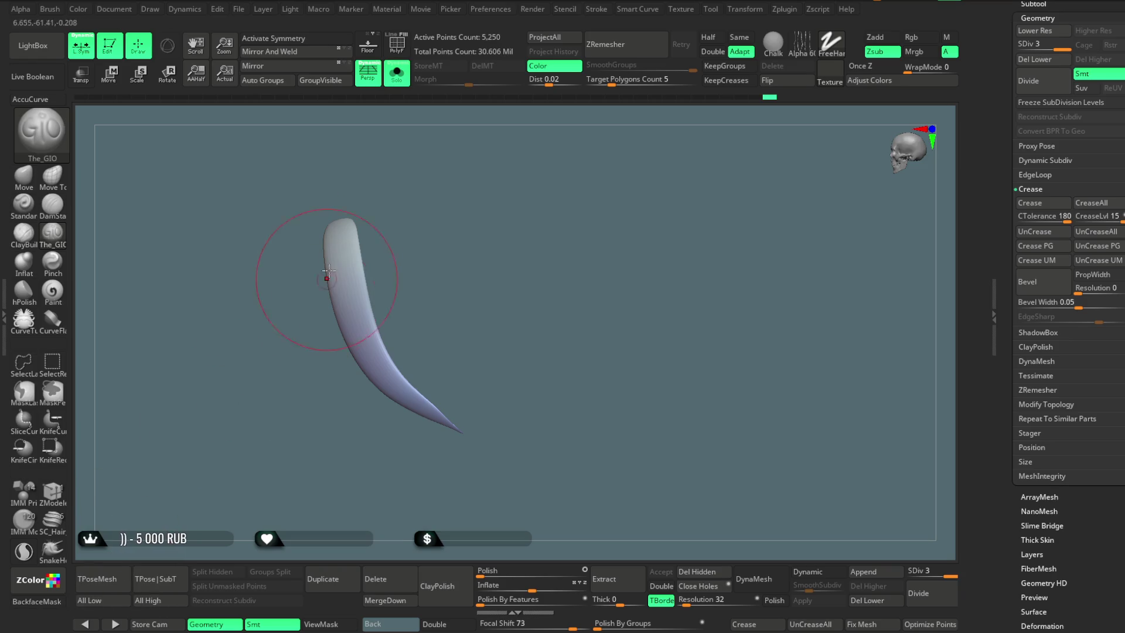
Step: Sweep the brush along the curved strand to round off and smooth its flat facet
mouse_move(343, 221)
left_mouse_down()
mouse_move(477, 445)
mouse_move(352, 226)
mouse_move(391, 386)
mouse_move(342, 238)
mouse_move(459, 437)
left_mouse_up()
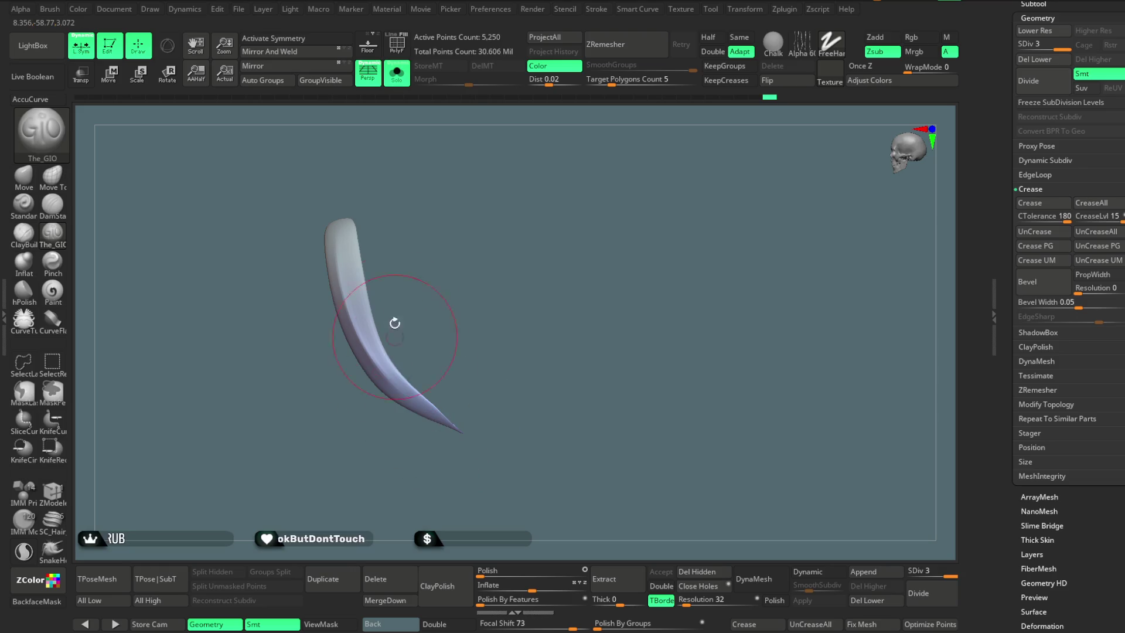
mouse_move(339, 251)
left_mouse_down()
mouse_move(451, 427)
mouse_move(340, 249)
mouse_move(414, 406)
left_mouse_up()
mouse_move(401, 319)
left_mouse_down()
mouse_move(339, 213)
mouse_move(440, 406)
left_mouse_up()
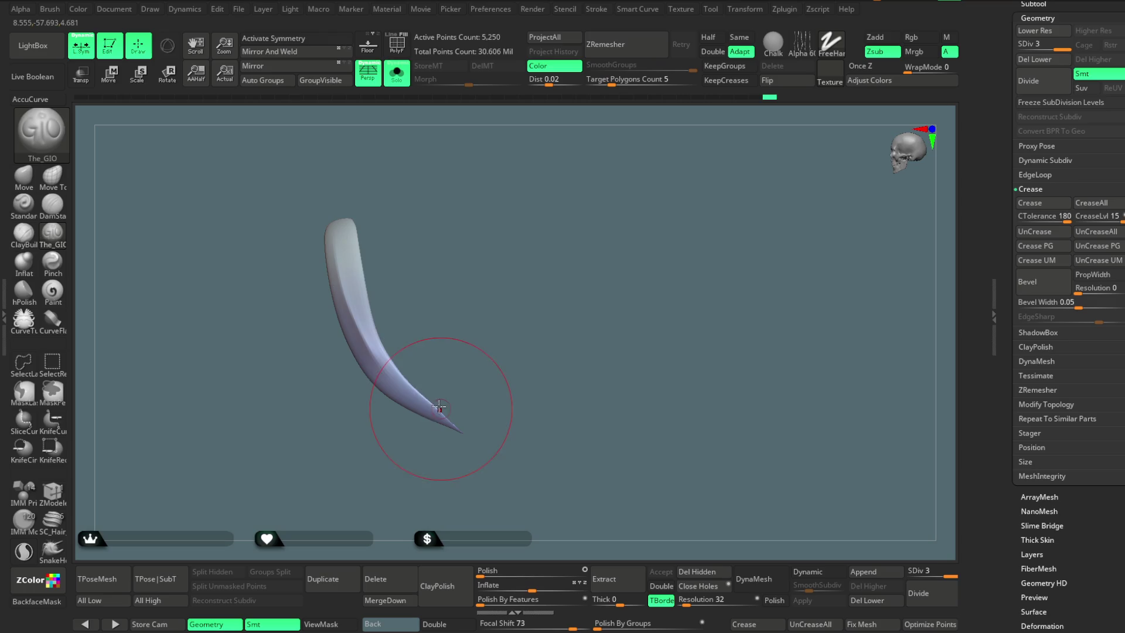
left_click_drag(388, 291, 362, 284)
mouse_move(377, 363)
left_mouse_down()
mouse_move(360, 409)
mouse_move(376, 320)
left_mouse_up()
mouse_move(440, 417)
left_mouse_down()
mouse_move(315, 215)
mouse_move(350, 256)
left_mouse_up()
Step: Step through the hair subtools, ending on a short curved 4,210-point strand
key("space")
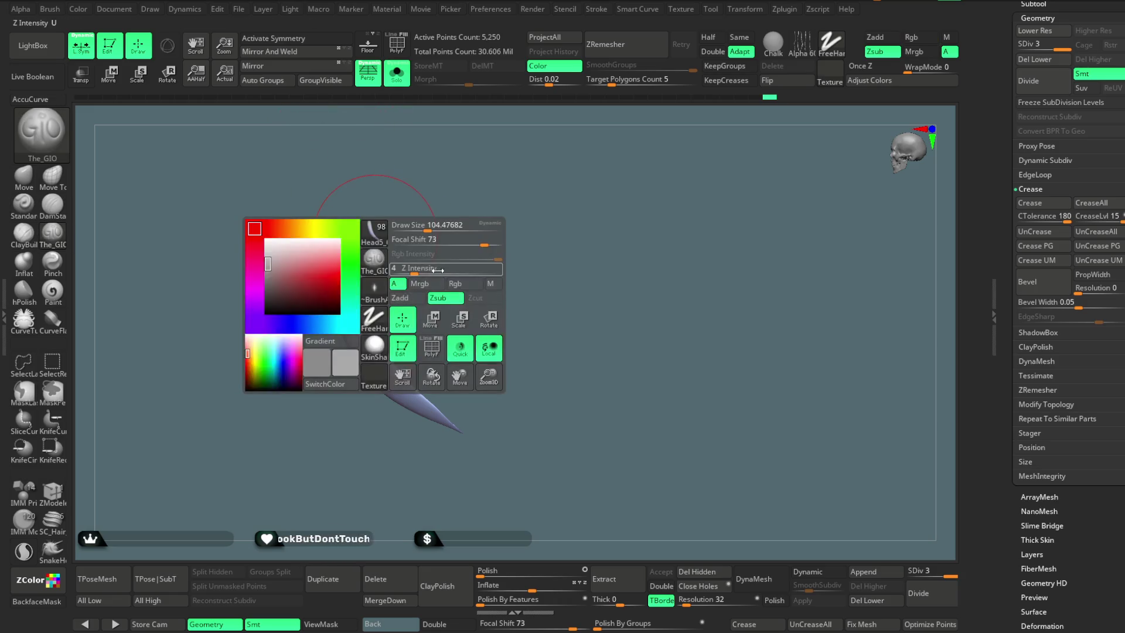
key("Down")
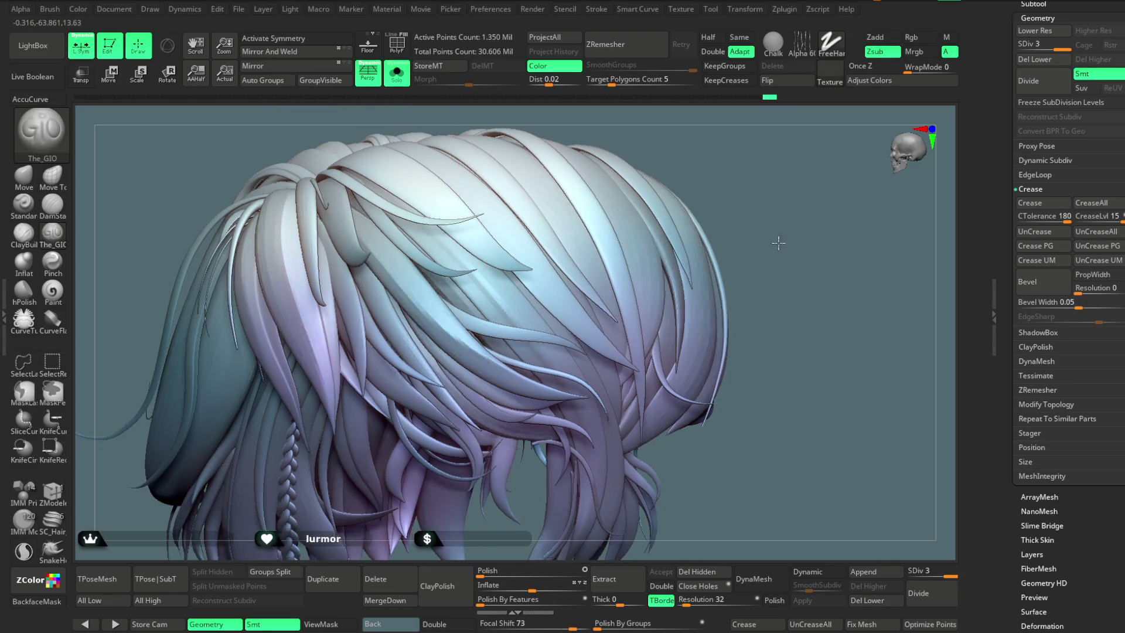
key("Down")
left_click_drag(756, 217, 672, 244)
key("Down")
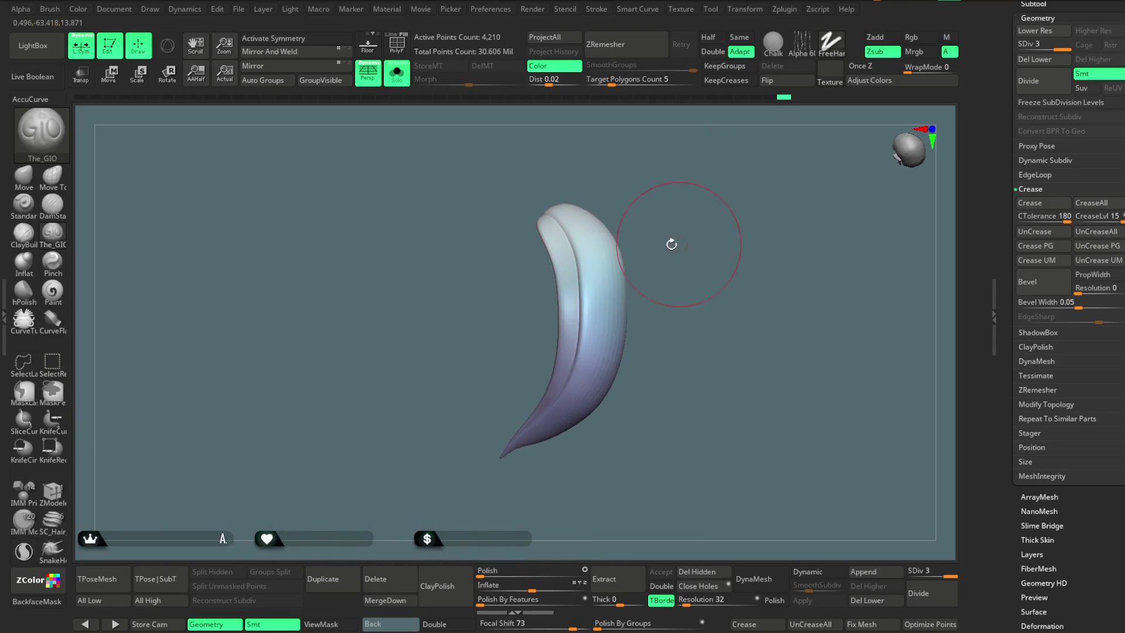
key("Down")
key("Down")
key("Down")
key("Down")
key("Down")
key("Down")
key("Down")
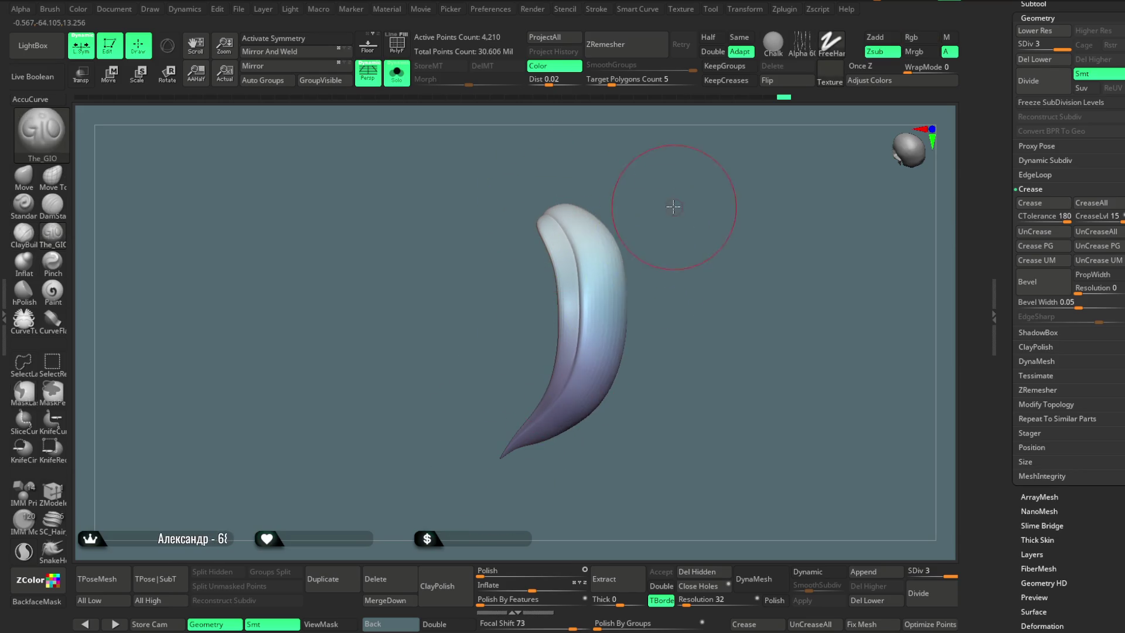
key("Down")
key("Down")
key("Down")
key("Down")
key("Down")
key("Down")
key("Down")
key("space")
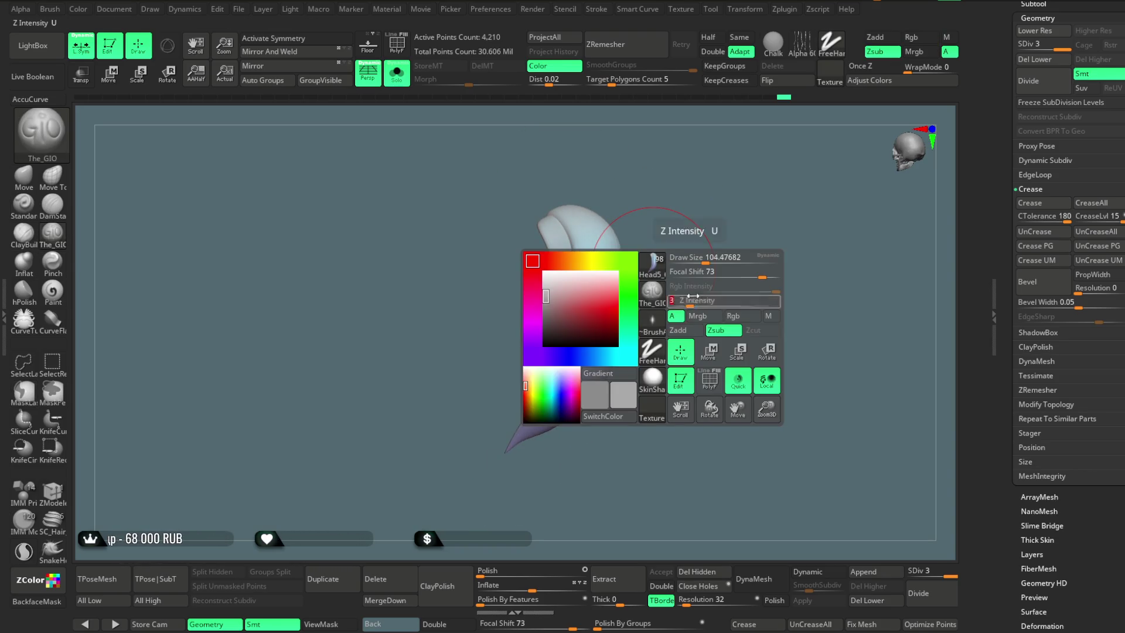
left_click_drag(660, 256, 577, 217)
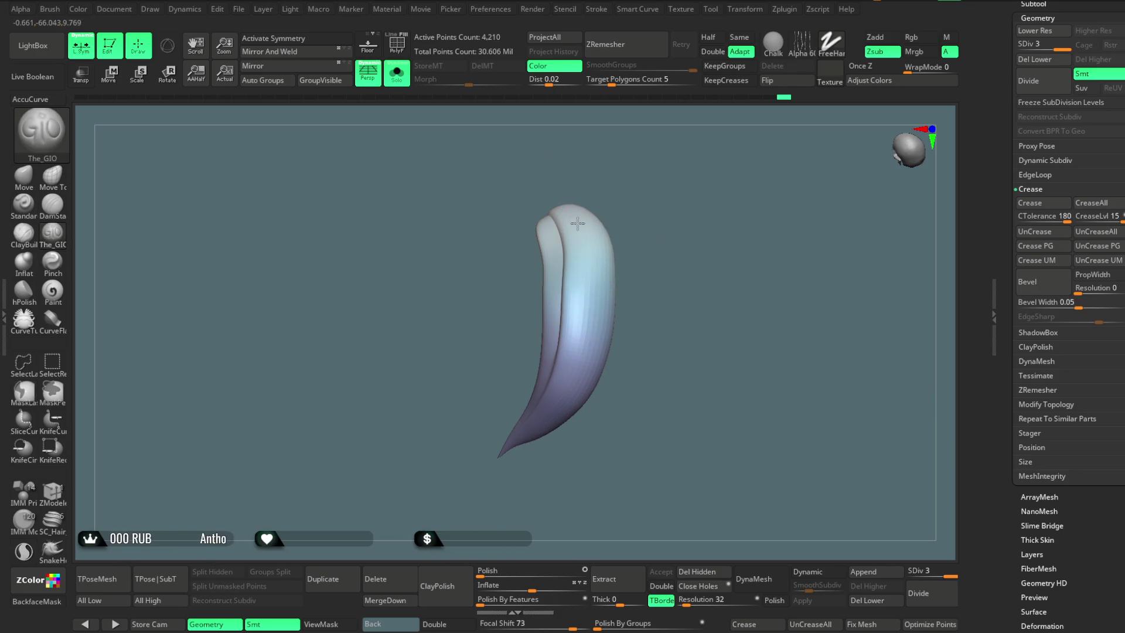
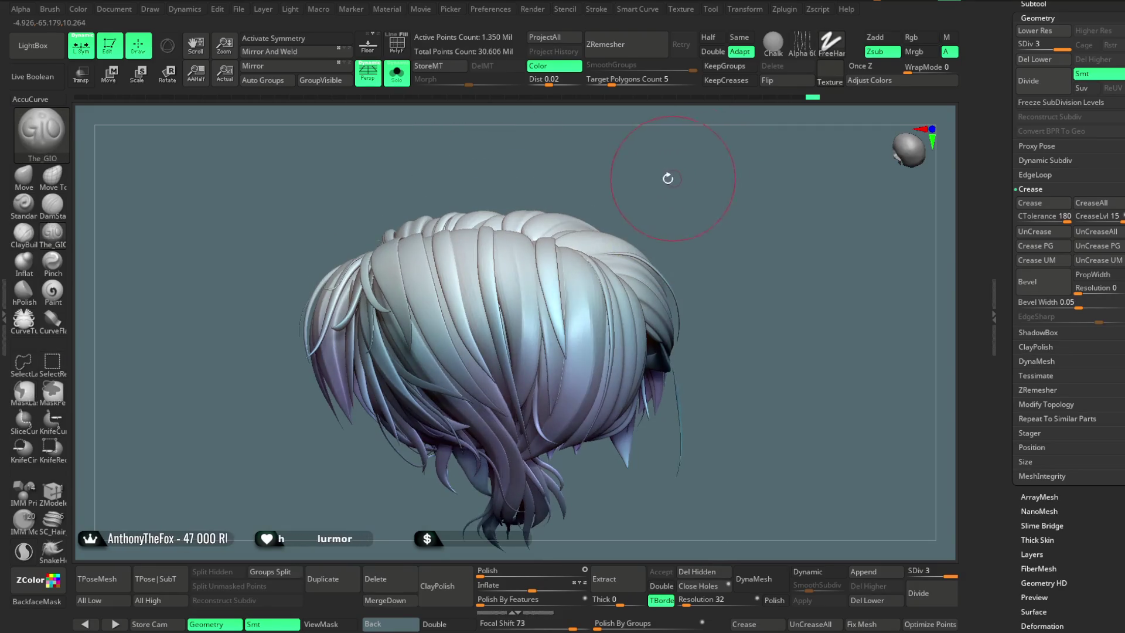
Step: Bring back the full hair mesh with The_GIO brush active and orbit around the current strand
scroll(668, 178, "up", 3)
key("Down")
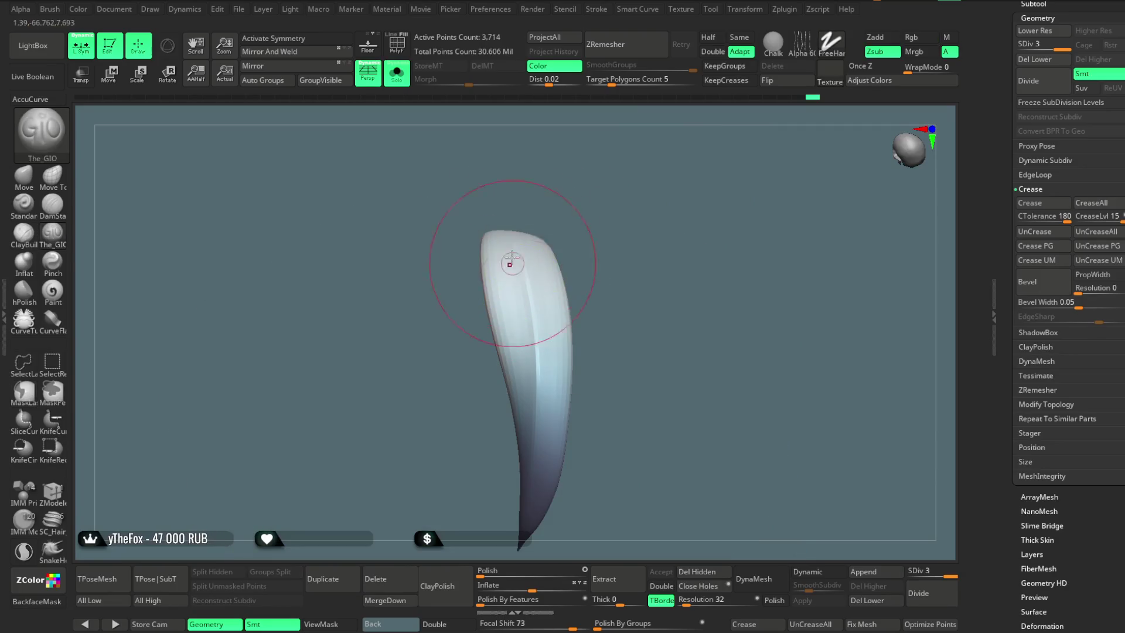
key("alt")
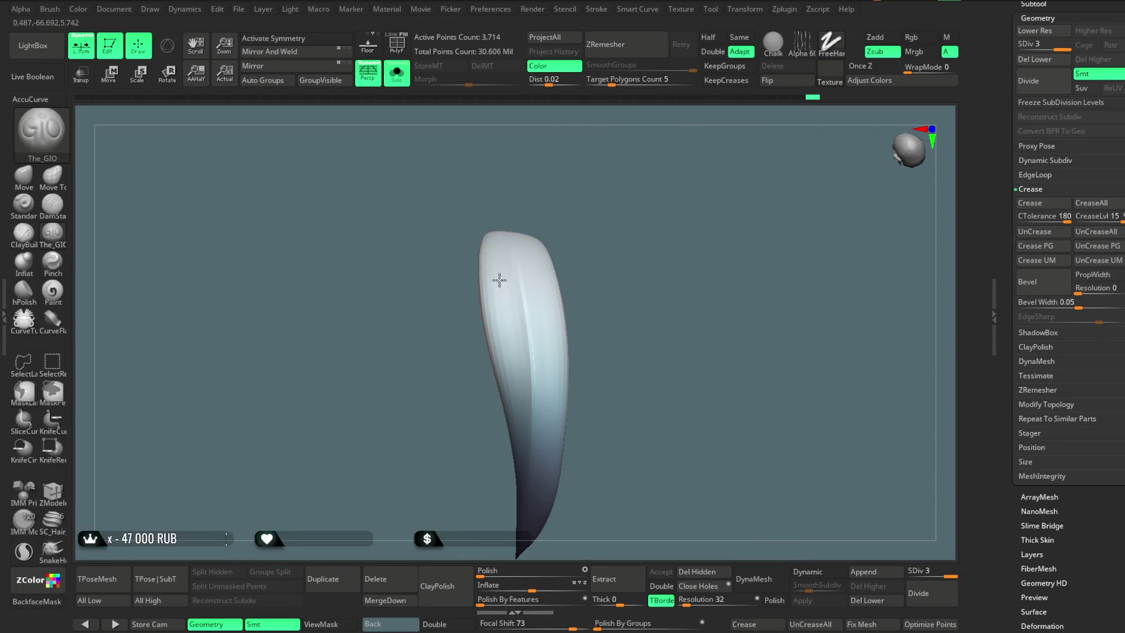
right_click_drag(494, 258, 485, 218)
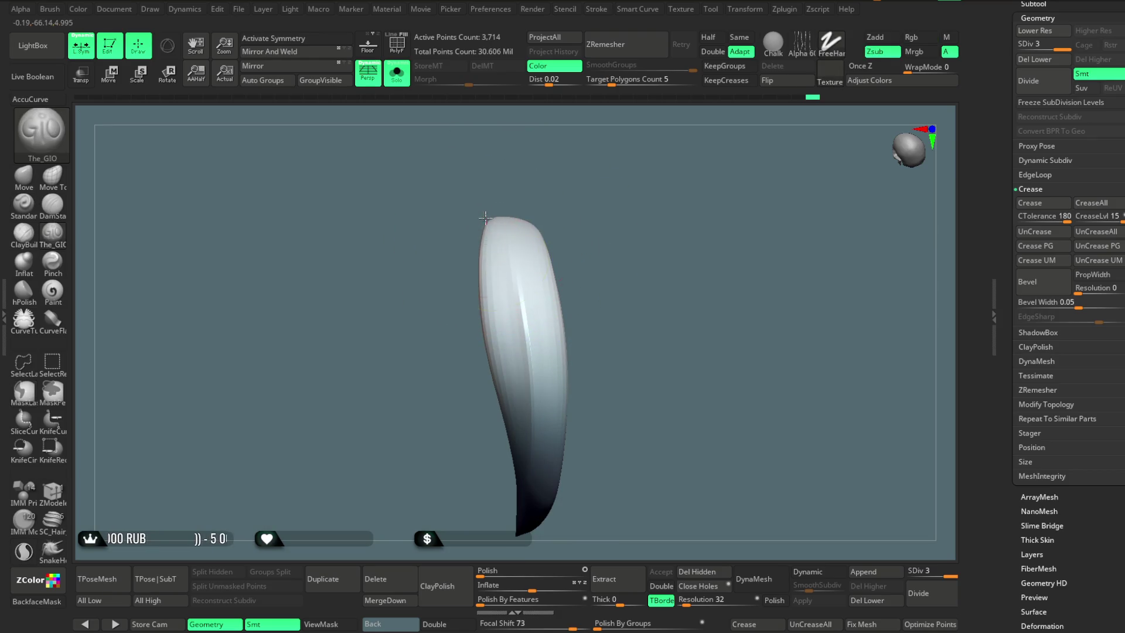
right_click_drag(534, 350, 498, 251)
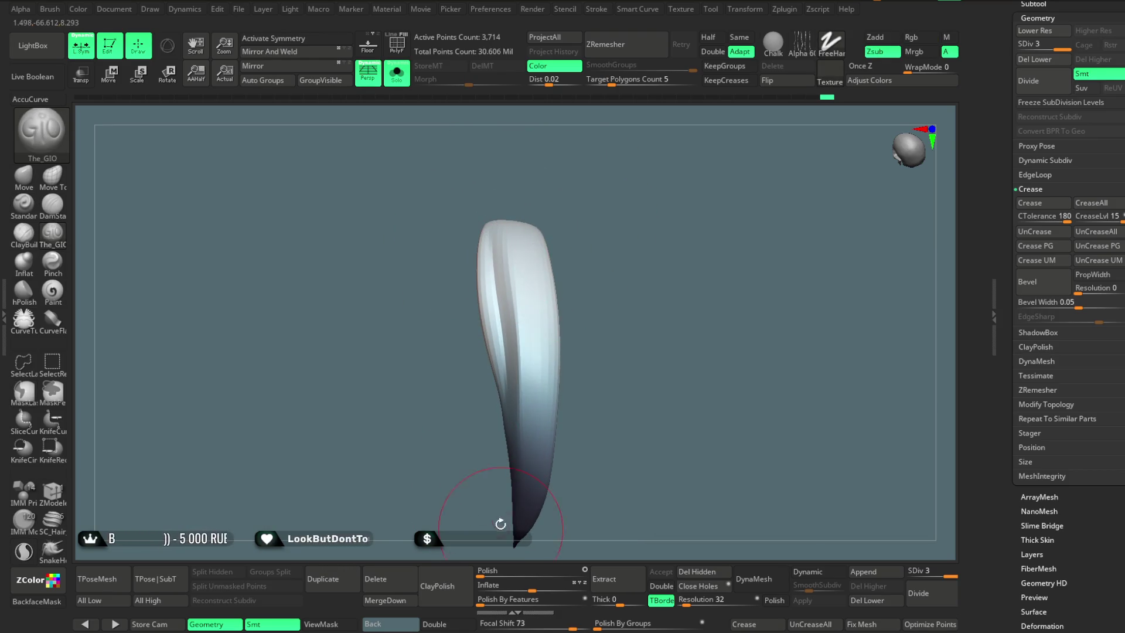
left_click(625, 248, "alt")
mouse_move(625, 248)
right_mouse_down()
mouse_move(712, 156)
mouse_move(642, 192)
right_mouse_up()
Step: Switch to Move Topological, solo a single hair strand and shrink the Draw Size
left_click(63, 189)
key("space")
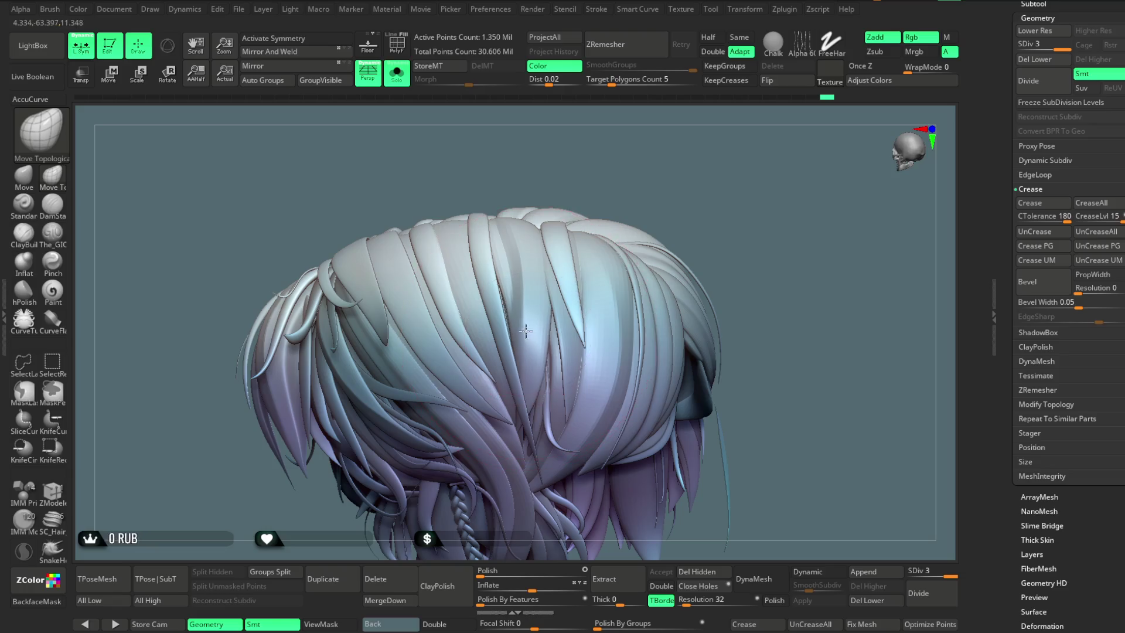
mouse_move(521, 320)
right_mouse_down()
mouse_move(641, 226)
mouse_move(655, 276)
mouse_move(657, 222)
right_mouse_up()
key("space")
left_click(592, 286, "alt")
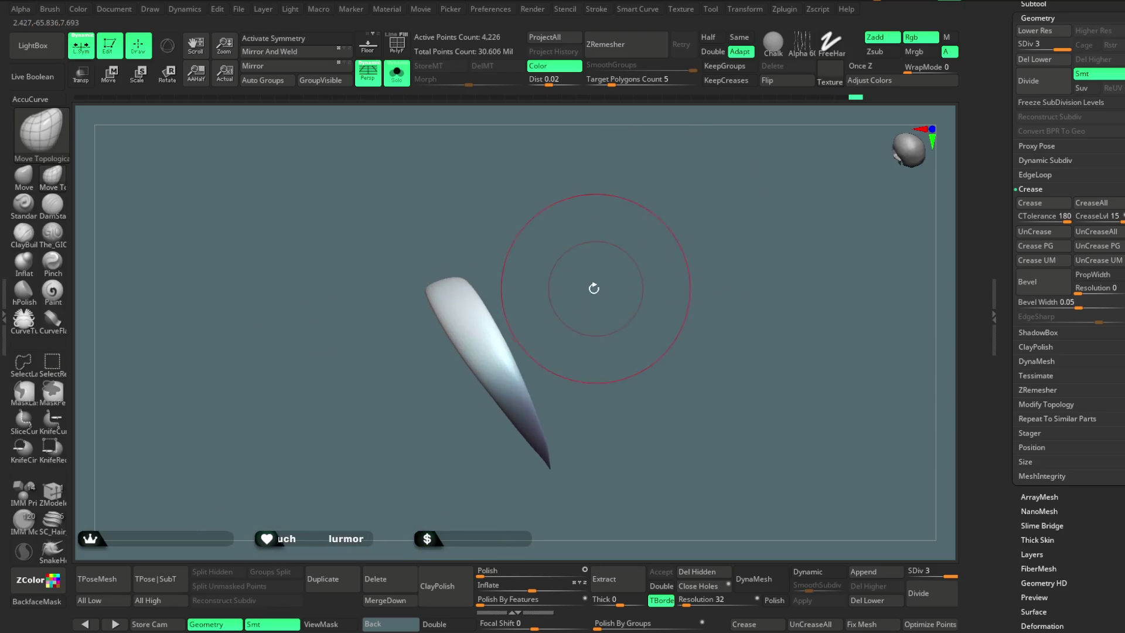
key("space")
left_click_drag(643, 279, 498, 294)
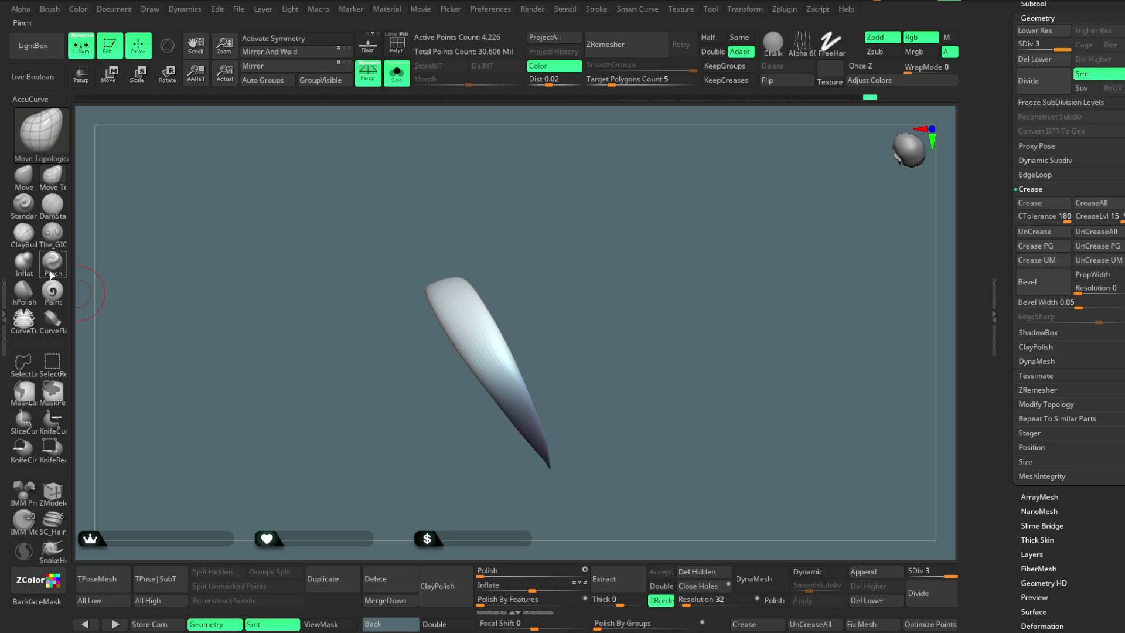
Step: Return to The_GIO, enlarge the Draw Size slightly, reshape the strand and turn Solo off
left_click(52, 232)
key("space")
left_click_drag(549, 288, 548, 307)
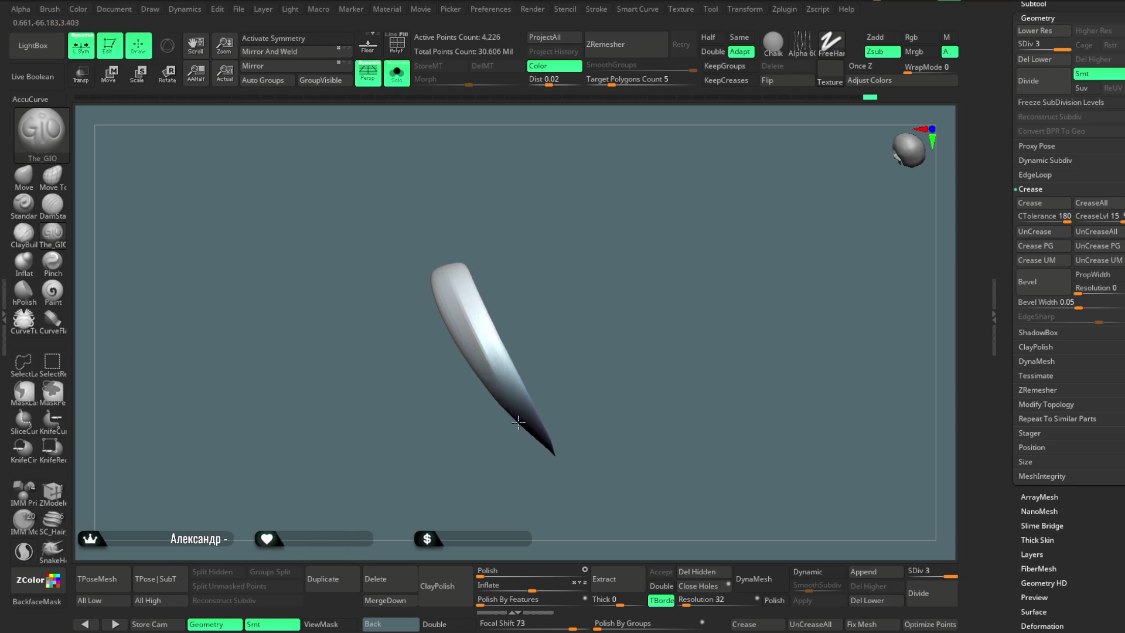
left_click(477, 433, "ctrl+shift")
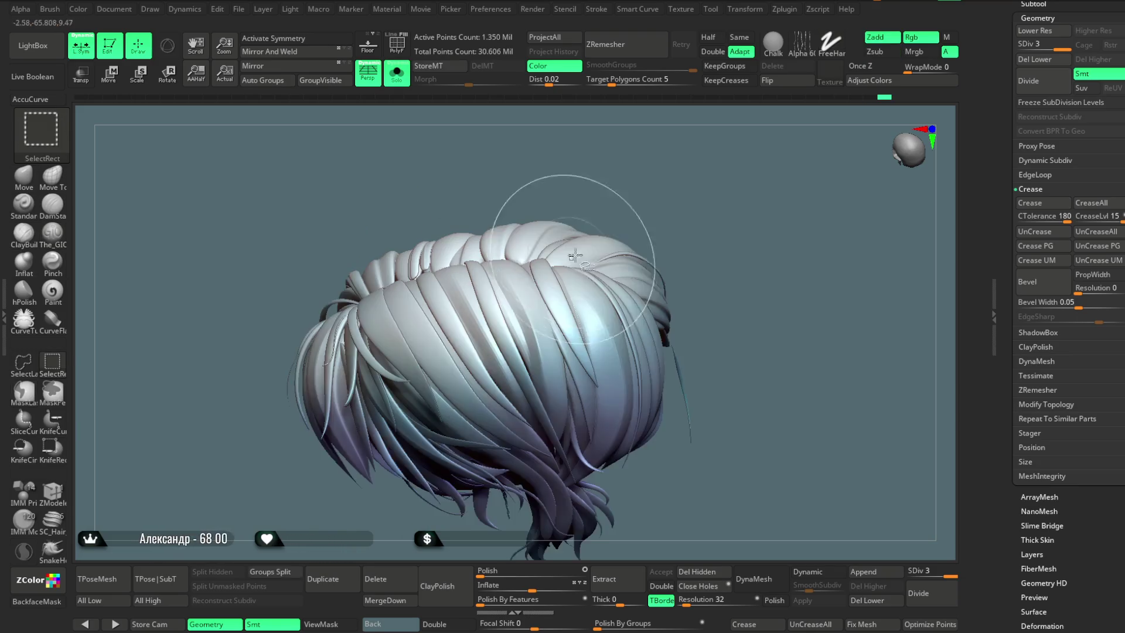
Step: Solo one hair strand, reshape its surface with The_GIO, then show the full hair again
left_click_drag(646, 181, 640, 179)
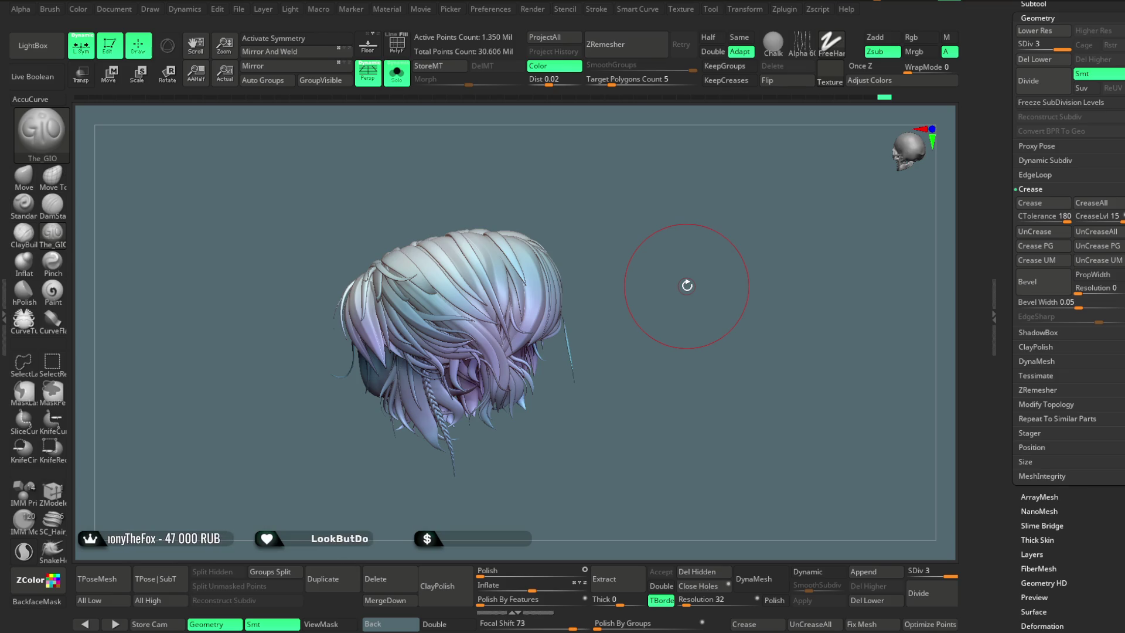
left_click_drag(693, 317, 695, 211)
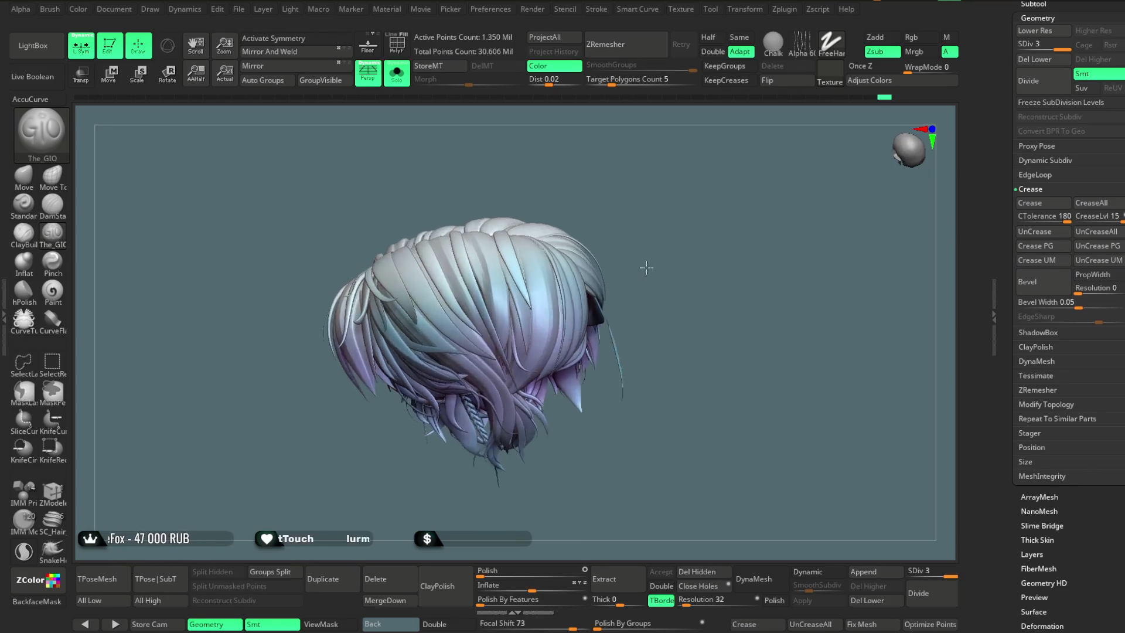
left_click(434, 329, "alt")
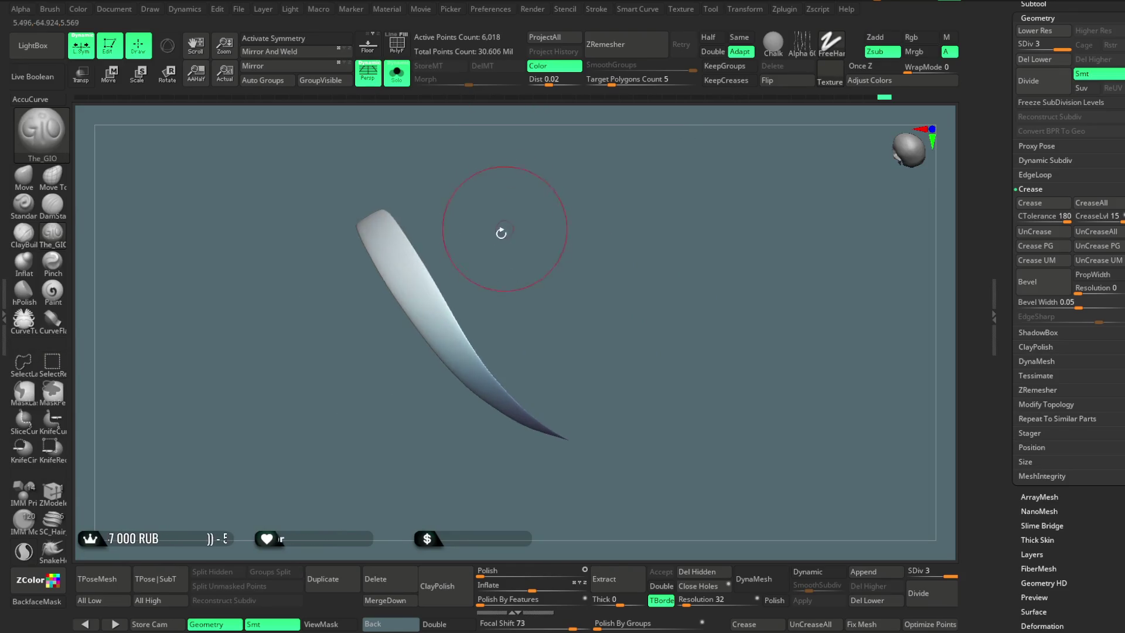
key("space")
left_click_drag(377, 219, 490, 402)
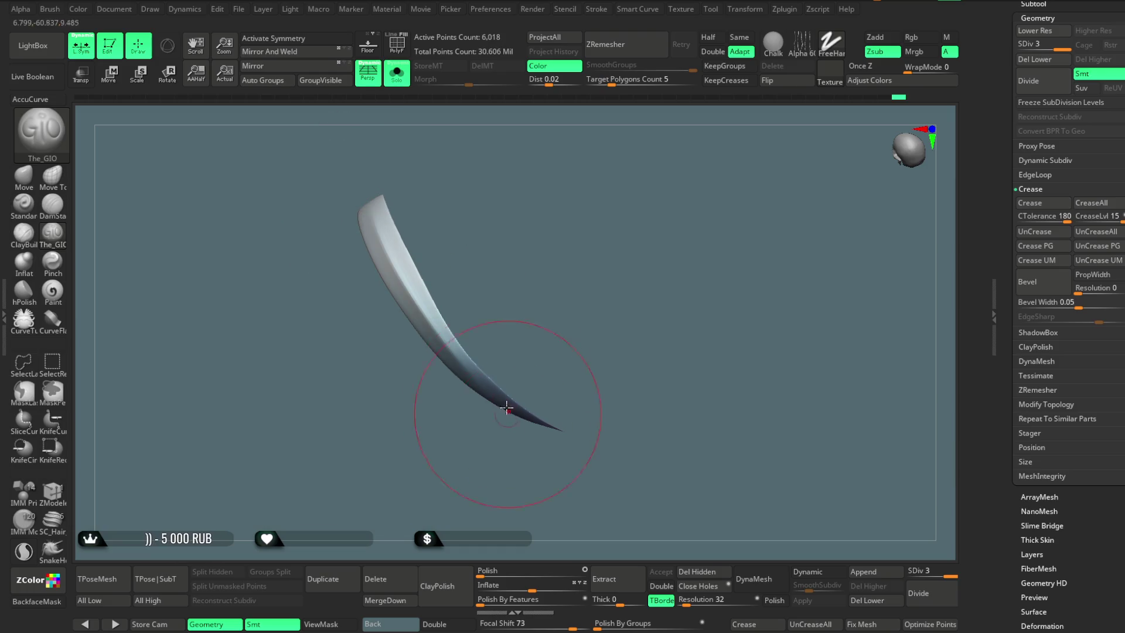
left_click(515, 213, "ctrl+shift")
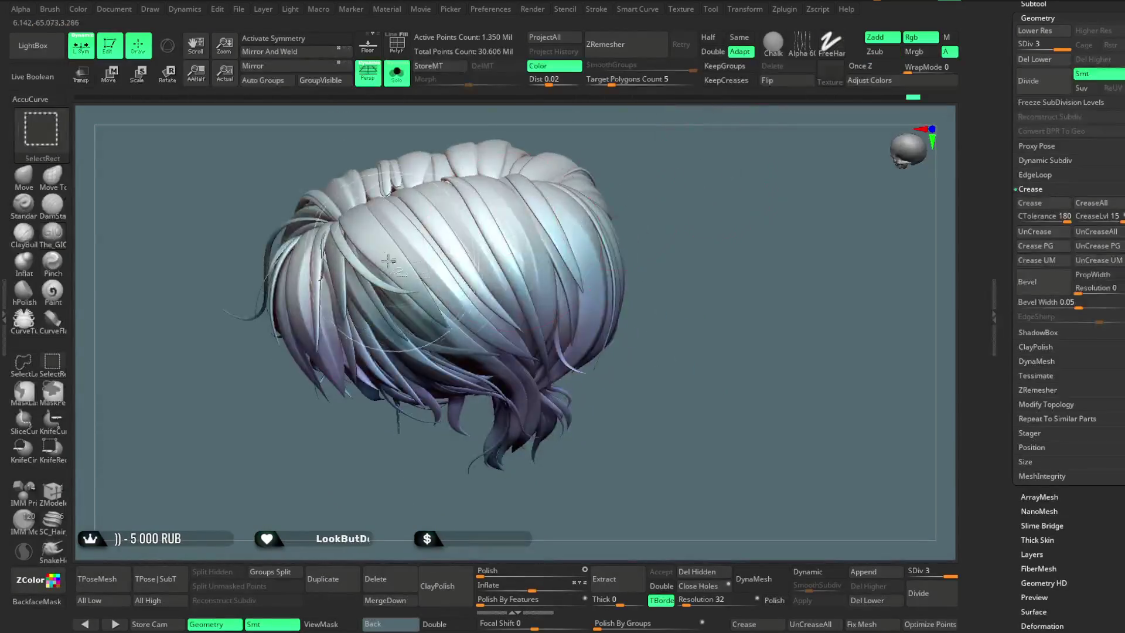
Step: Solo two more strands at the back of the hair in turn, then display the whole character
left_click(388, 260, "ctrl+shift")
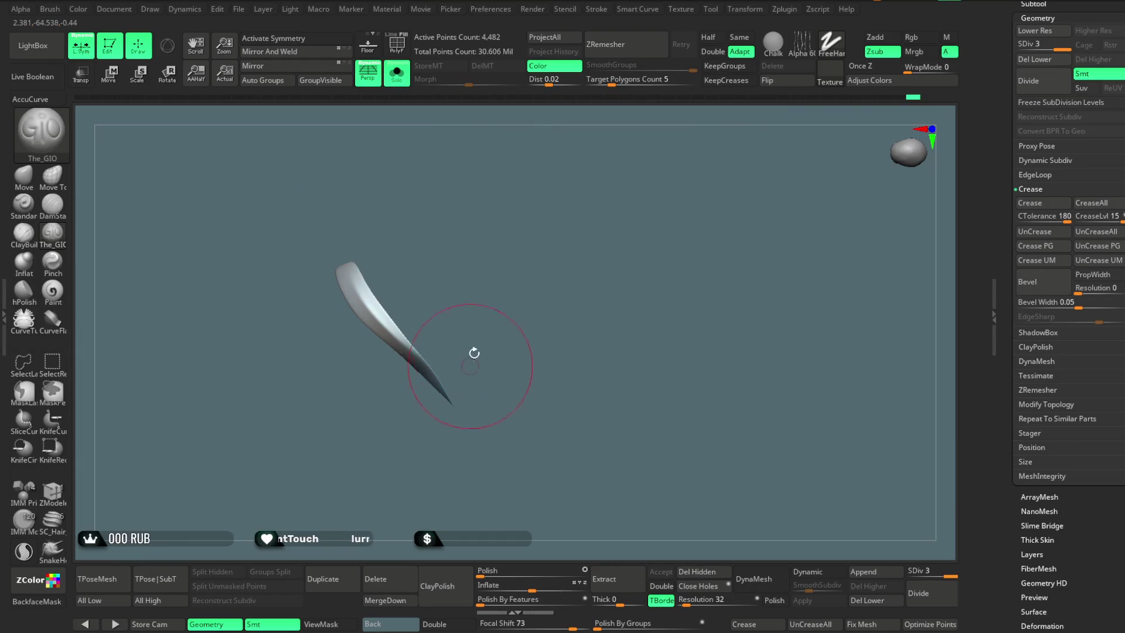
left_click(515, 250, "ctrl+shift")
mouse_move(681, 182)
left_mouse_down()
mouse_move(683, 146)
mouse_move(673, 201)
mouse_move(607, 283)
left_mouse_up()
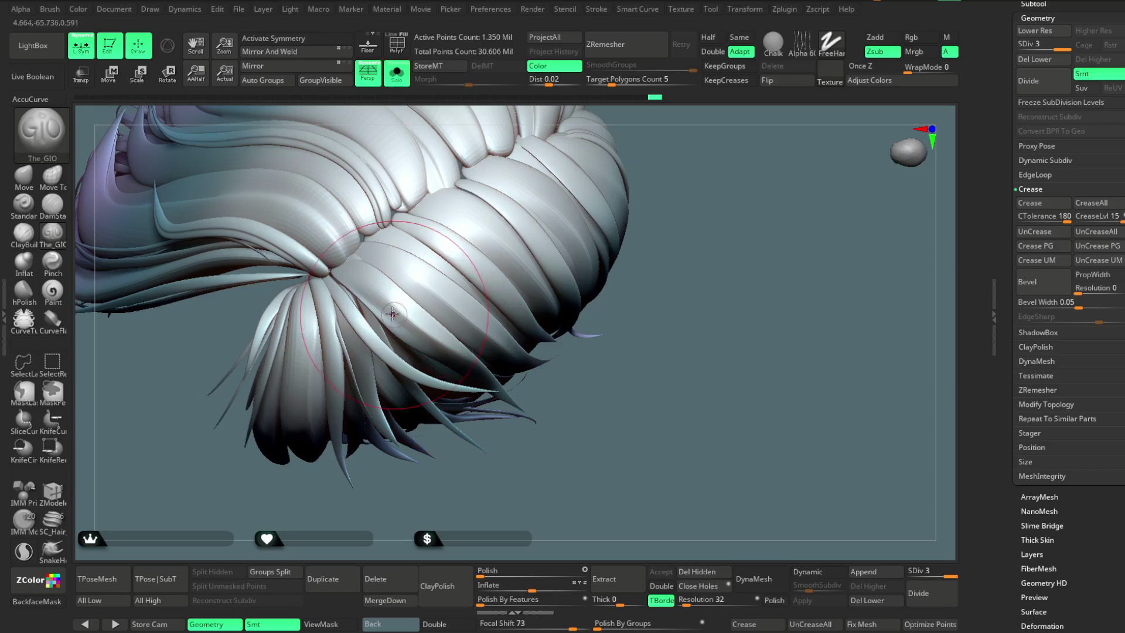
left_click(332, 266, "ctrl+shift")
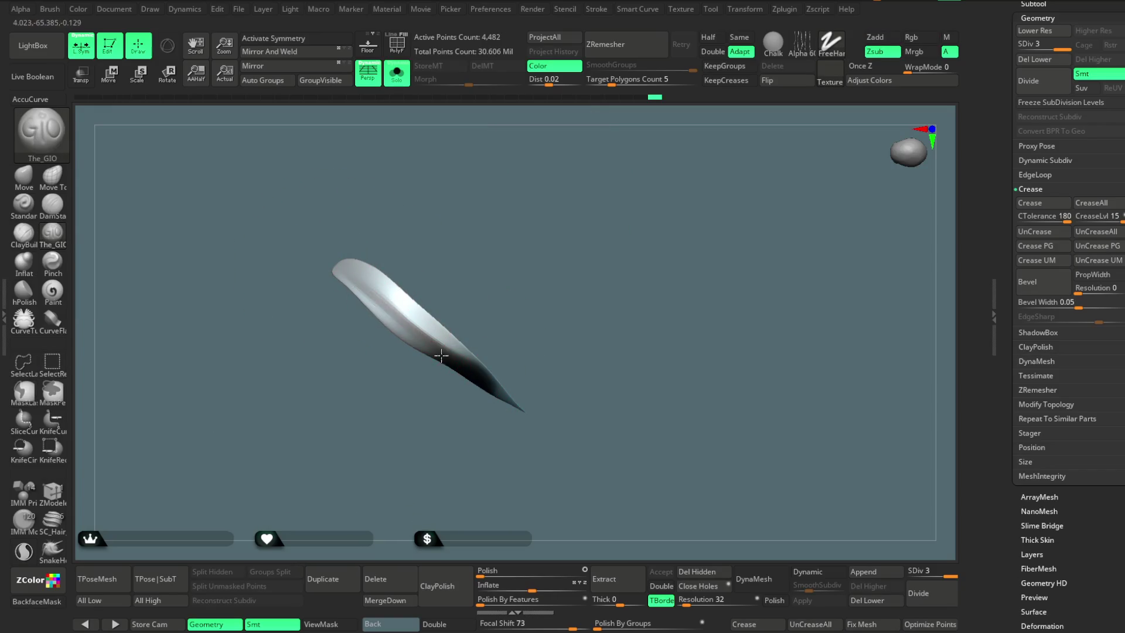
left_click(653, 326, "ctrl+shift")
mouse_move(653, 327)
left_mouse_down()
mouse_move(653, 172)
mouse_move(635, 231)
mouse_move(603, 198)
mouse_move(563, 201)
mouse_move(606, 242)
mouse_move(582, 241)
mouse_move(455, 146)
left_mouse_up()
left_click(397, 73)
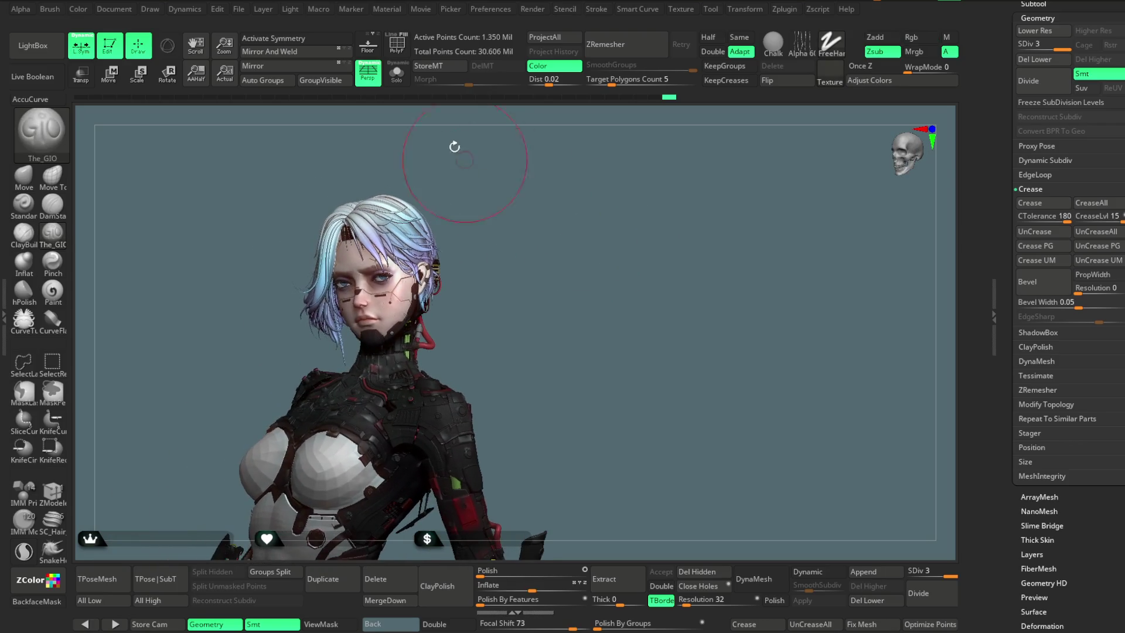
Step: Solo the hair, select a curved back strand and carve a groove down its front
left_click(397, 73)
left_click_drag(499, 436, 504, 433)
mouse_move(737, 434)
left_mouse_down()
mouse_move(720, 261)
mouse_move(570, 262)
left_mouse_up()
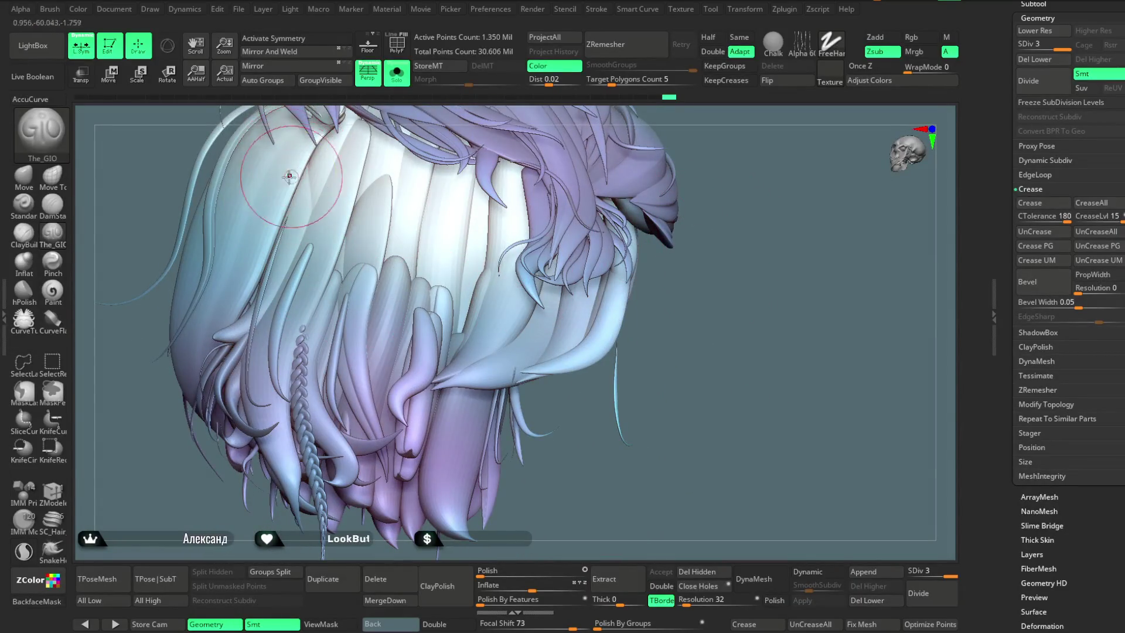
left_click(289, 176, "alt")
left_click_drag(155, 370, 267, 243)
mouse_move(377, 282)
left_mouse_down()
mouse_move(316, 175)
mouse_move(271, 351)
left_mouse_up()
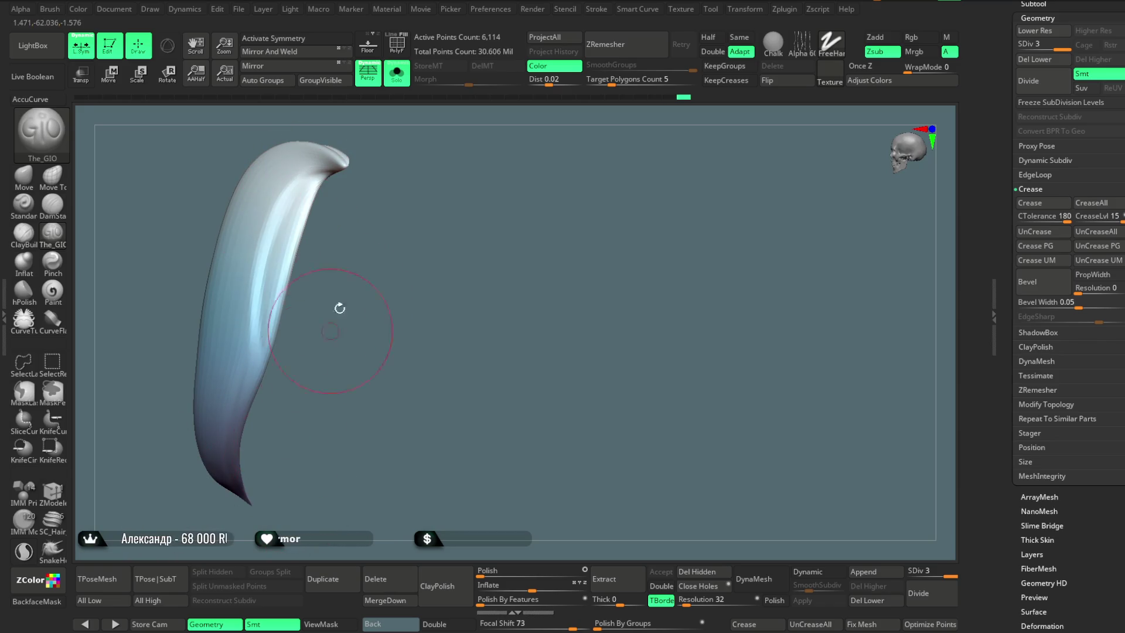
left_click_drag(340, 307, 283, 187)
left_click_drag(307, 152, 249, 366)
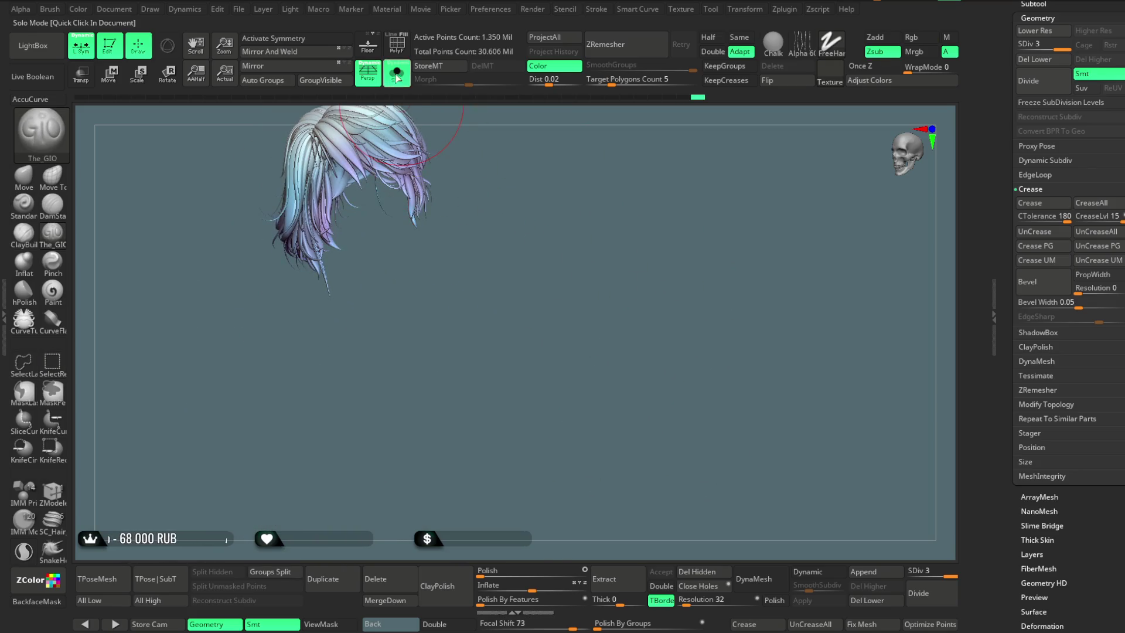
Step: Show the full character, rotate to a side view and turn off local symmetry
left_click(397, 74)
mouse_move(605, 288)
left_mouse_down()
mouse_move(603, 251)
mouse_move(598, 270)
mouse_move(586, 259)
mouse_move(608, 260)
mouse_move(593, 257)
left_mouse_up()
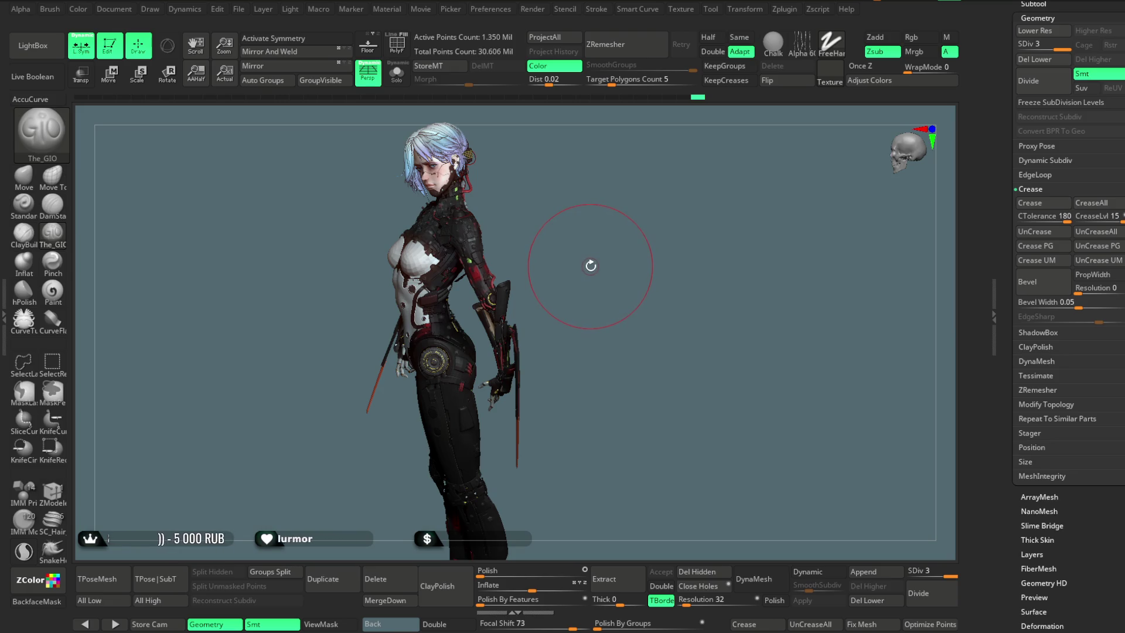
left_click(92, 57)
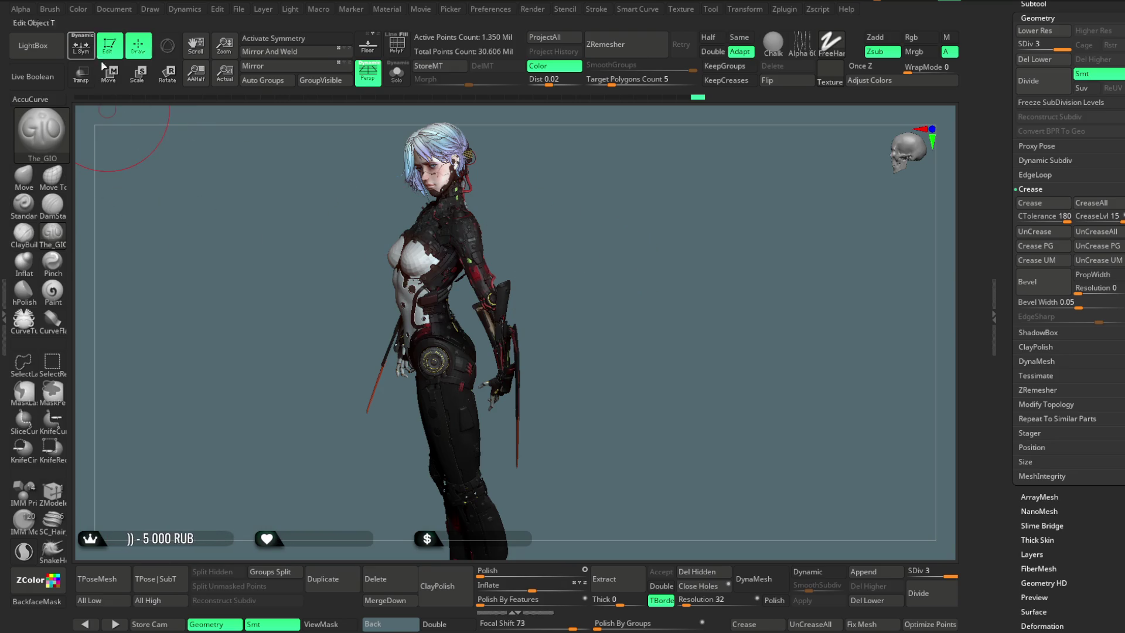
Step: Isolate the head area and reshape the blue hair strand above the ear
left_click_drag(539, 183, 583, 215, "alt")
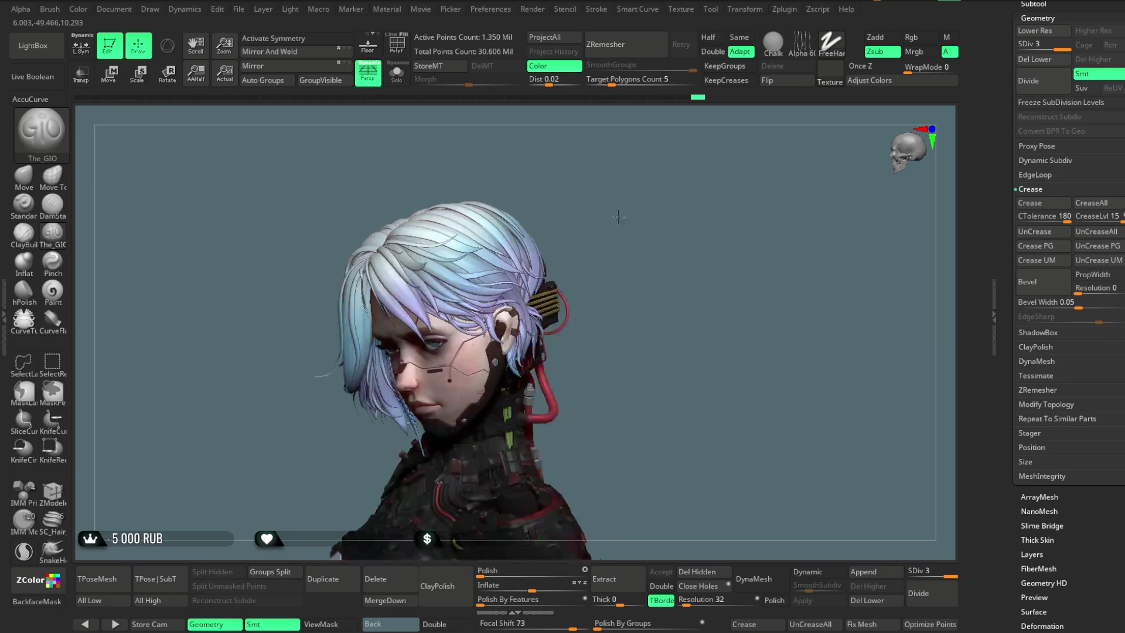
left_click_drag(520, 232, 588, 221)
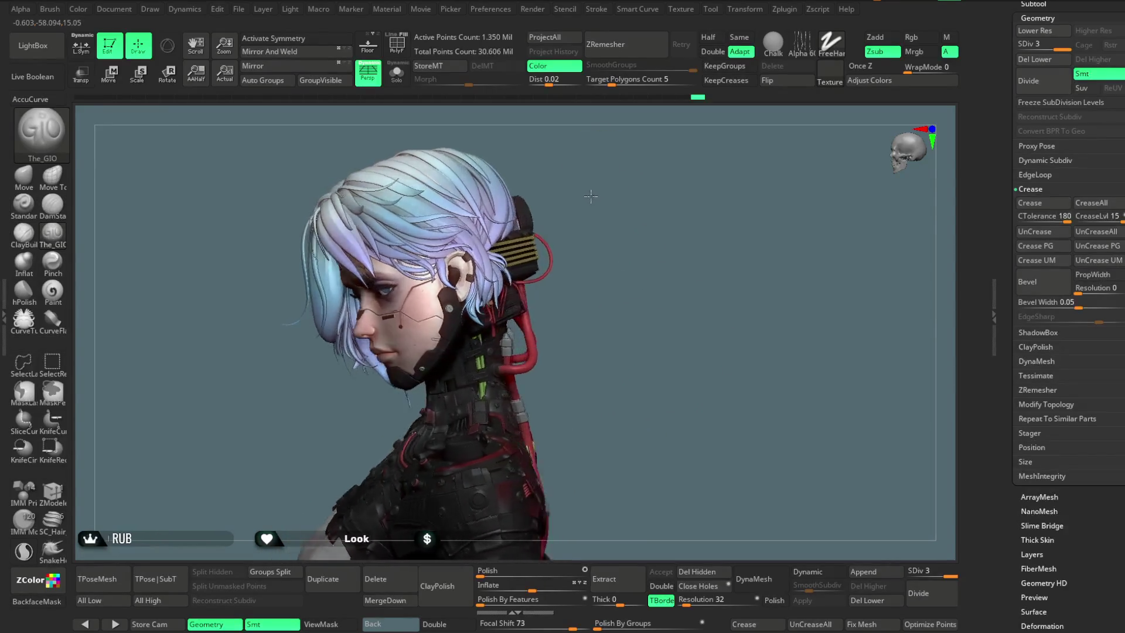
left_click(445, 275, "alt")
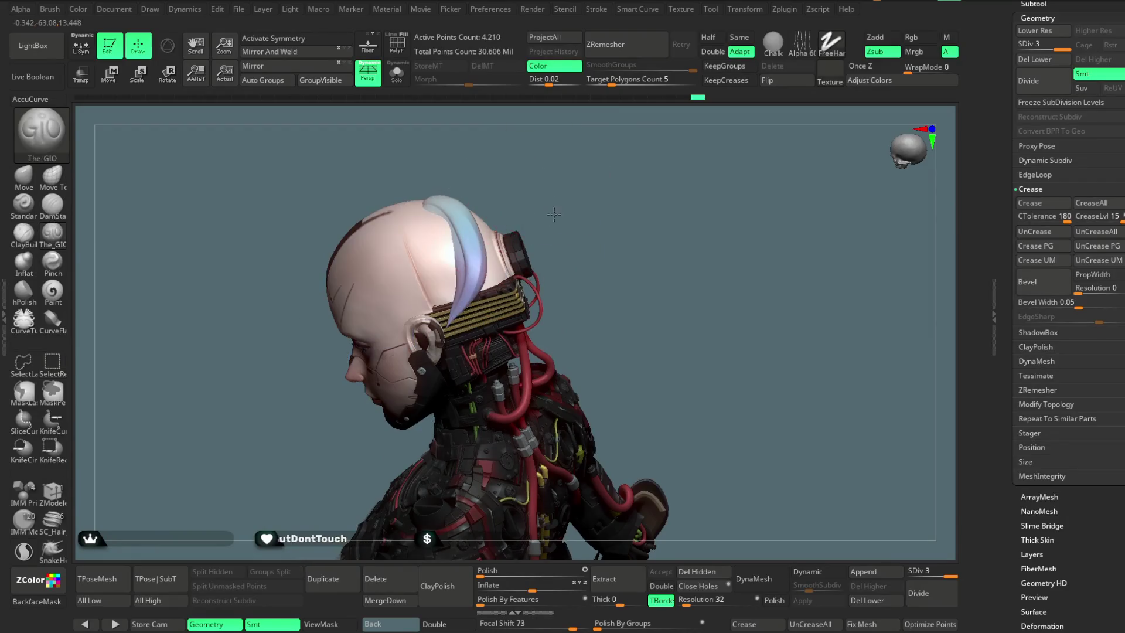
key("f")
key("space")
left_click_drag(597, 244, 480, 214)
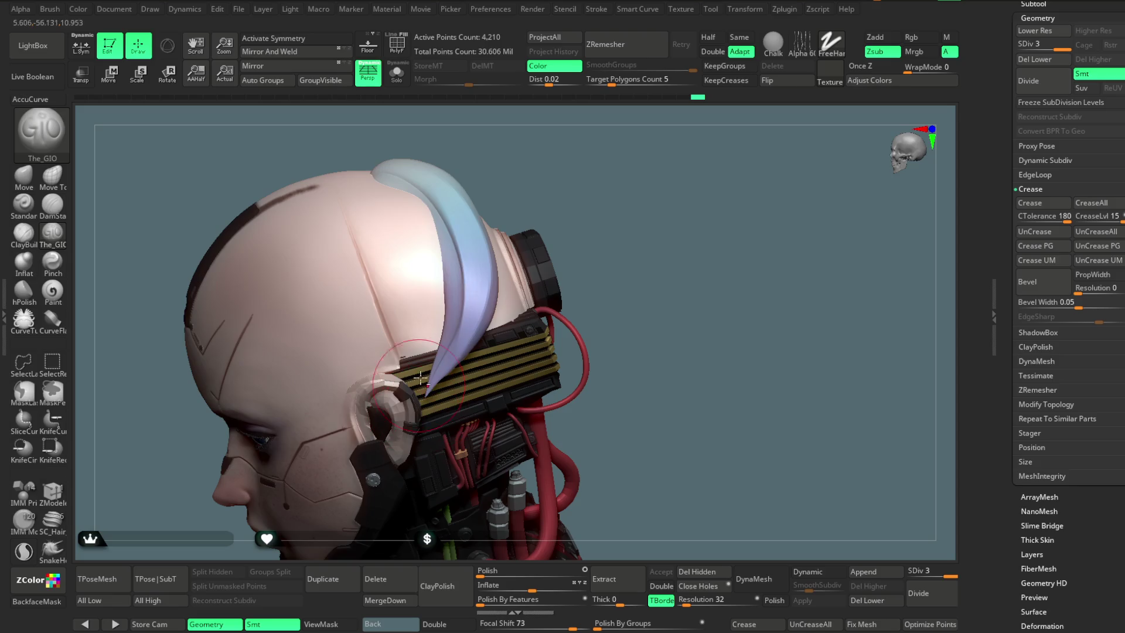
left_click_drag(437, 218, 413, 358)
Step: Unhide the full hair mesh, check it from the face side, and switch to the Move brush (BMV)
left_click_drag(518, 158, 421, 177)
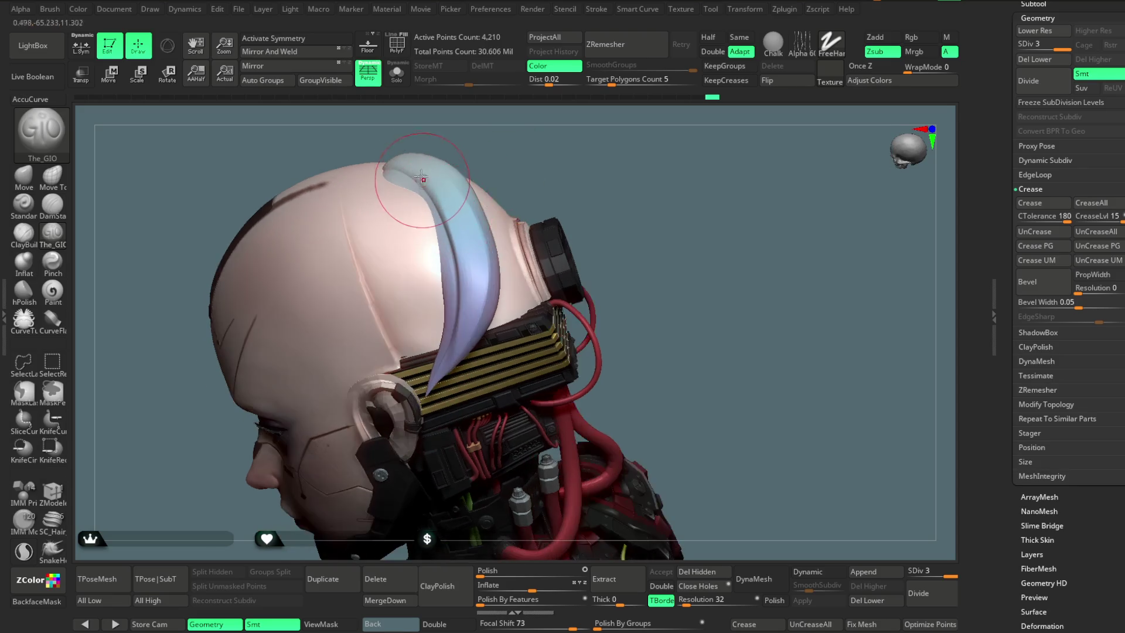
left_click_drag(565, 154, 575, 150)
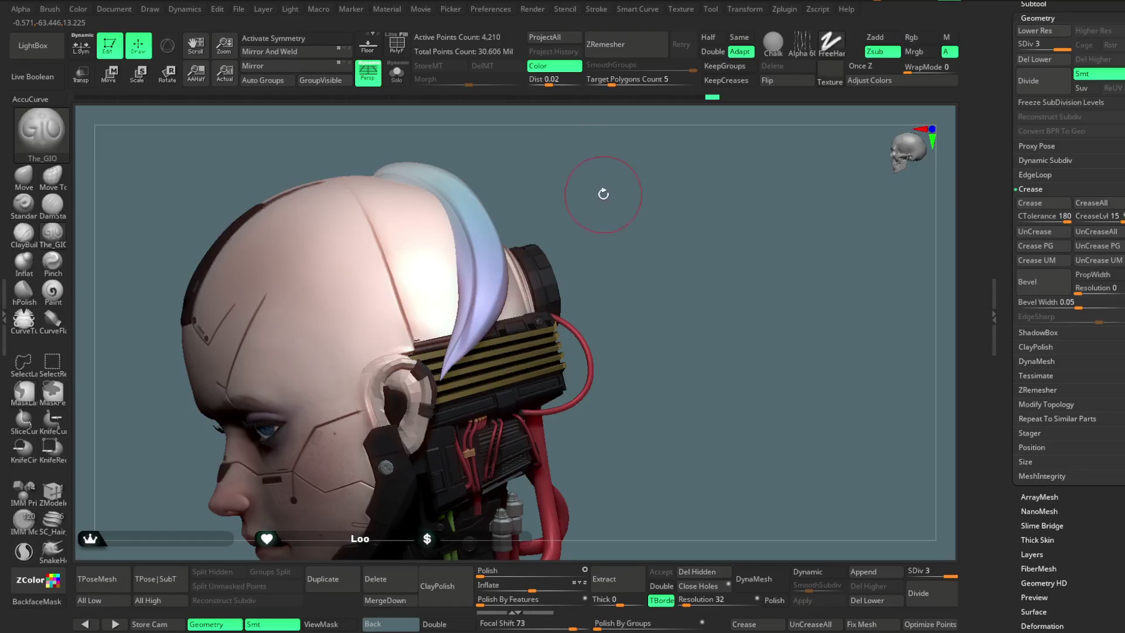
left_click(602, 185, "ctrl+shift")
left_click_drag(604, 186, 599, 188)
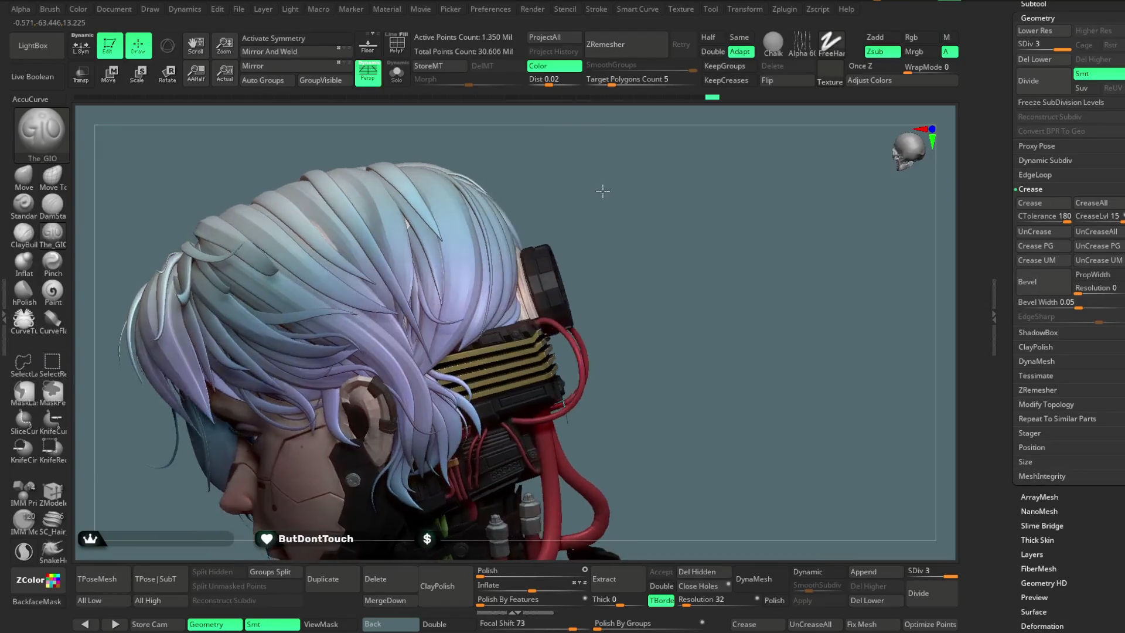
key("b")
key("m")
key("v")
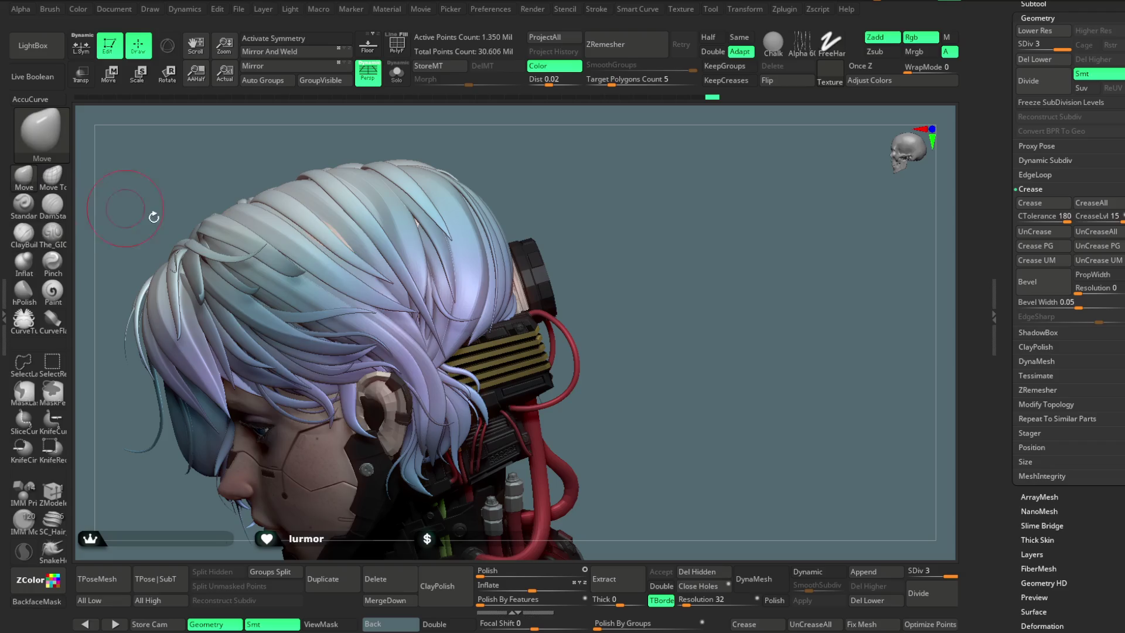
key("space")
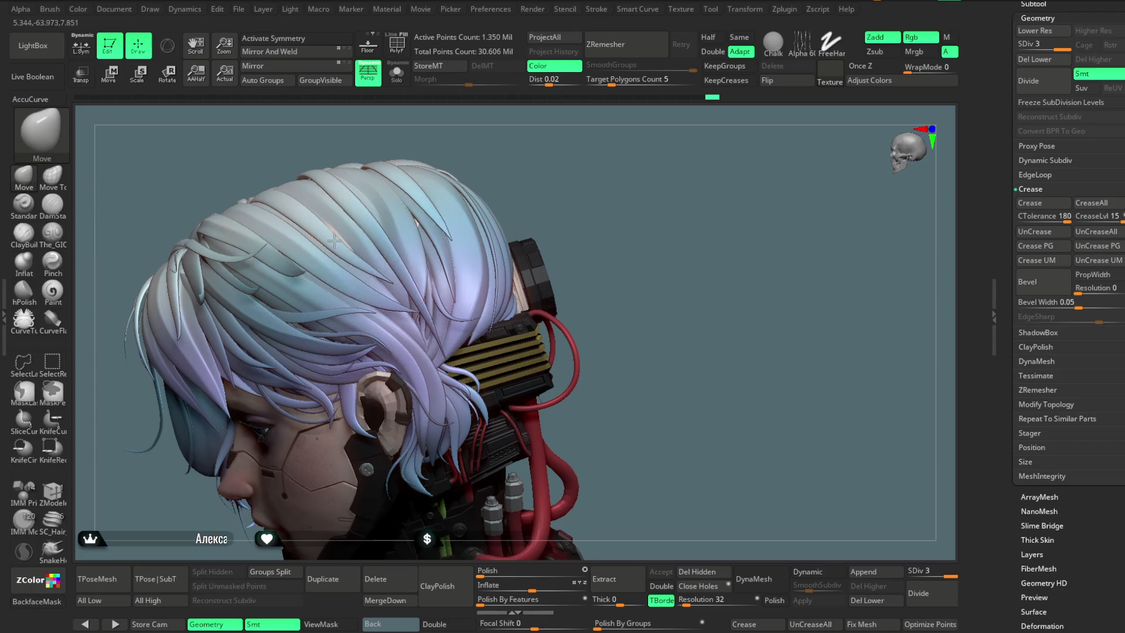
mouse_move(337, 240)
right_mouse_down()
mouse_move(410, 224)
mouse_move(428, 197)
right_mouse_up()
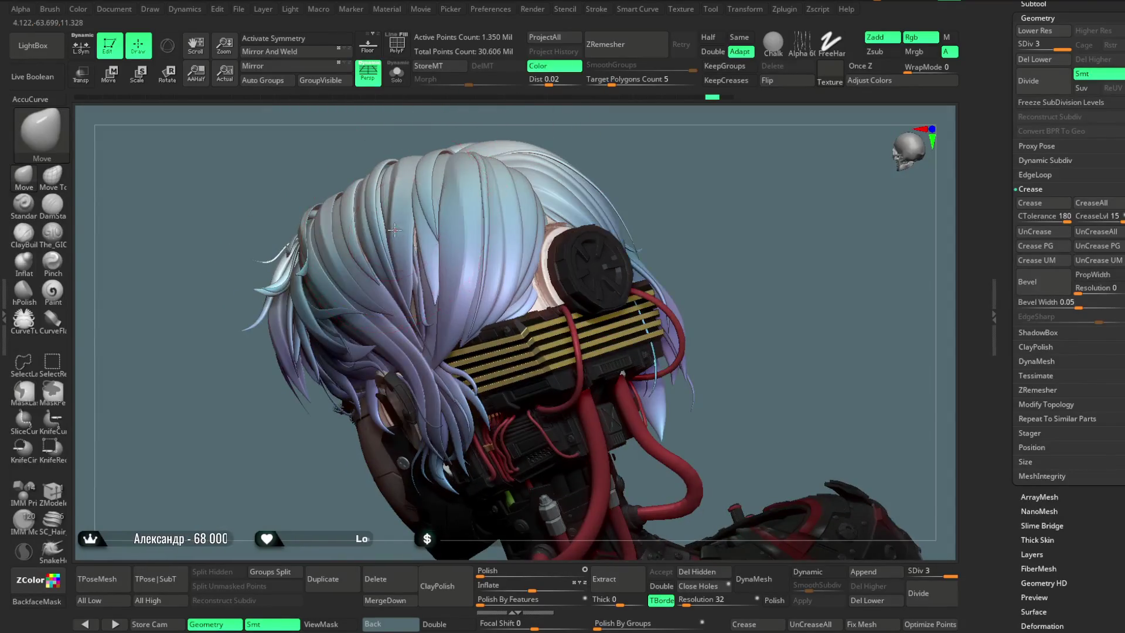
mouse_move(472, 151)
right_mouse_down()
mouse_move(324, 237)
mouse_move(427, 208)
right_mouse_up()
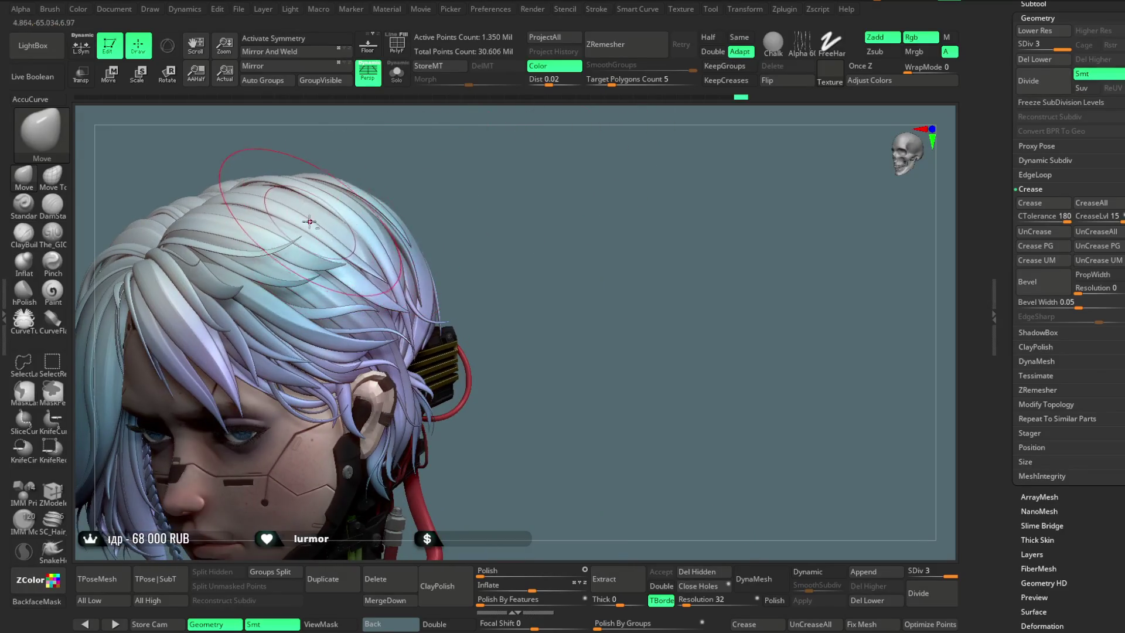
mouse_move(472, 169)
right_mouse_down()
mouse_move(520, 143)
mouse_move(456, 169)
mouse_move(515, 188)
mouse_move(494, 223)
mouse_move(539, 211)
mouse_move(529, 226)
mouse_move(548, 202)
mouse_move(537, 216)
mouse_move(551, 218)
right_mouse_up()
right_click(539, 211)
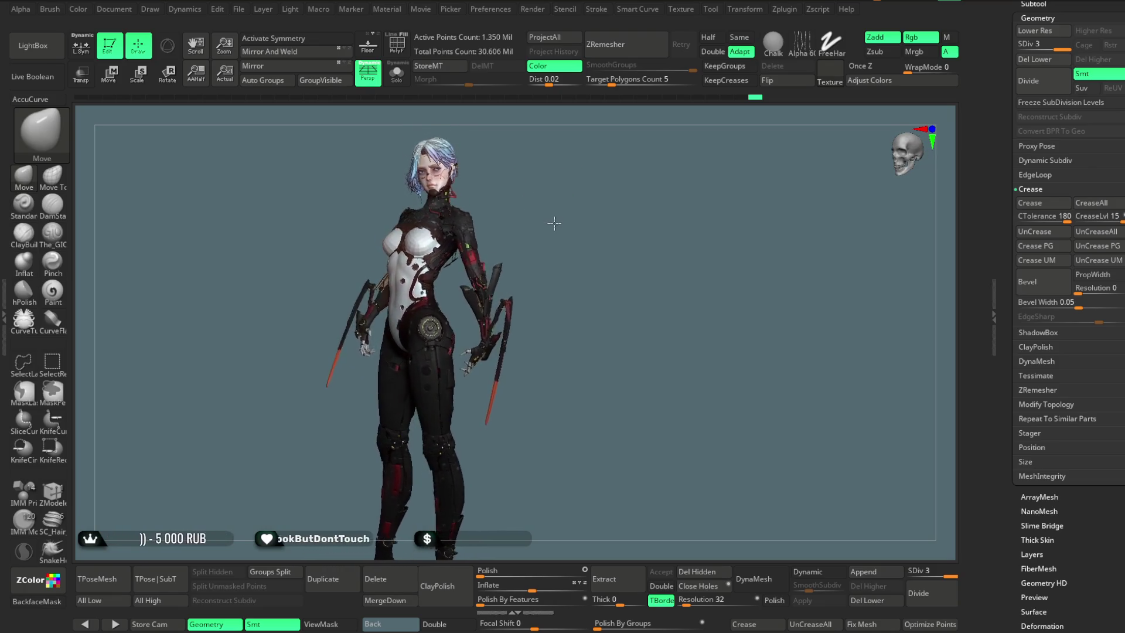
mouse_move(539, 229)
right_mouse_down()
mouse_move(508, 223)
mouse_move(601, 200)
right_mouse_up()
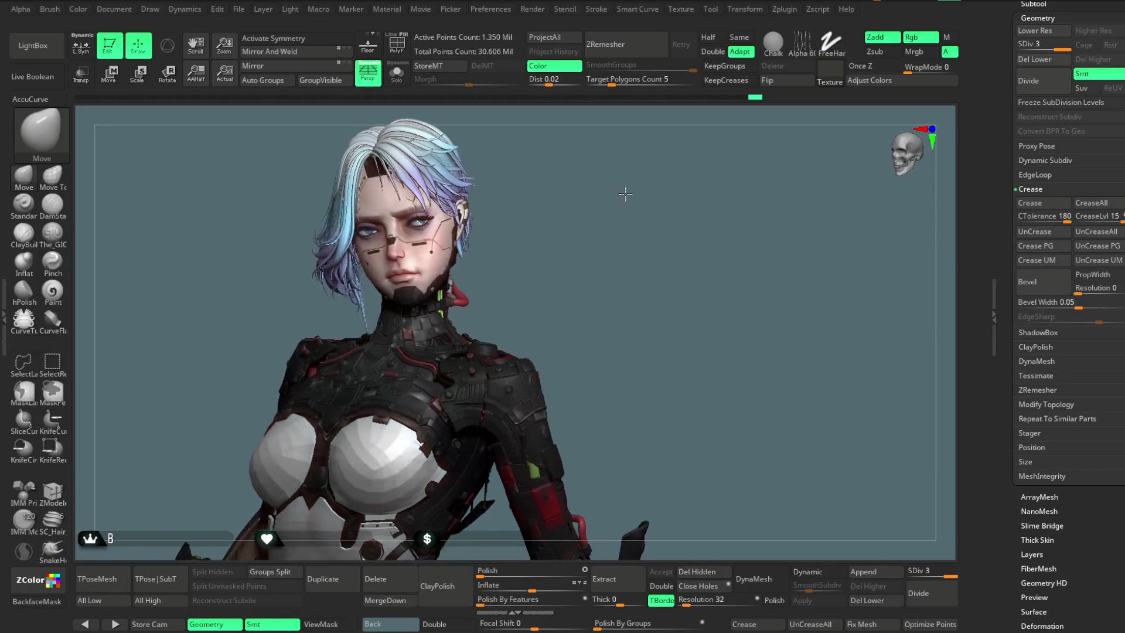
mouse_move(601, 200)
right_mouse_down()
mouse_move(563, 183)
mouse_move(551, 214)
right_mouse_up()
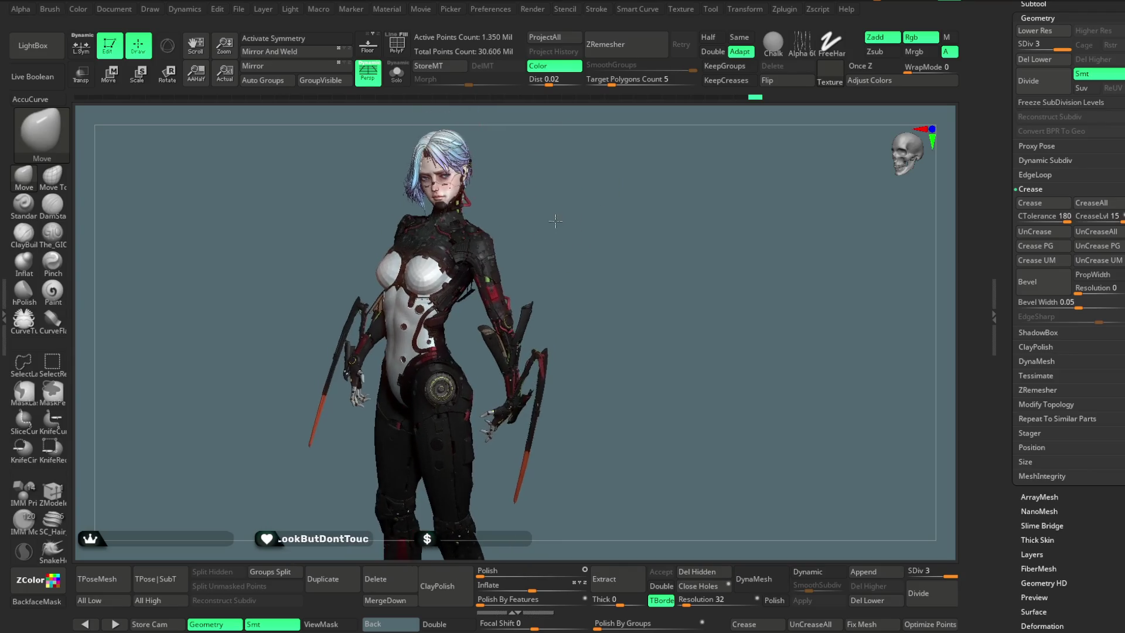
mouse_move(550, 214)
right_mouse_down()
mouse_move(571, 159)
mouse_move(667, 279)
mouse_move(693, 208)
right_mouse_up()
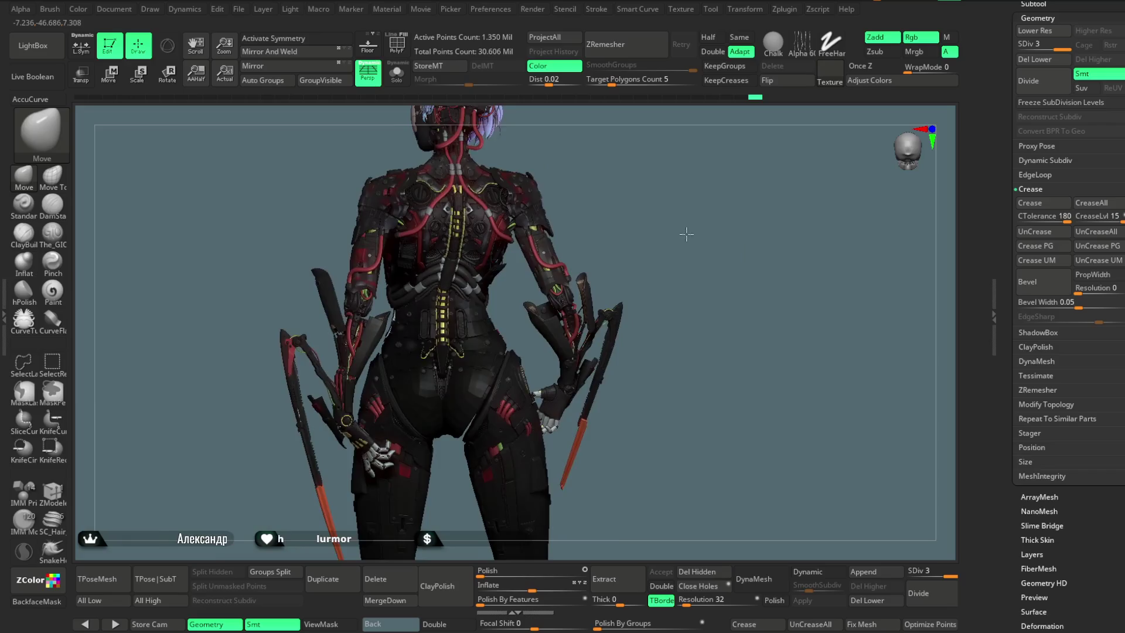
Step: Save the project with Ctrl+S from the File menu
left_click(240, 9)
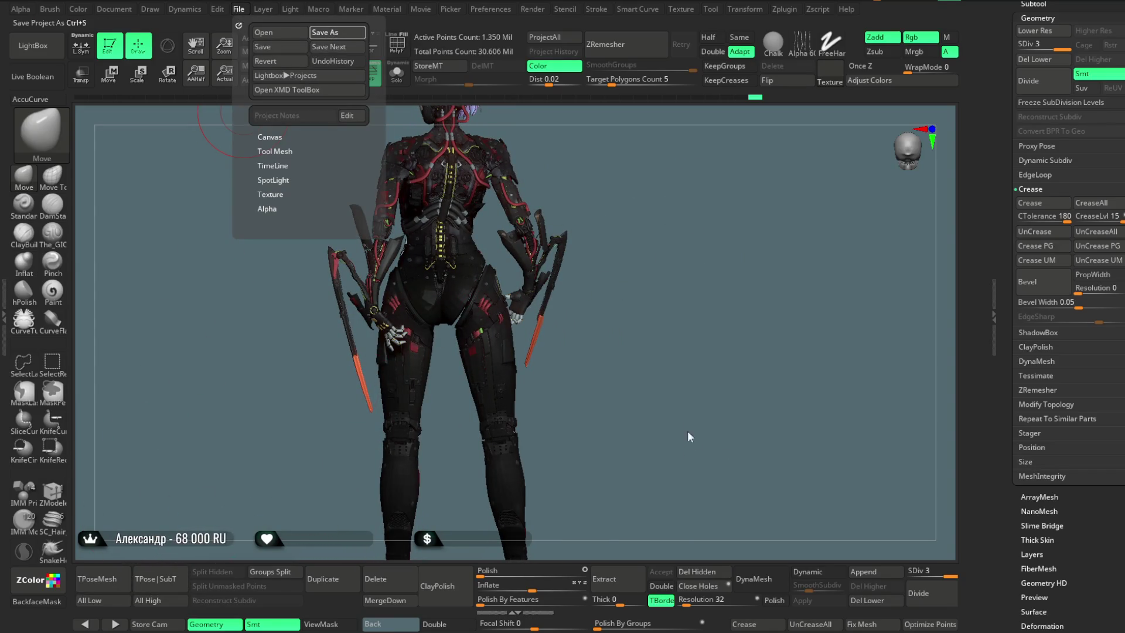
key("ctrl+s")
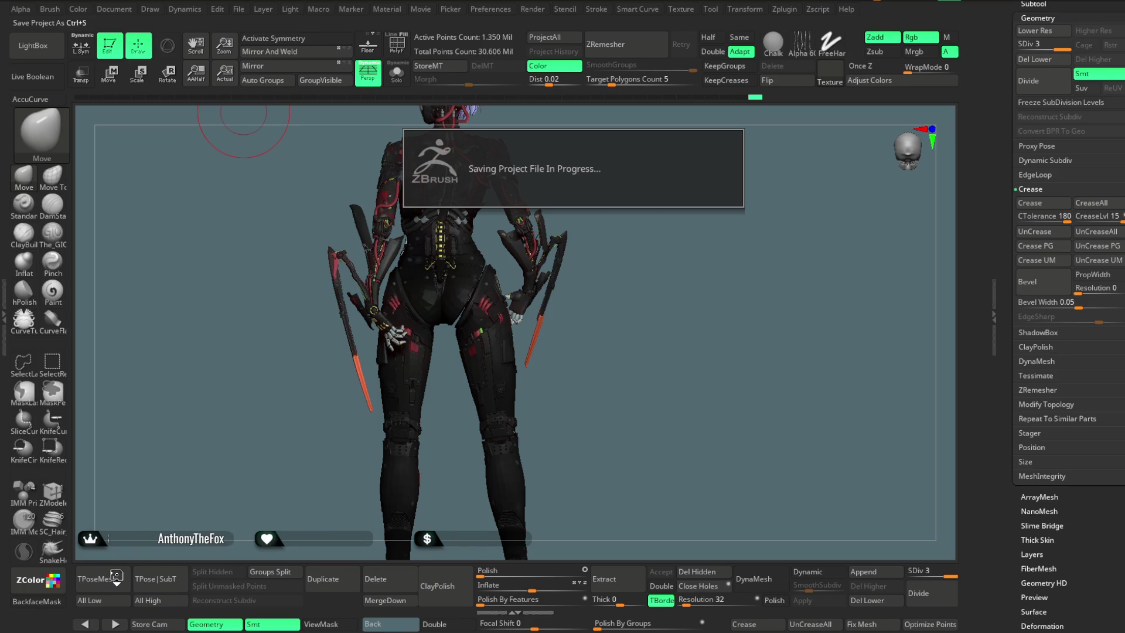
key("Down")
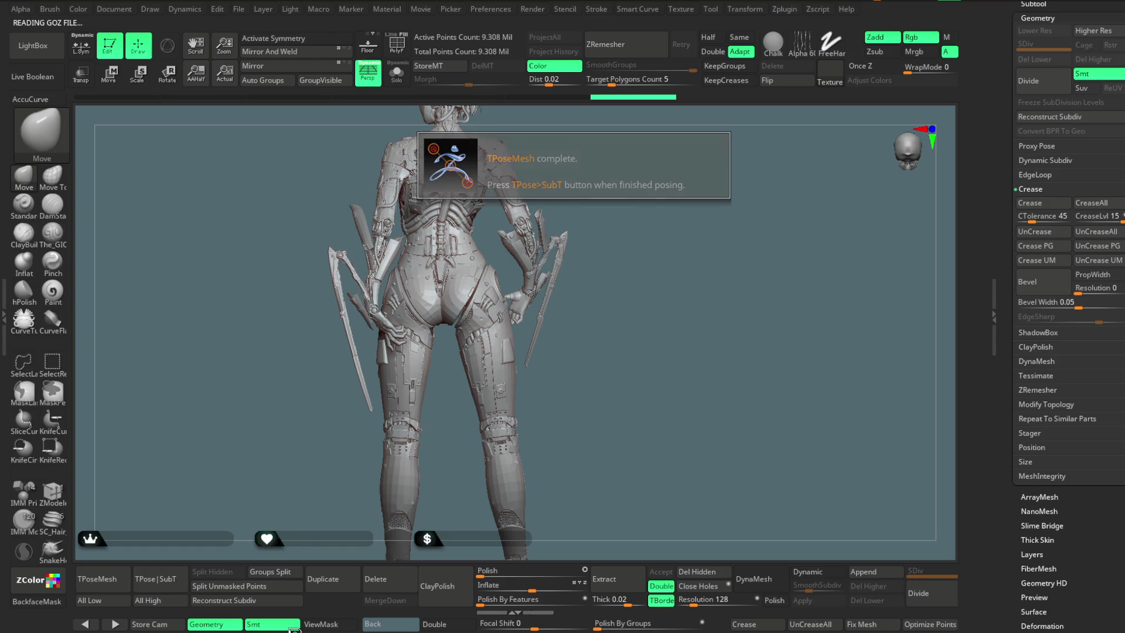
Step: Turn on polygroup colours on the merged 9.308-million-point TPose mesh
left_click(398, 45)
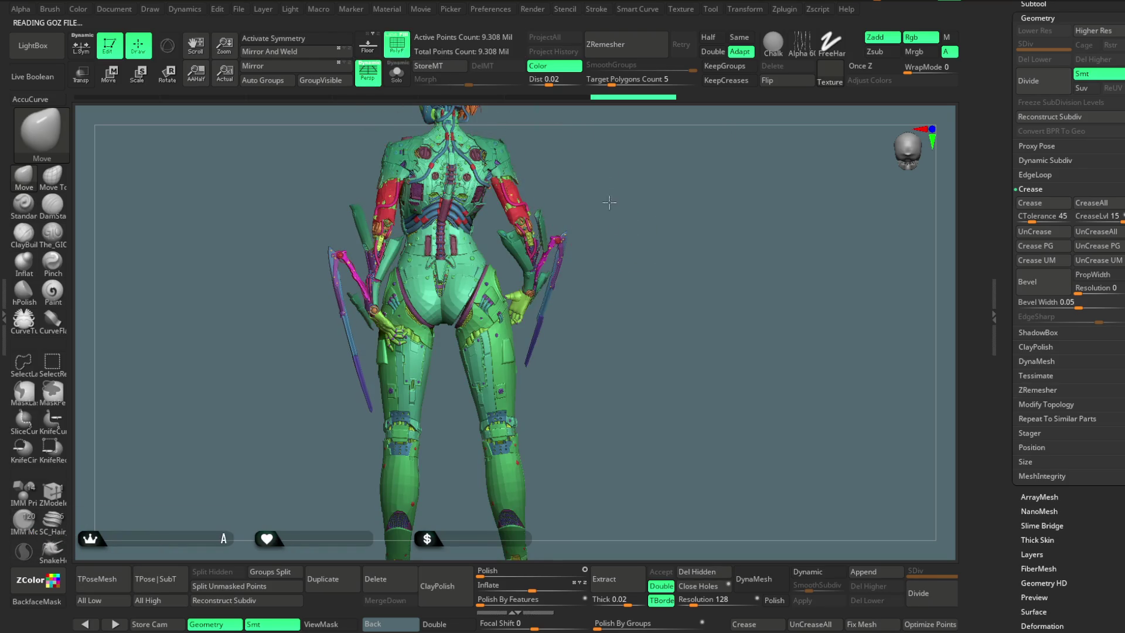
Step: Hide the leg polygroups: thigh armour panels, green leg shells, white pistons and small pieces
left_click(495, 310, "ctrl+shift")
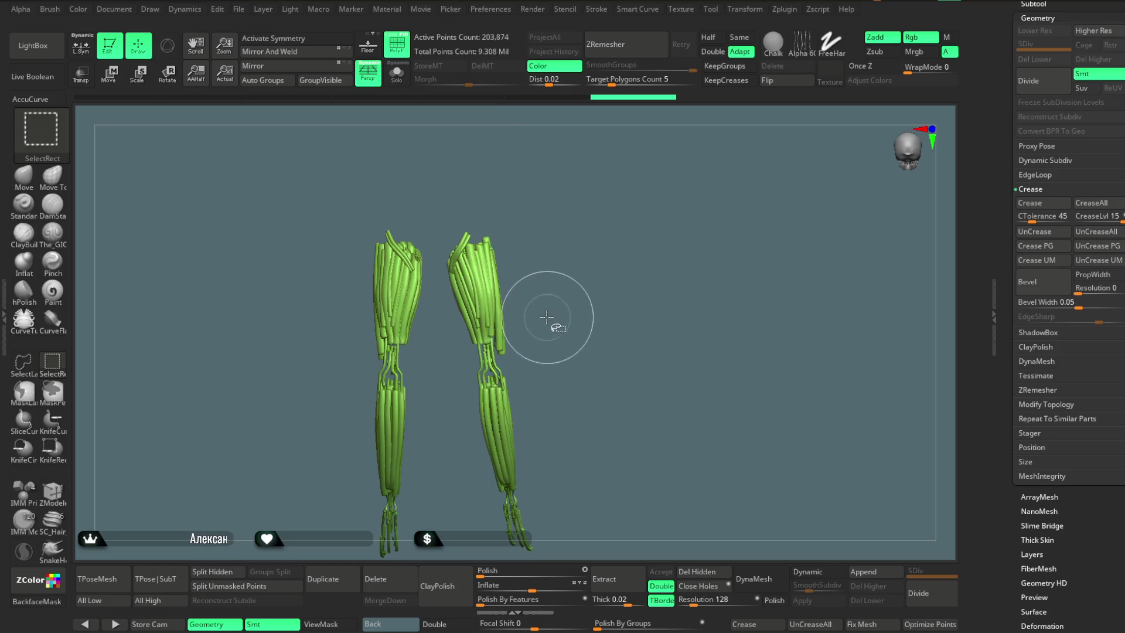
left_click(501, 315, "ctrl+shift")
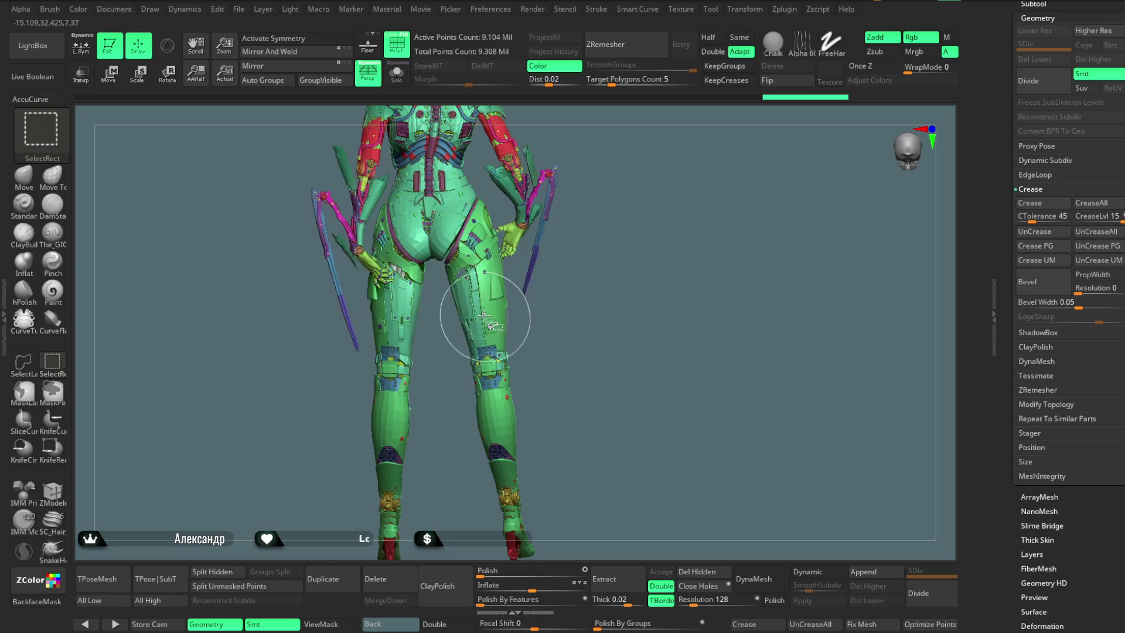
left_click(476, 246, "ctrl+alt+shift")
left_click(470, 302, "ctrl+alt+shift")
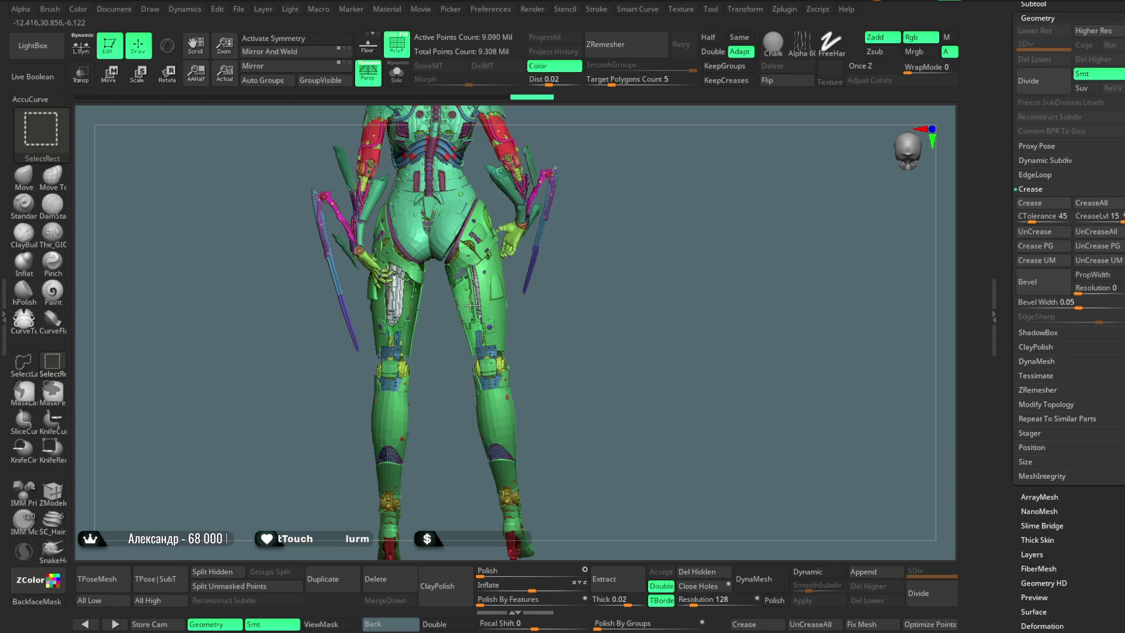
left_click(492, 296, "ctrl+alt+shift")
left_click(493, 295, "ctrl+alt+shift")
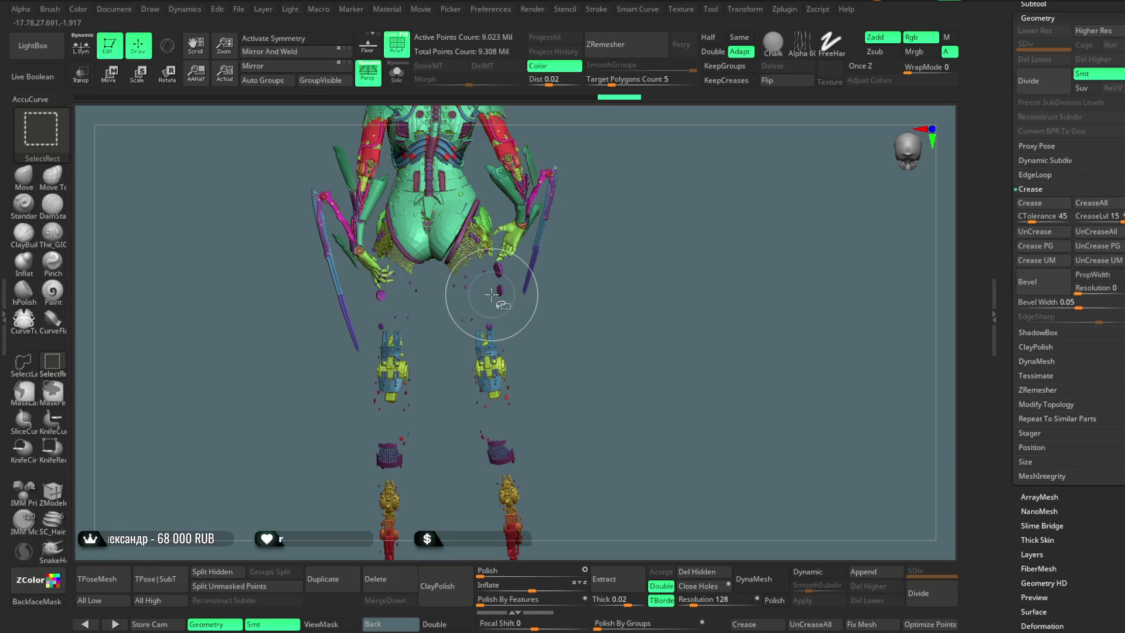
left_click(476, 240, "ctrl+alt+shift")
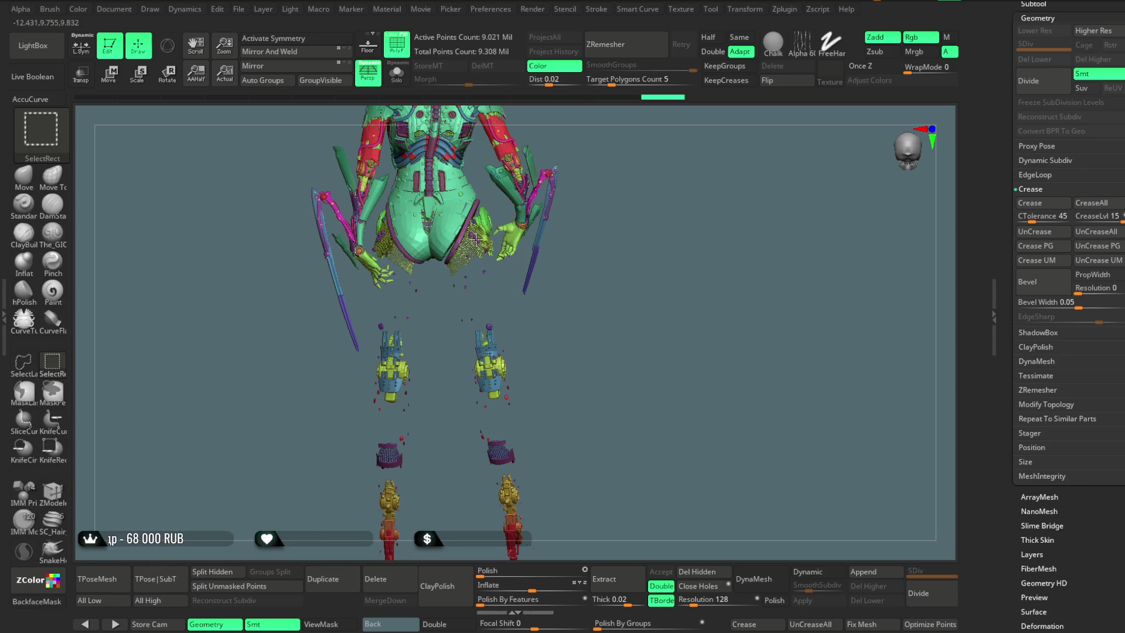
left_click(462, 237, "ctrl+alt+shift")
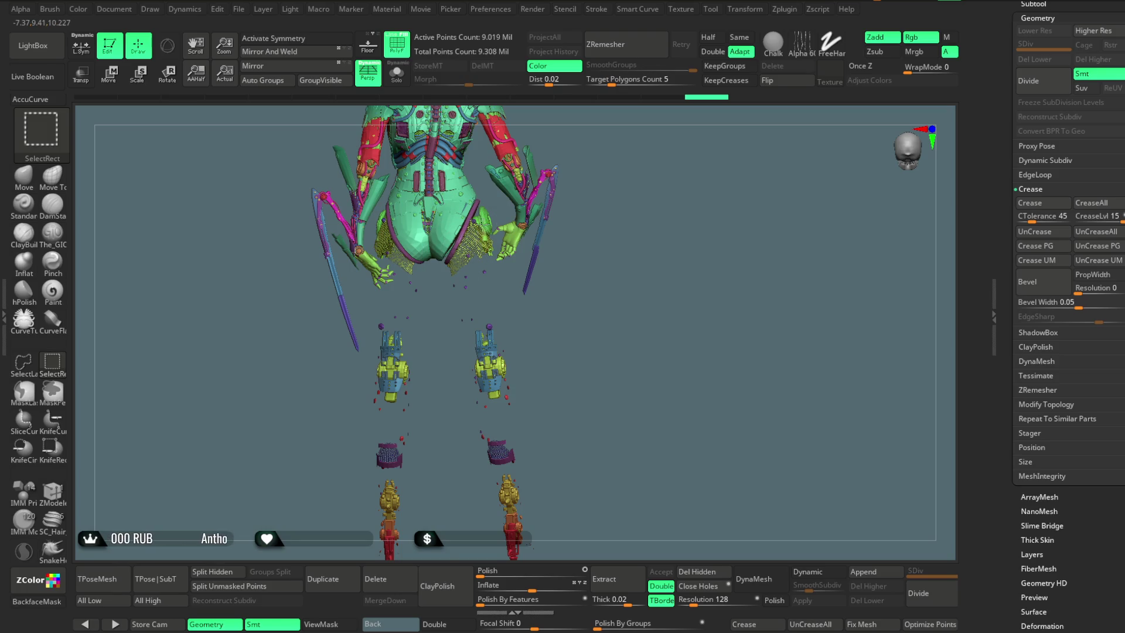
Step: Hide the yellow hip skirt, purple hip band and remaining small hip pieces
left_click(482, 222, "ctrl+alt+shift")
left_click(485, 242, "ctrl+alt+shift")
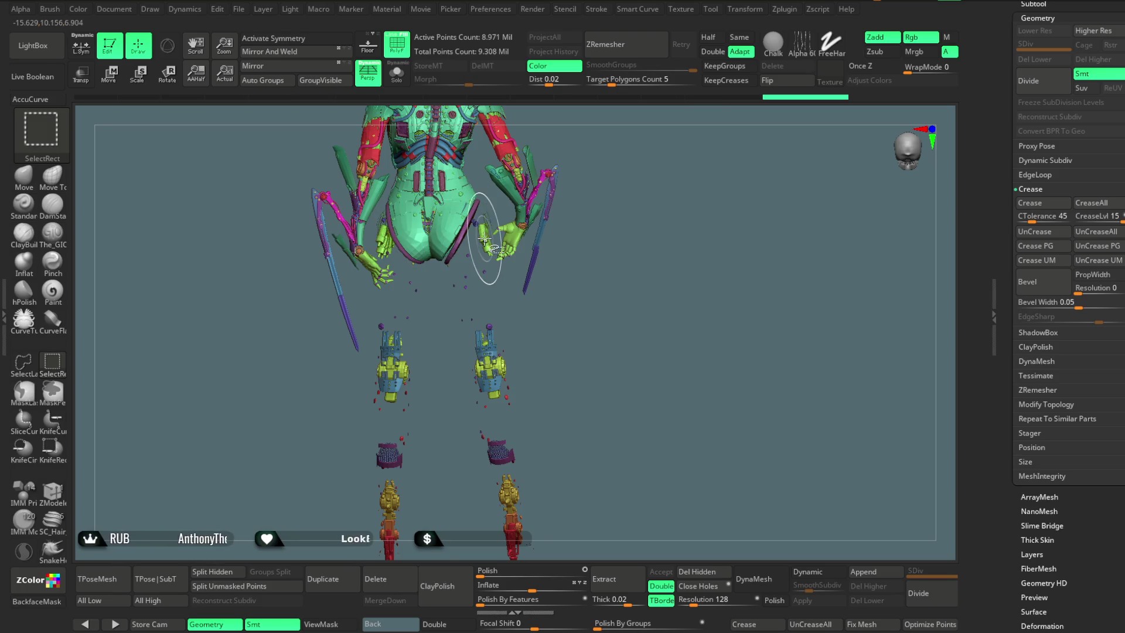
left_click(459, 242, "ctrl+alt+shift")
left_click(478, 227, "ctrl+alt+shift")
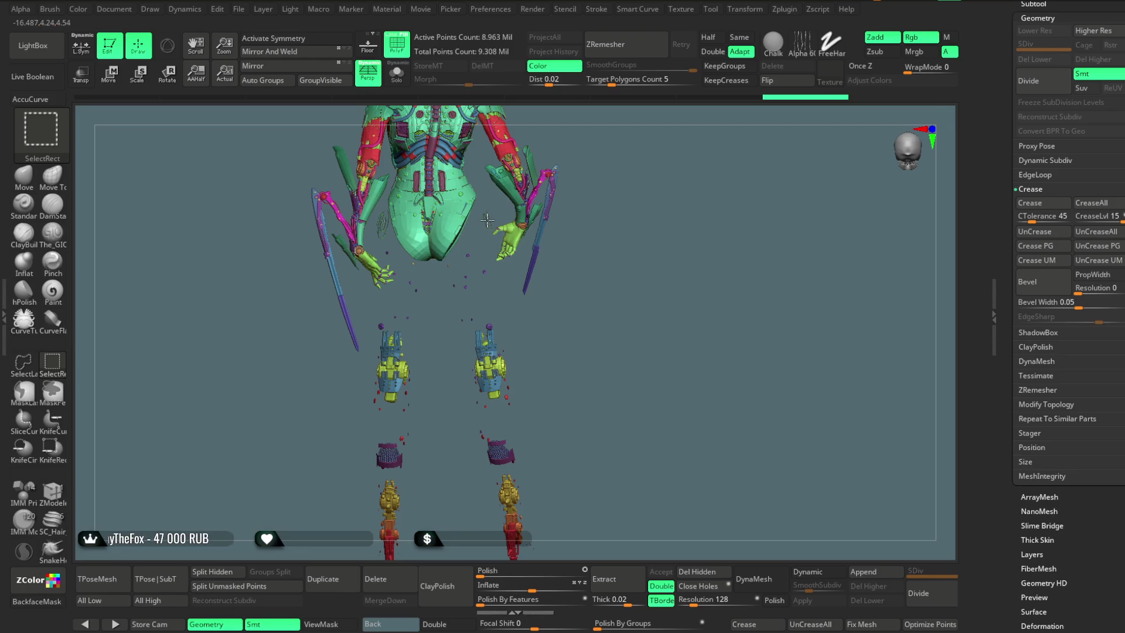
left_click(476, 249, "ctrl+alt+shift")
left_click(448, 267, "ctrl+alt+shift")
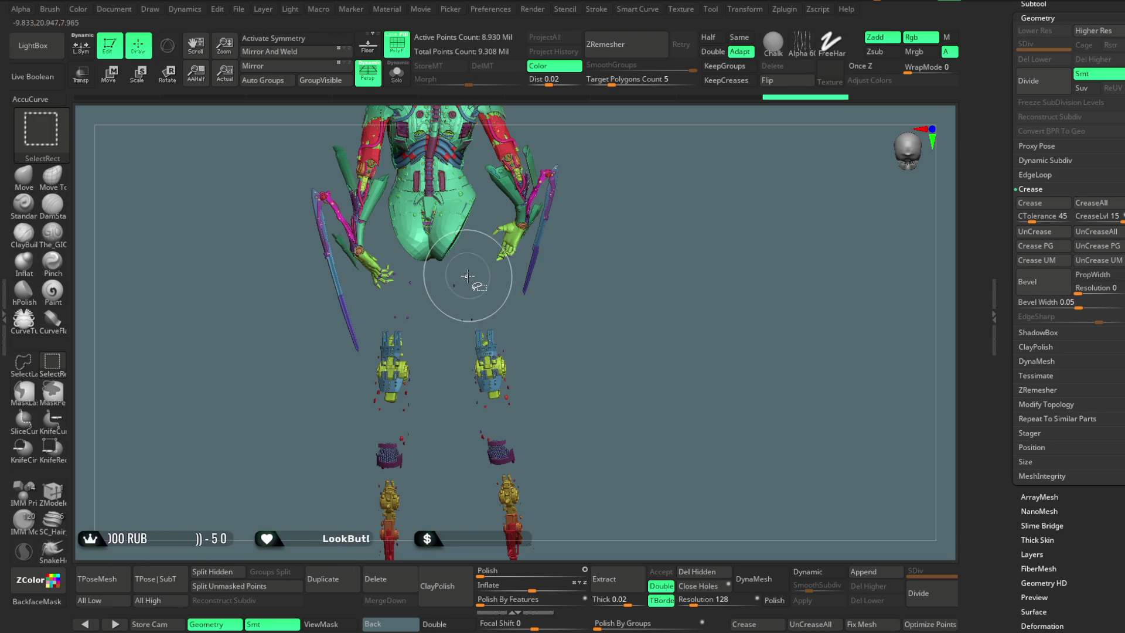
left_click(468, 276, "ctrl+alt+shift")
Step: Lasso-hide the remaining right-leg pieces, then invert visibility to show only the legs
mouse_move(497, 314)
left_mouse_down()
mouse_move(562, 344)
mouse_move(472, 326)
left_mouse_up()
left_click(26, 365)
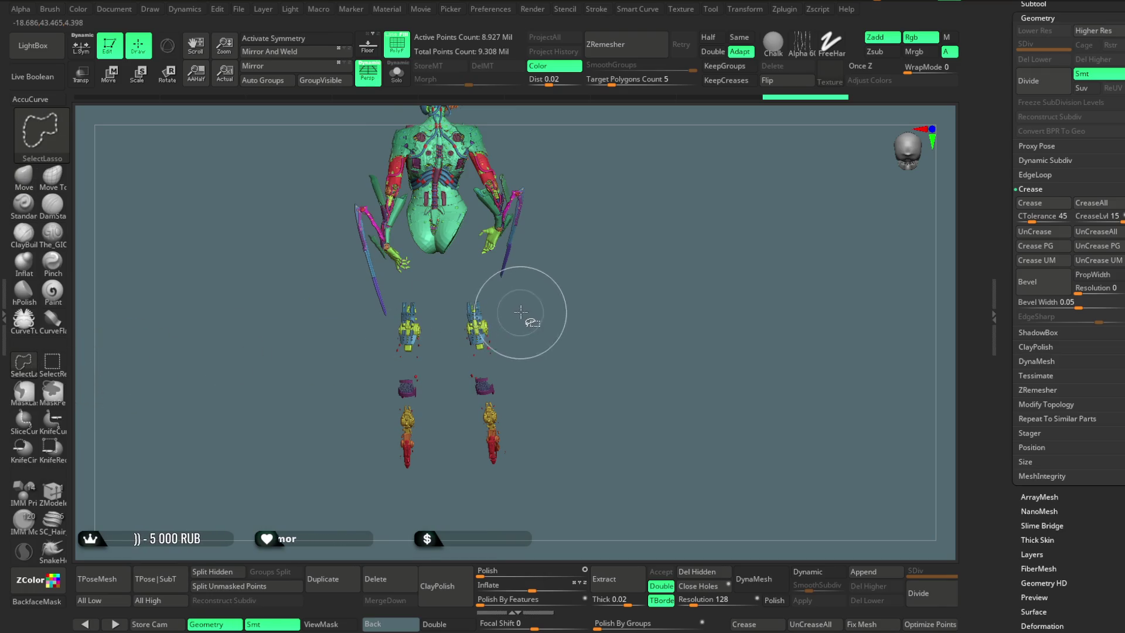
mouse_move(472, 284)
left_mouse_down("ctrl+alt+shift")
mouse_move(467, 499)
mouse_move(563, 396)
left_mouse_up("ctrl+alt+shift")
mouse_move(538, 343)
left_mouse_down("ctrl+alt+shift")
mouse_move(458, 292)
mouse_move(522, 423)
mouse_move(565, 355)
mouse_move(474, 373)
left_mouse_up("ctrl+alt+shift")
left_click_drag(448, 335, 497, 368)
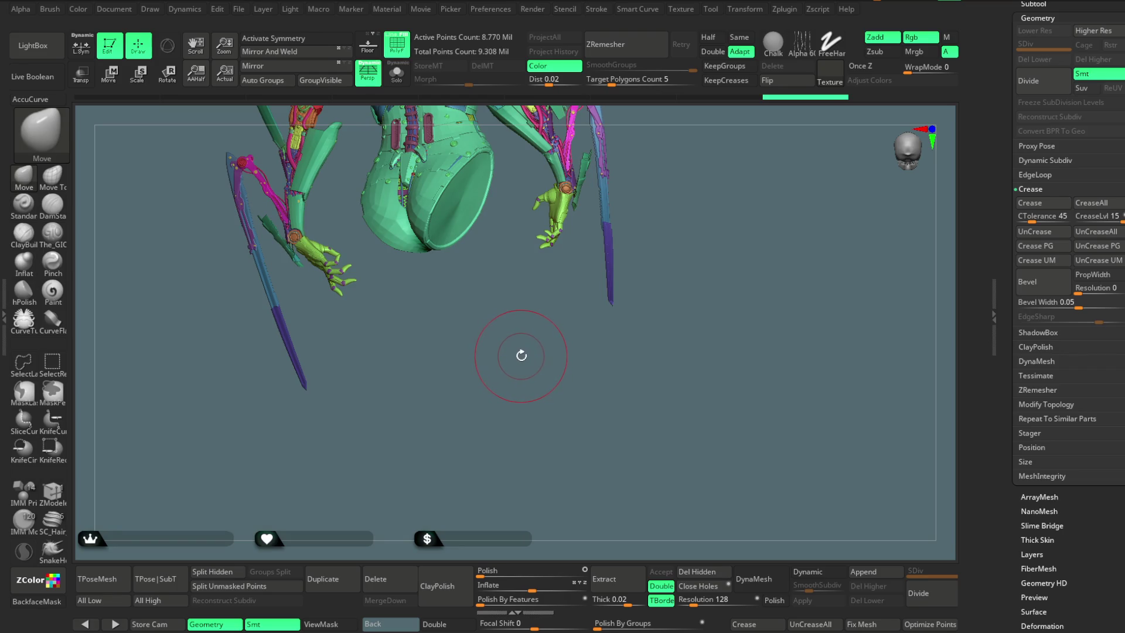
left_click_drag(516, 350, 524, 350)
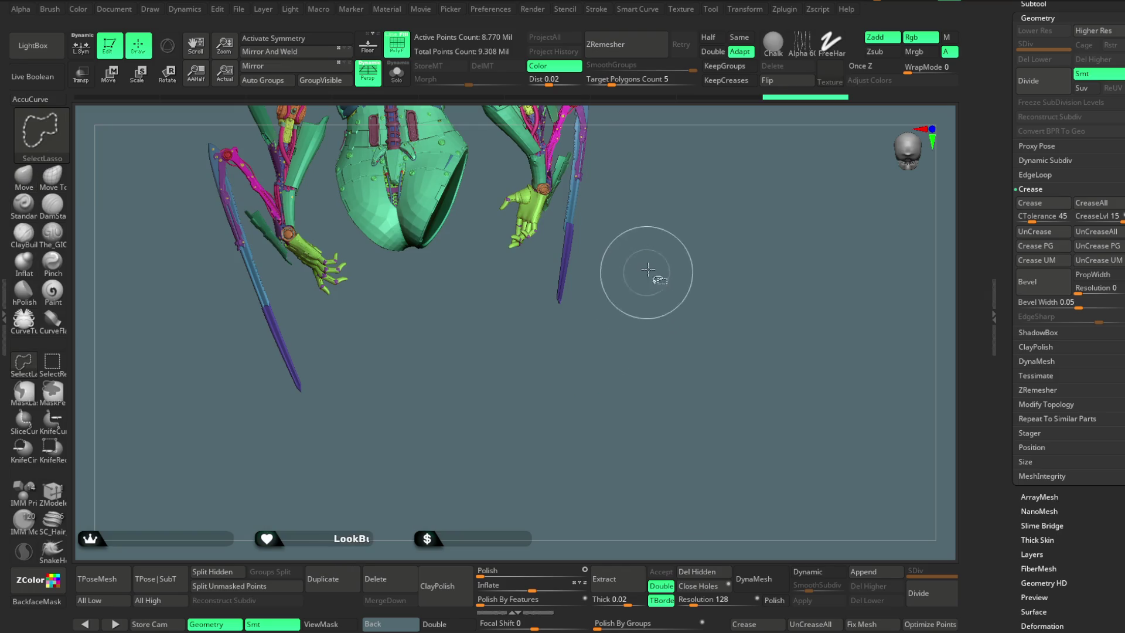
key("Down")
mouse_move(494, 169)
left_mouse_down("ctrl")
mouse_move(472, 501)
mouse_move(633, 557)
left_mouse_up("ctrl")
Step: Show the whole body and inspect the hips and legs from front, side and rear
left_click(583, 273, "ctrl+shift")
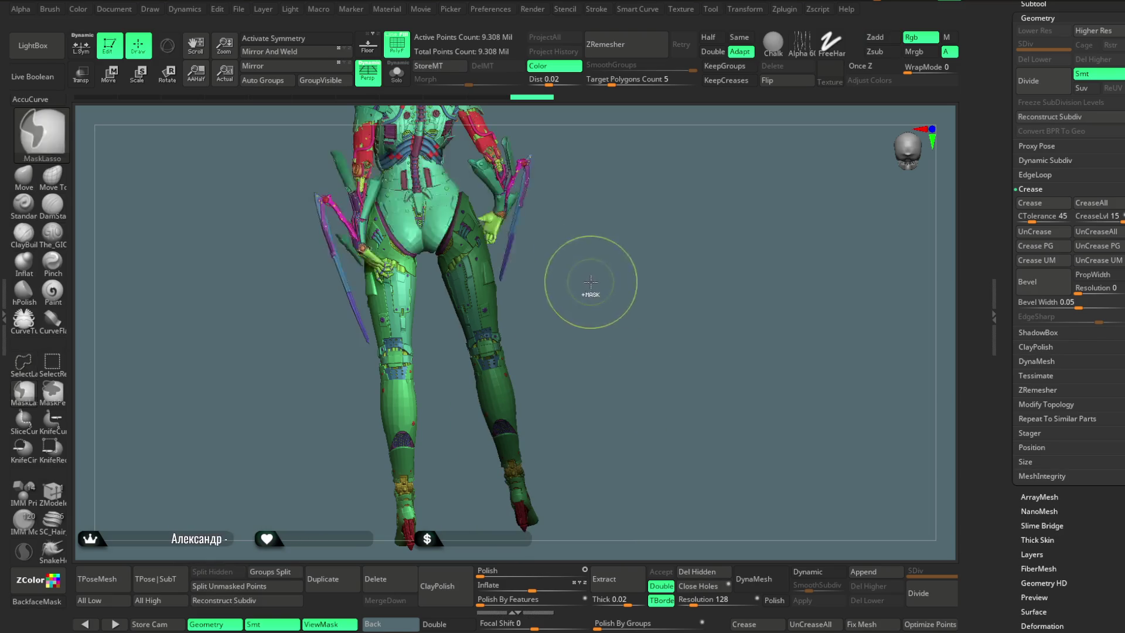
mouse_move(587, 282)
right_mouse_down("ctrl")
mouse_move(633, 371)
mouse_move(610, 318)
right_mouse_up("ctrl")
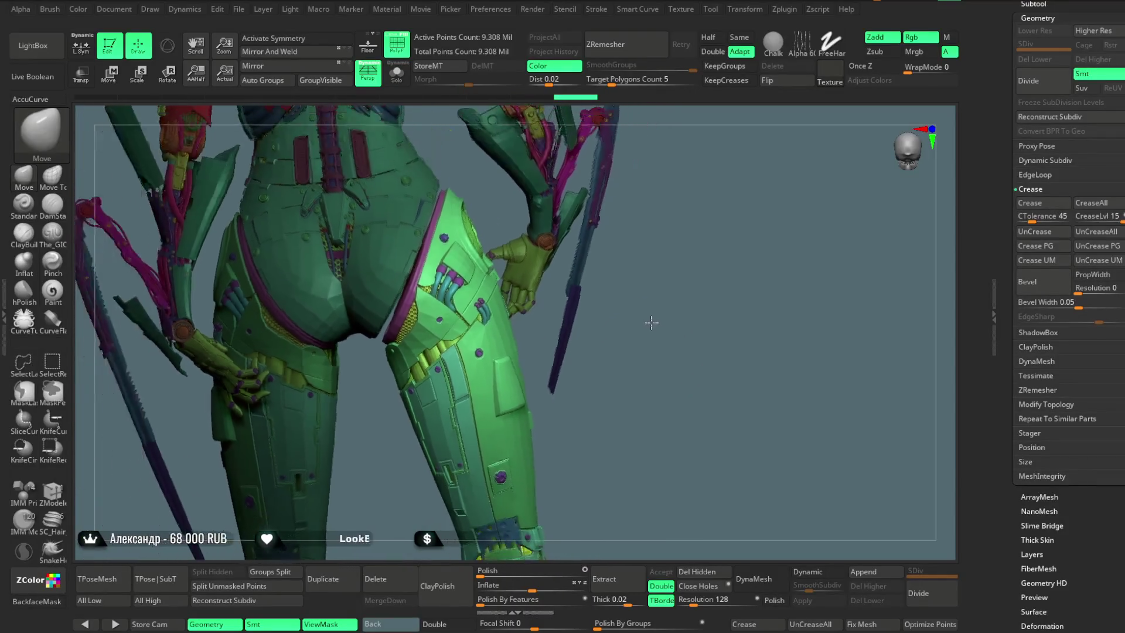
key("space")
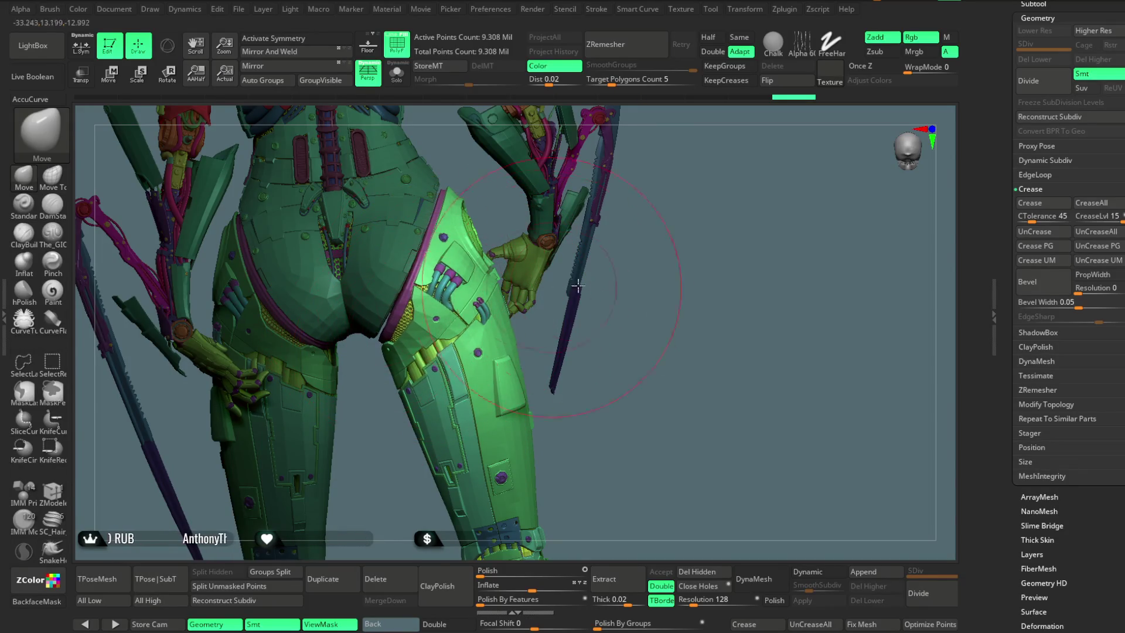
right_click_drag(578, 285, 447, 272)
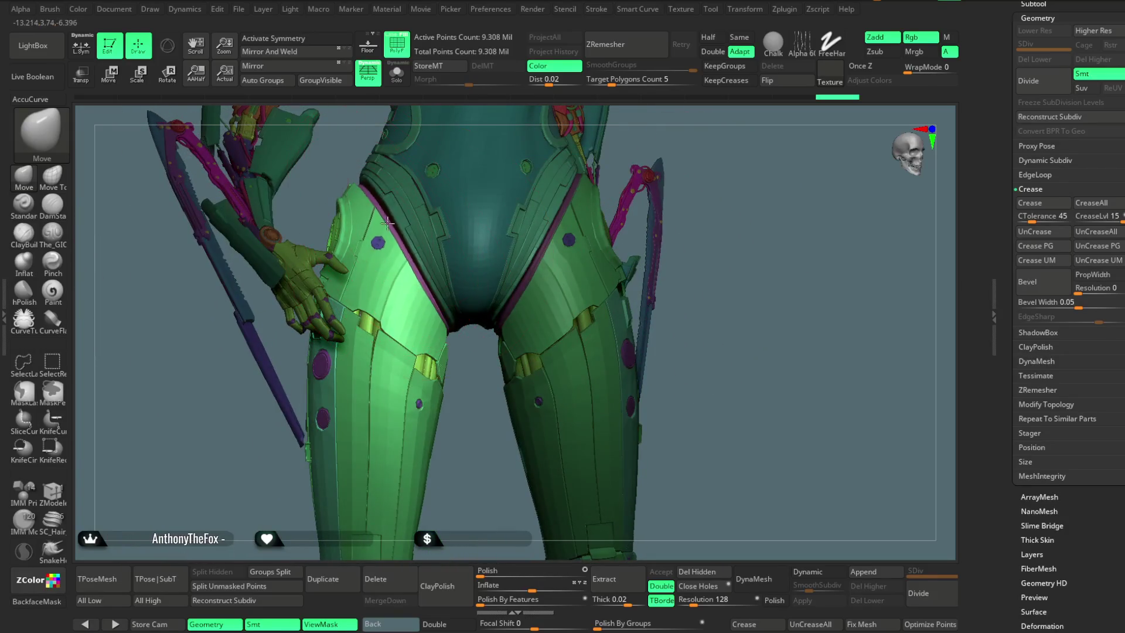
right_click_drag(696, 139, 667, 145)
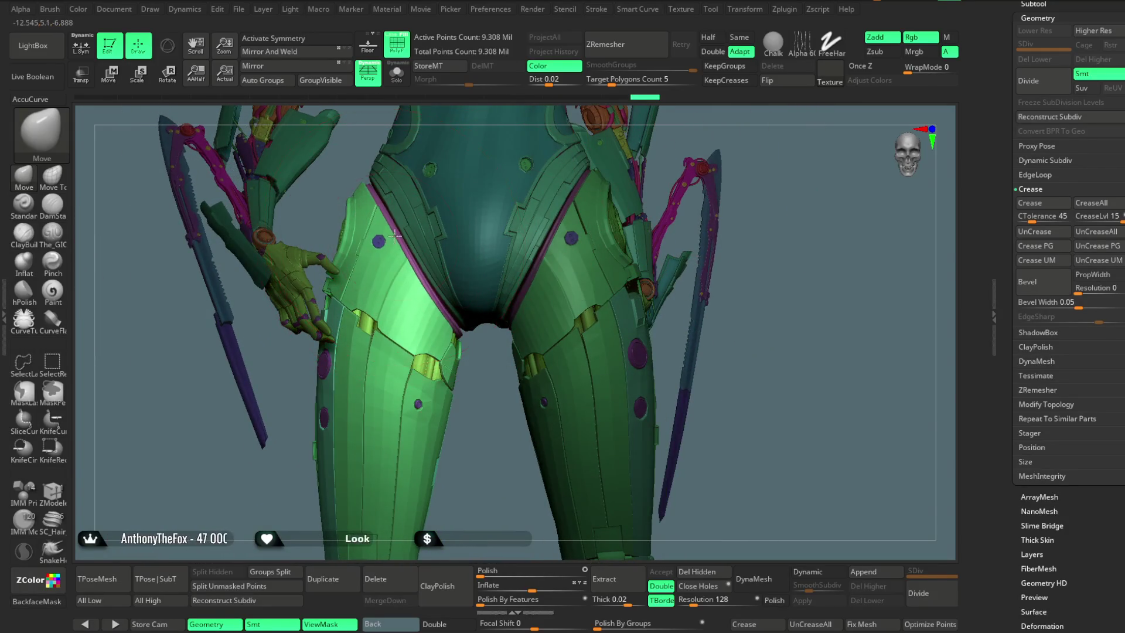
mouse_move(394, 235)
right_mouse_down()
mouse_move(453, 311)
mouse_move(458, 298)
right_mouse_up()
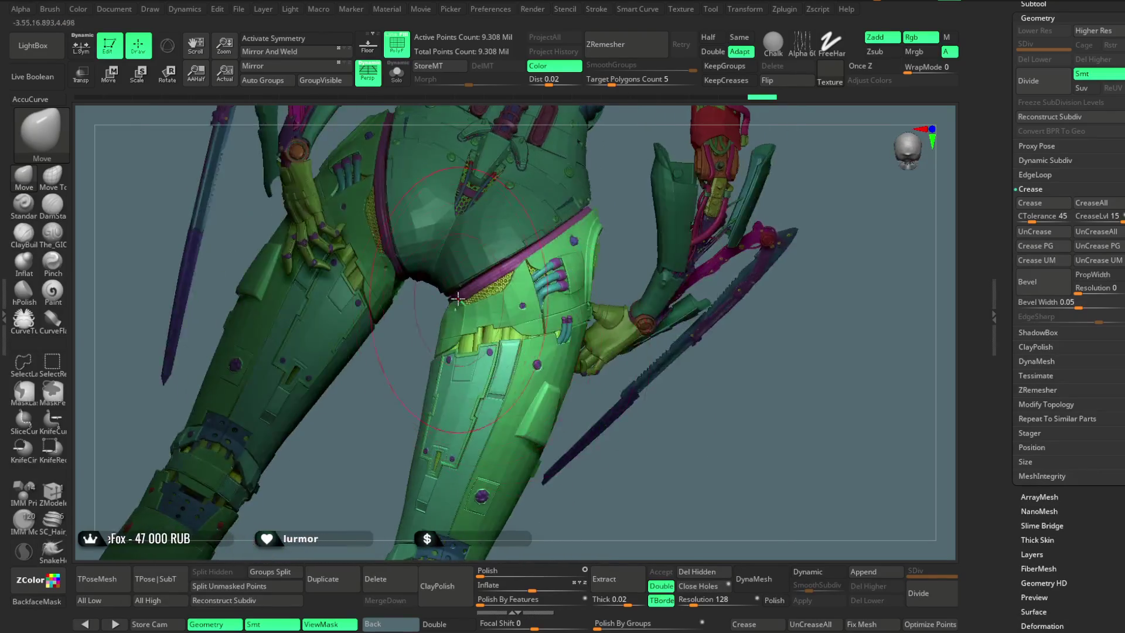
mouse_move(603, 452)
right_mouse_down()
mouse_move(632, 350)
mouse_move(517, 342)
mouse_move(615, 251)
right_mouse_up()
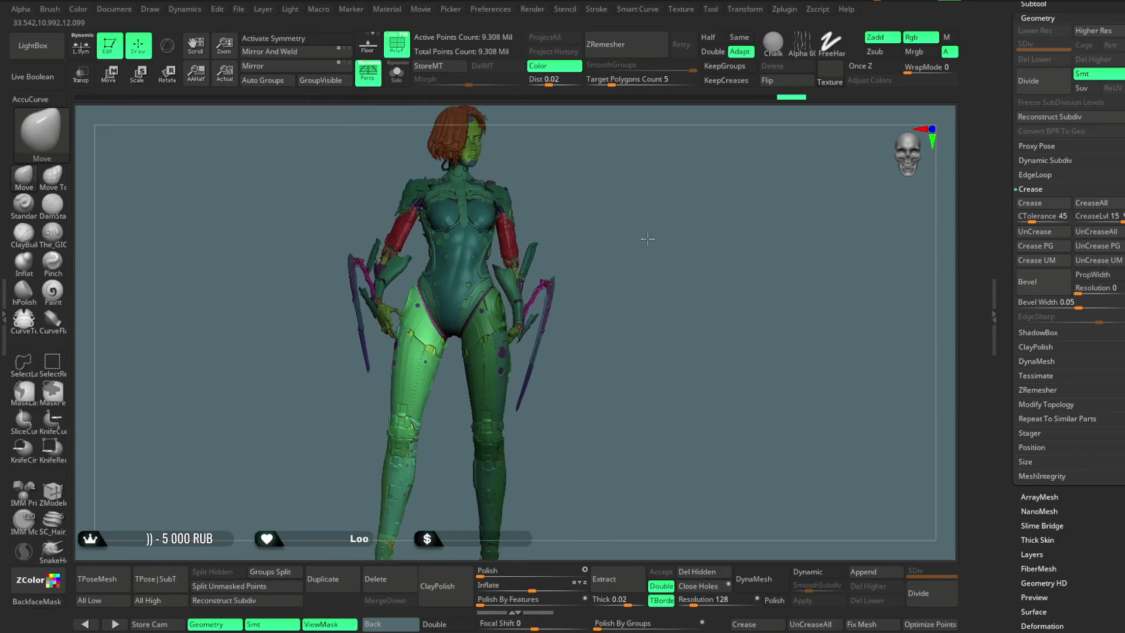
Step: Raise the brush Draw Size to 115.86 in the quick palette
key("space")
left_click_drag(642, 243, 664, 243)
mouse_move(664, 243)
right_mouse_down()
mouse_move(660, 276)
mouse_move(552, 268)
mouse_move(582, 239)
mouse_move(563, 241)
mouse_move(575, 229)
mouse_move(610, 244)
mouse_move(572, 265)
mouse_move(658, 281)
mouse_move(710, 311)
mouse_move(724, 169)
mouse_move(695, 205)
mouse_move(710, 252)
mouse_move(805, 215)
mouse_move(728, 238)
mouse_move(642, 211)
right_mouse_up()
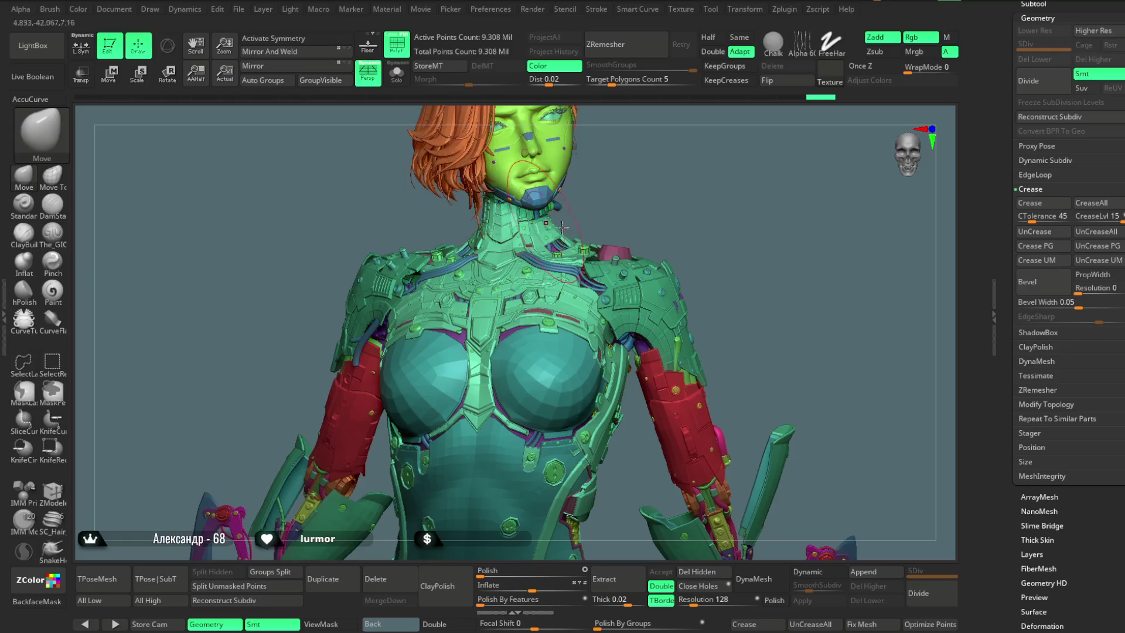
Step: Isolate the pink polygroup parts, show everything, then isolate the pink parts again
left_click(617, 251, "ctrl+shift")
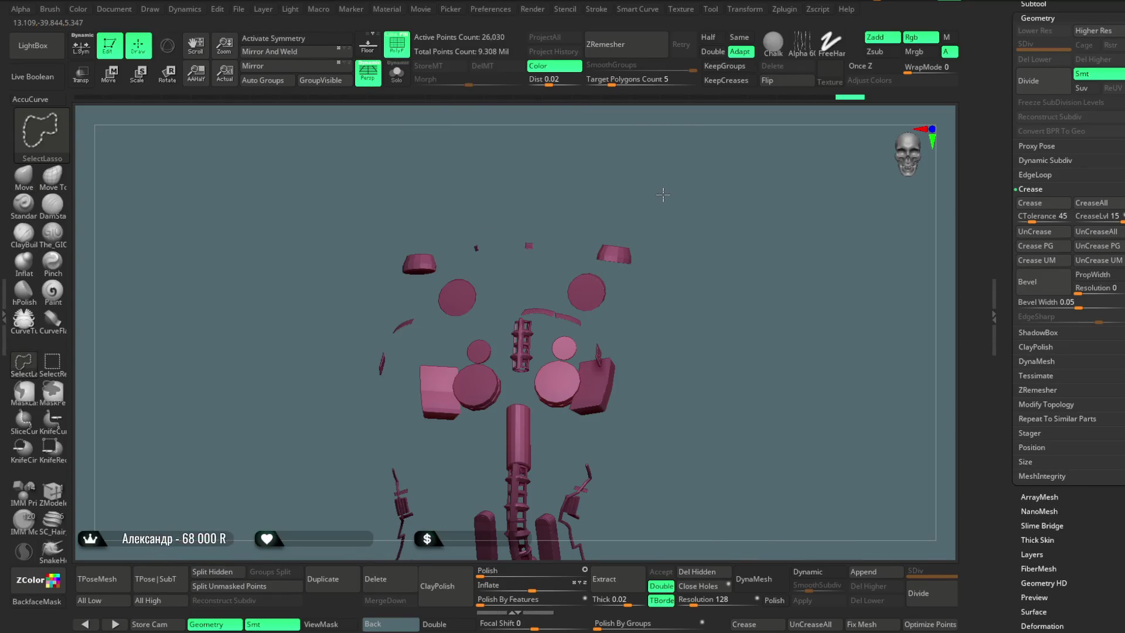
left_click(672, 172, "ctrl+shift")
left_click(52, 362)
left_click(409, 221, "ctrl+shift")
mouse_move(495, 176)
left_mouse_down()
mouse_move(484, 266)
mouse_move(459, 179)
left_mouse_up()
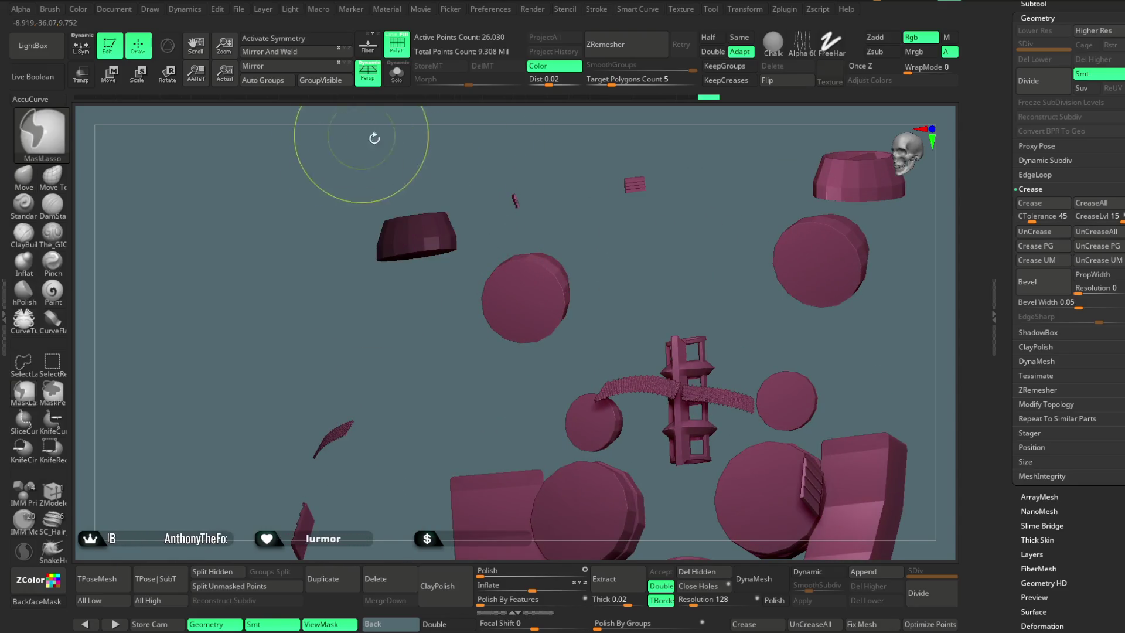
Step: Unhide the full model, mask it and switch to transpose Move (W)
left_click(437, 165, "ctrl+shift")
left_click(426, 160, "ctrl")
key("w")
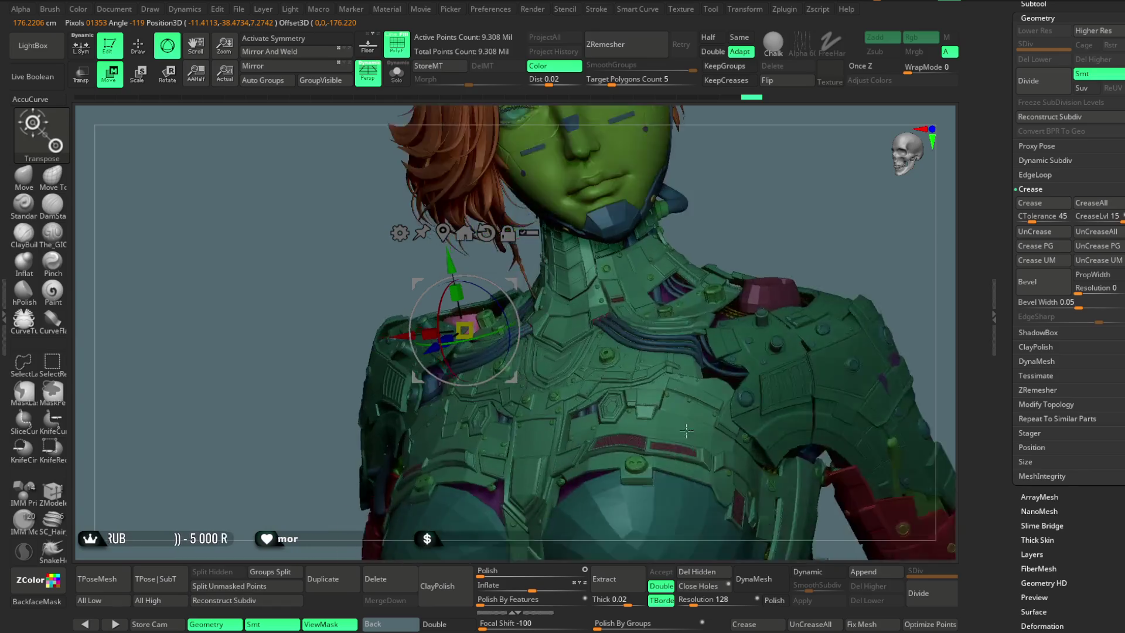
Step: Move the pink shoulder piece along the gizmo's Y axis, realign the gizmo, then return with Q
right_click_drag(686, 431, 594, 475)
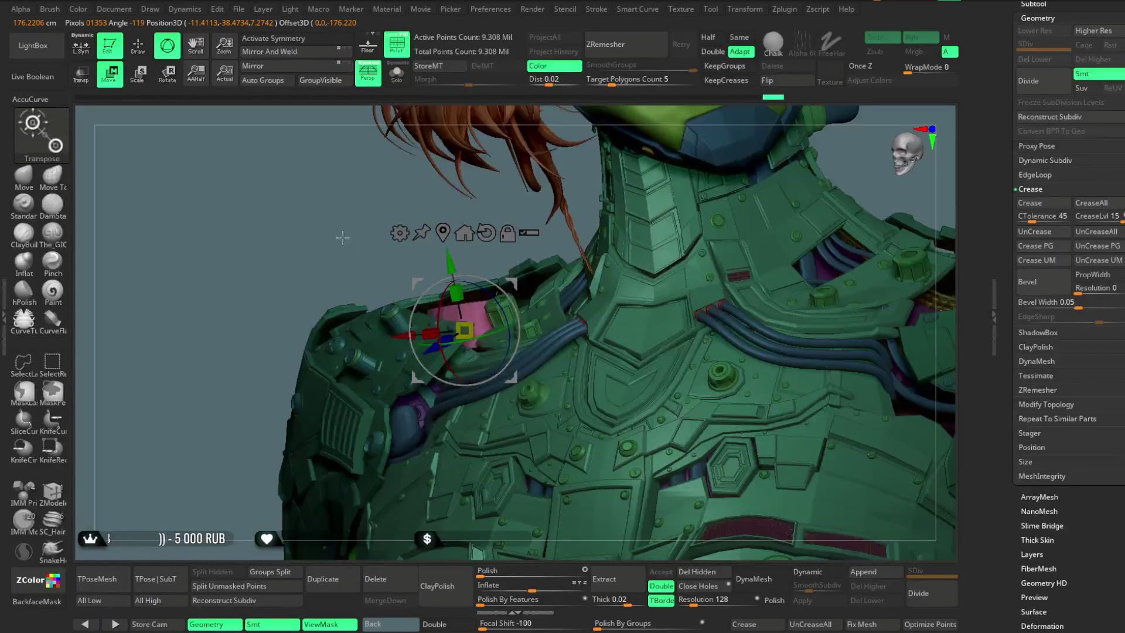
left_click_drag(343, 238, 479, 346)
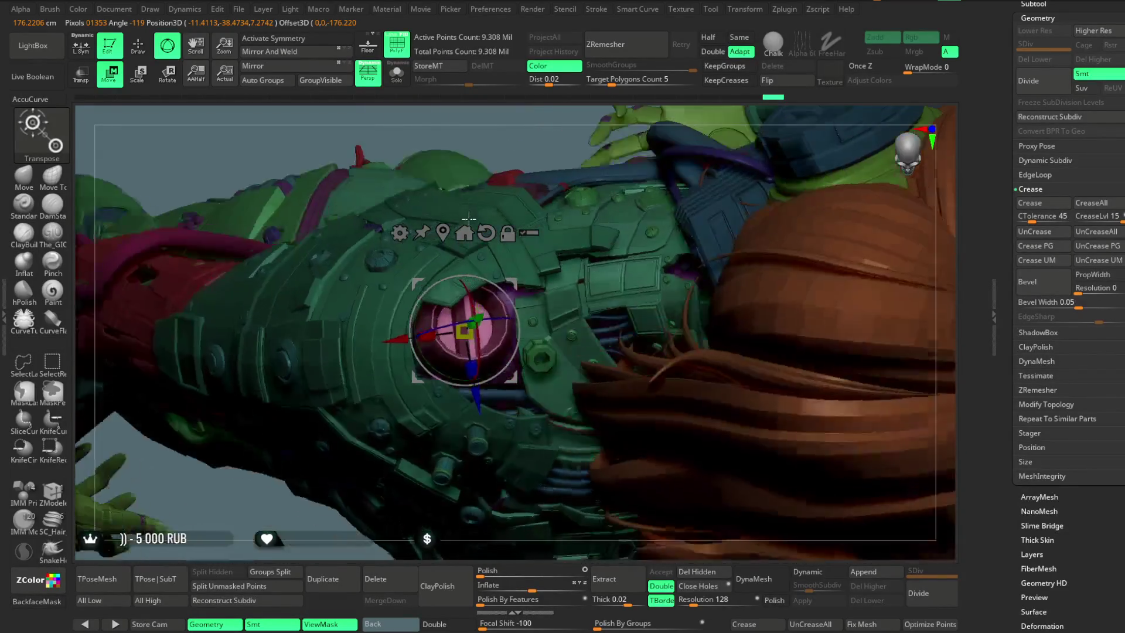
left_click_drag(464, 154, 480, 400)
left_click(479, 366)
left_click_drag(445, 546, 465, 284)
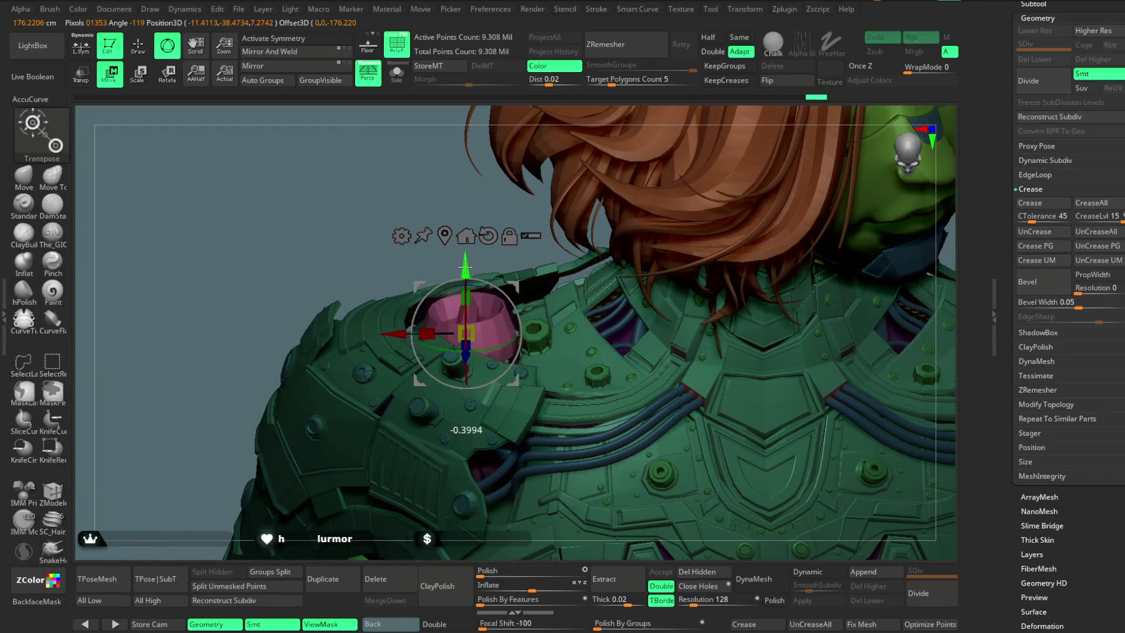
left_click(464, 239)
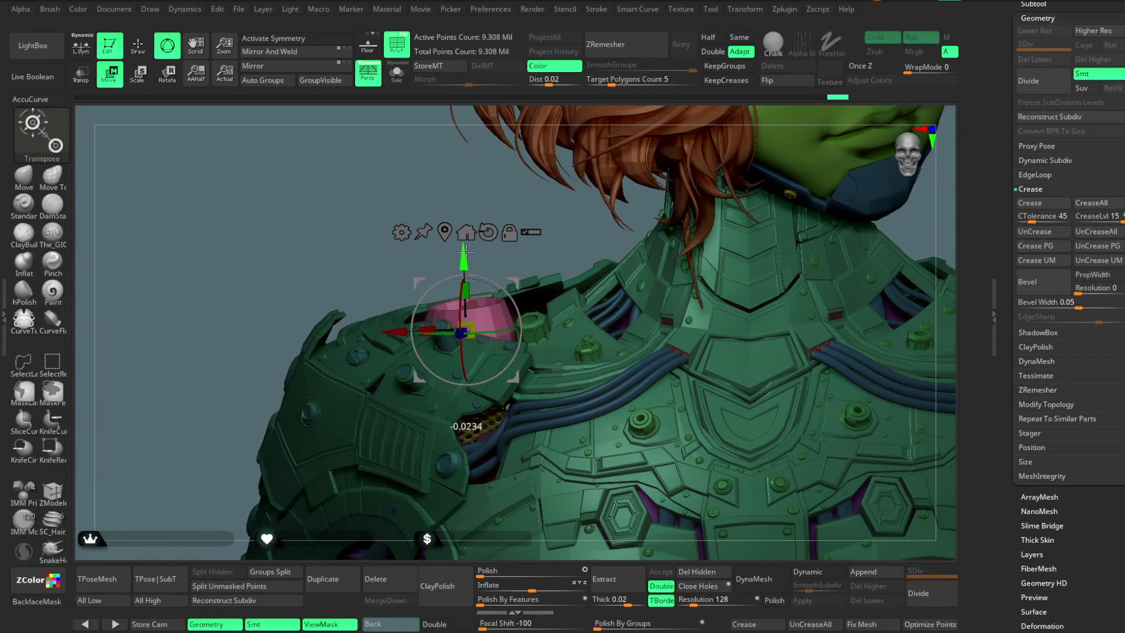
mouse_move(674, 176)
left_mouse_down()
mouse_move(713, 189)
mouse_move(275, 175)
left_mouse_up()
key("q")
left_click_drag(603, 251, 572, 211)
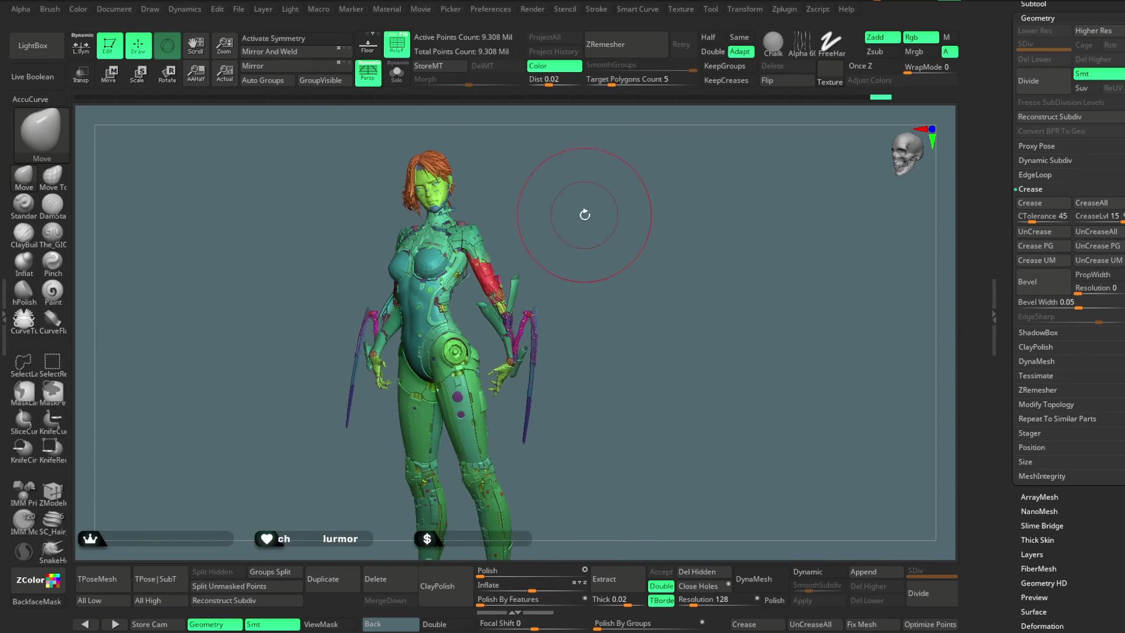
Step: Switch to the Move Topological brush and frame the side of the shoulder and chest armour
mouse_move(594, 209)
left_mouse_down()
mouse_move(573, 218)
mouse_move(704, 200)
mouse_move(689, 208)
mouse_move(708, 192)
mouse_move(726, 315)
left_mouse_up()
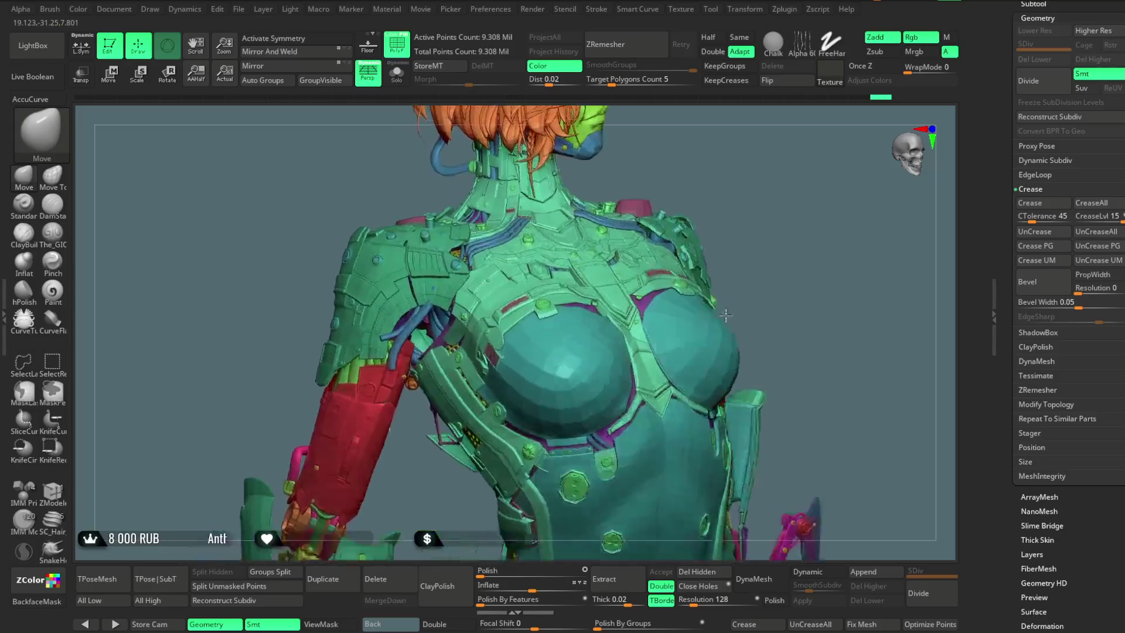
left_click(52, 176)
key("space")
mouse_move(238, 345)
left_mouse_down()
mouse_move(401, 313)
mouse_move(413, 321)
left_mouse_up()
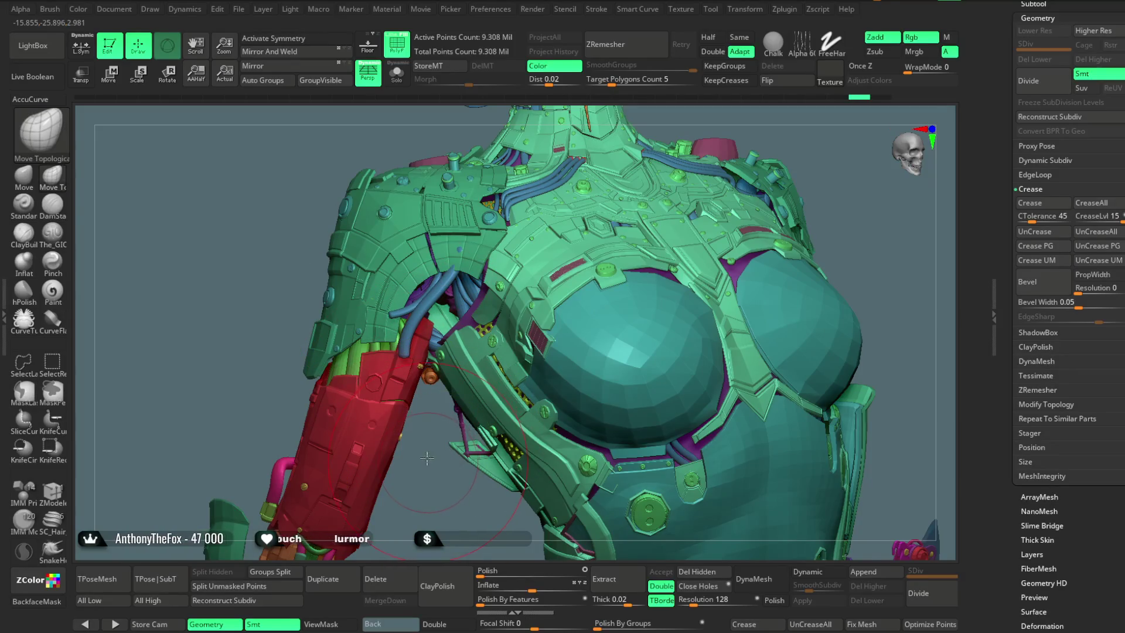
left_click_drag(427, 458, 392, 314)
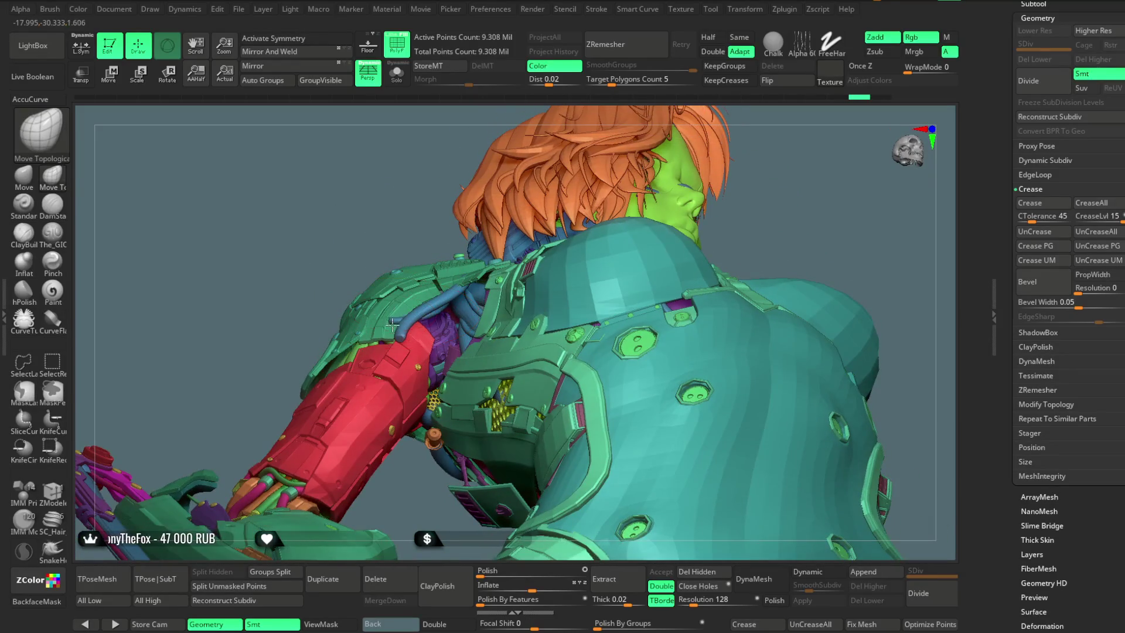
left_click_drag(391, 338, 414, 287)
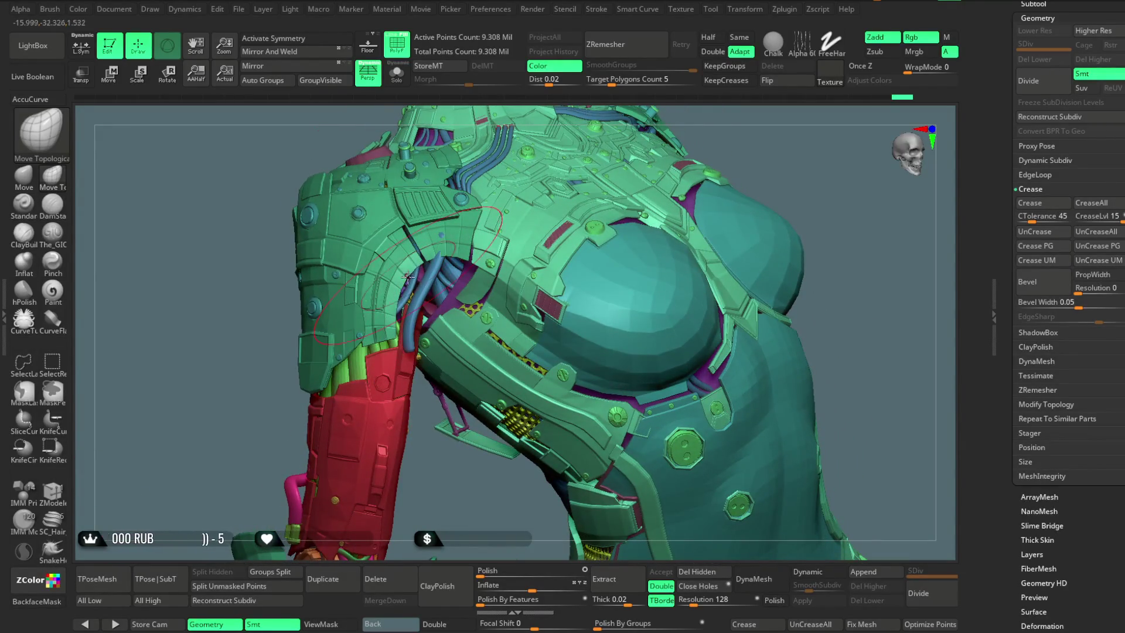
left_click_drag(442, 481, 436, 381)
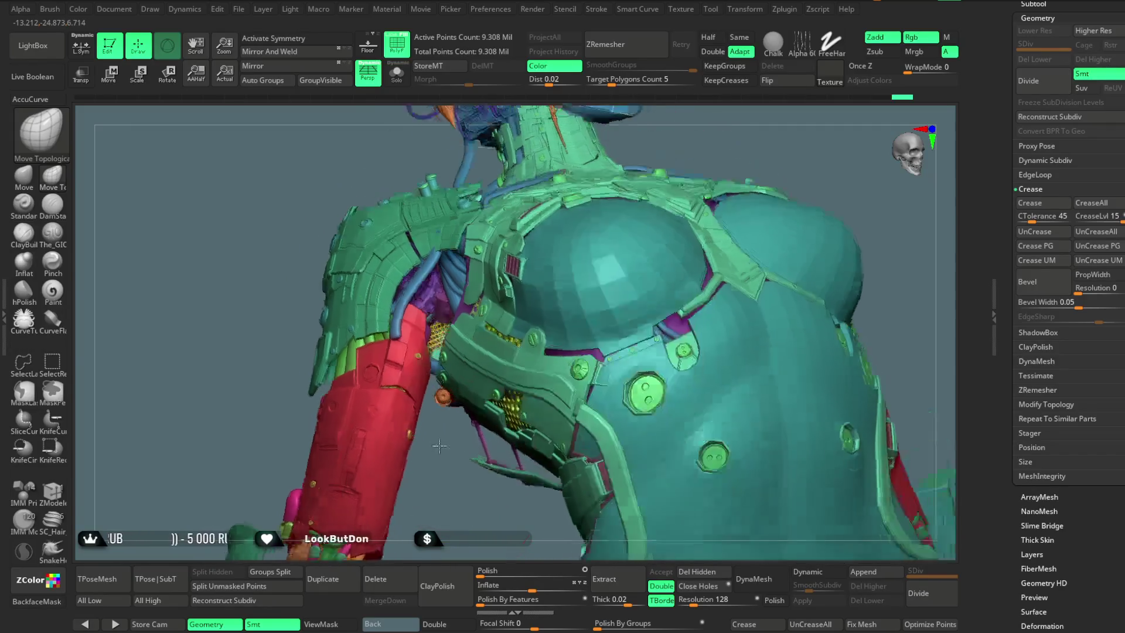
left_click_drag(447, 482, 428, 265)
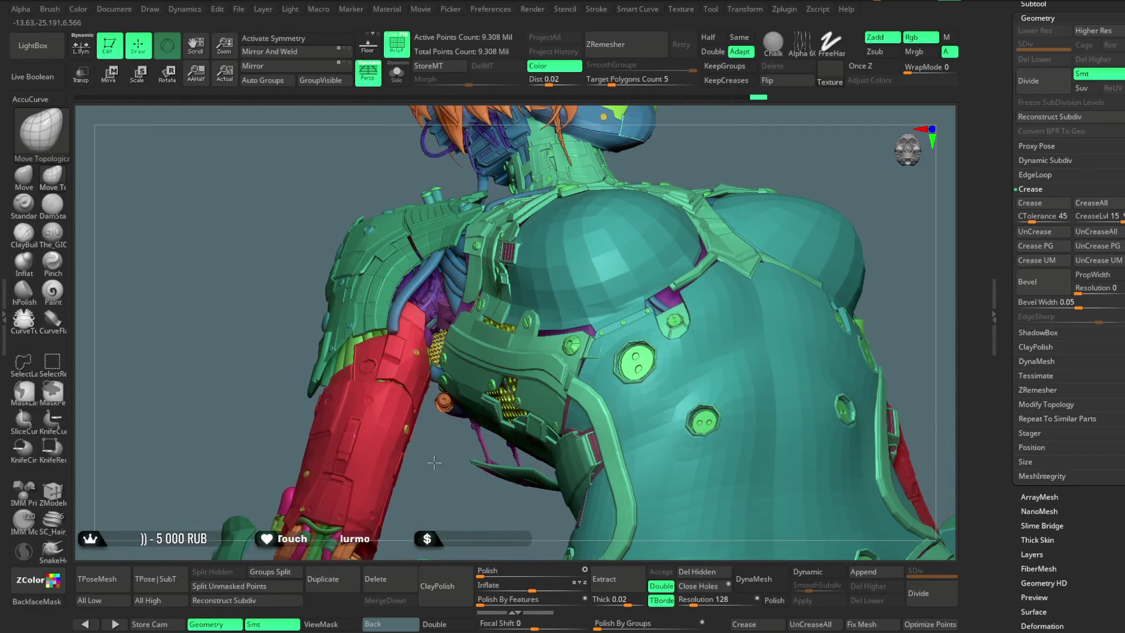
left_click_drag(434, 463, 390, 298)
left_click_drag(326, 188, 380, 300)
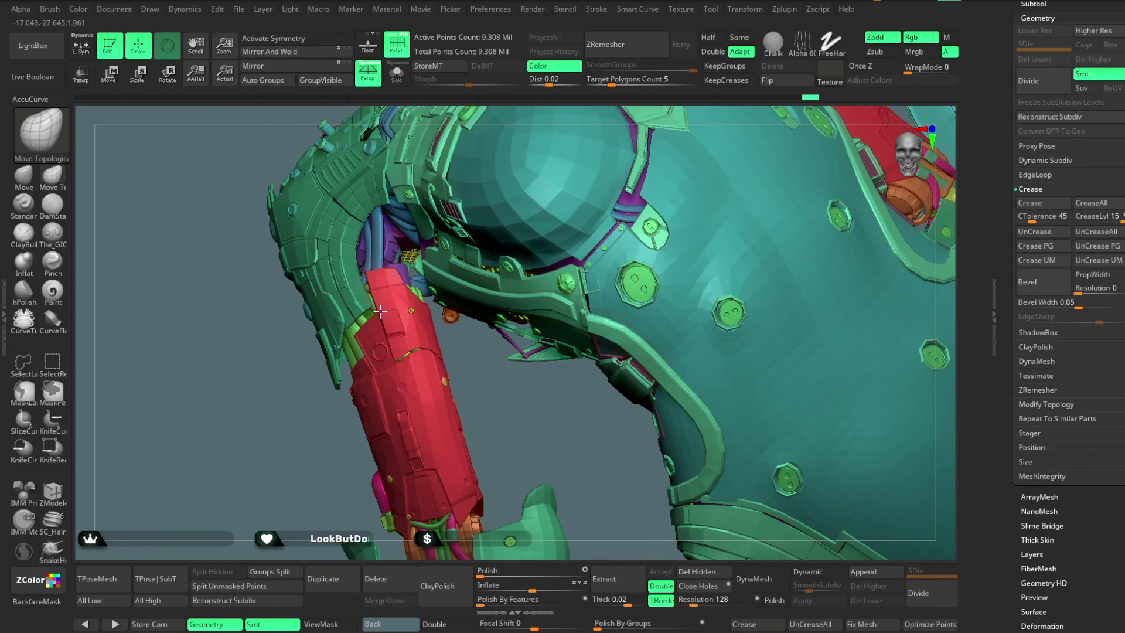
Step: Raise Draw Size to about 120 and pull the chest armour edge near the armpit
key("space")
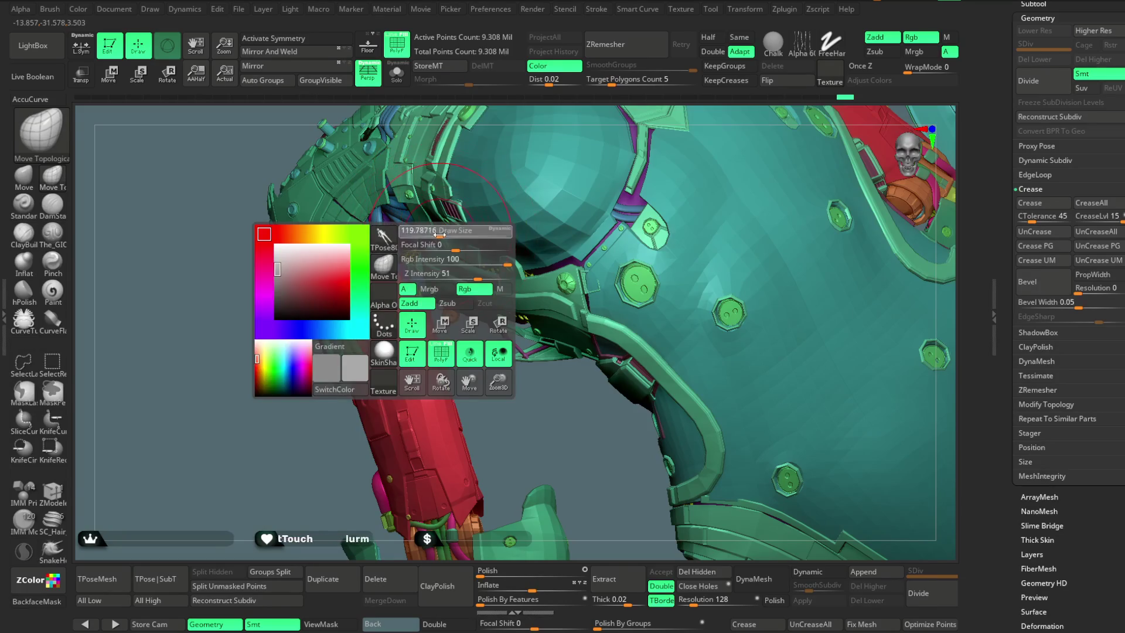
right_click_drag(383, 245, 375, 242)
left_click_drag(381, 243, 381, 236)
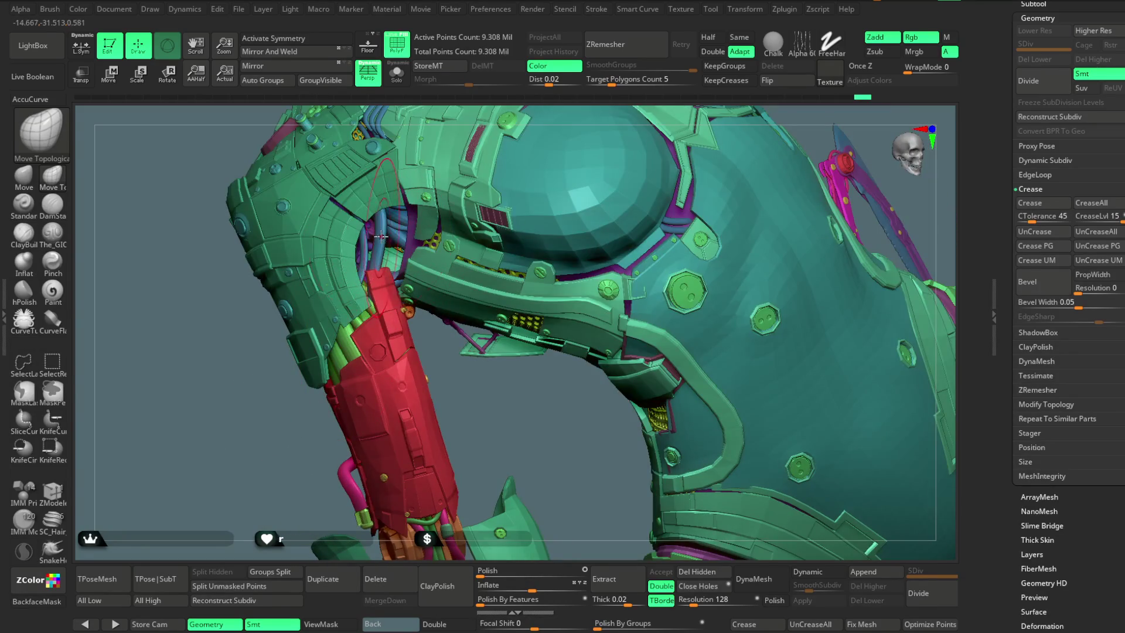
mouse_move(478, 433)
left_mouse_down()
mouse_move(561, 153)
mouse_move(531, 208)
mouse_move(314, 120)
left_mouse_up()
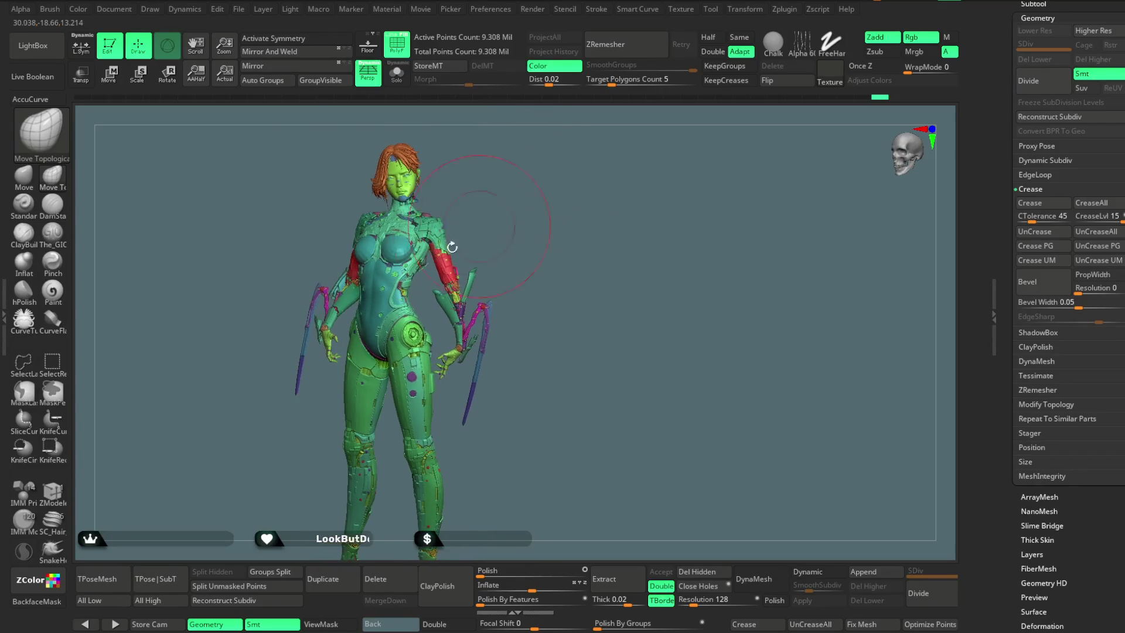
Step: Save the character project with Ctrl+S
left_click(238, 8)
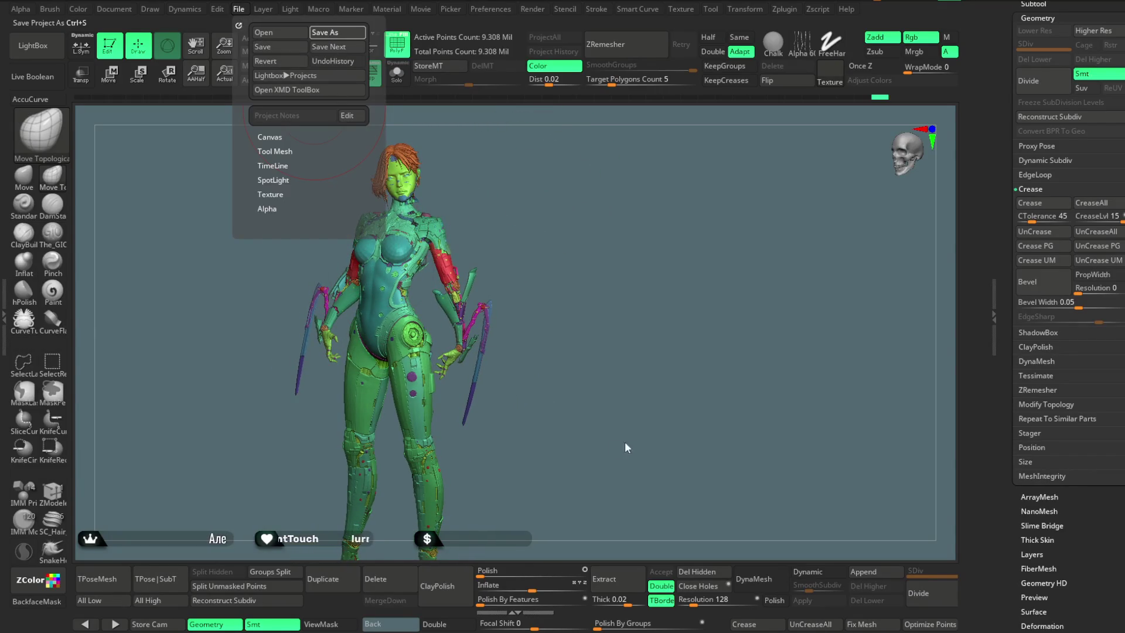
key("ctrl+s")
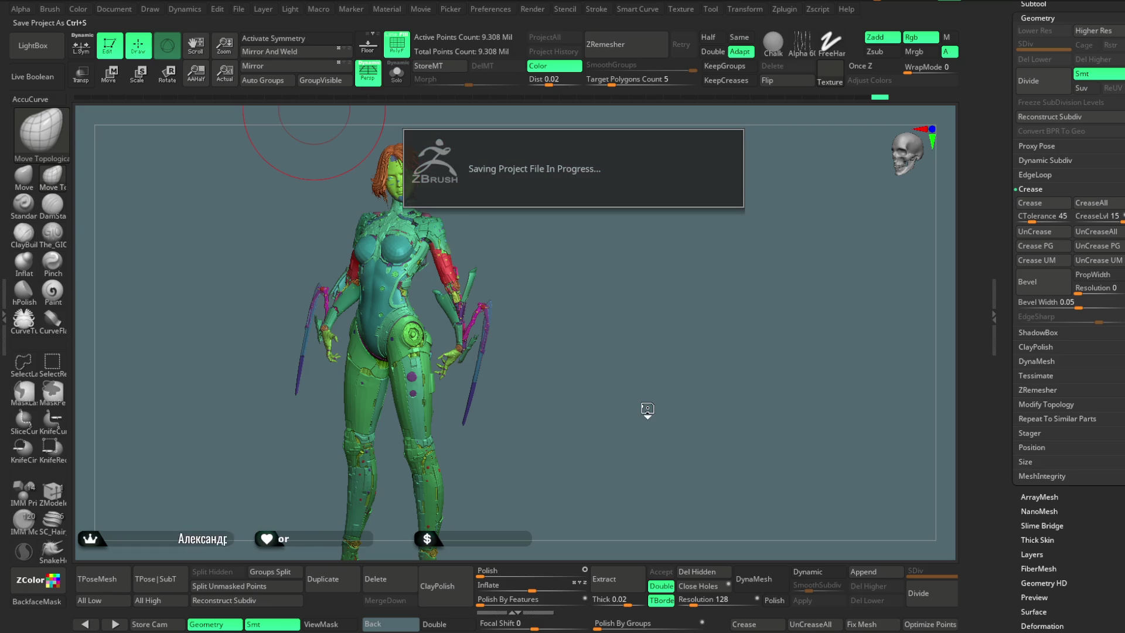